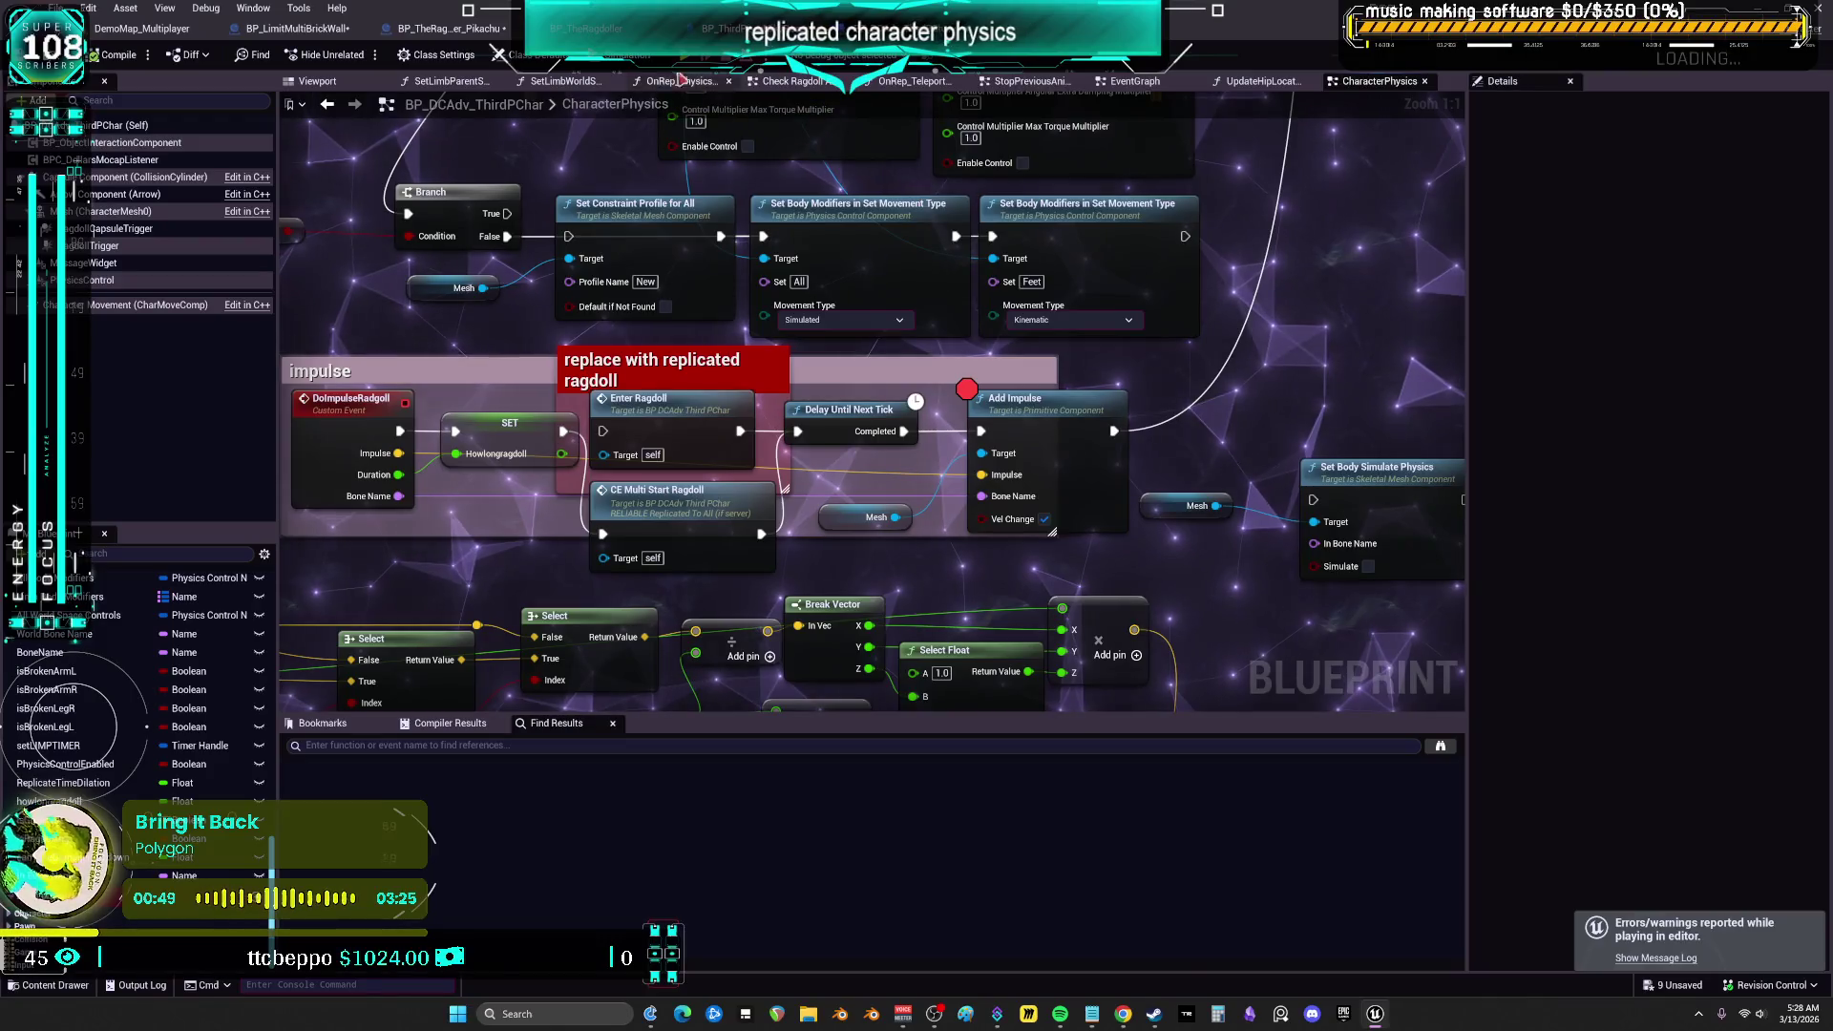
Launch a multiplayer Play In Editor session from the CharacterPhysics graph with the alt+P shortcut
key(alt+p)
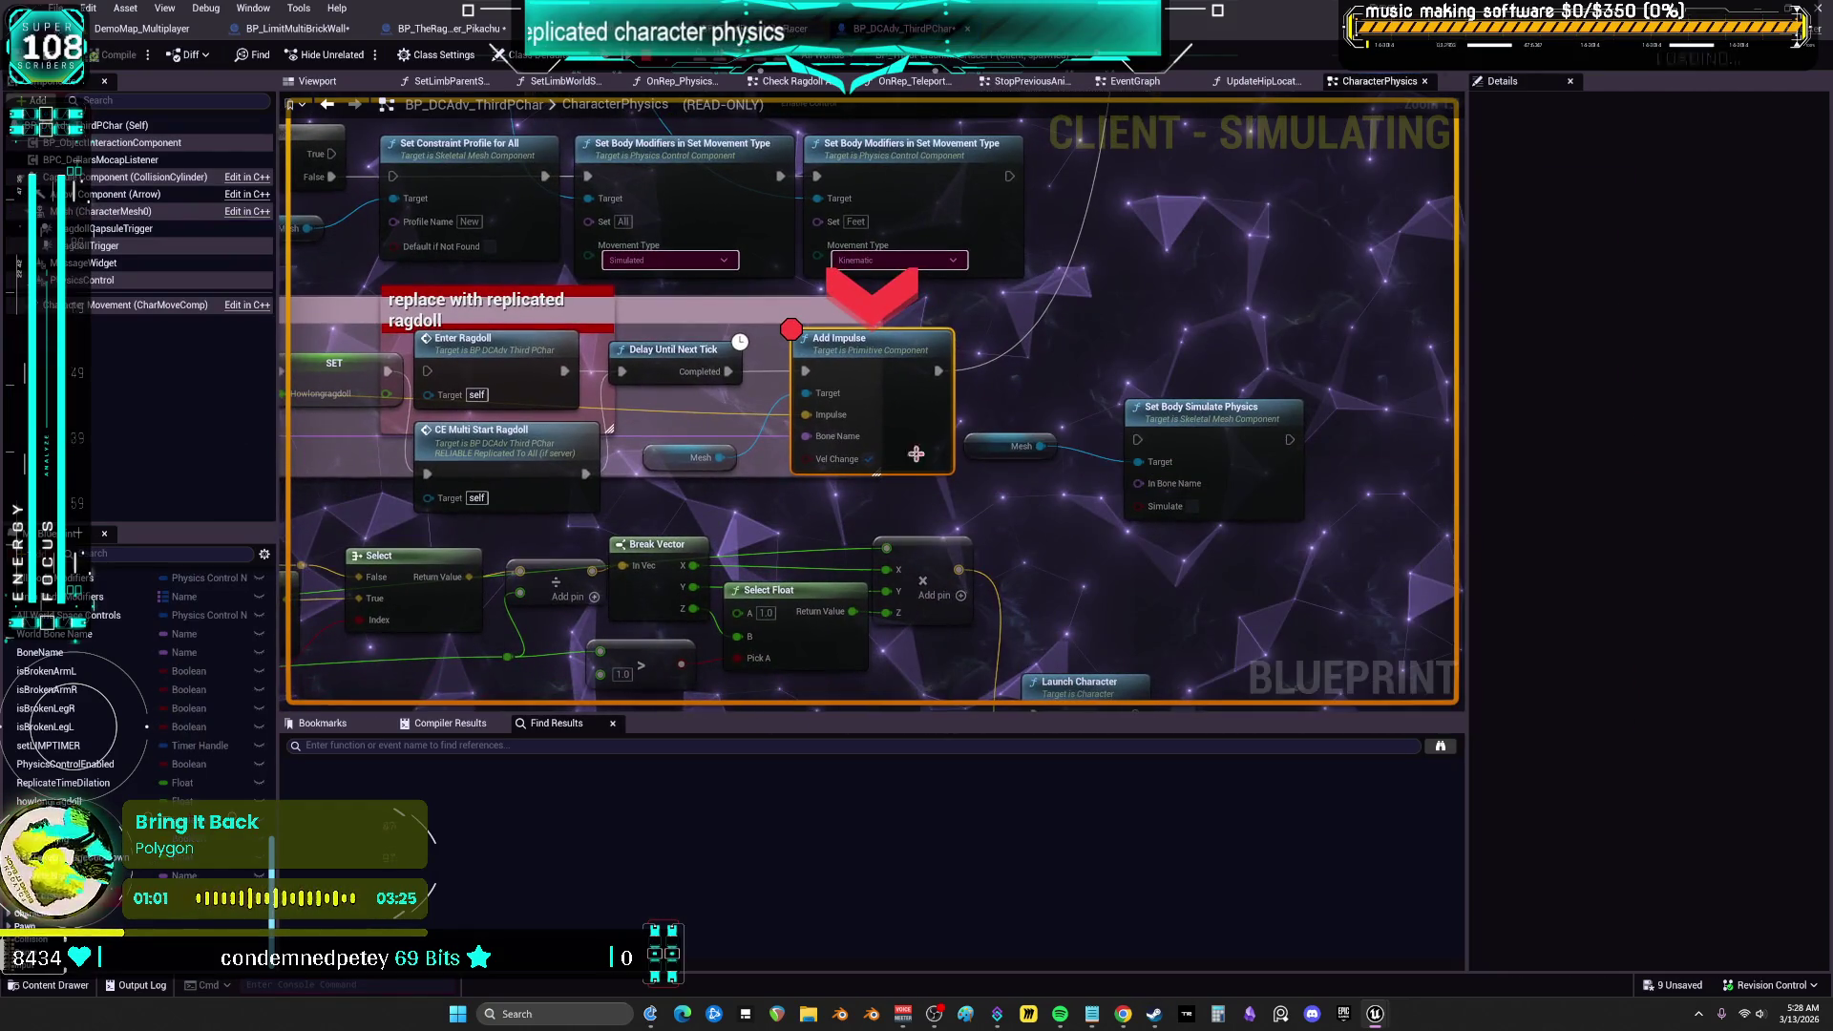
click(745, 474)
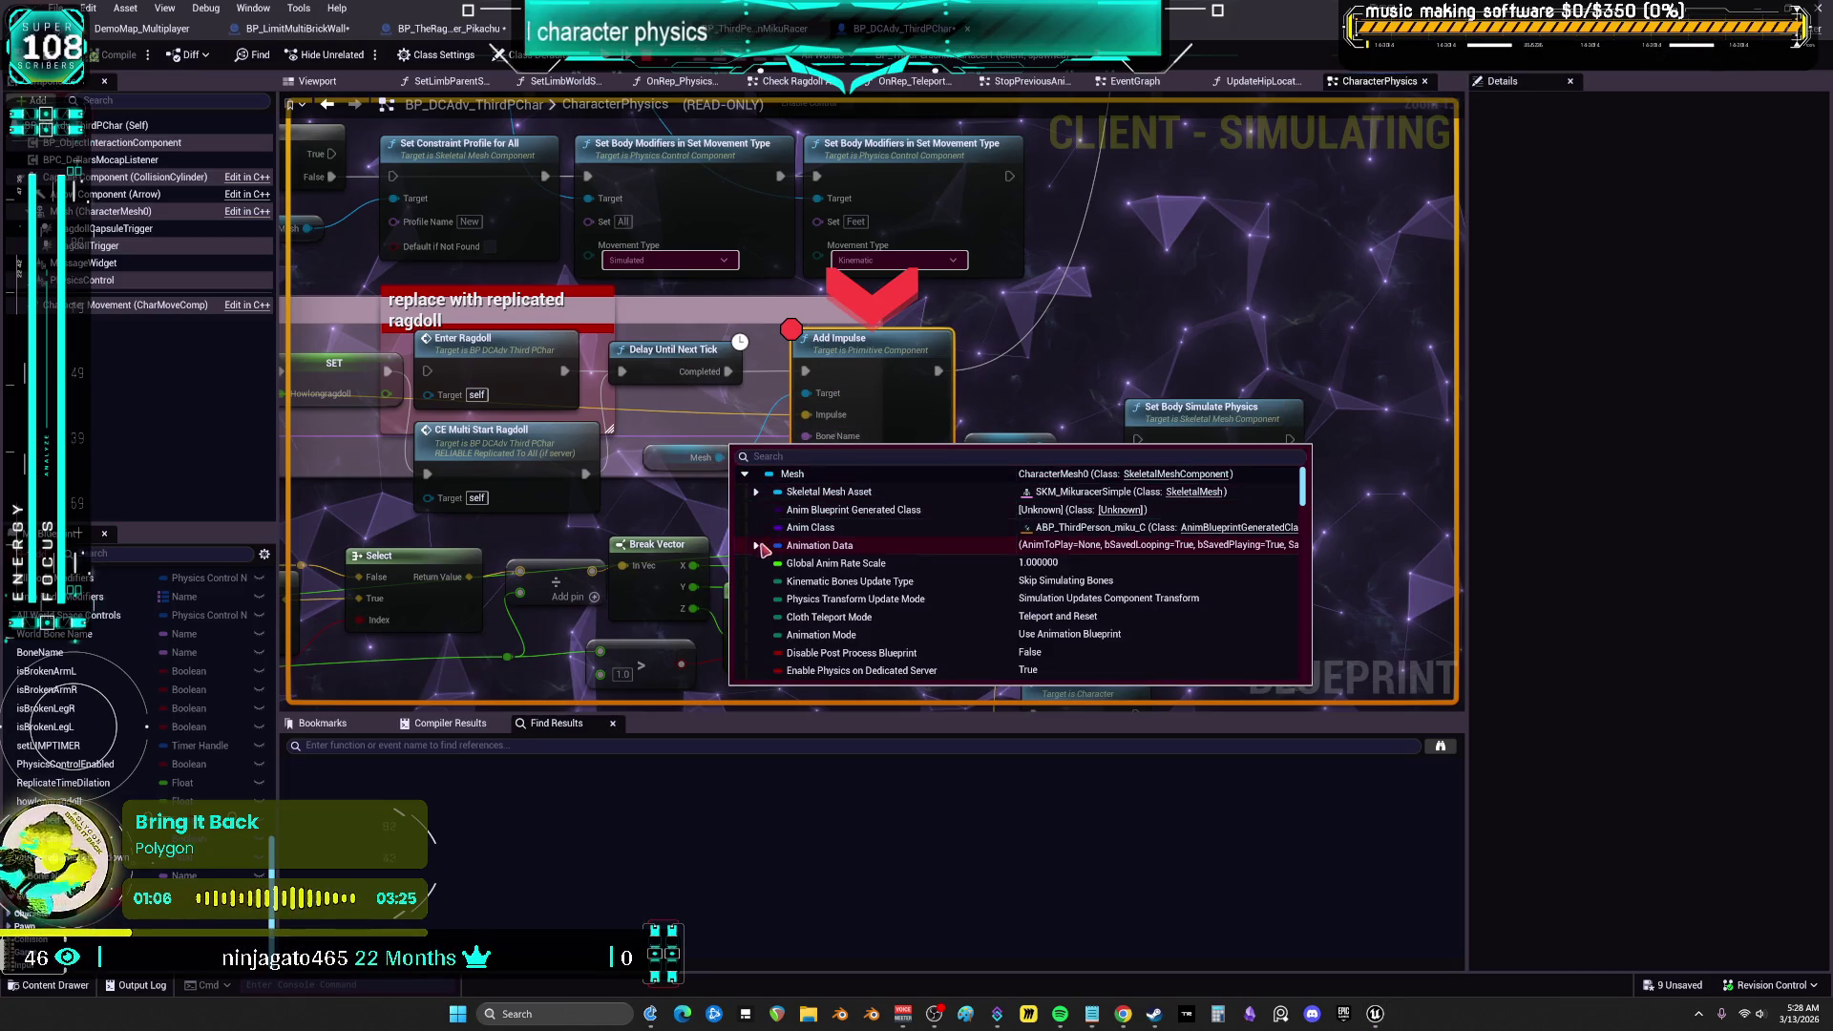
scroll(905, 542, down, 8)
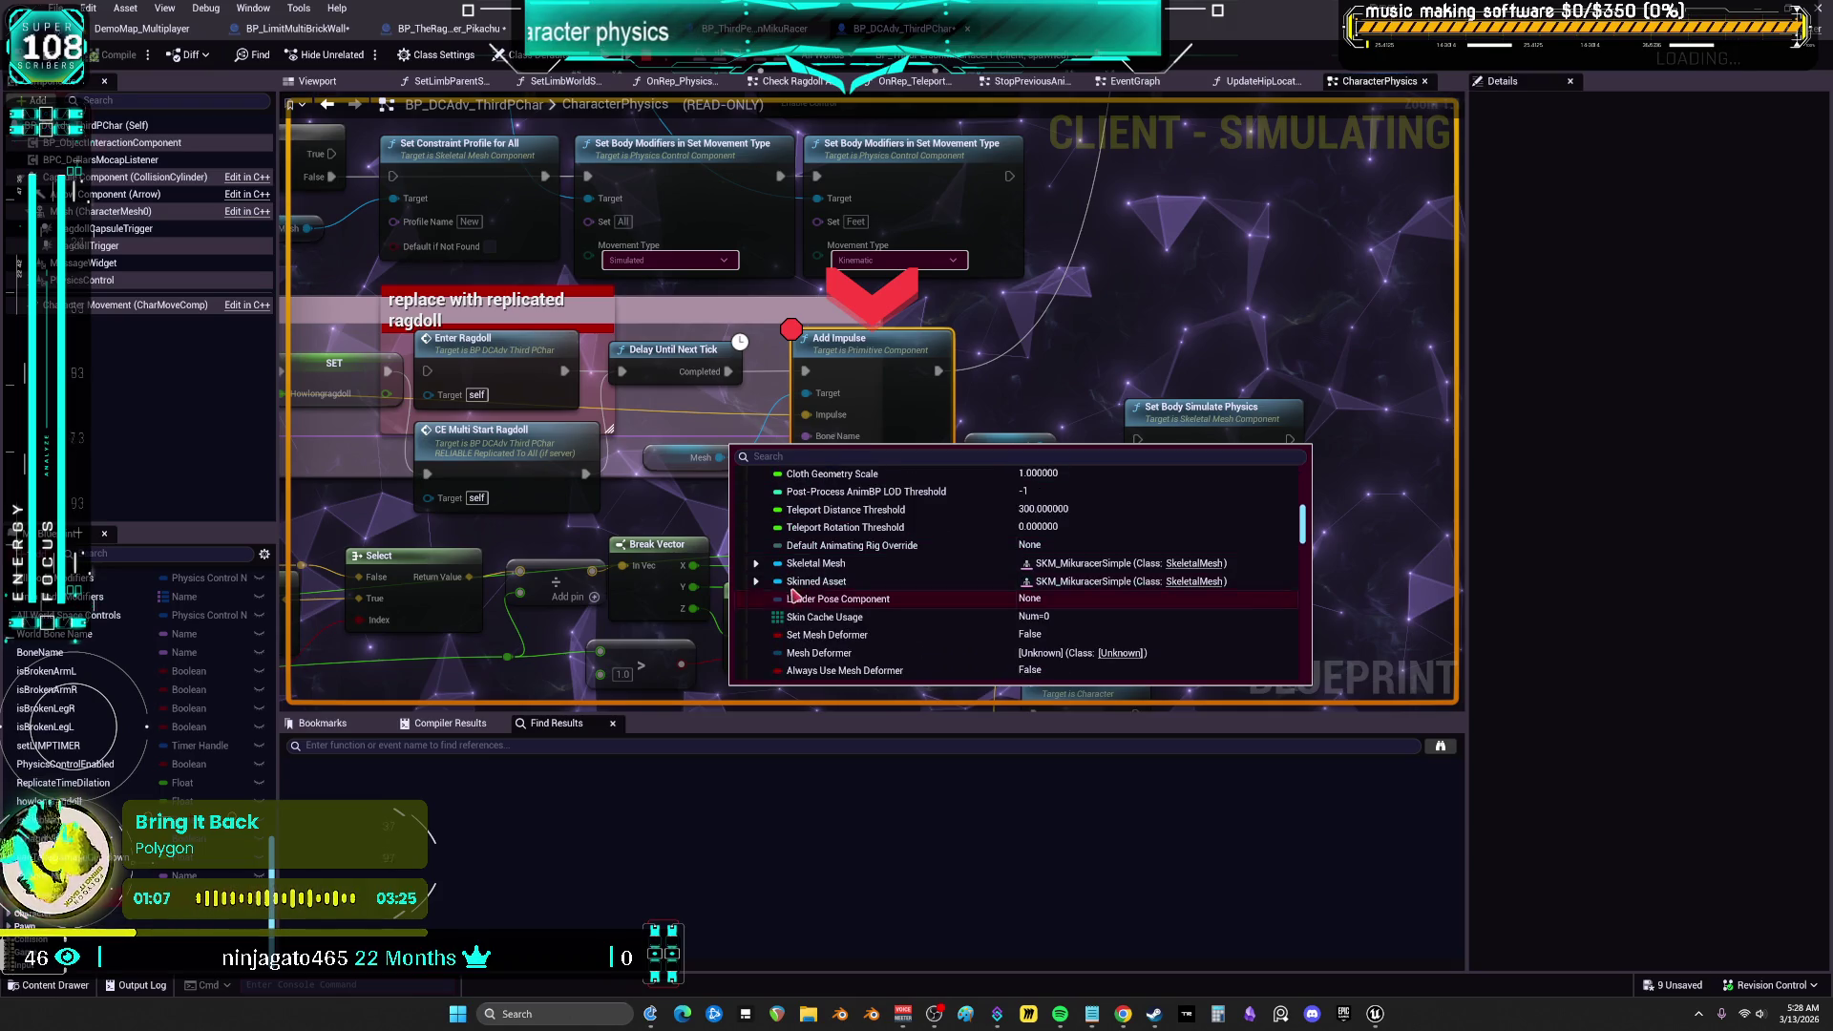
click(757, 564)
click(768, 581)
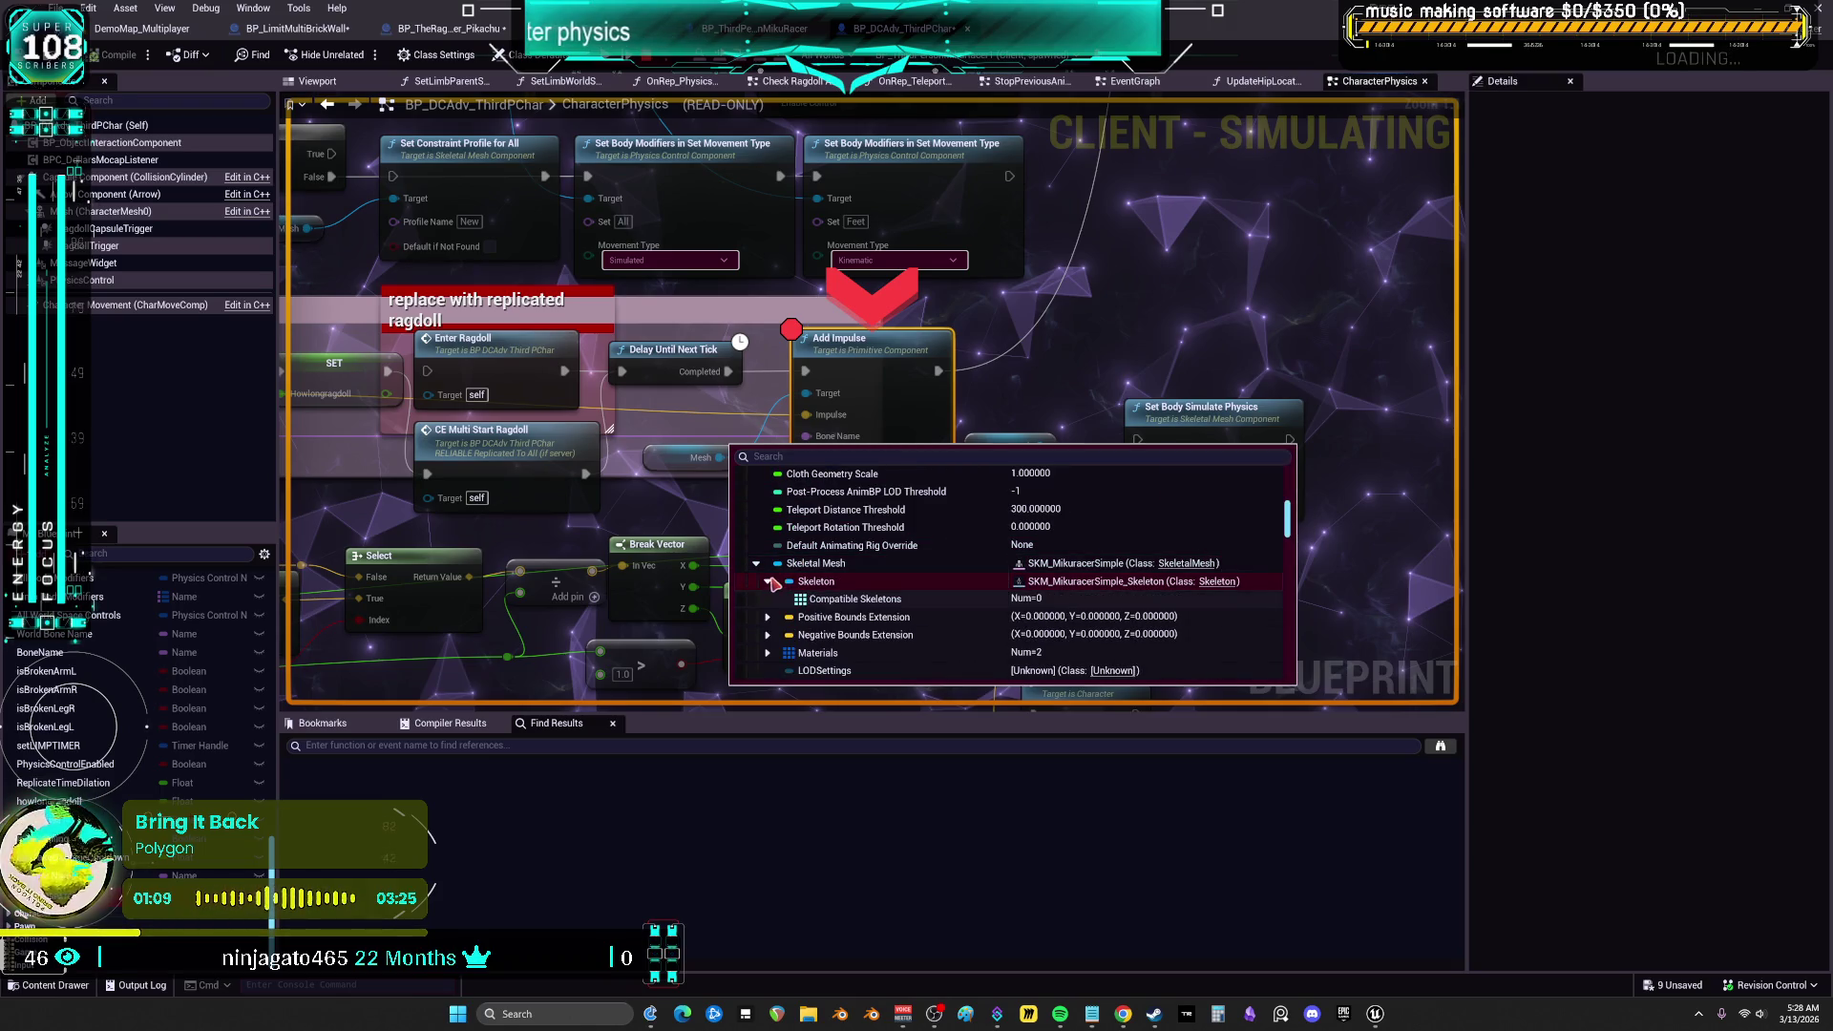
scroll(816, 605, down, 2)
scroll(774, 616, down, 5)
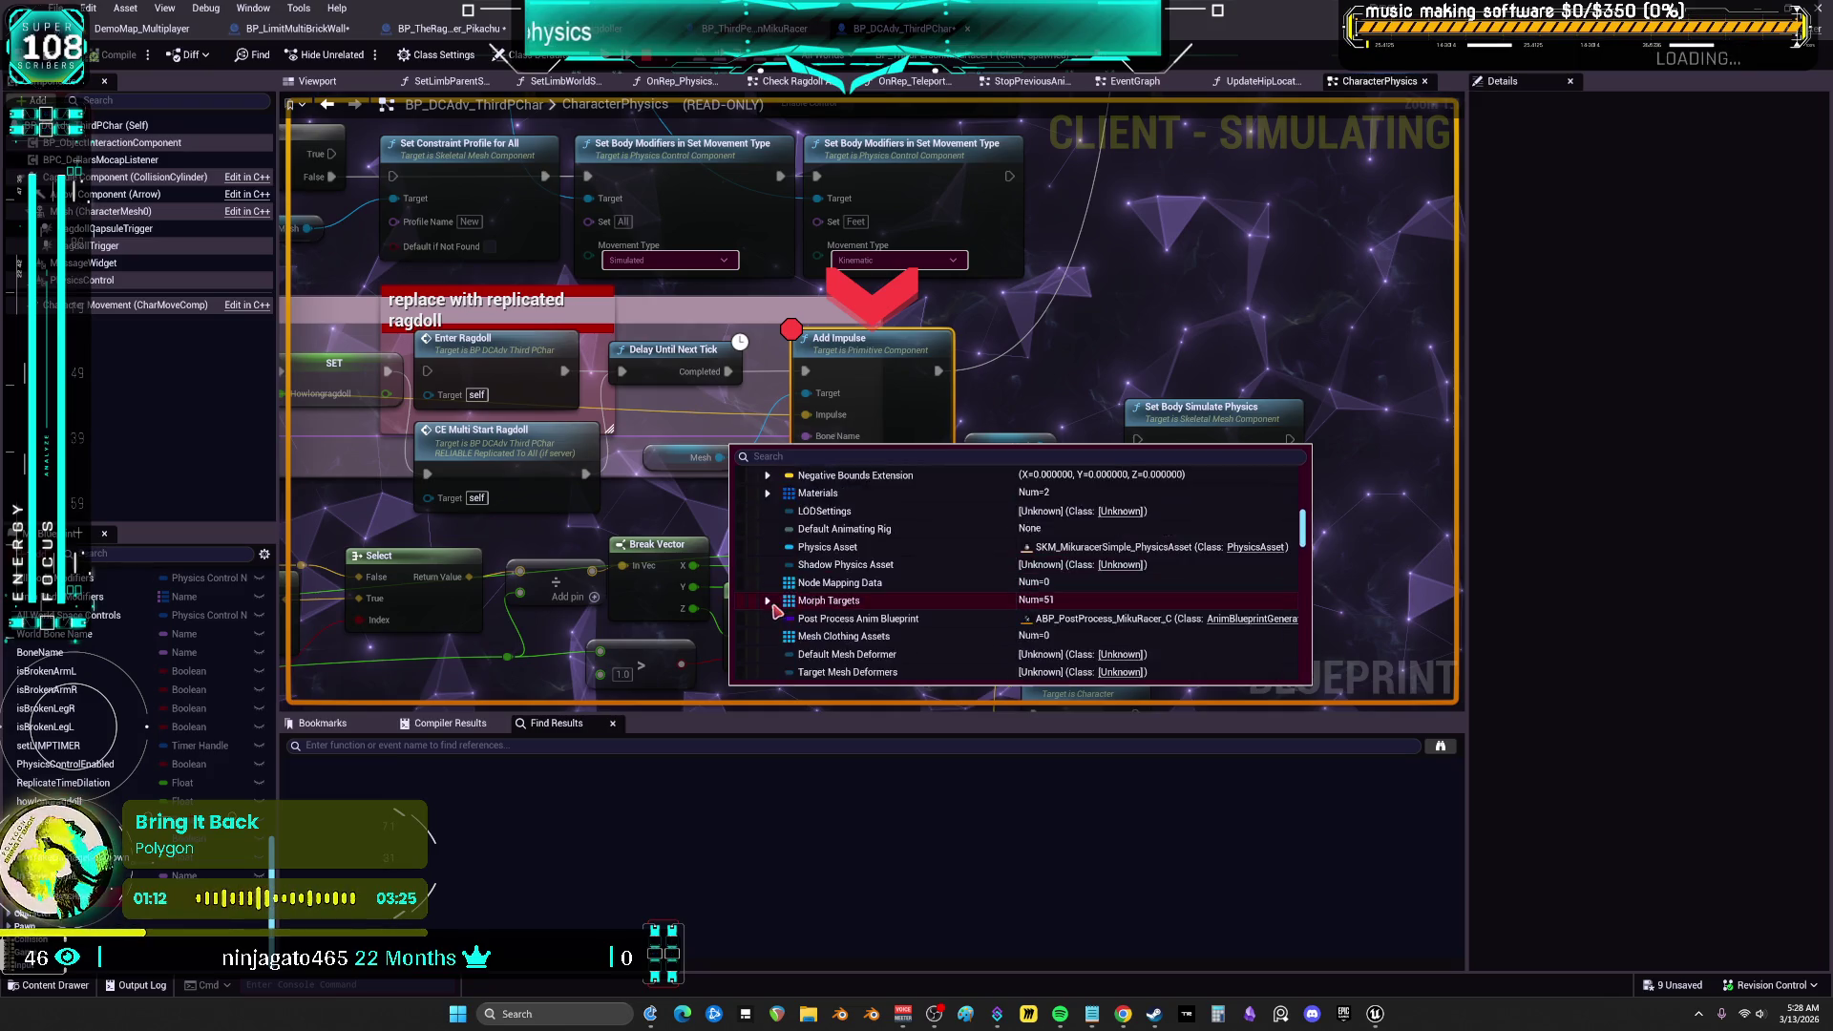
scroll(848, 535, down, 3)
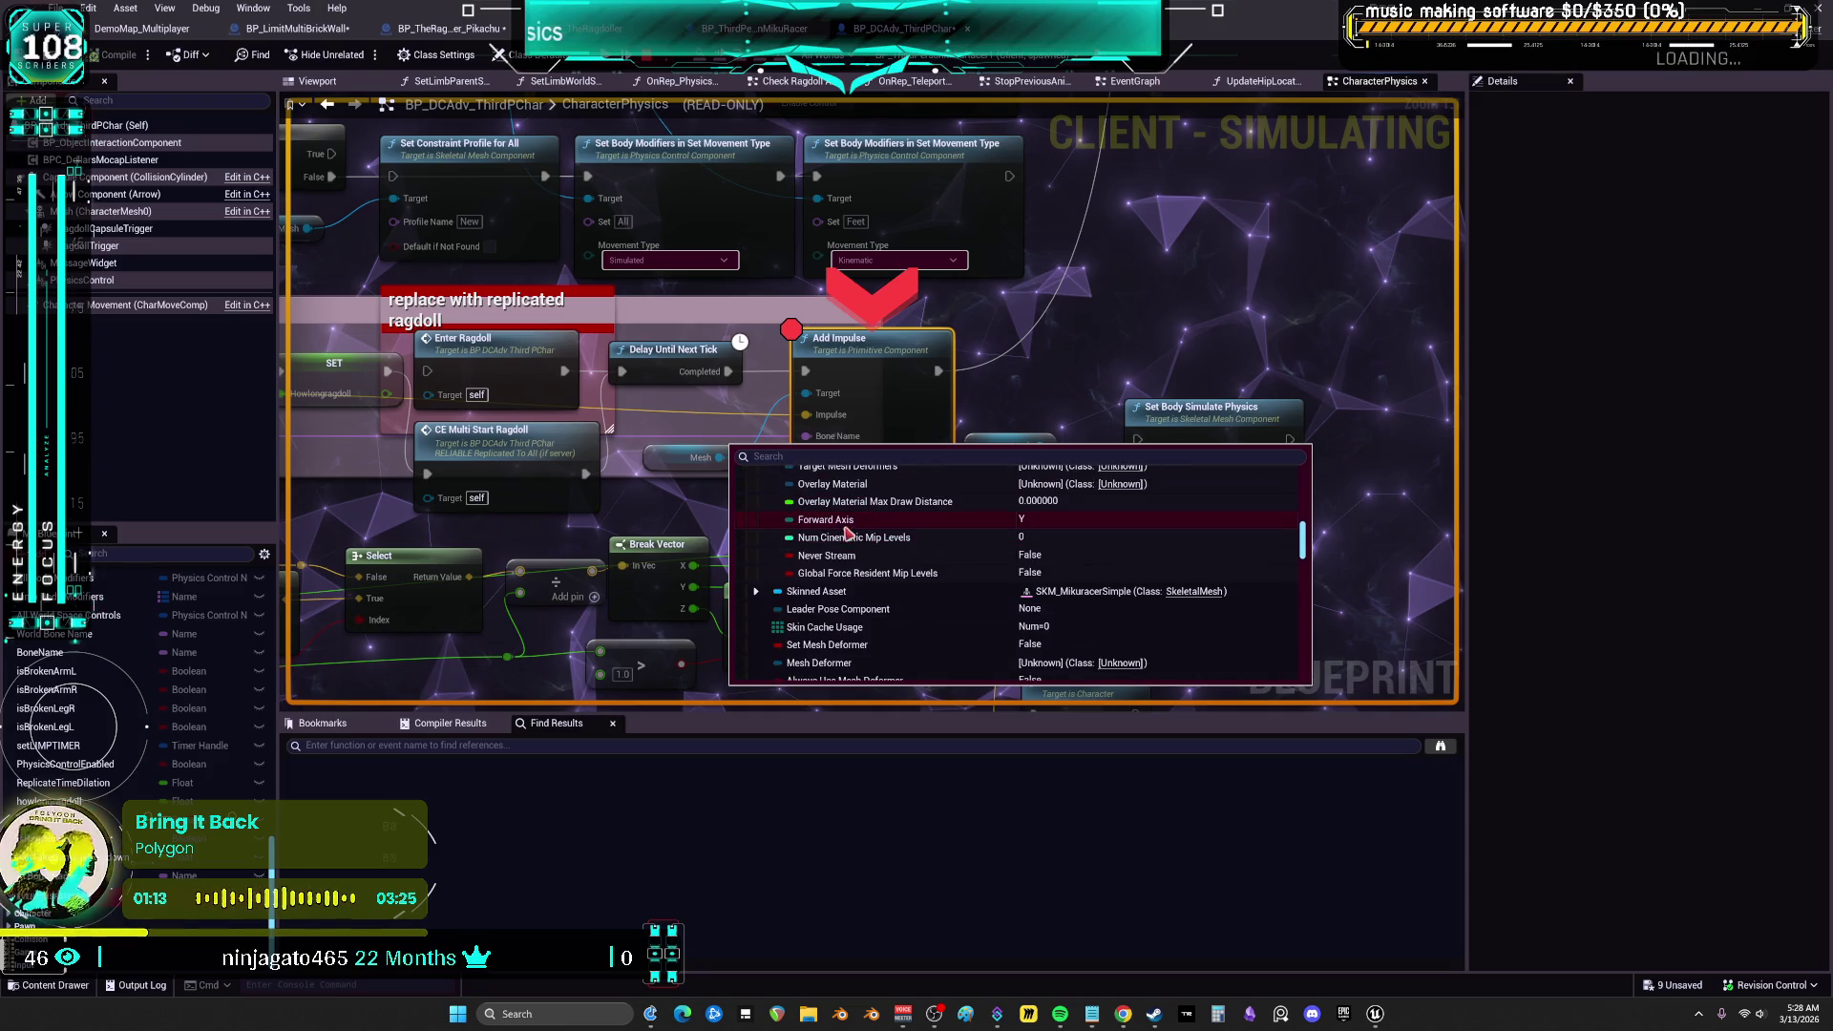
click(756, 590)
click(768, 609)
scroll(869, 607, down, 2)
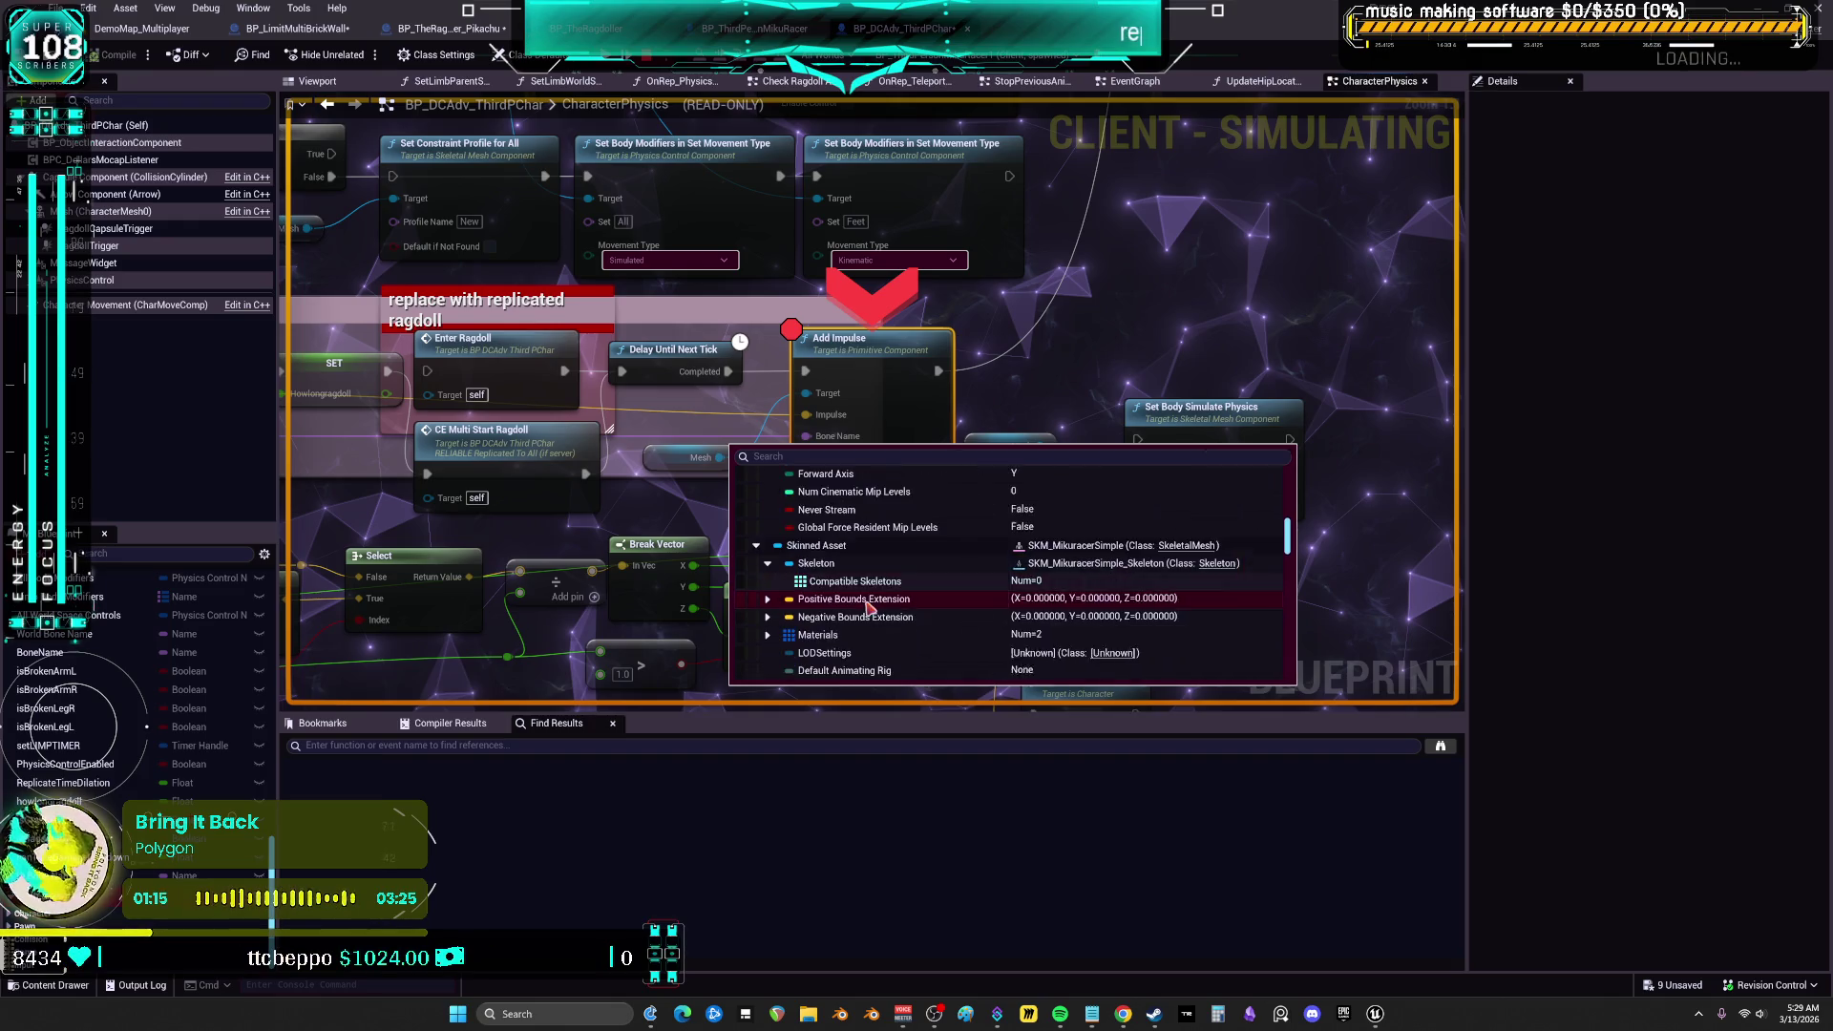
scroll(867, 607, down, 3)
scroll(878, 561, down, 4)
scroll(900, 559, down, 5)
scroll(1093, 562, down, 10)
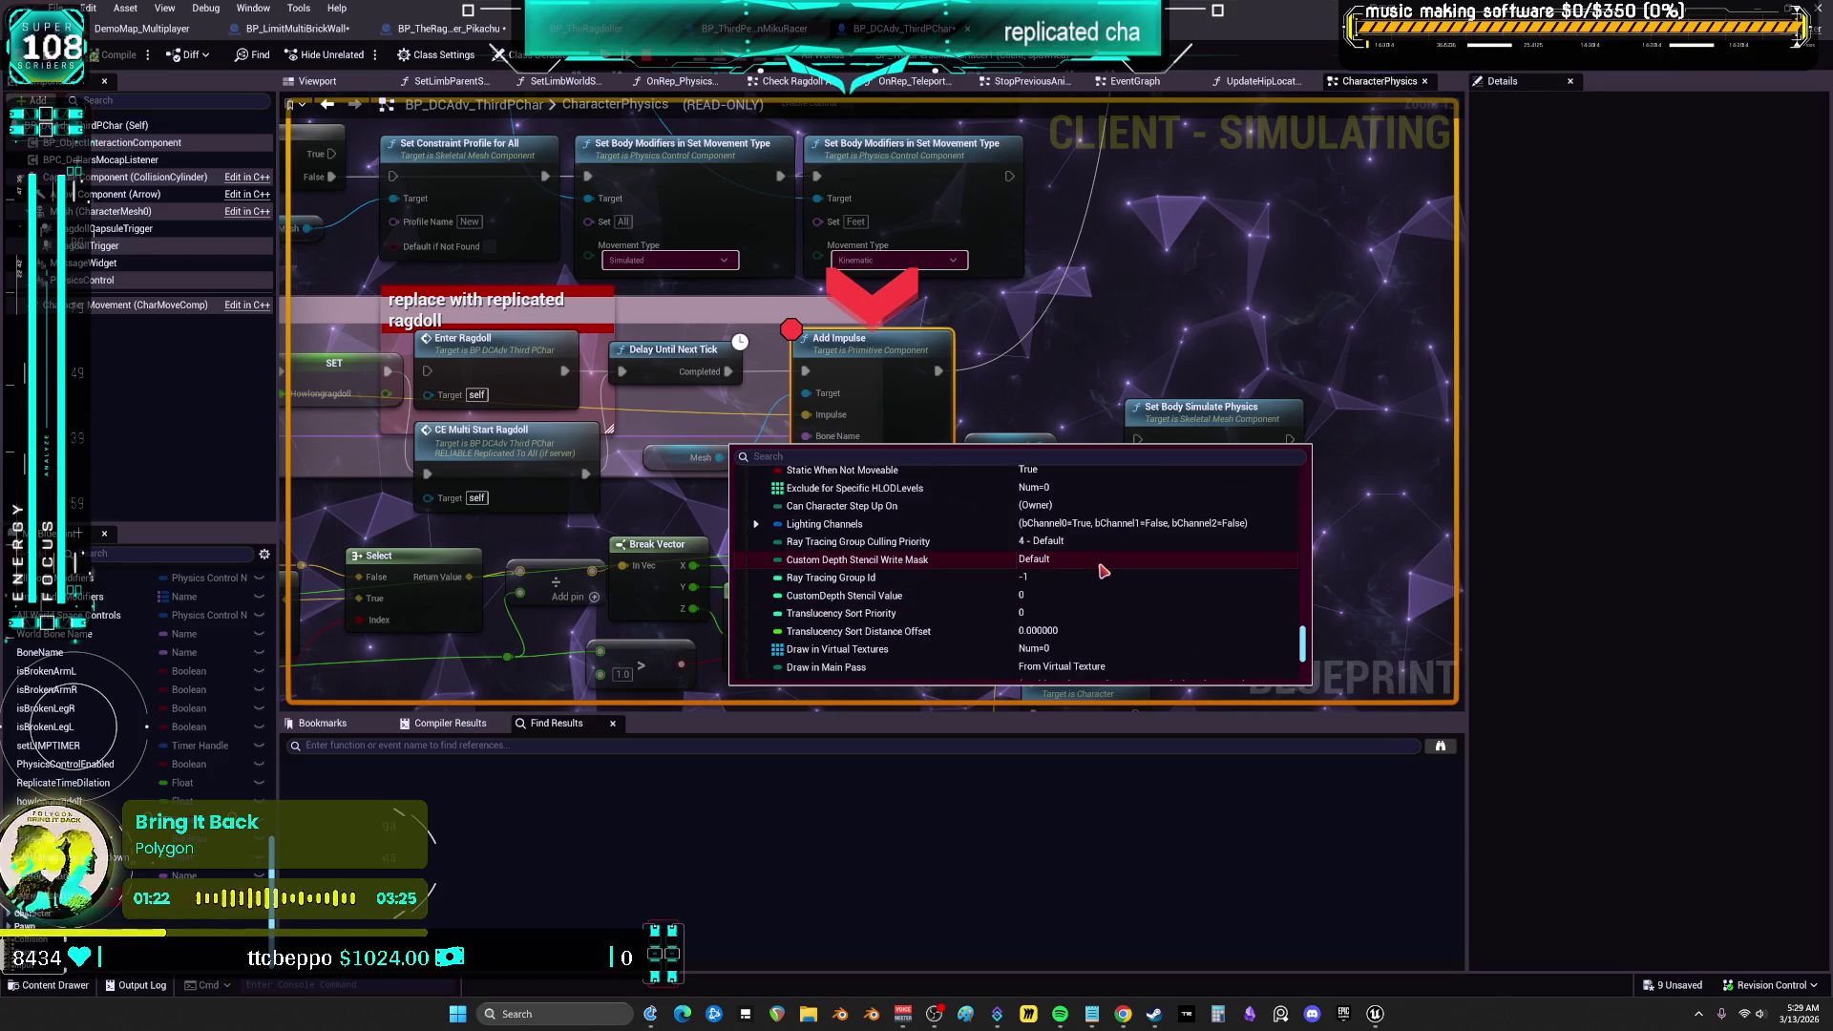
scroll(1093, 569, down, 5)
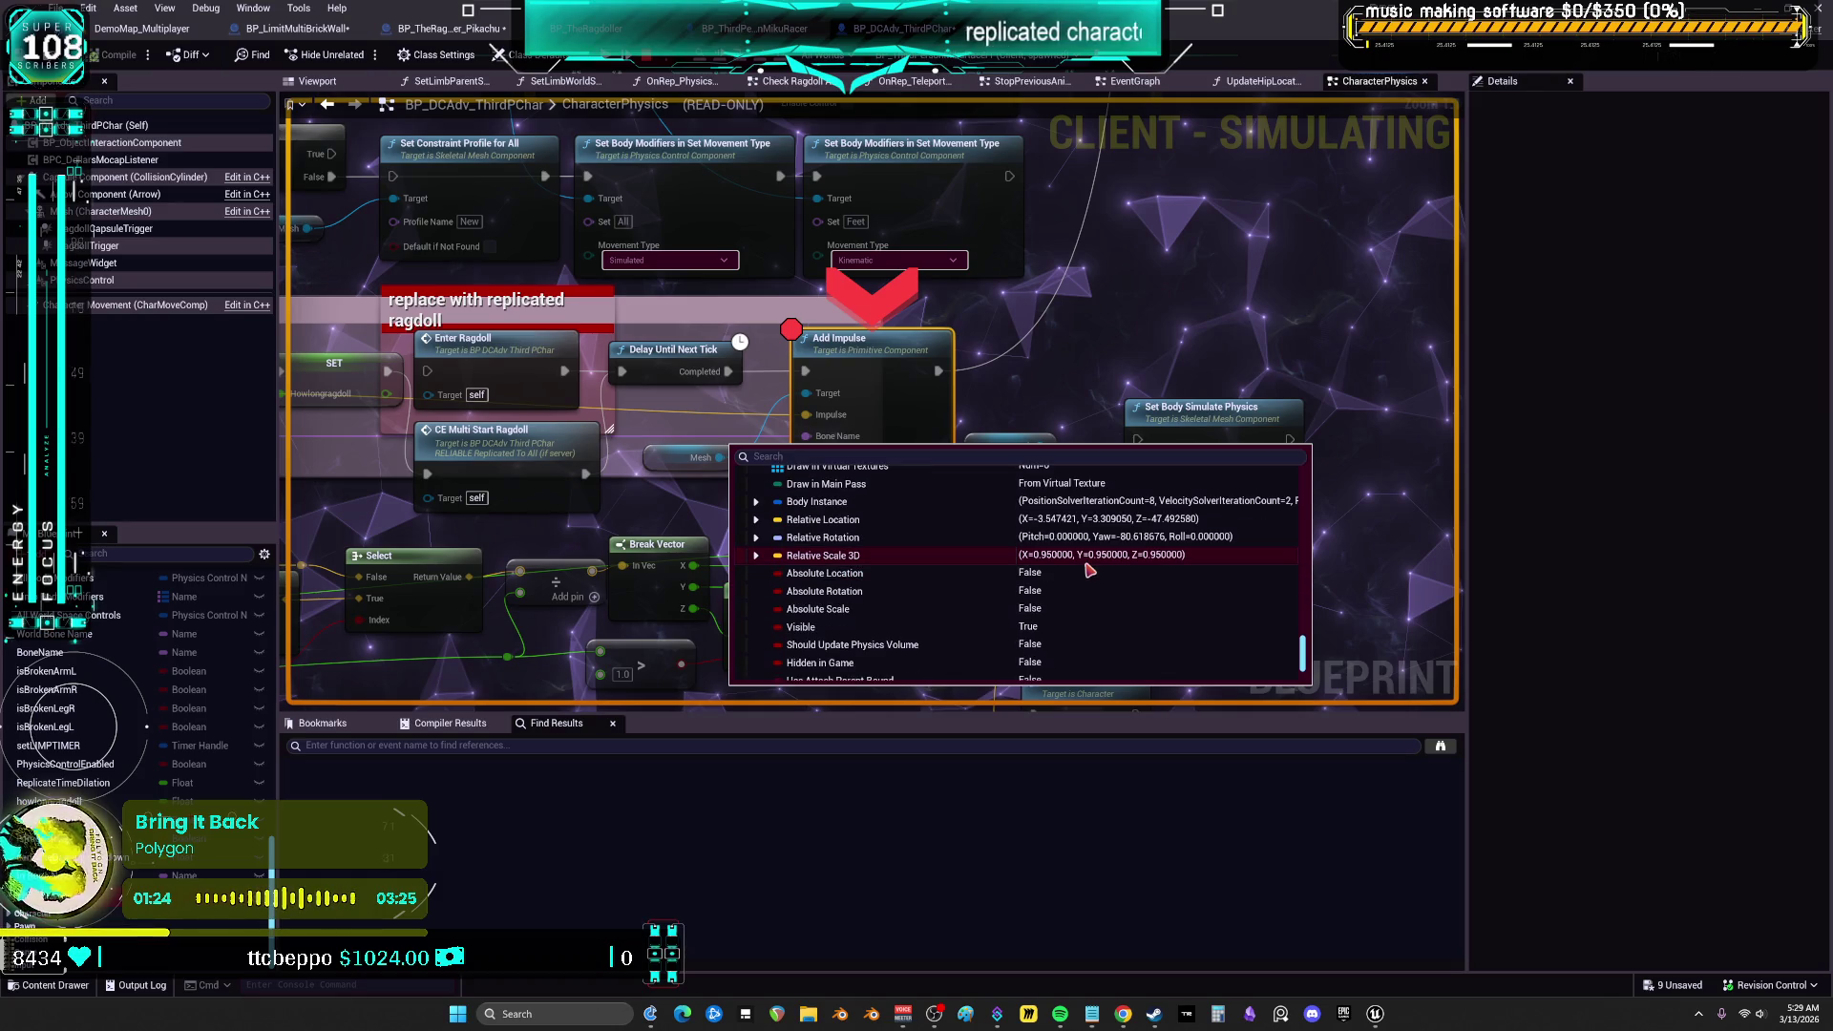
click(756, 501)
scroll(891, 573, down, 4)
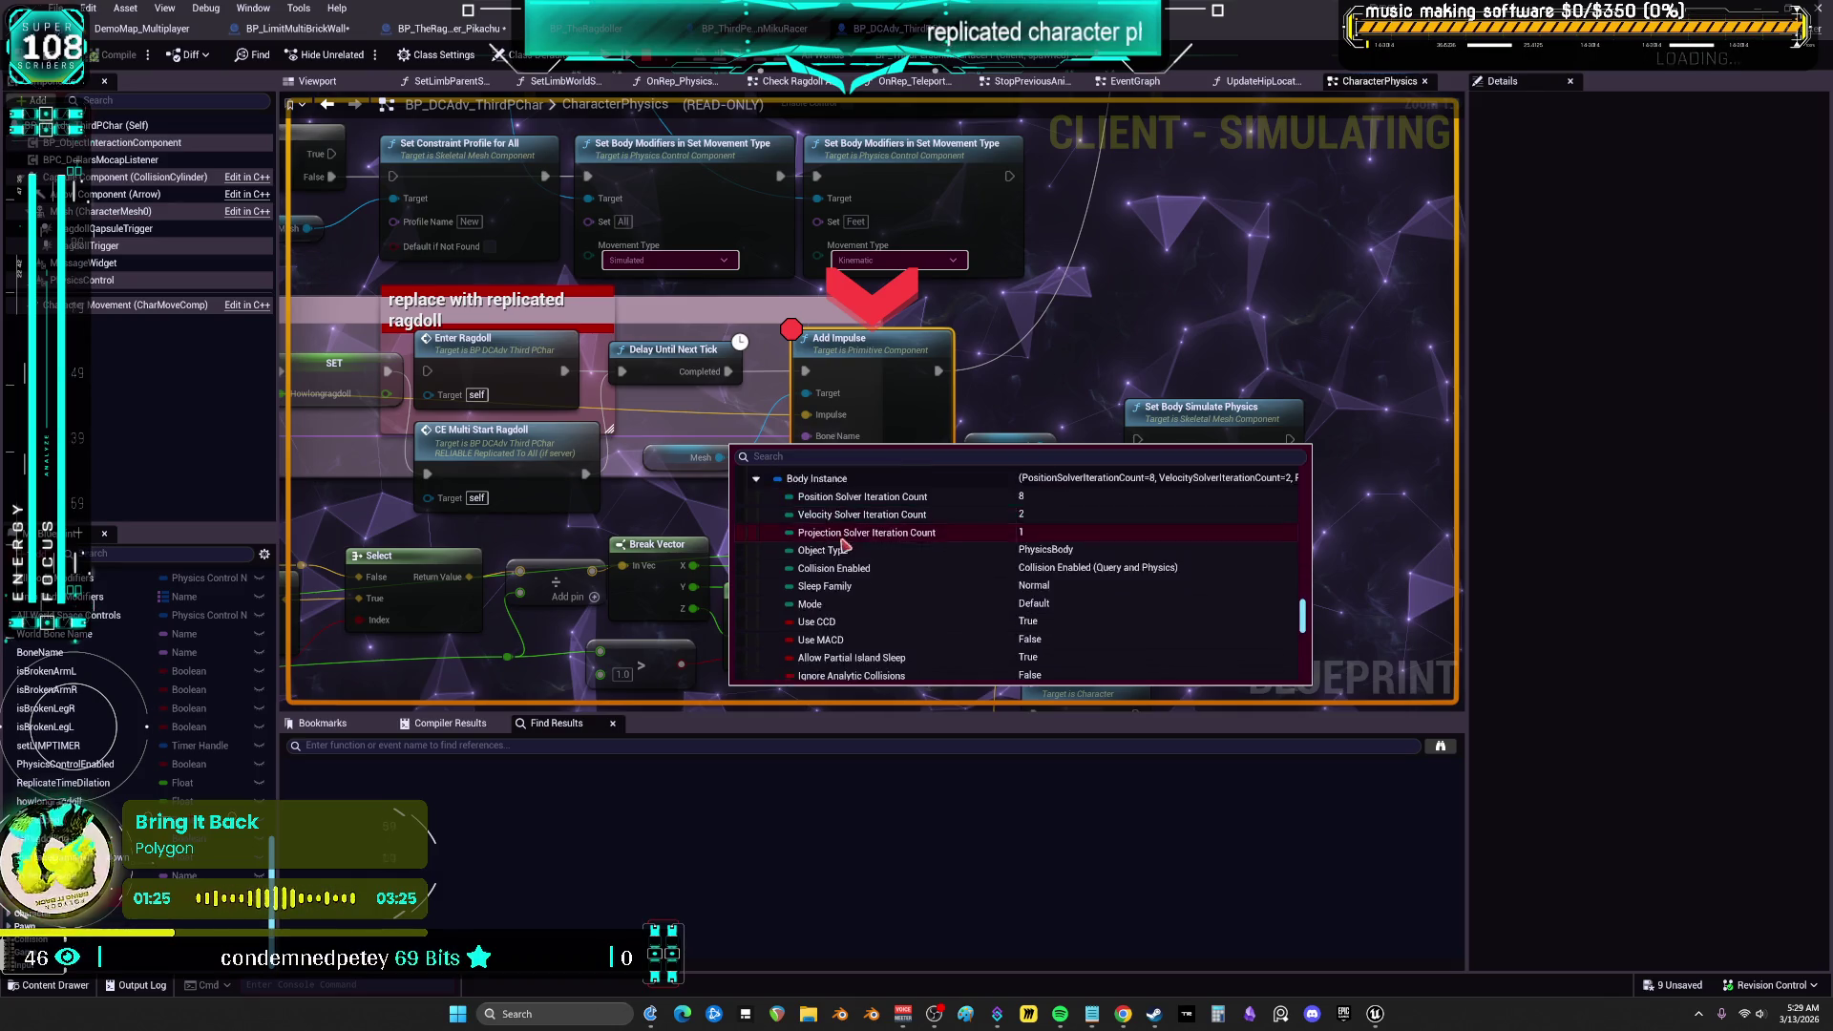
scroll(891, 577, down, 5)
scroll(1089, 573, down, 5)
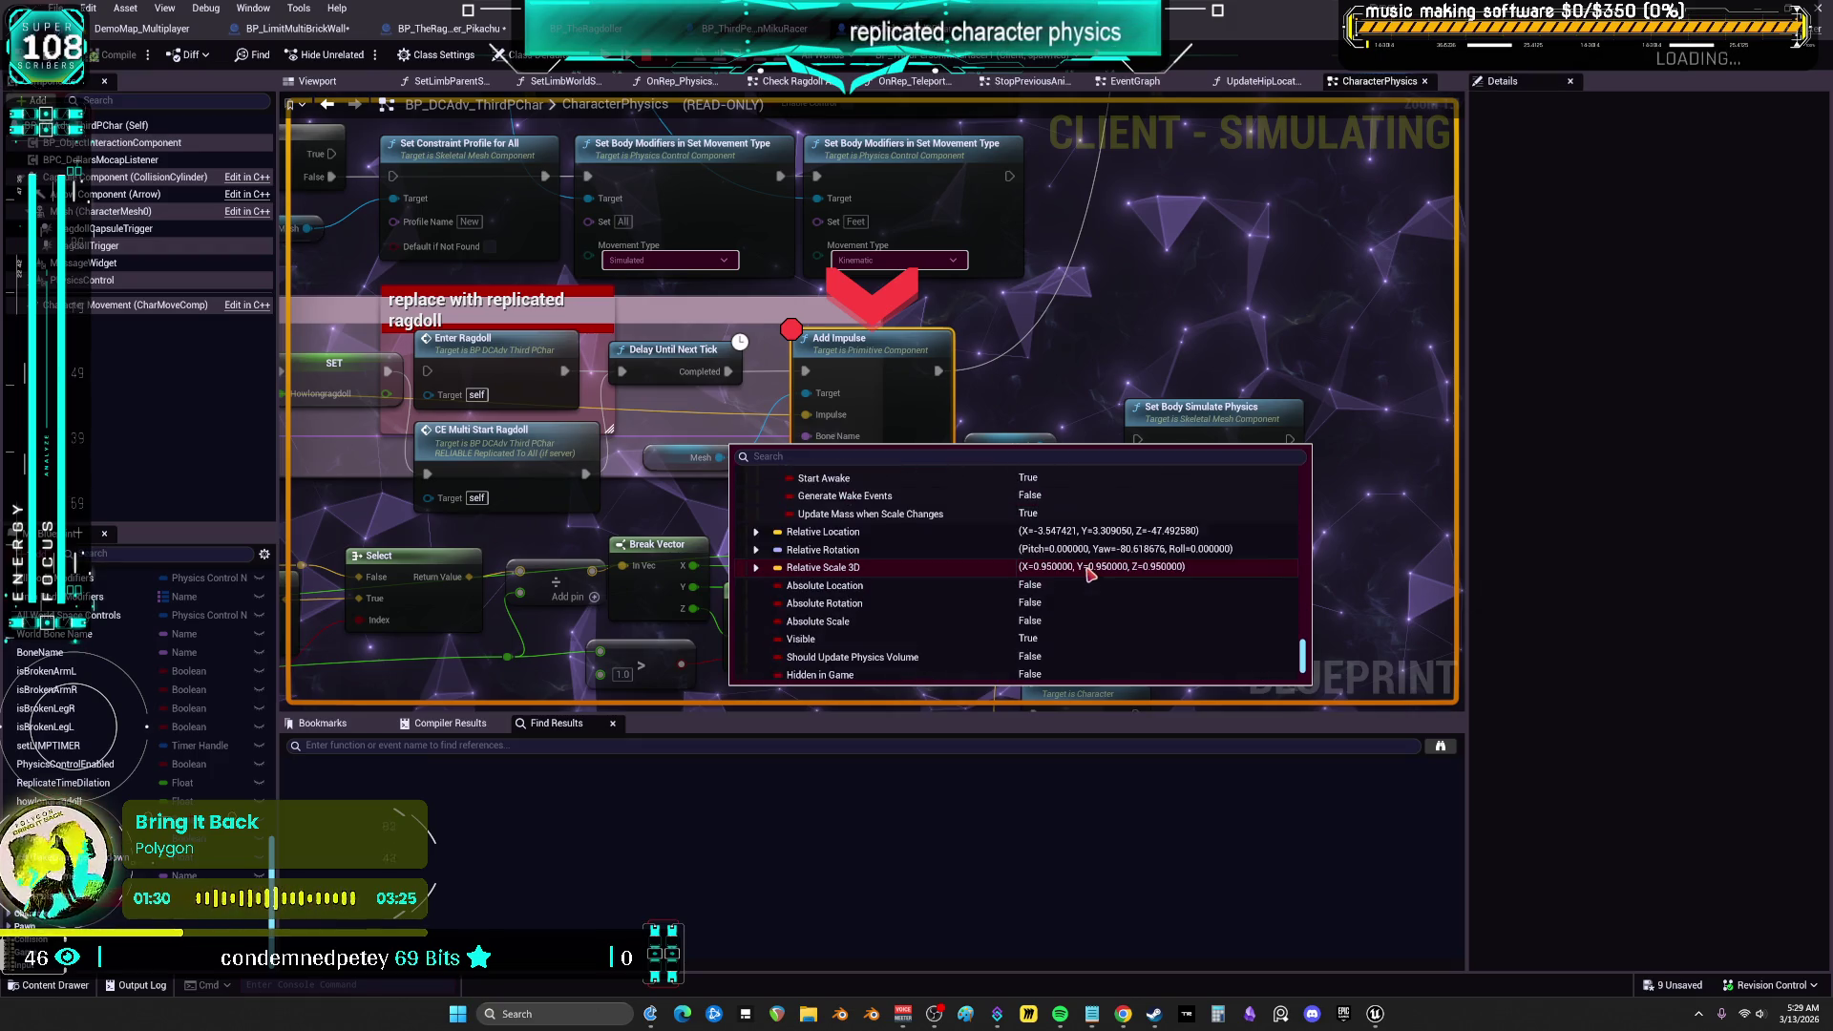
scroll(1096, 571, down, 3)
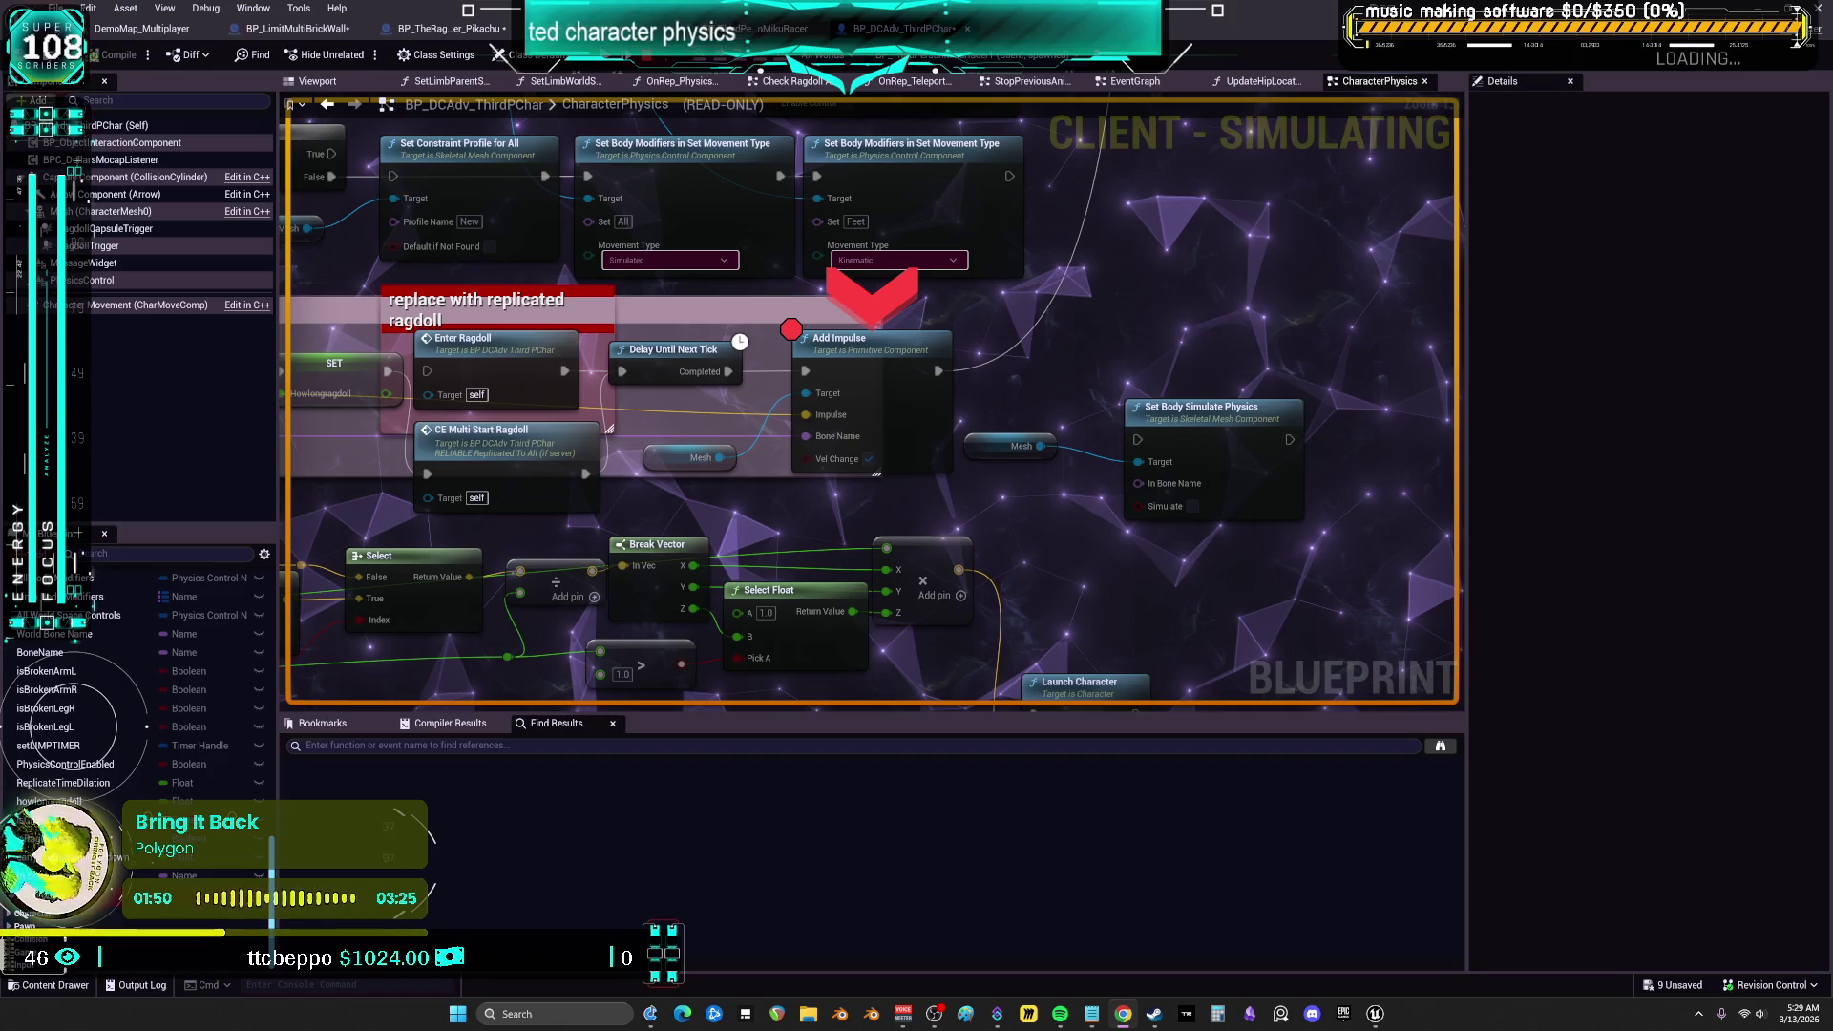
drag(928, 425, 1234, 431)
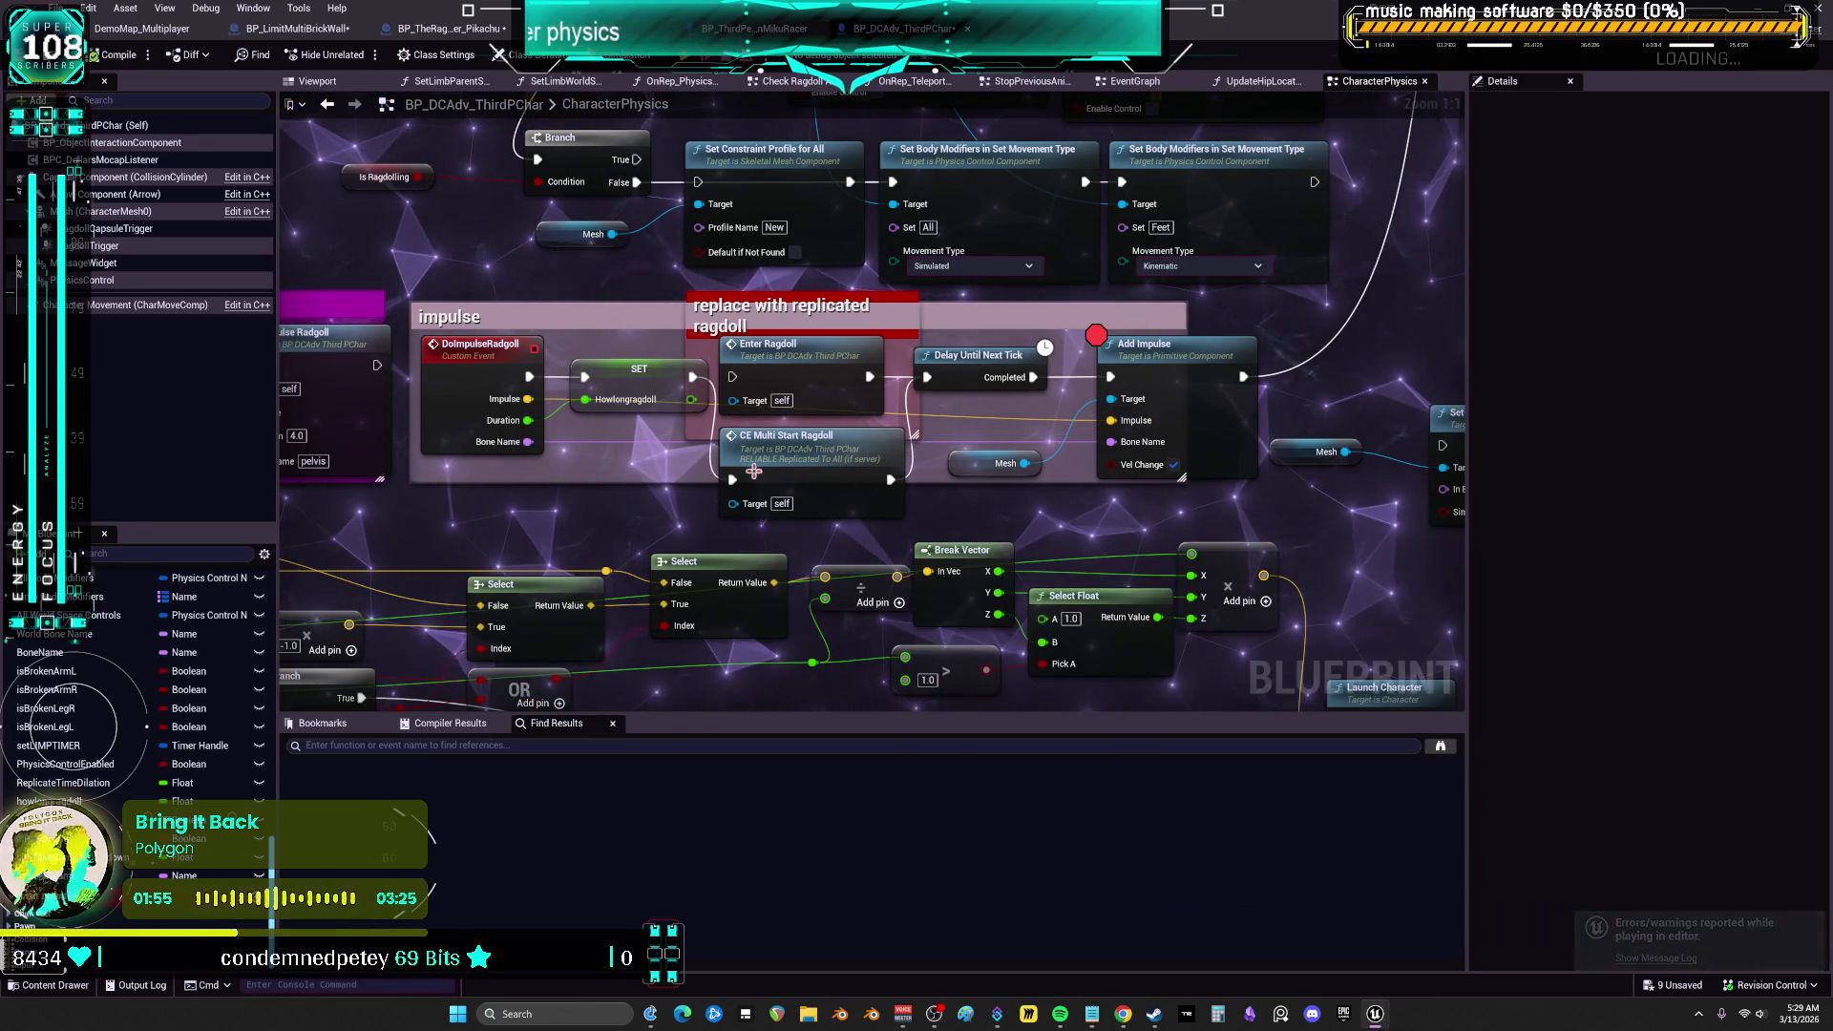
Jump to the CE_Multi_StartRagdoll event and open its Pre-Start Ragdoll configurations collapsed graph
double_click(826, 459)
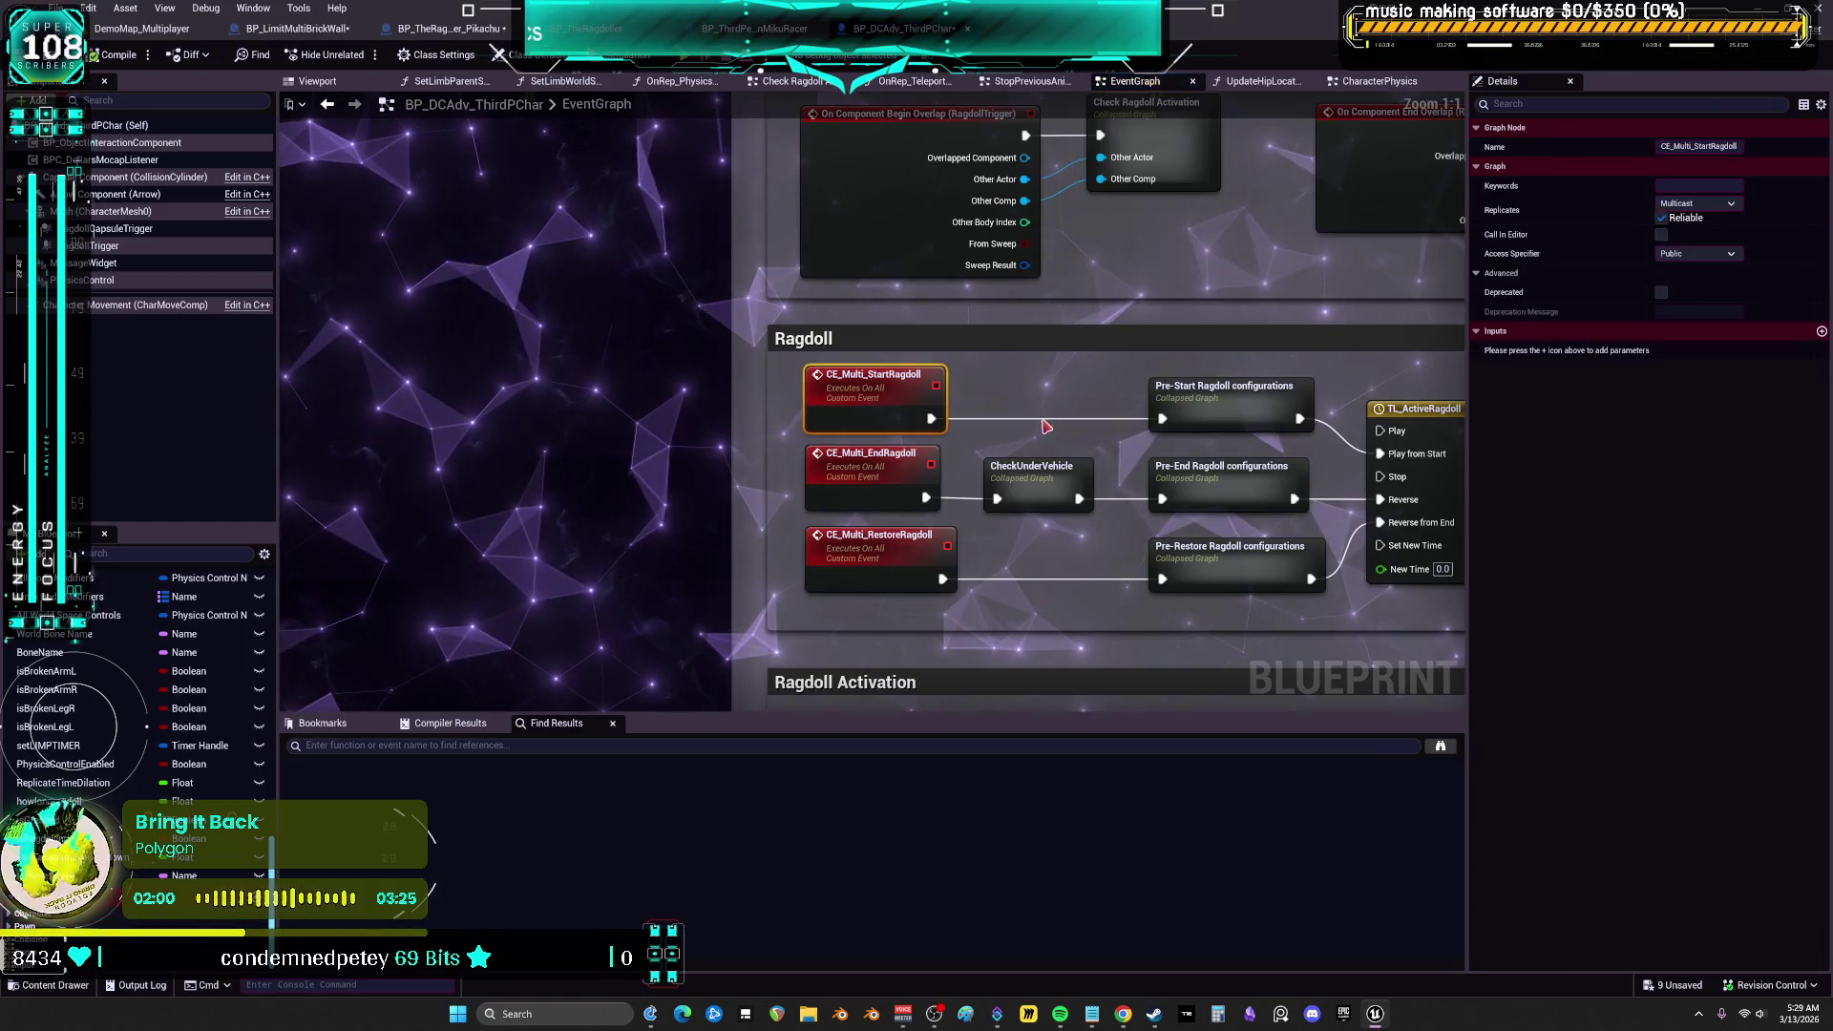
drag(945, 339, 852, 284)
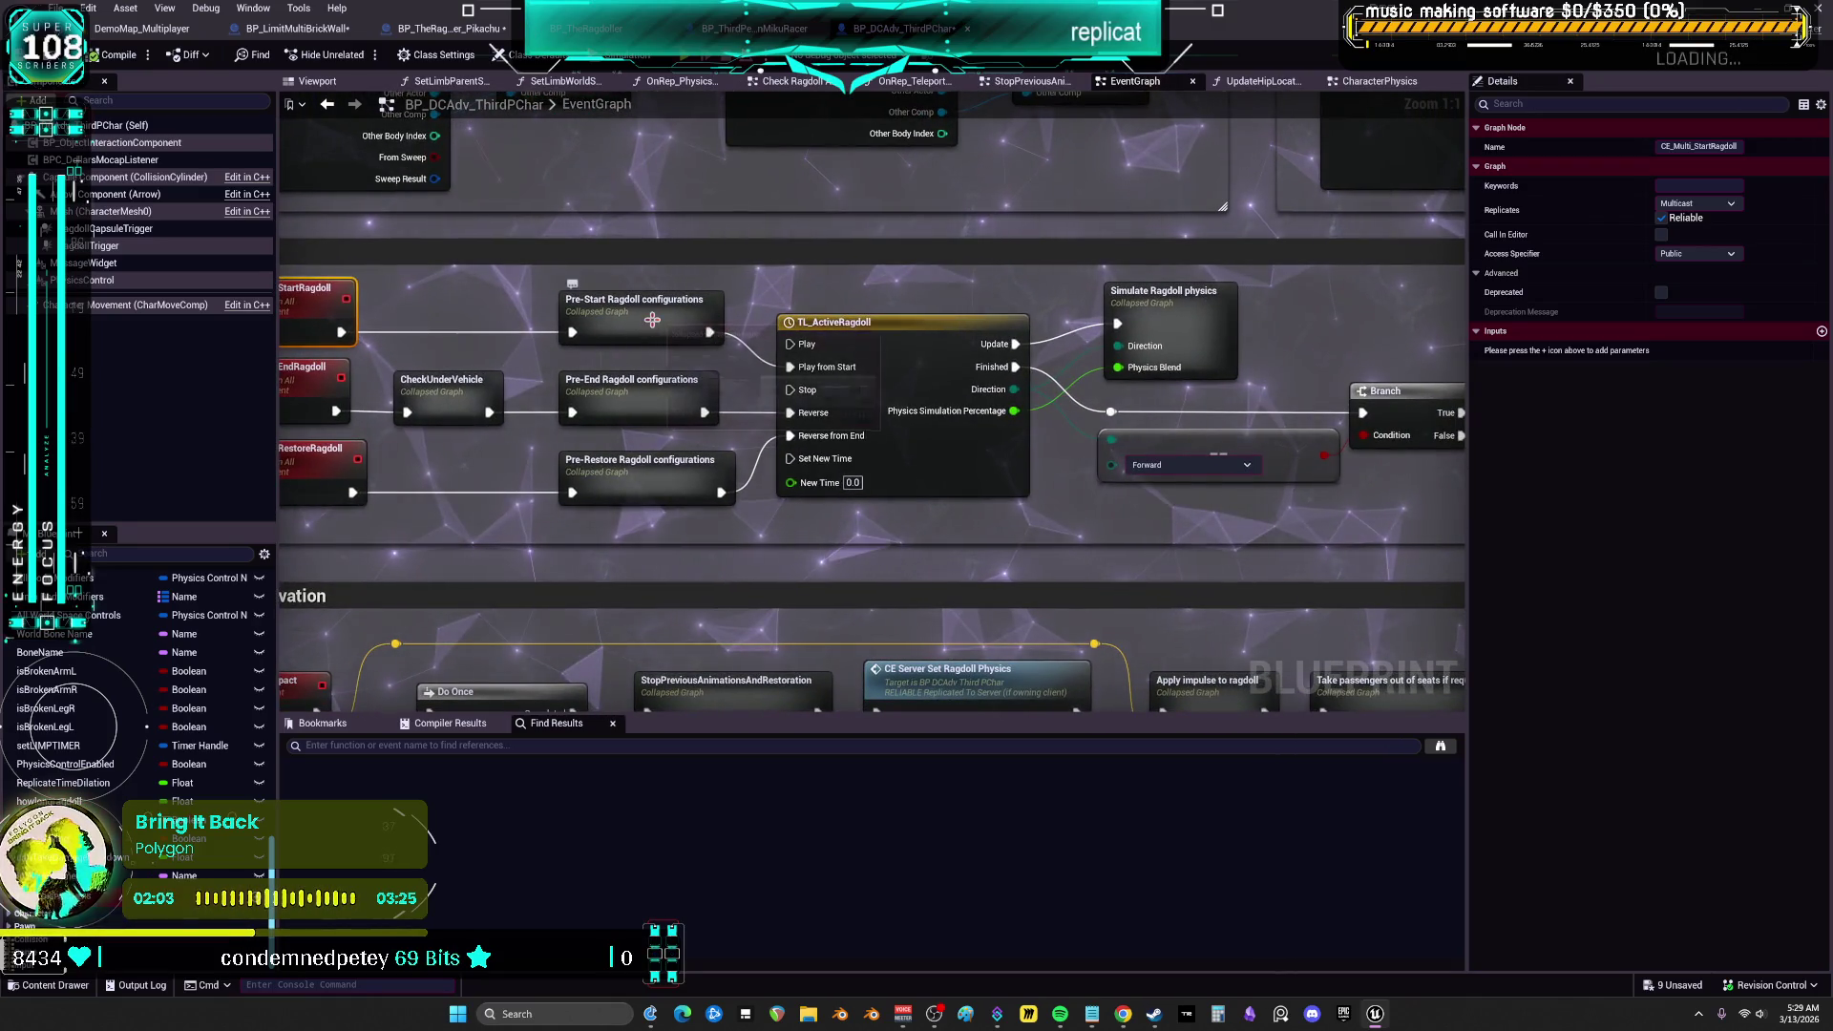
double_click(655, 326)
Review the Sequence, Set Play Rate, DoOnce, camera rotation correction and camera-to-ragdoll attachment nodes
scroll(655, 326, up, 7)
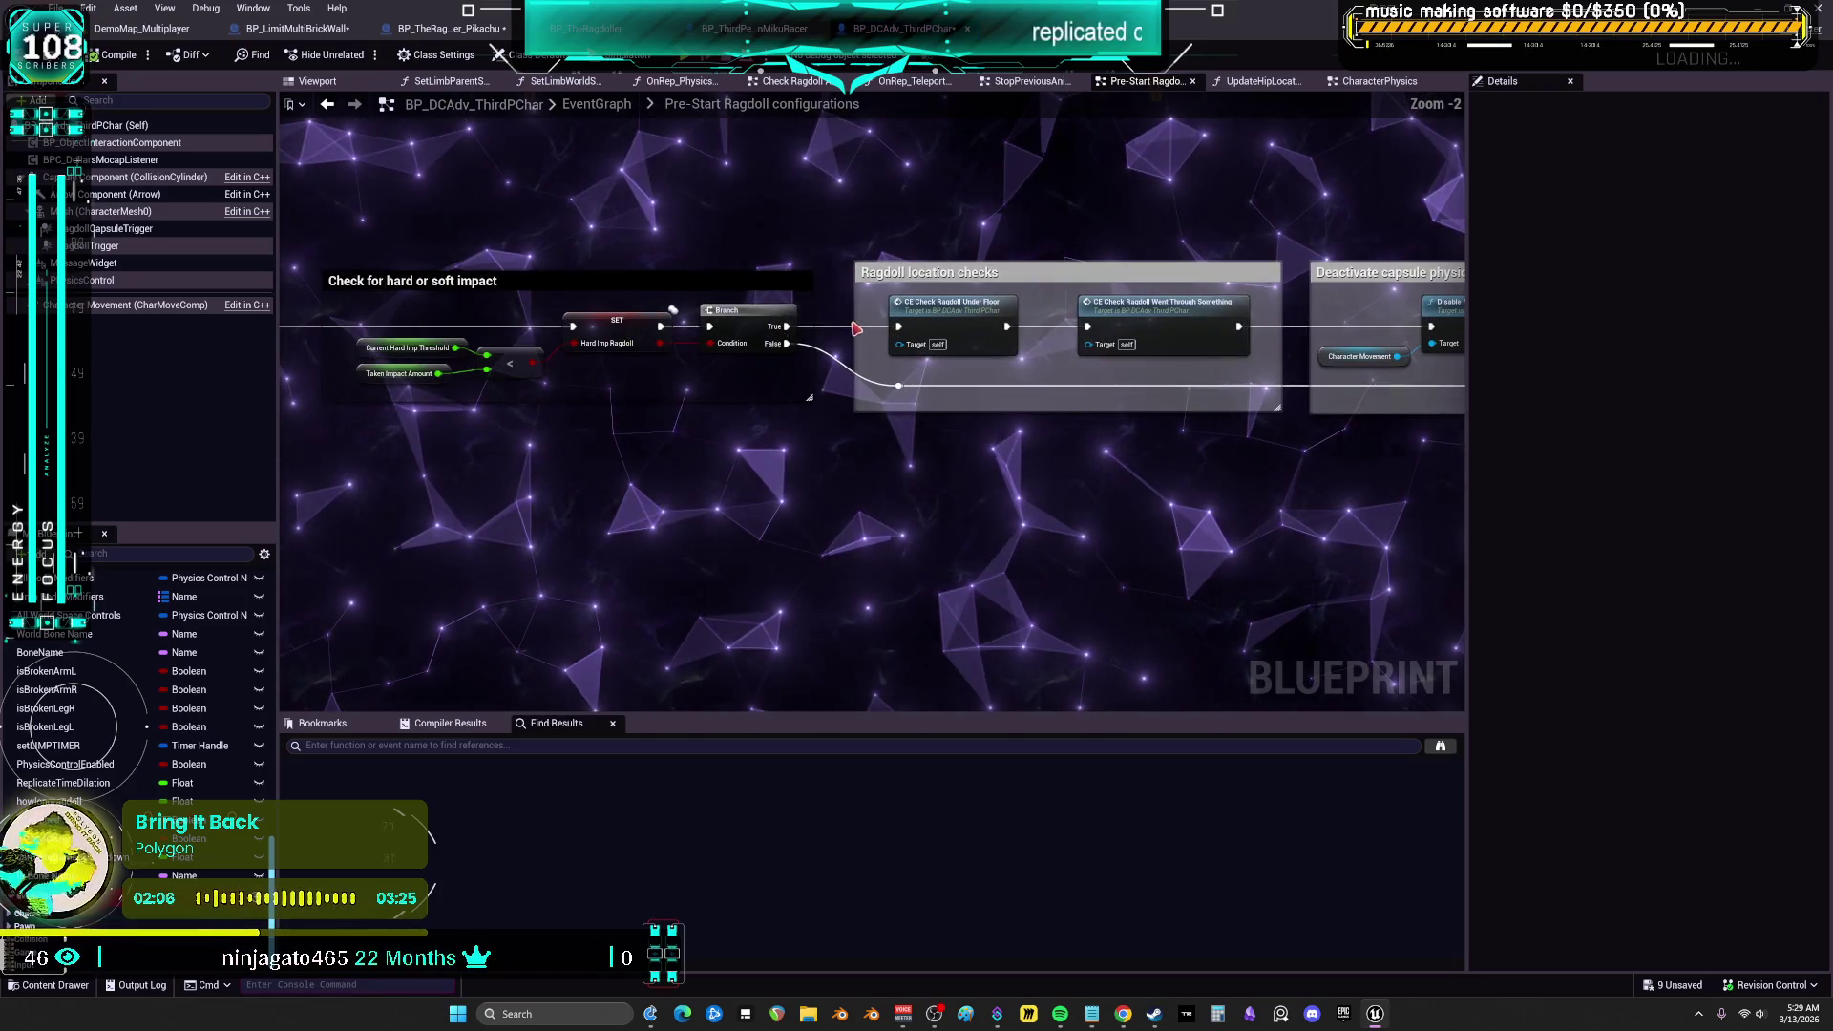
mouse_move(1241, 248)
mouse_down()
mouse_move(818, 221)
mouse_move(1190, 196)
mouse_move(1306, 242)
mouse_move(835, 235)
mouse_up()
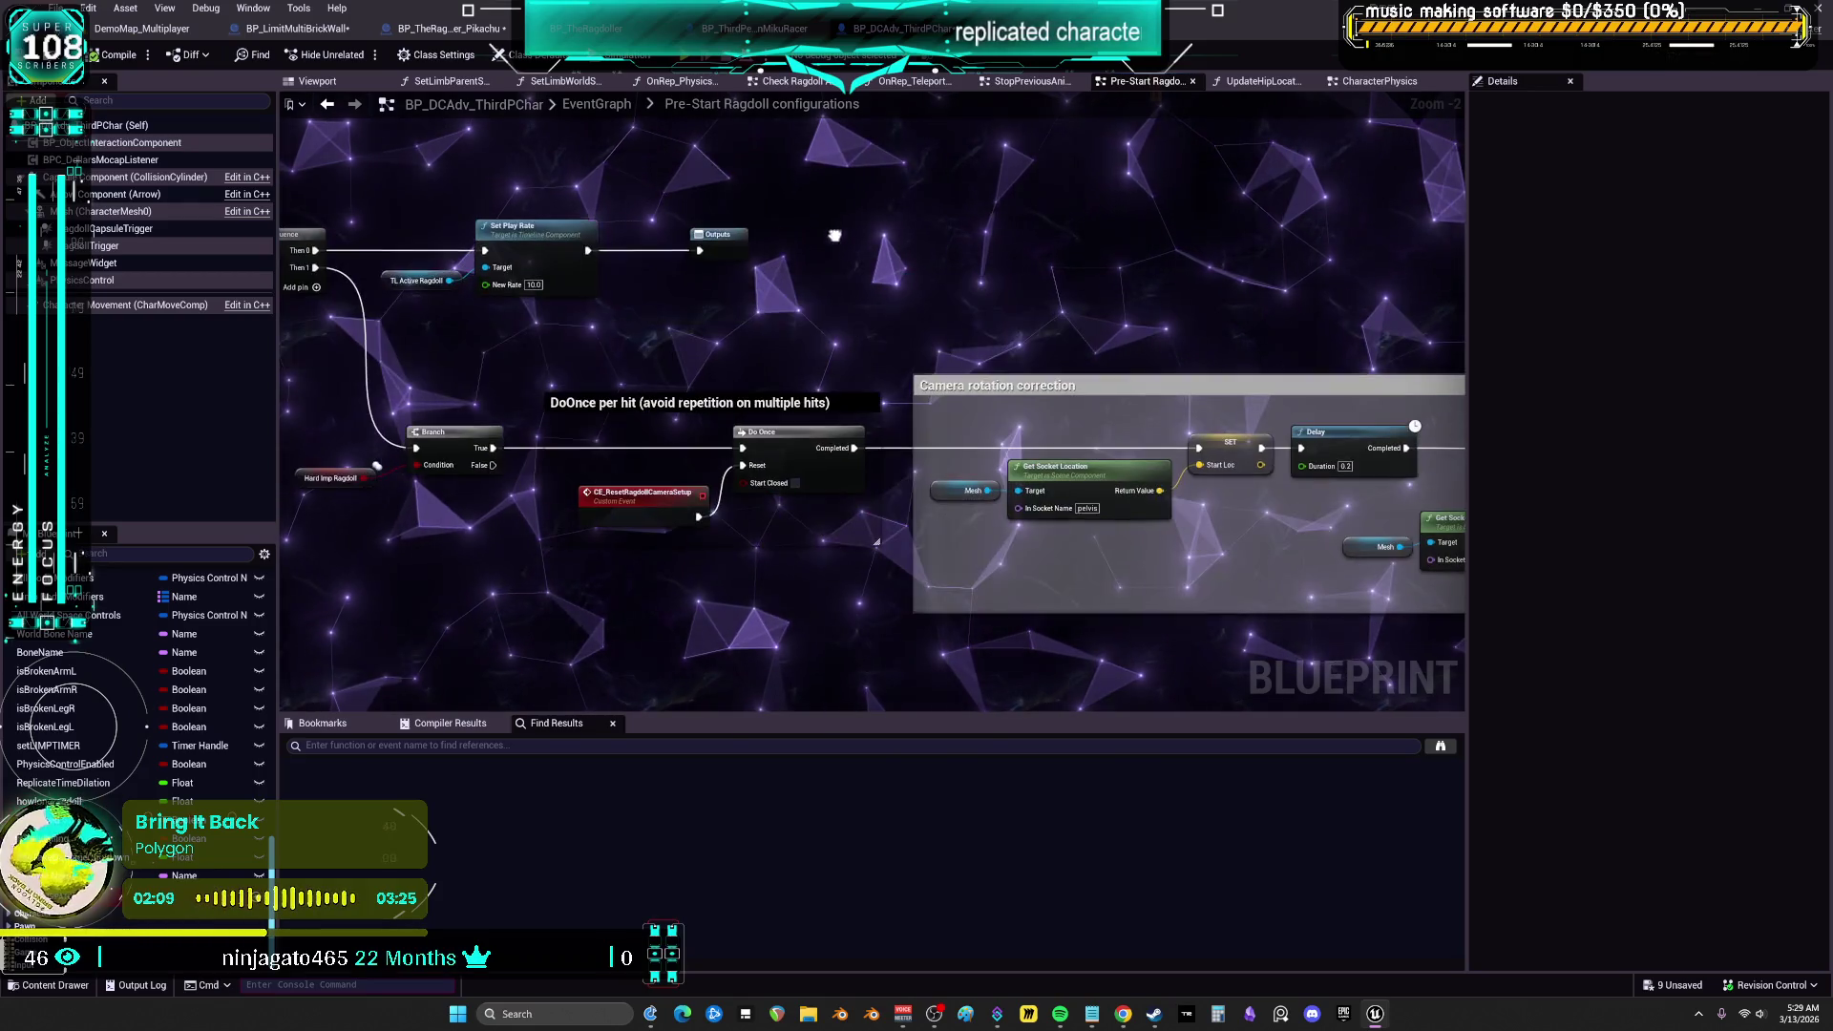
drag(1272, 268, 707, 245)
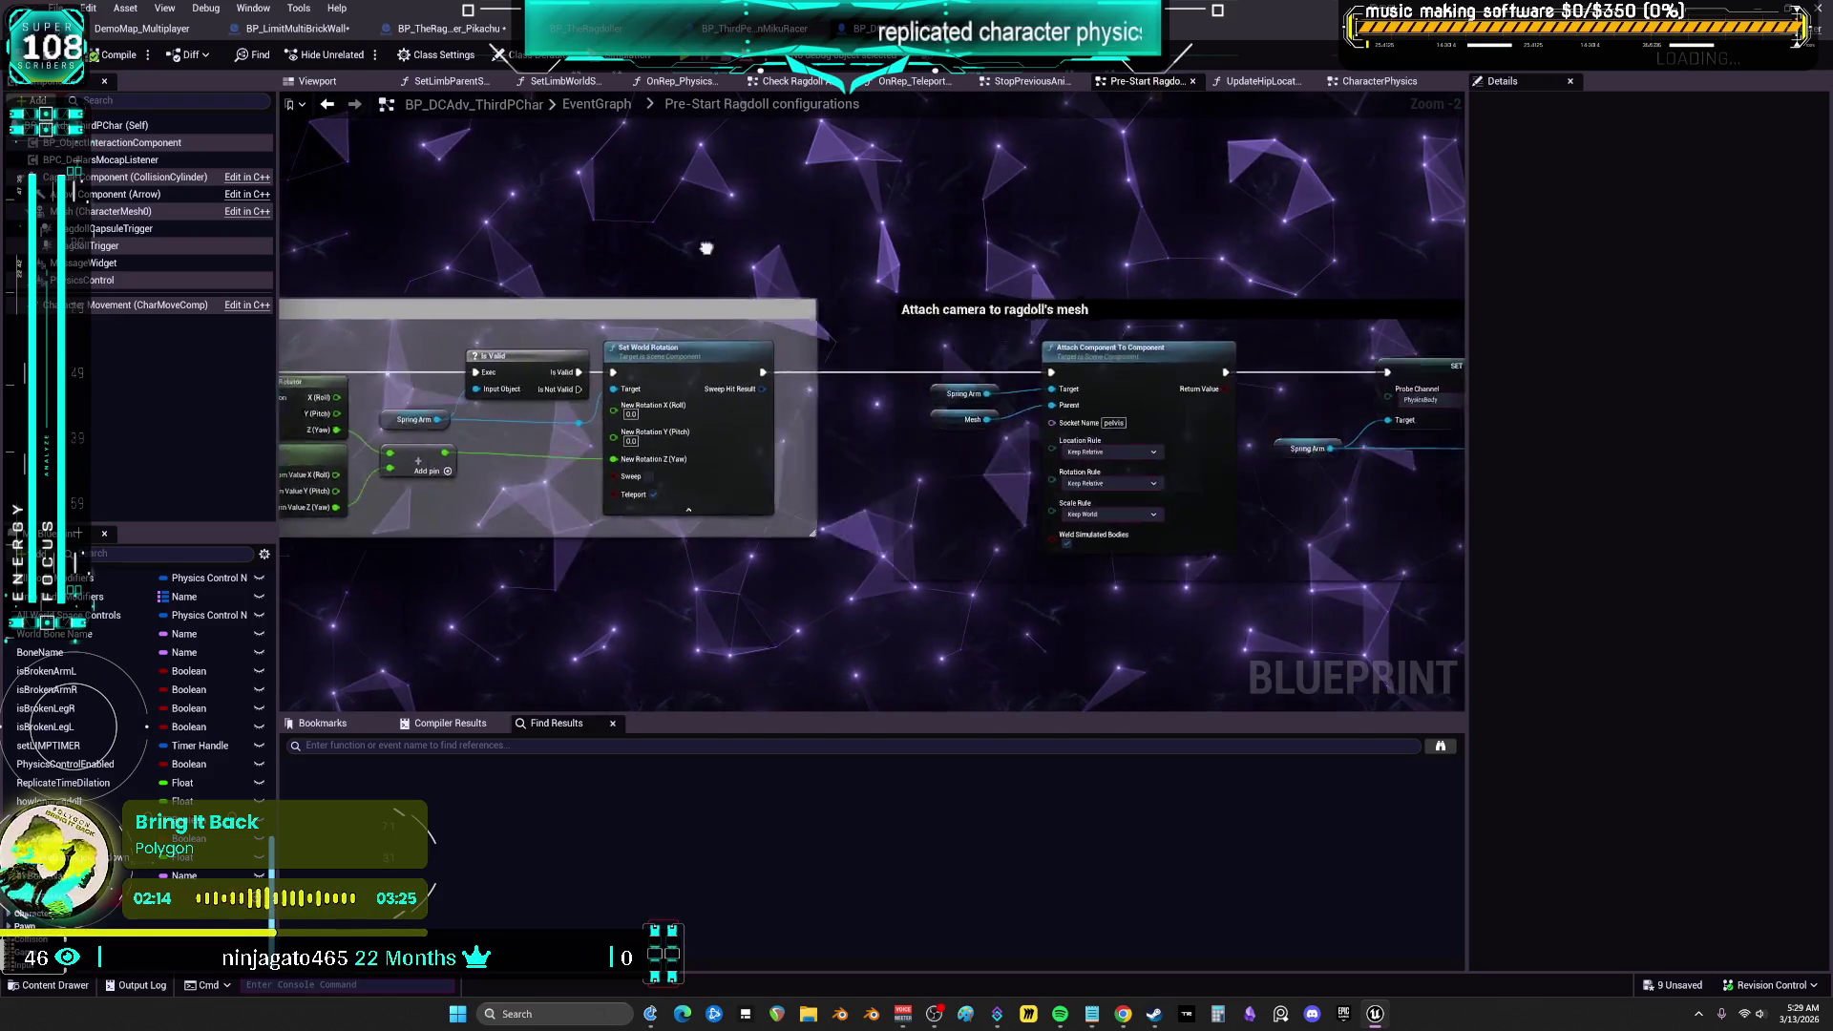
drag(1175, 274, 866, 268)
scroll(897, 289, up, 2)
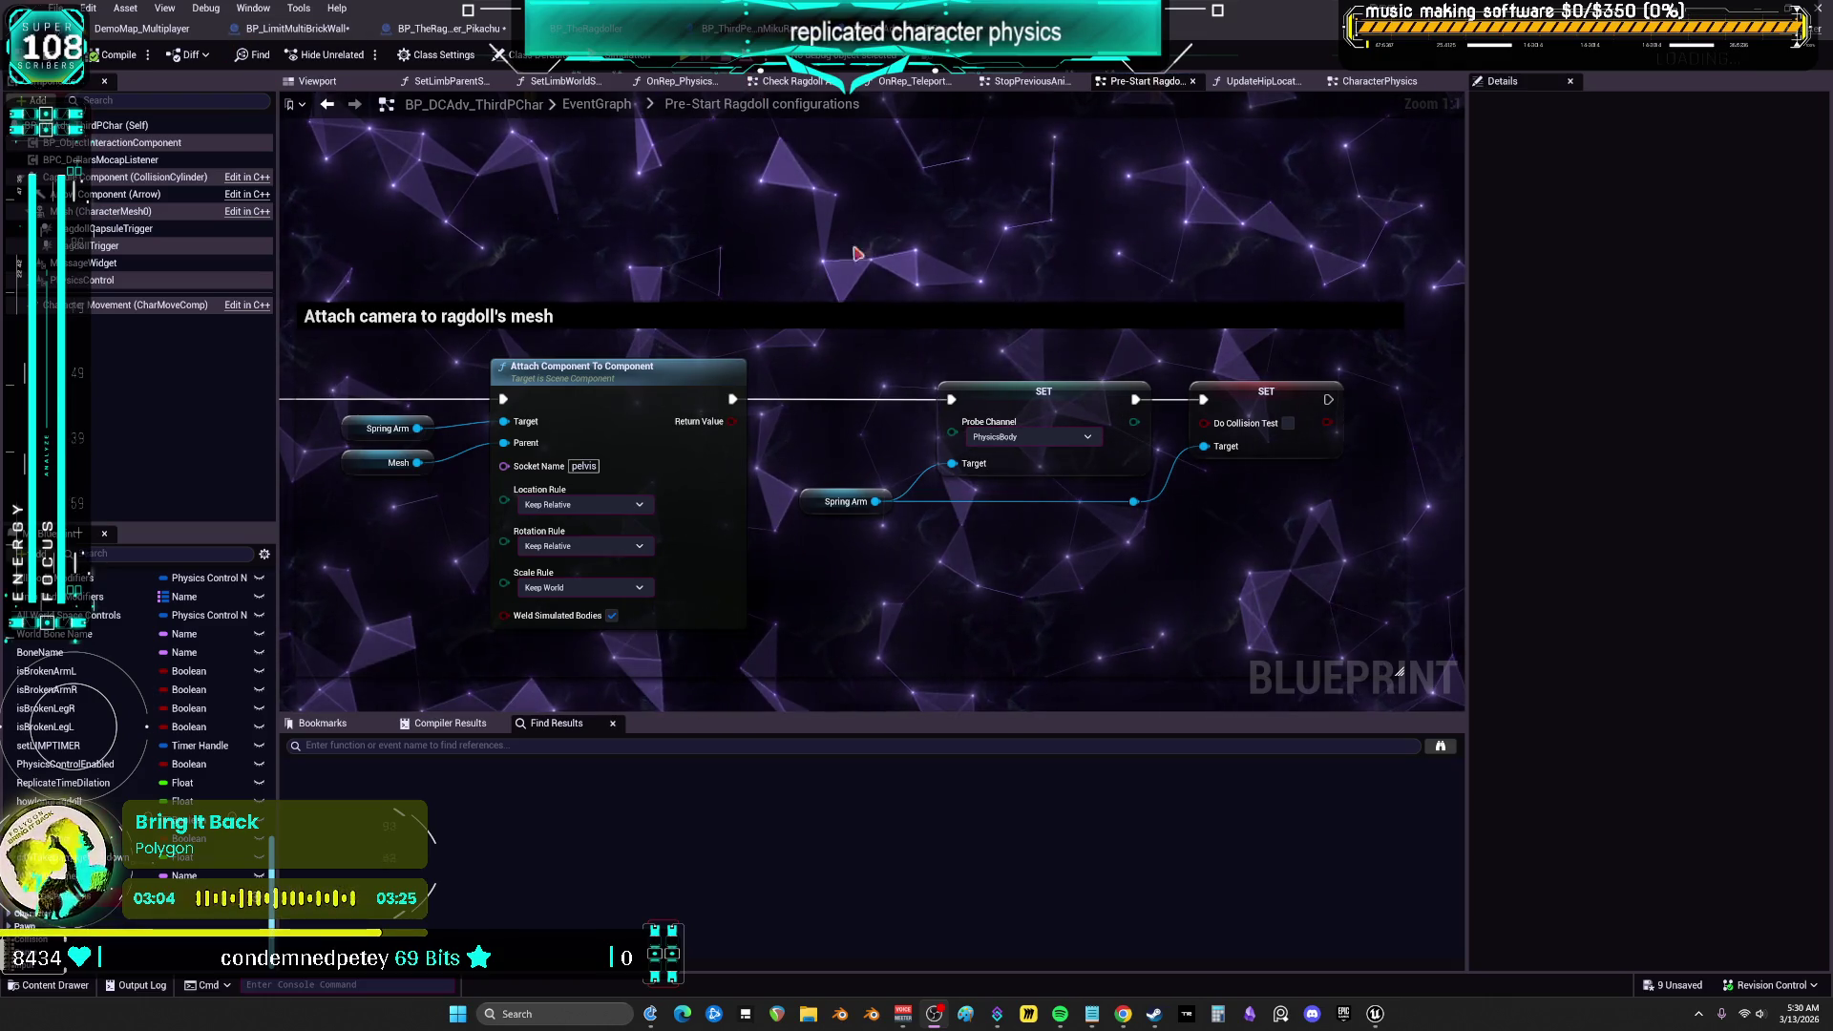
scroll(856, 253, down, 5)
Review the hard/soft impact check and capsule physics nodes, then return to EventGraph's TL_ActiveRagdoll timeline
mouse_move(994, 247)
mouse_down()
mouse_move(1264, 209)
mouse_move(849, 319)
mouse_up()
scroll(1265, 208, up, 5)
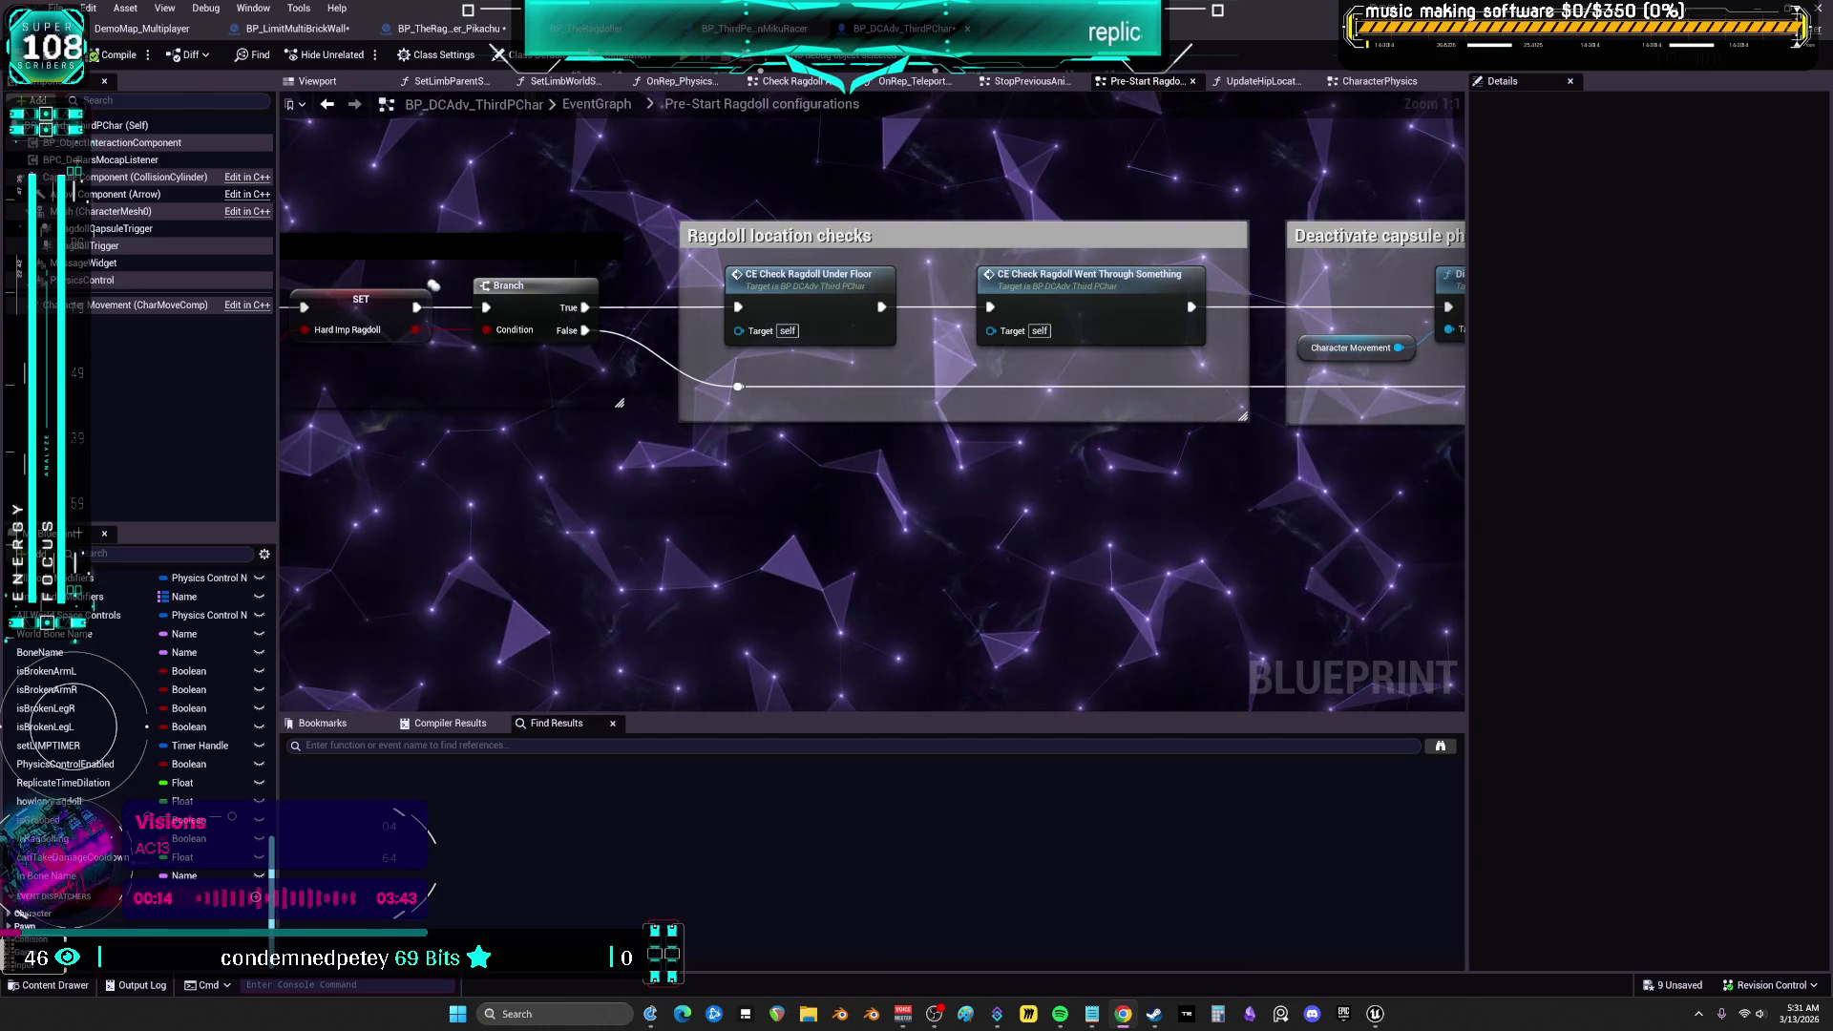
mouse_move(1465, 353)
mouse_down()
mouse_move(674, 324)
mouse_move(1121, 365)
mouse_up()
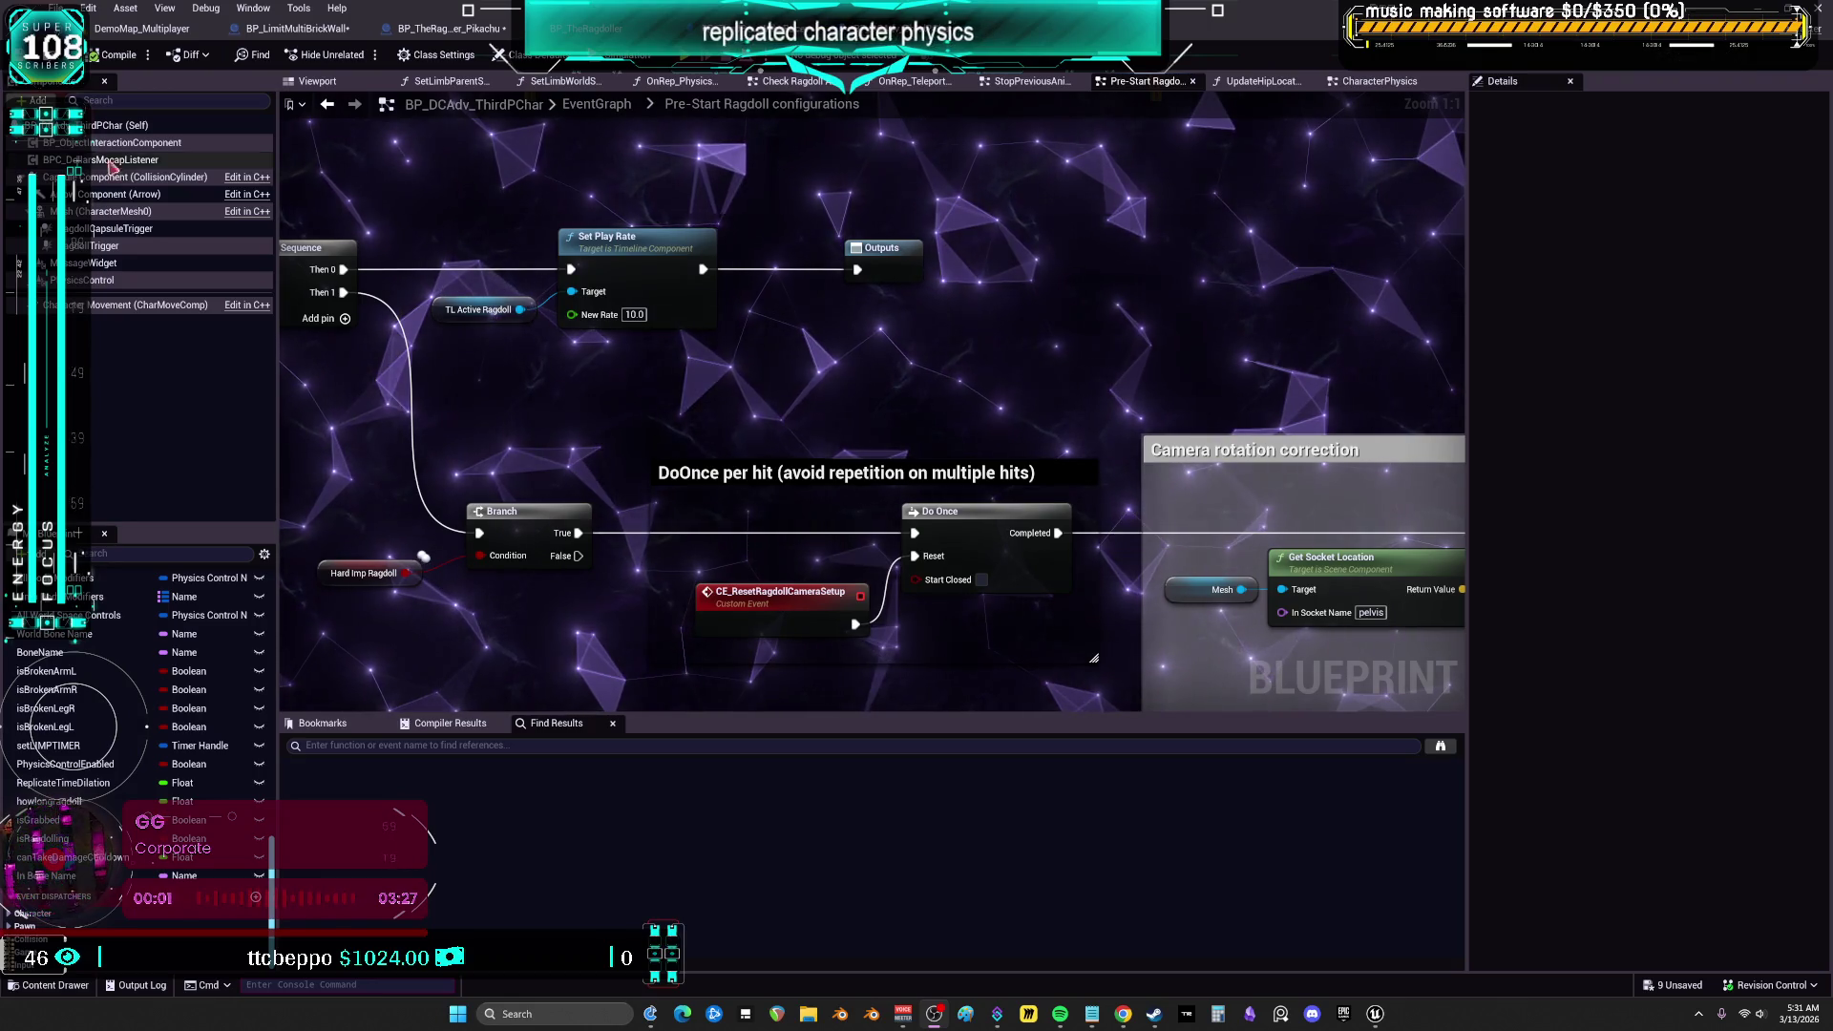
scroll(1065, 421, down, 3)
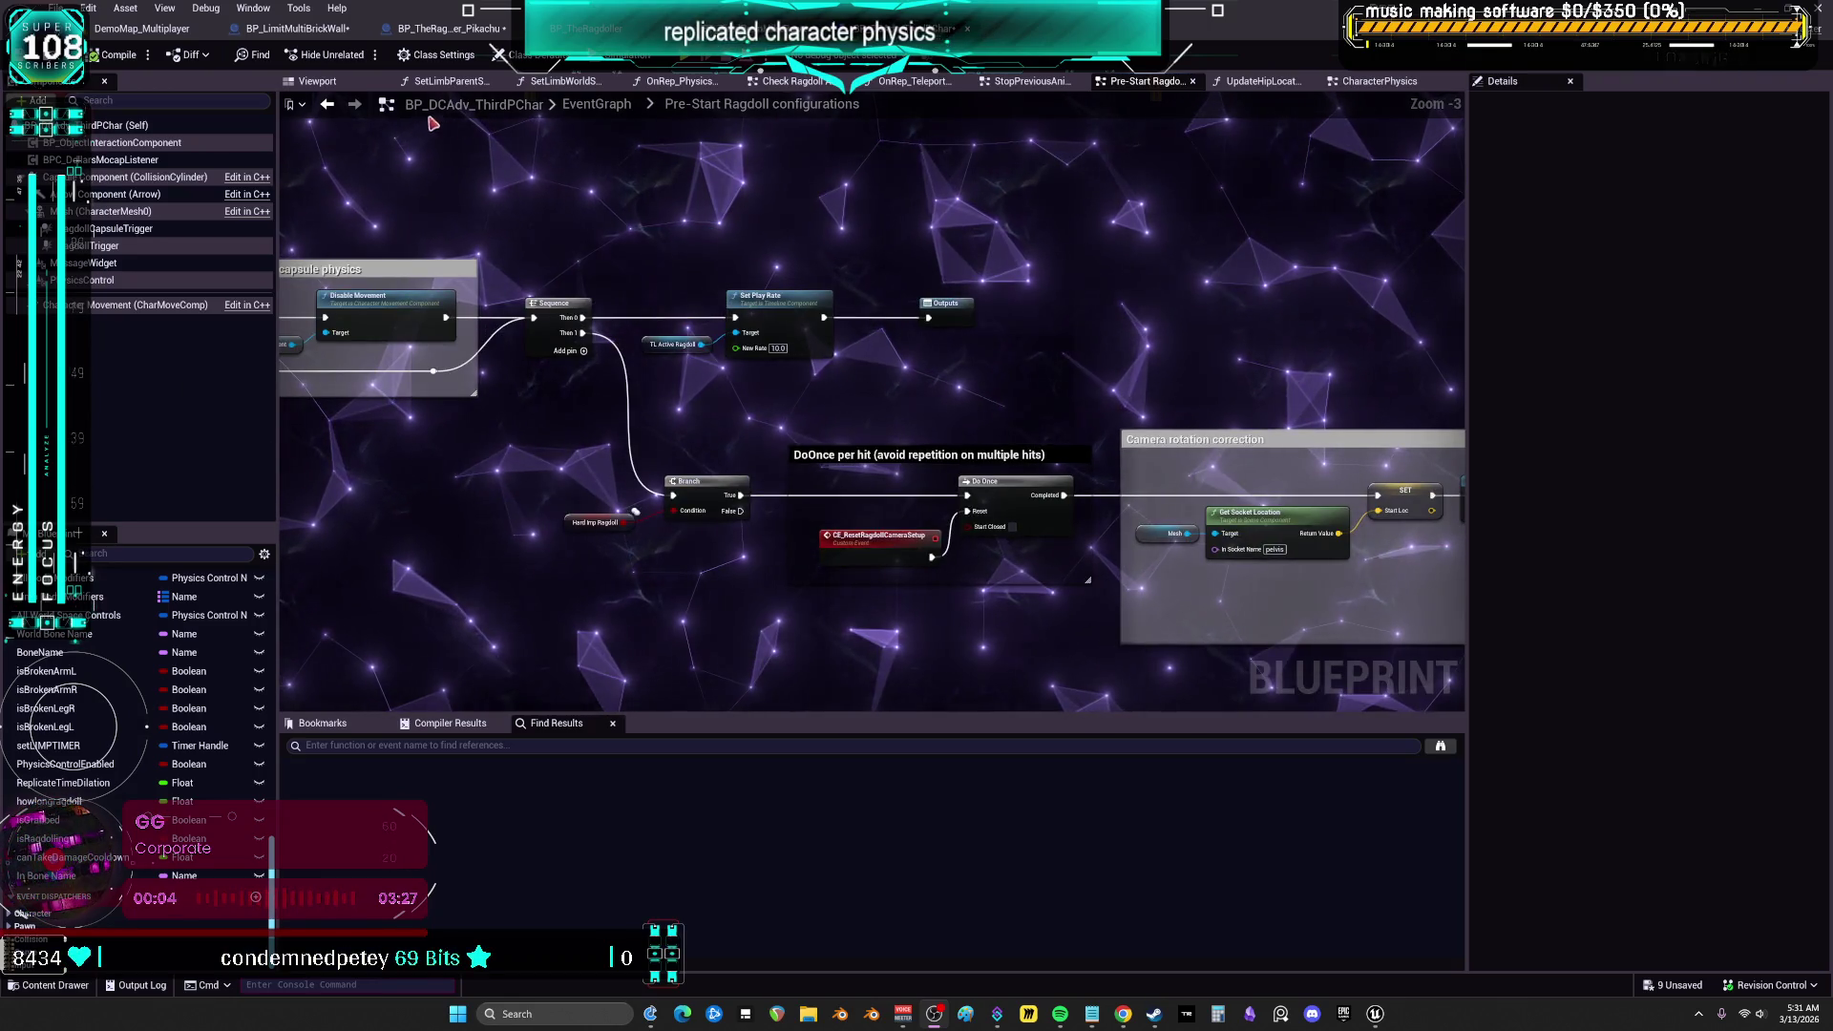
key(alt+Left)
click(923, 350)
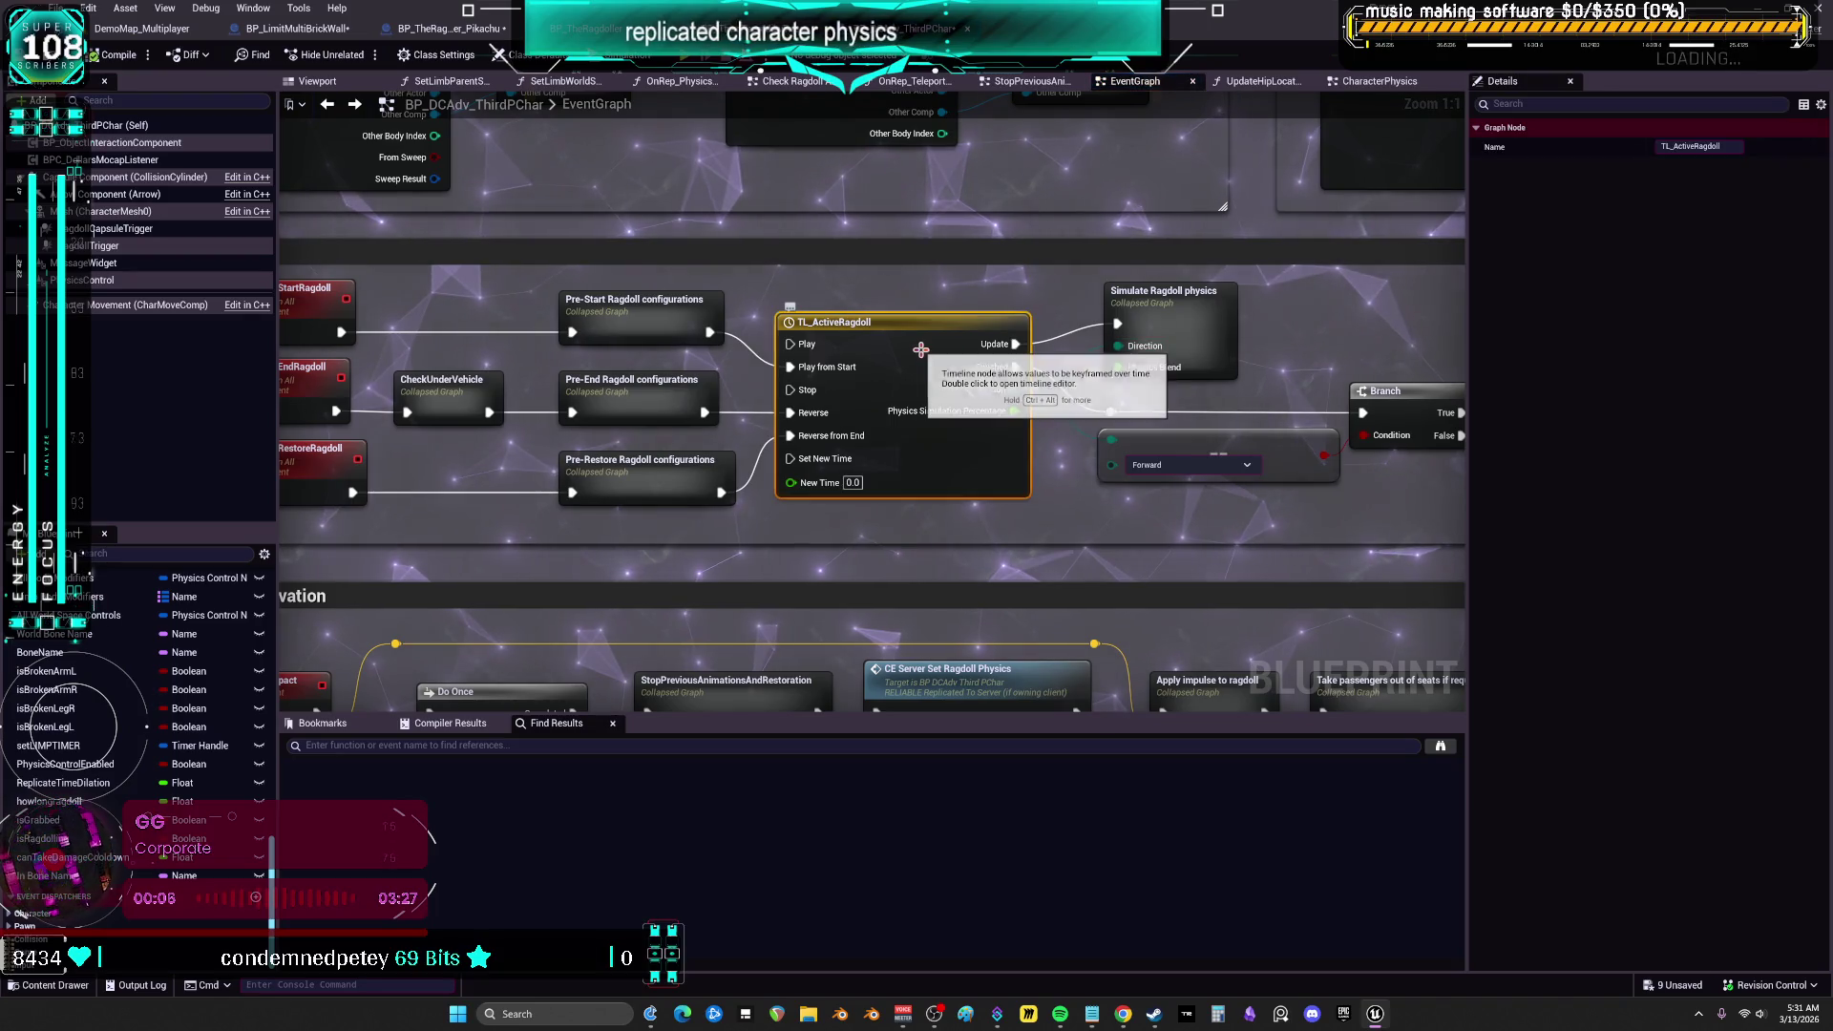
mouse_move(1332, 300)
mouse_down()
mouse_move(1424, 269)
mouse_move(1360, 92)
mouse_up()
mouse_move(1163, 324)
mouse_down()
mouse_move(1168, 448)
mouse_move(936, 423)
mouse_move(924, 196)
mouse_up()
double_click(924, 196)
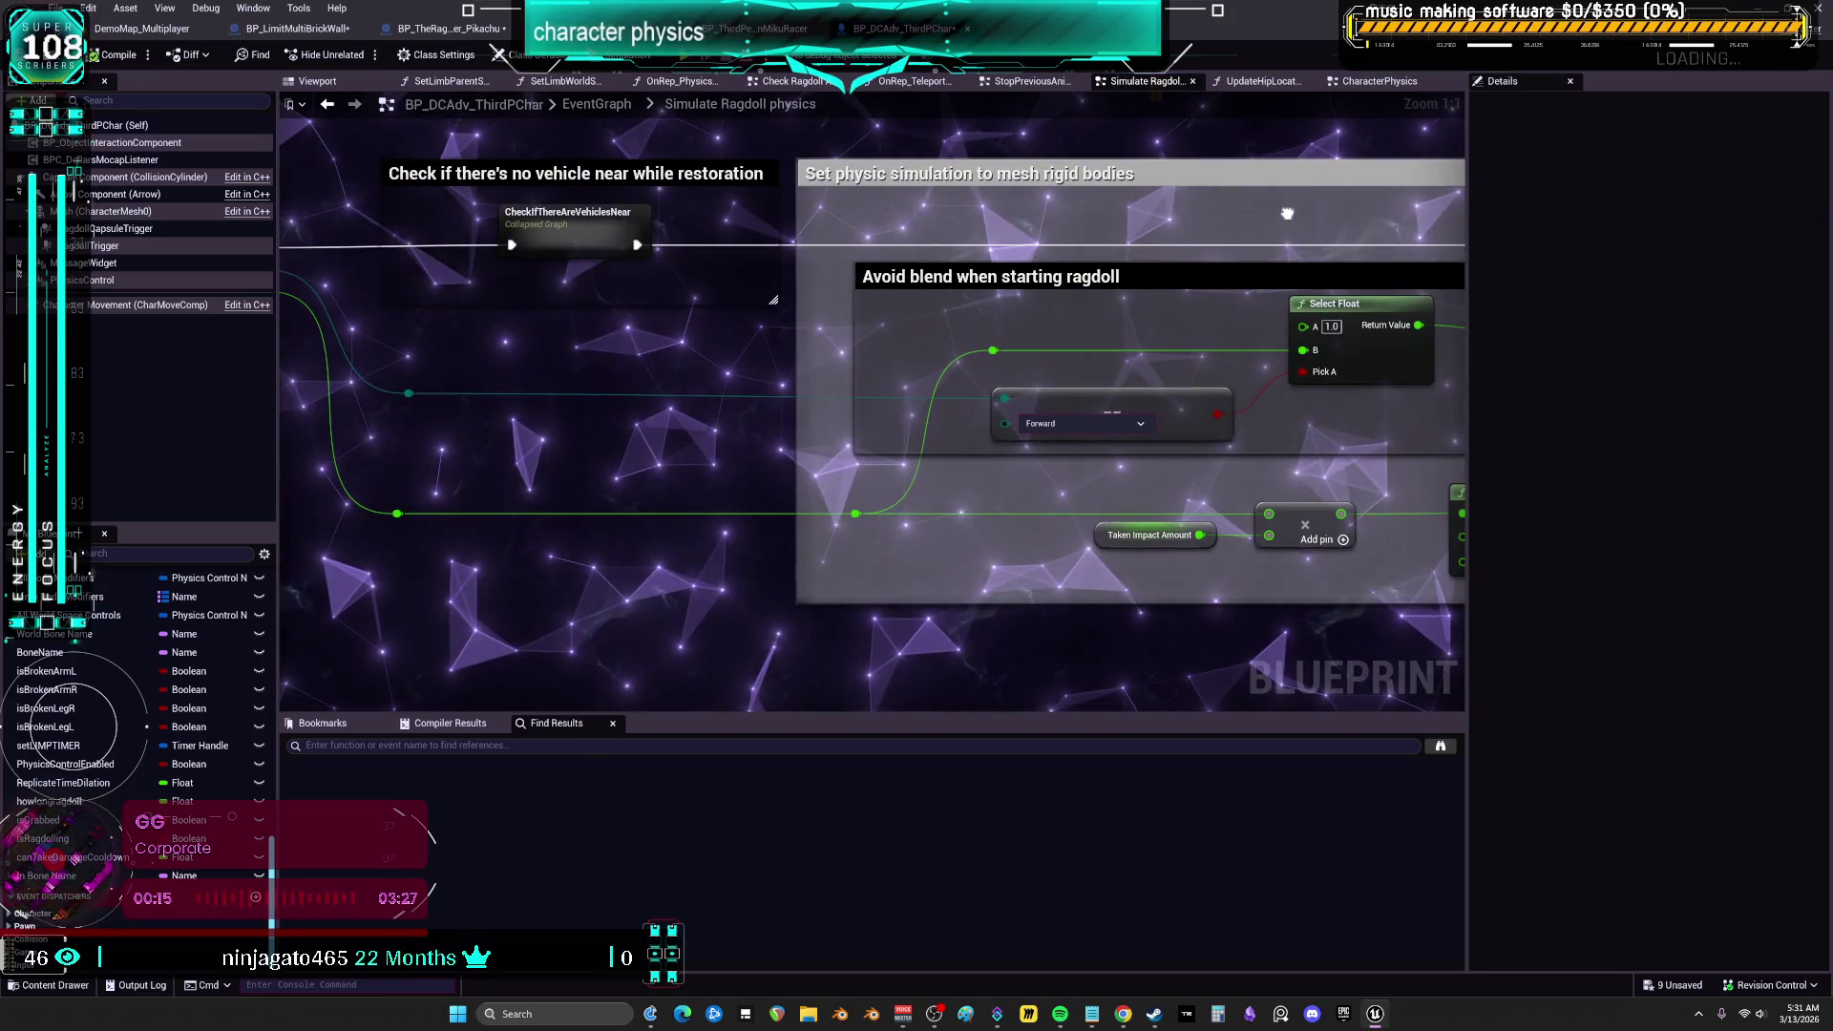
drag(1287, 213, 1505, 217)
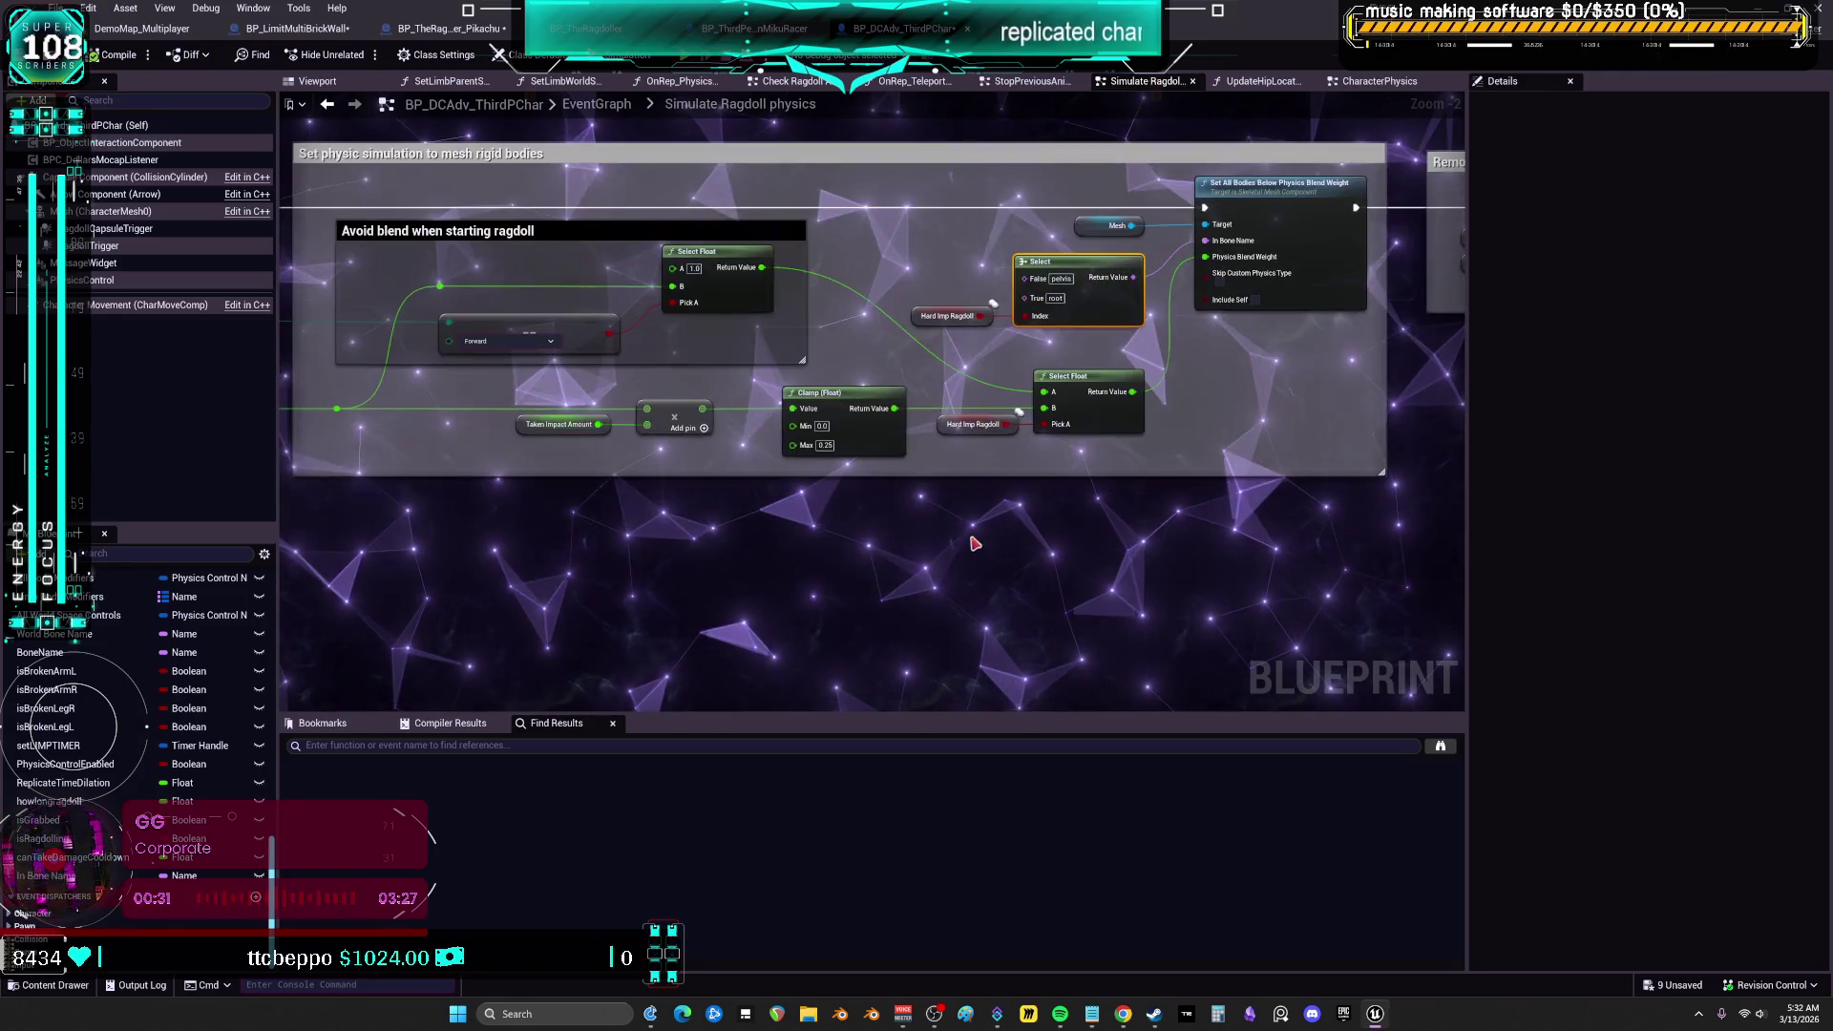
drag(620, 542, 541, 404)
click(326, 105)
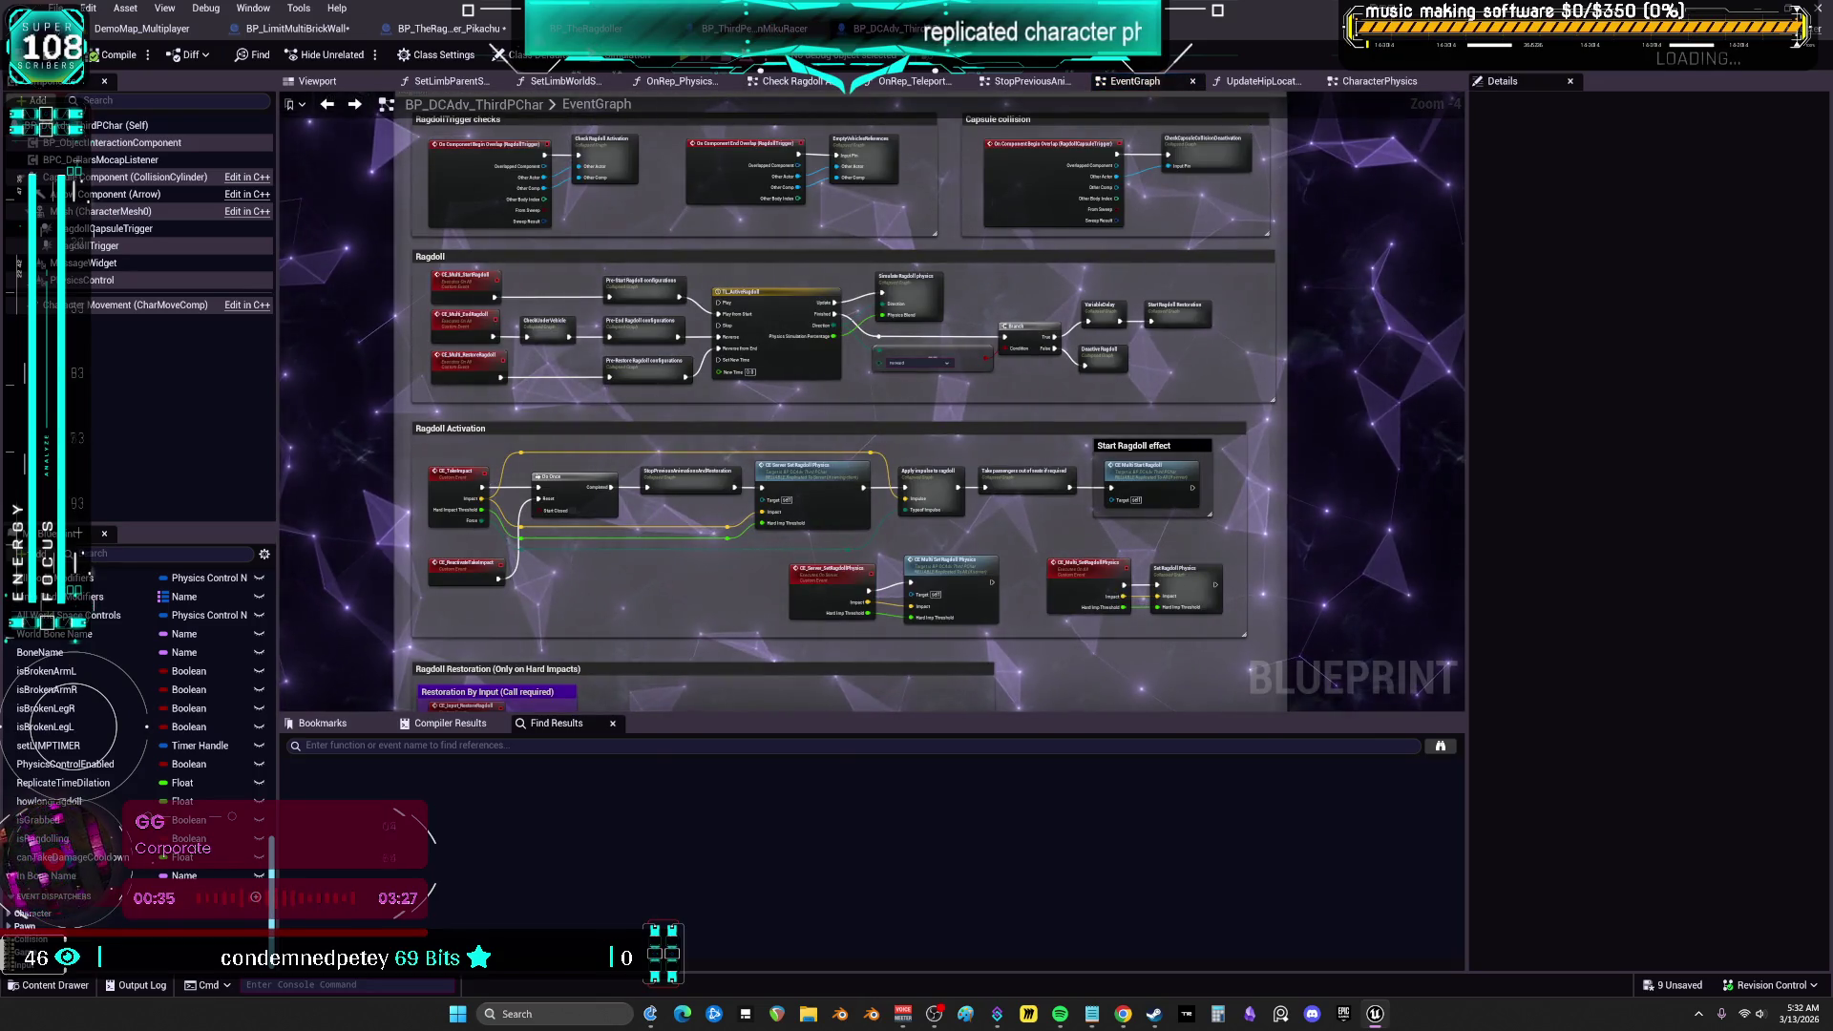
Cycle through the open blueprint tabs back to BP_DCAdv_ThirdPChar's CharacterPhysics graph
click(449, 27)
click(305, 29)
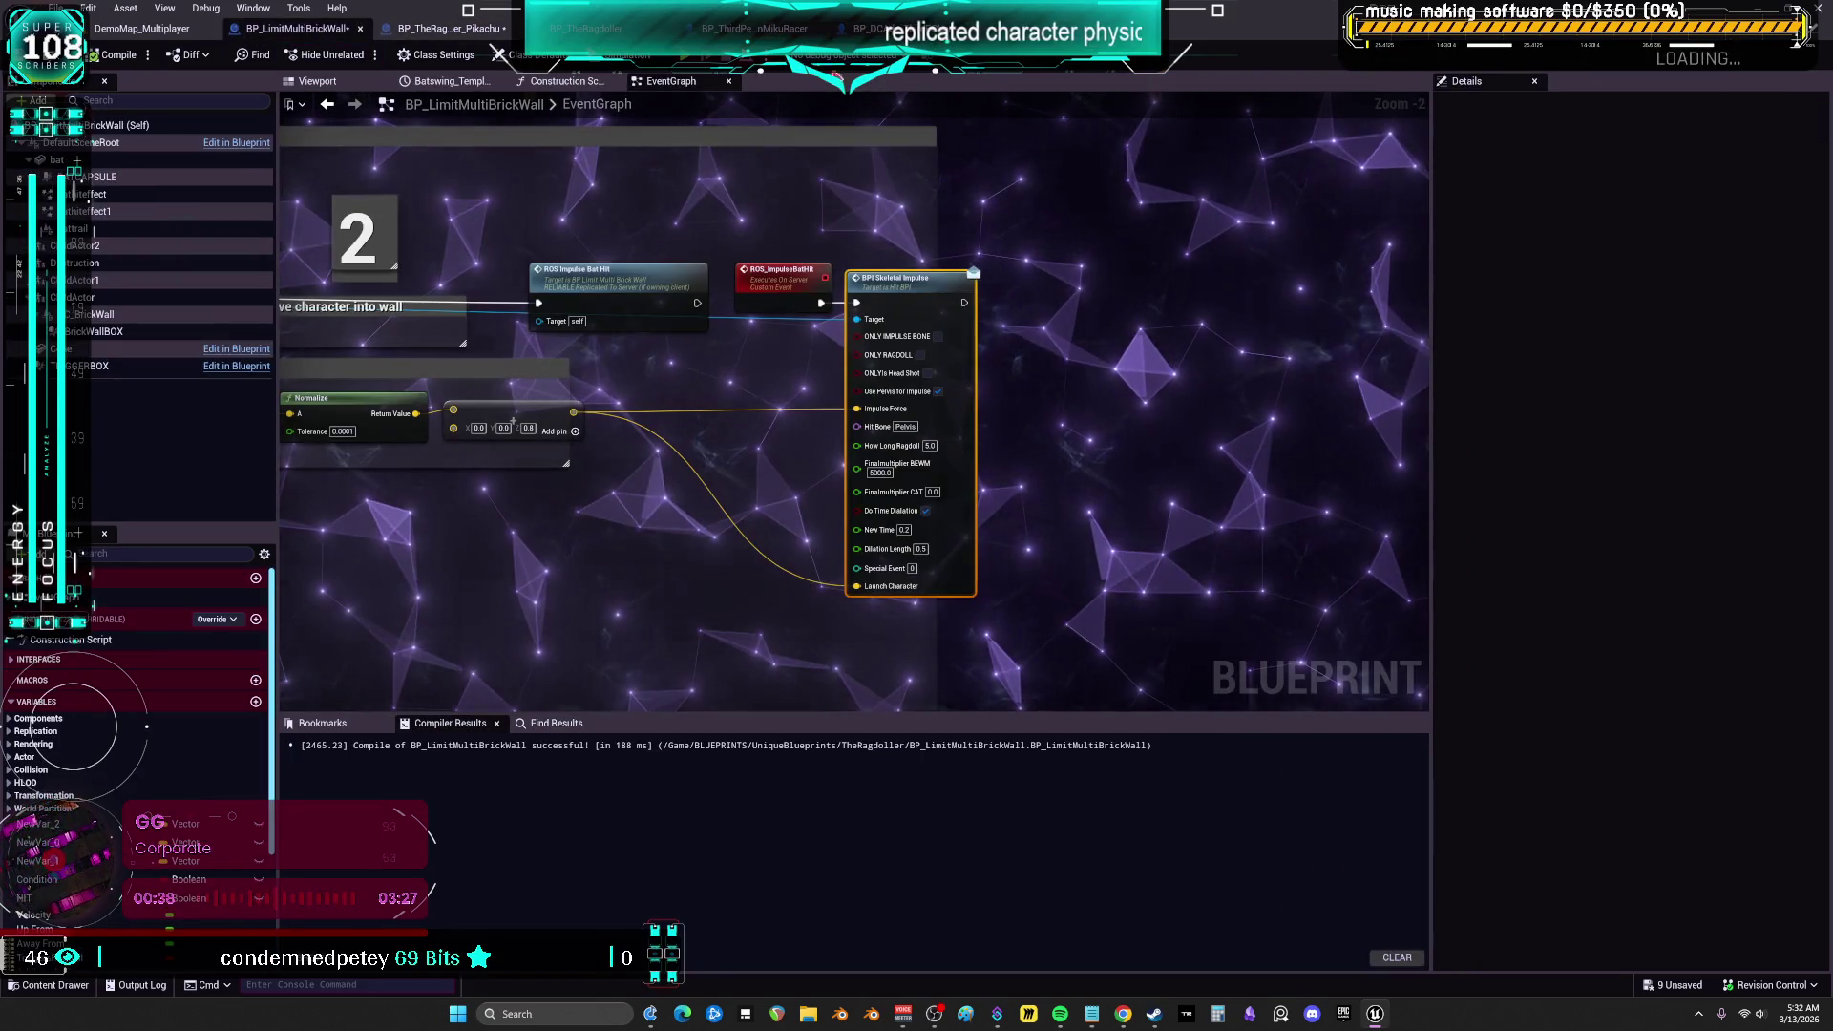
click(869, 27)
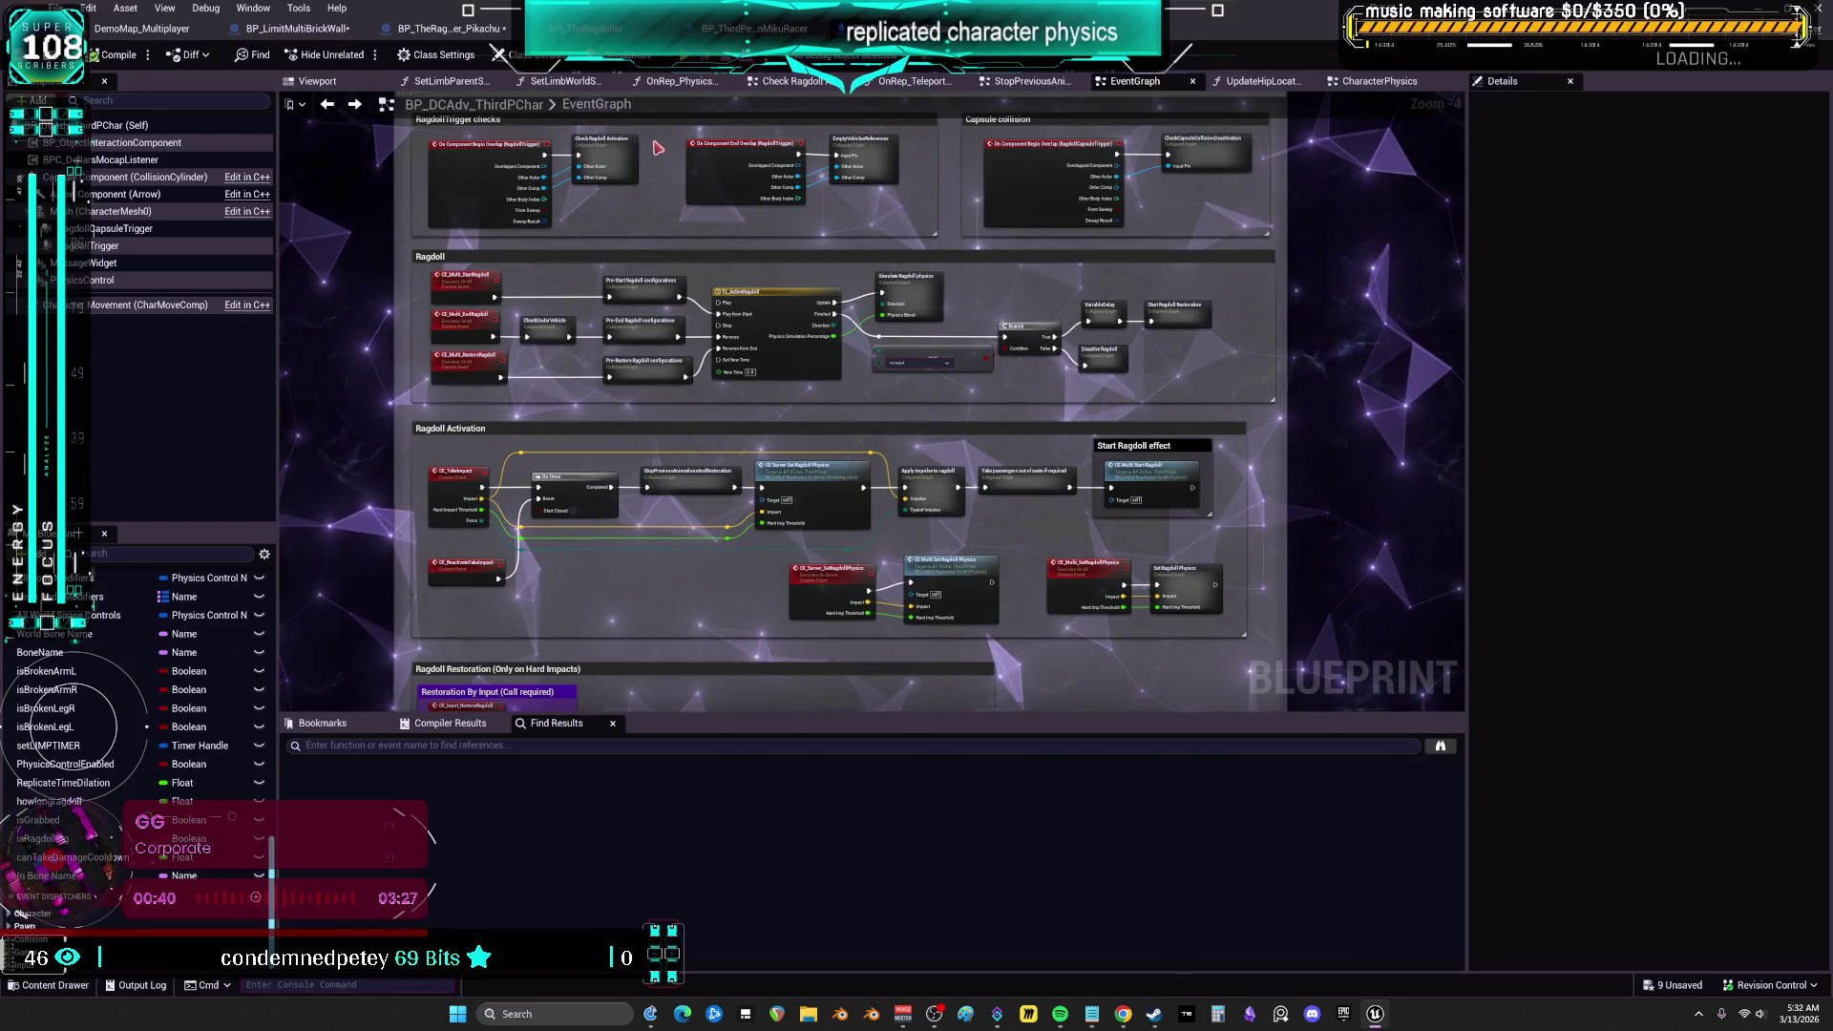
click(1371, 82)
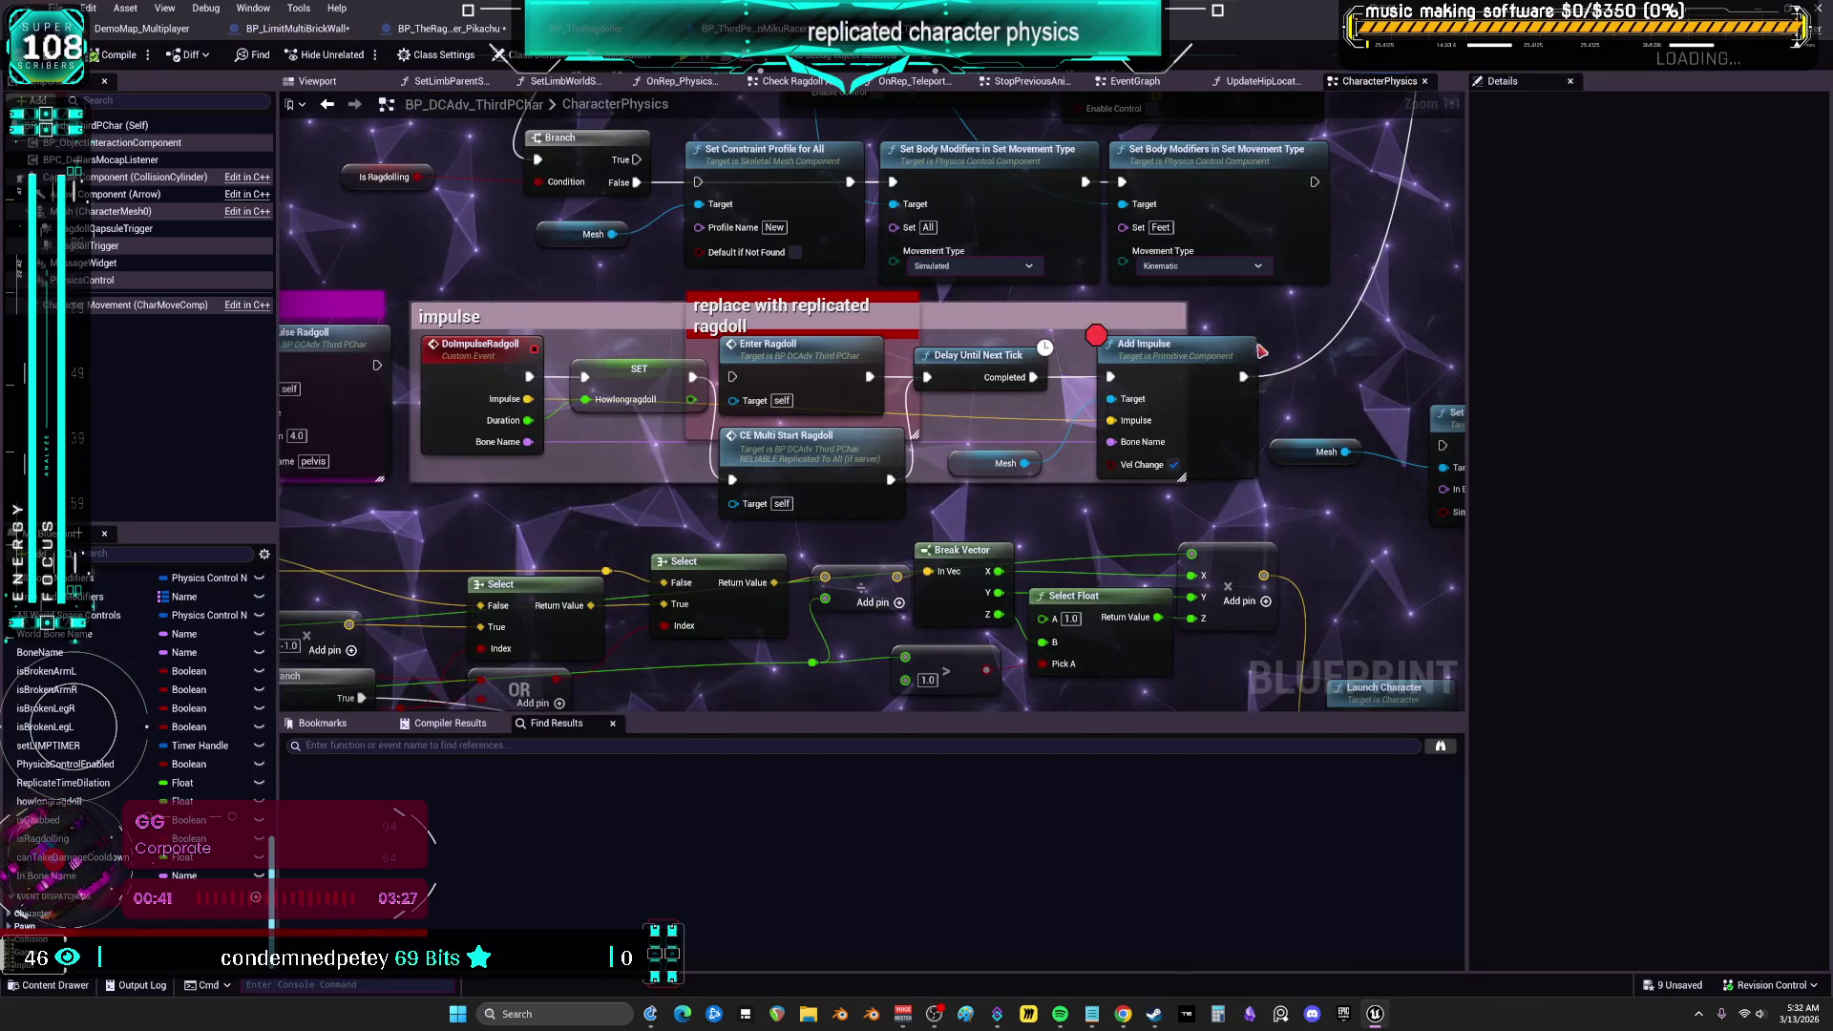
Position the Mesh and Set Body Simulate Physics nodes in the space right of Add Impulse
drag(1149, 377, 1013, 358)
mouse_move(1073, 493)
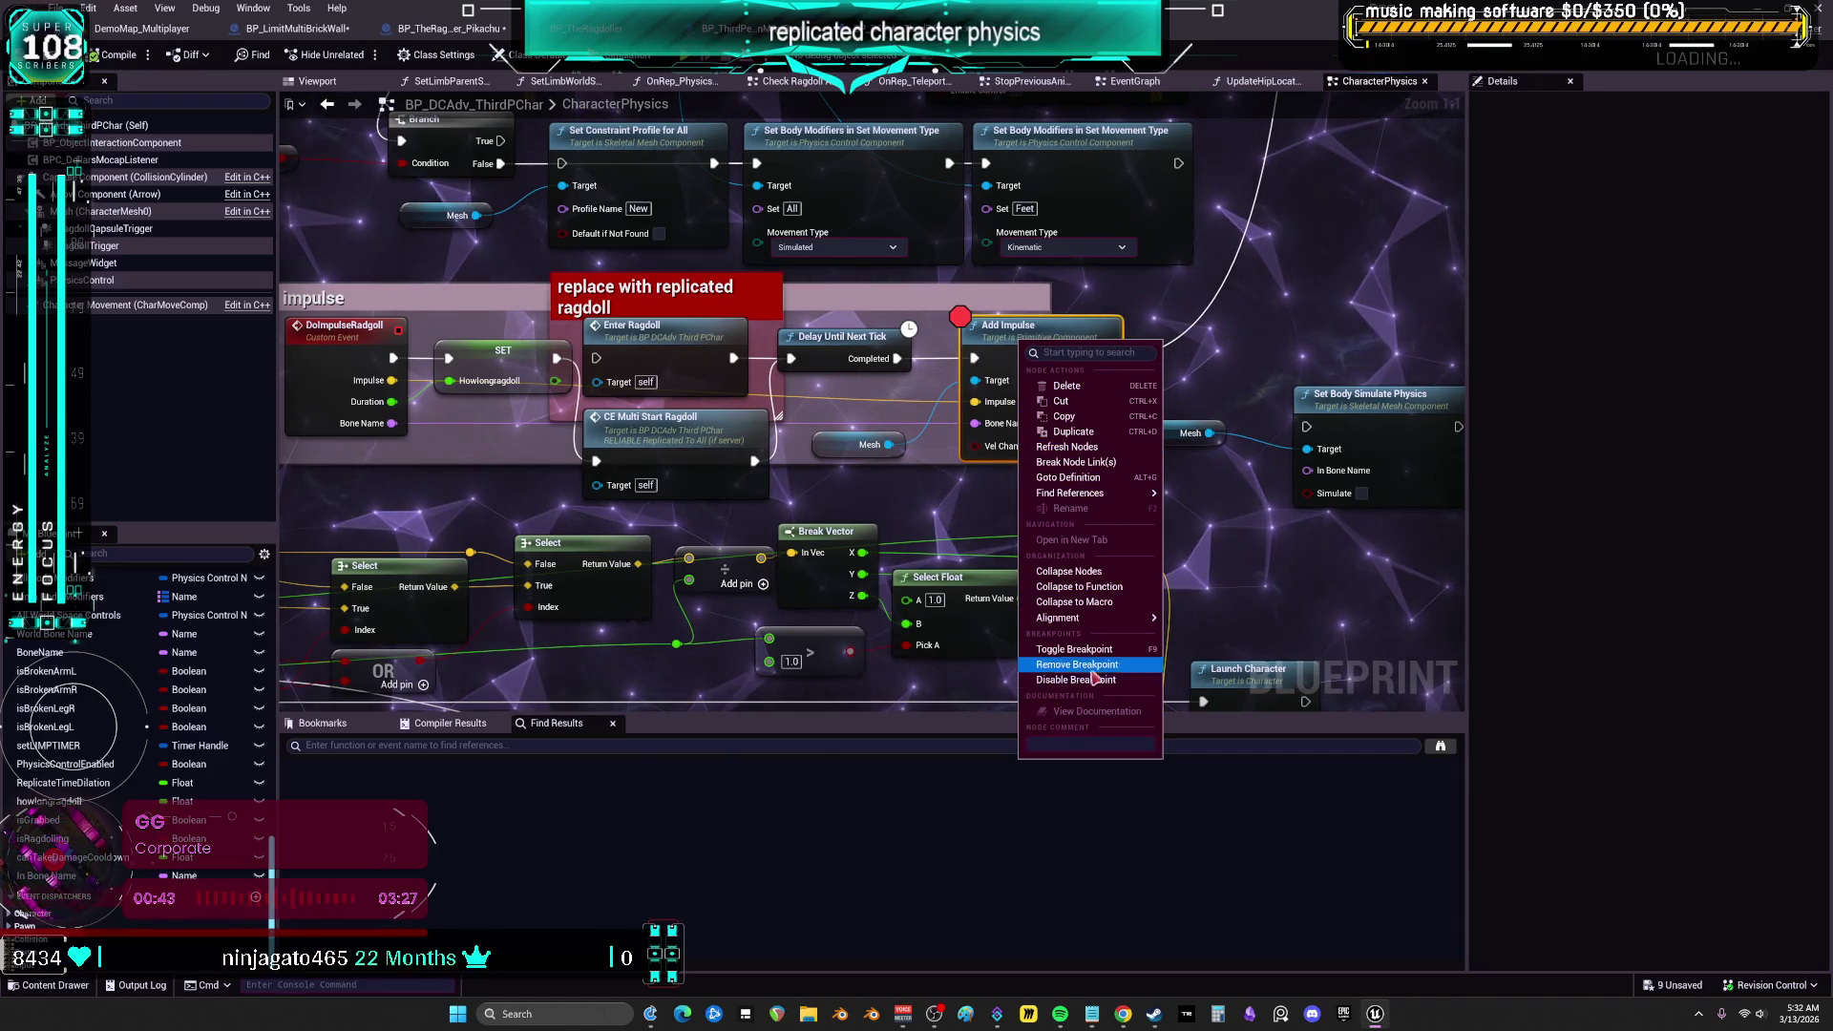
mouse_move(1281, 334)
mouse_down()
mouse_move(1230, 339)
mouse_move(1232, 314)
mouse_move(1138, 328)
mouse_up()
drag(905, 388, 1048, 330)
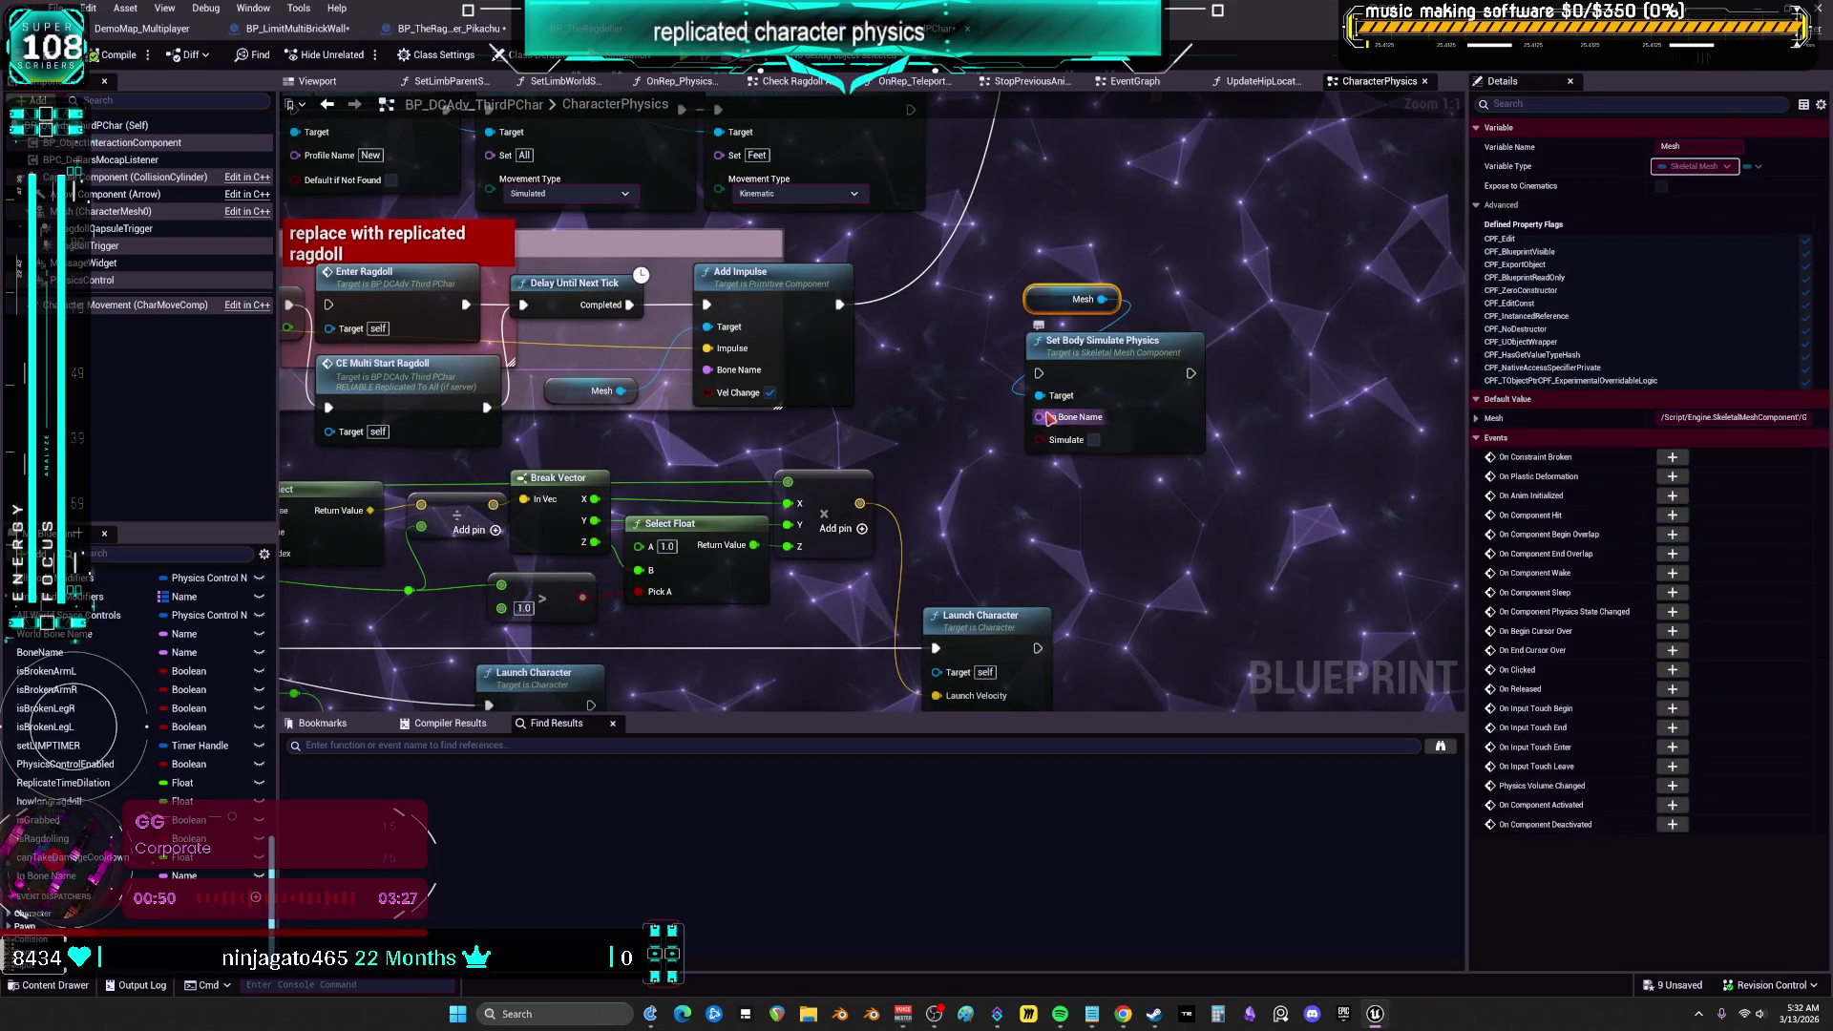
mouse_move(698, 89)
mouse_down()
mouse_move(869, 392)
mouse_move(875, 449)
mouse_move(1169, 239)
mouse_up()
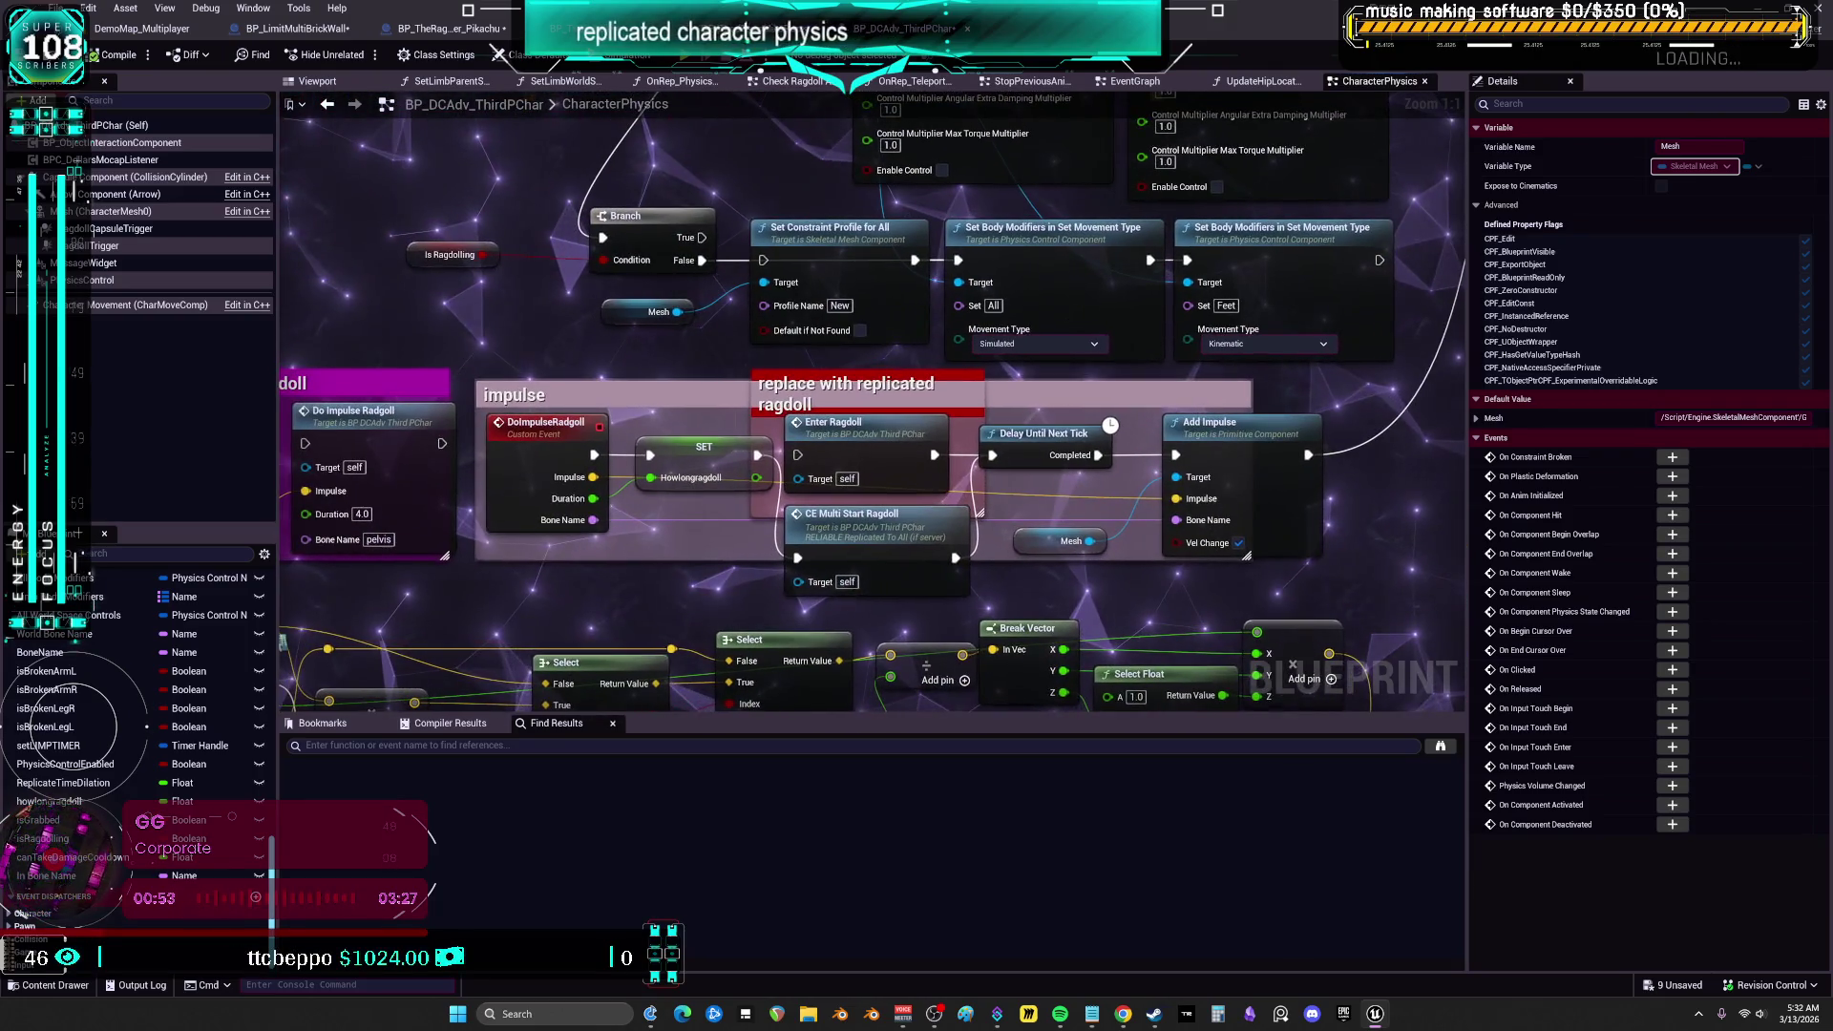
mouse_move(1411, 507)
mouse_down()
mouse_move(1019, 326)
mouse_move(891, 541)
mouse_move(910, 431)
mouse_move(910, 448)
mouse_up()
right_click(910, 449)
Add a Make Literal Name node with the value 'pelvis' in CharacterPhysics
text(mak)
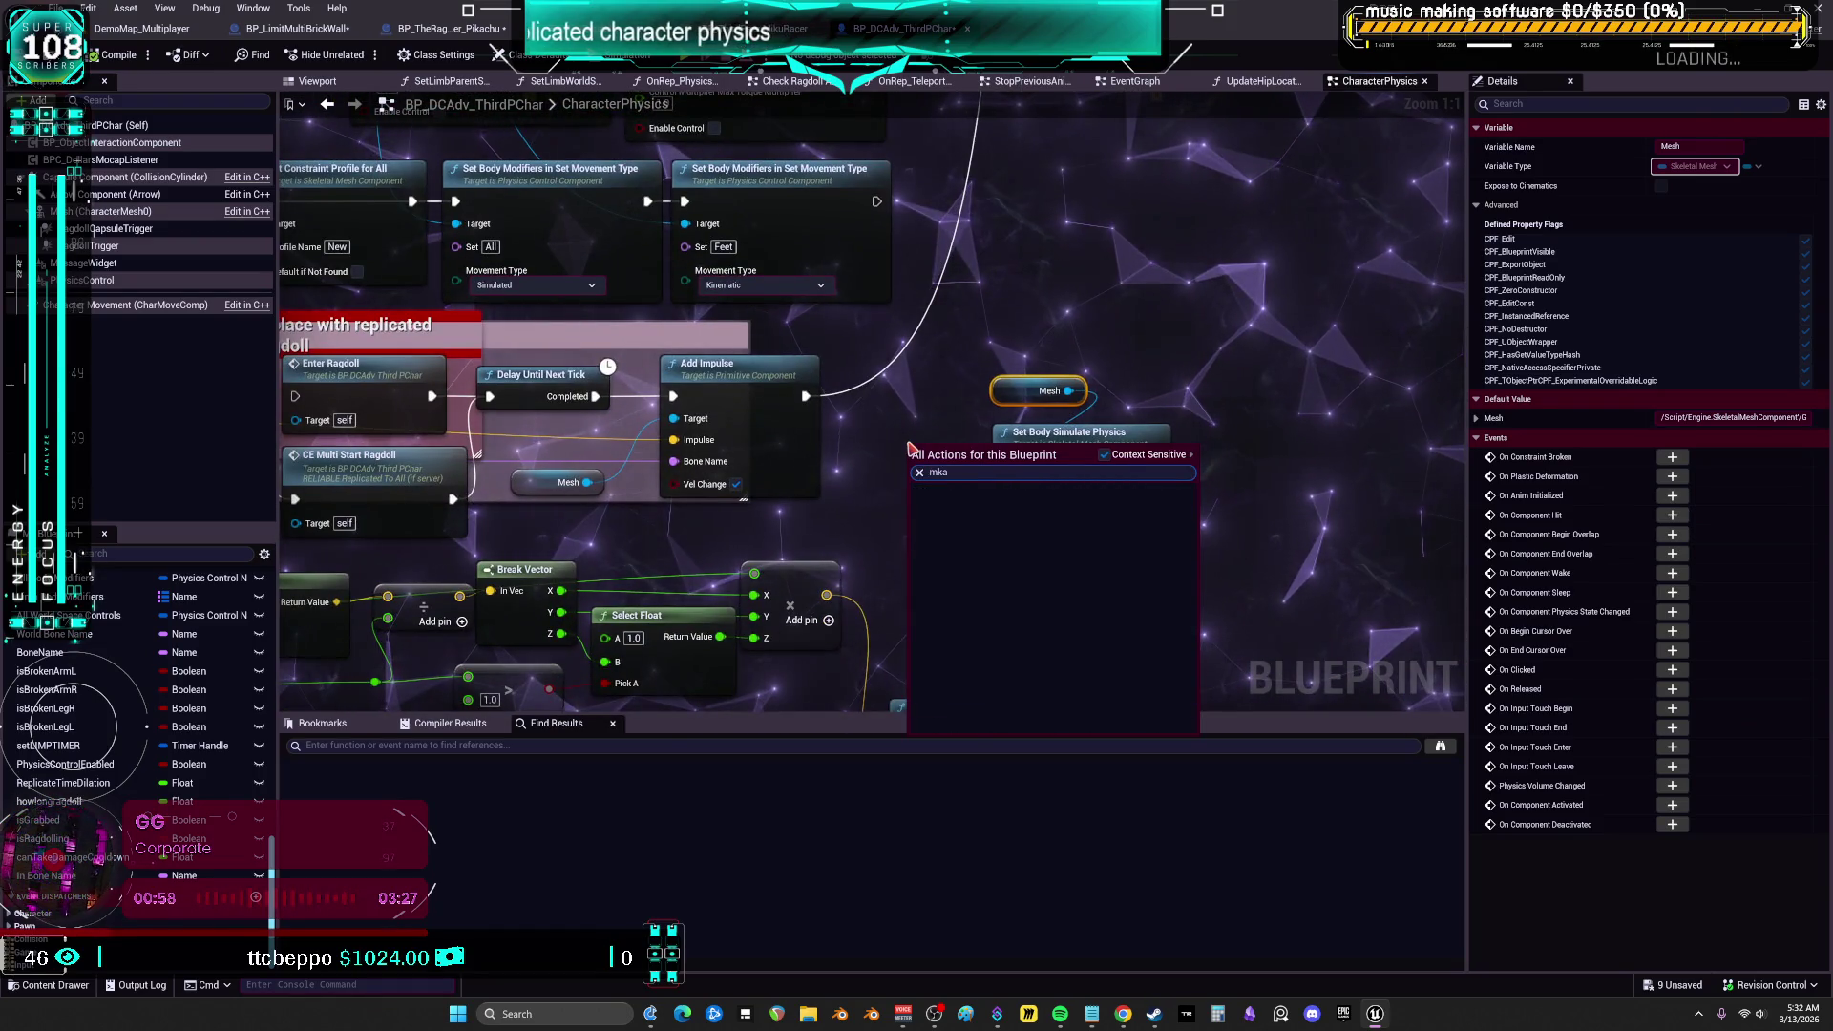
text( literal name)
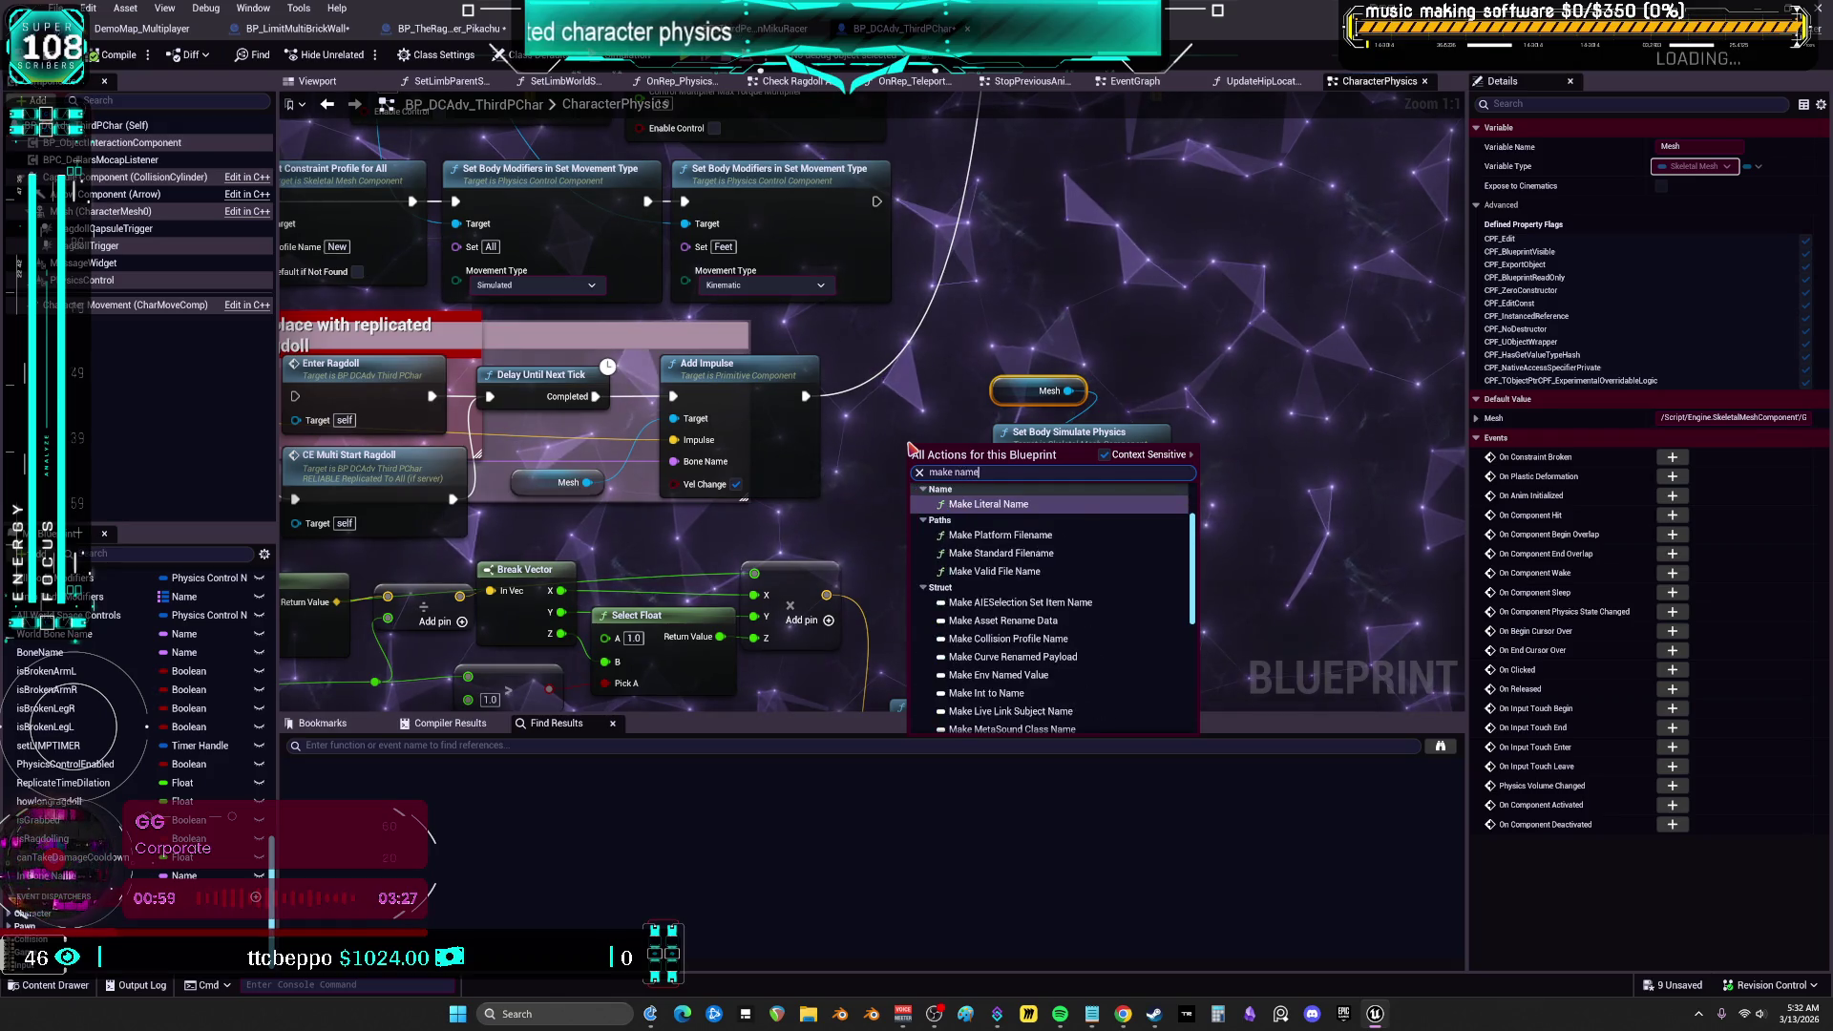
key(Return)
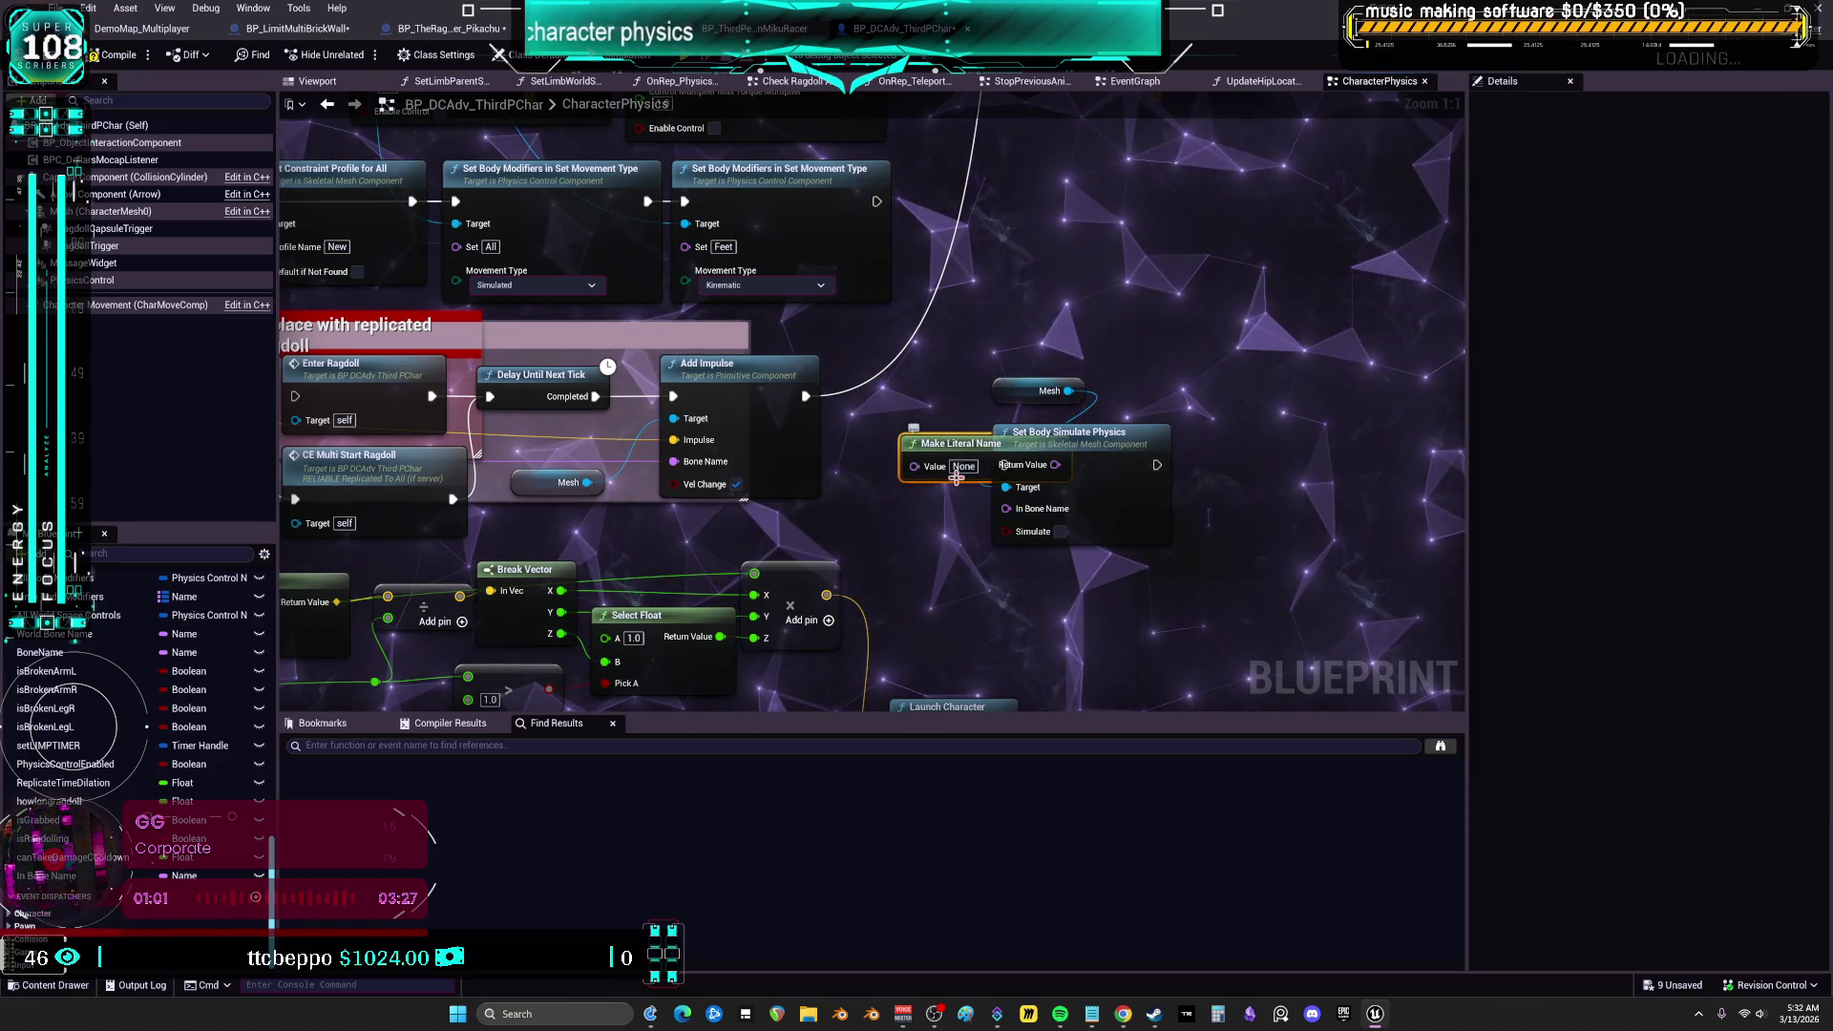
click(962, 466)
text(pelv)
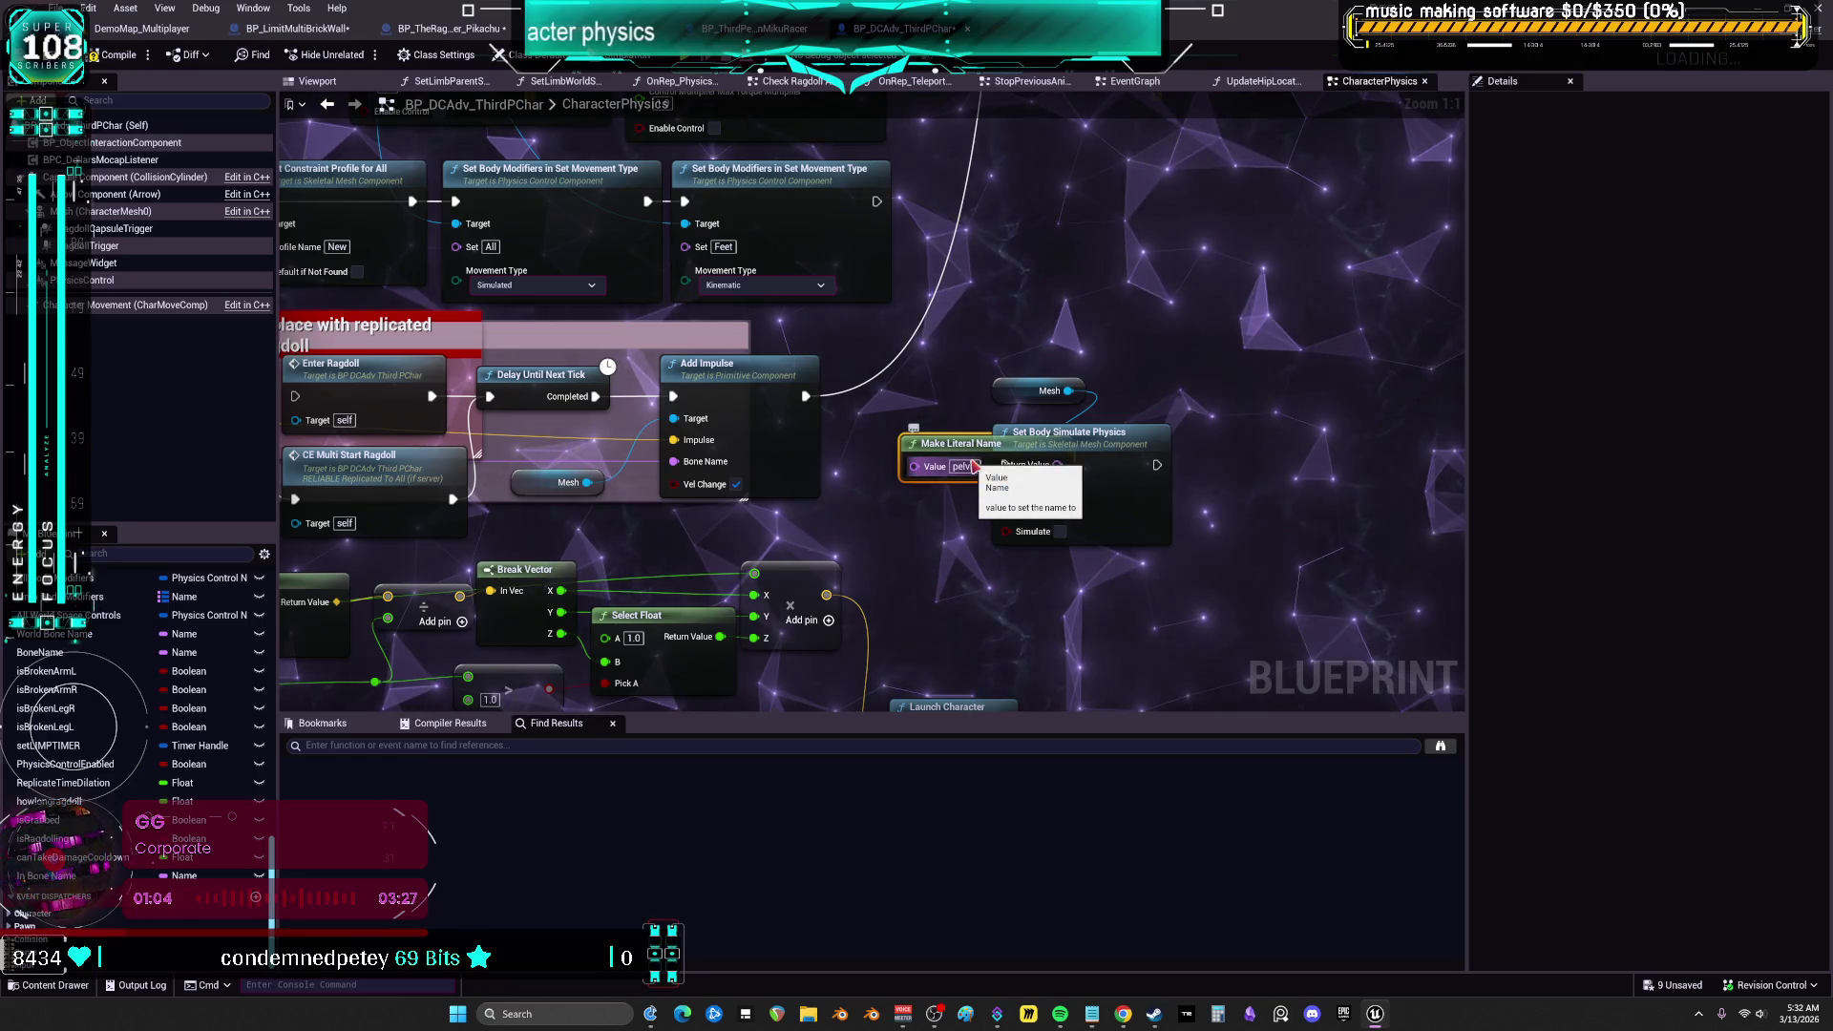
key(alt+Left)
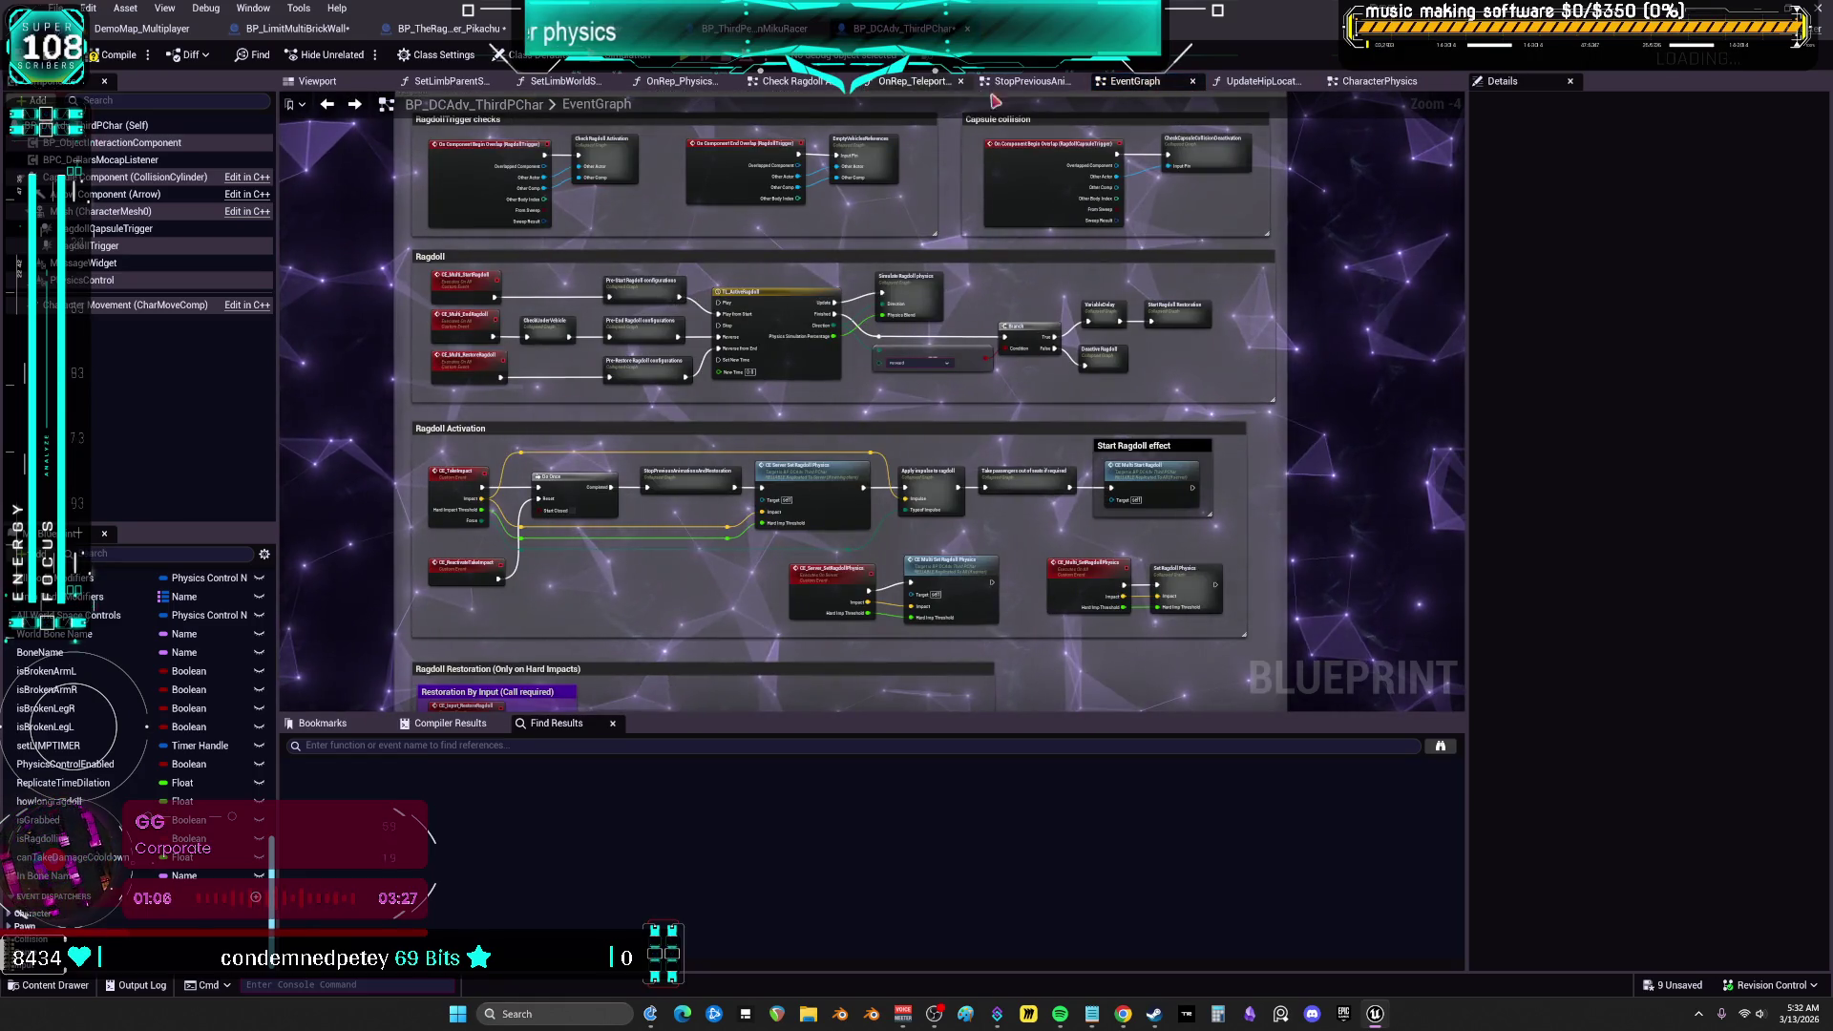
click(1371, 83)
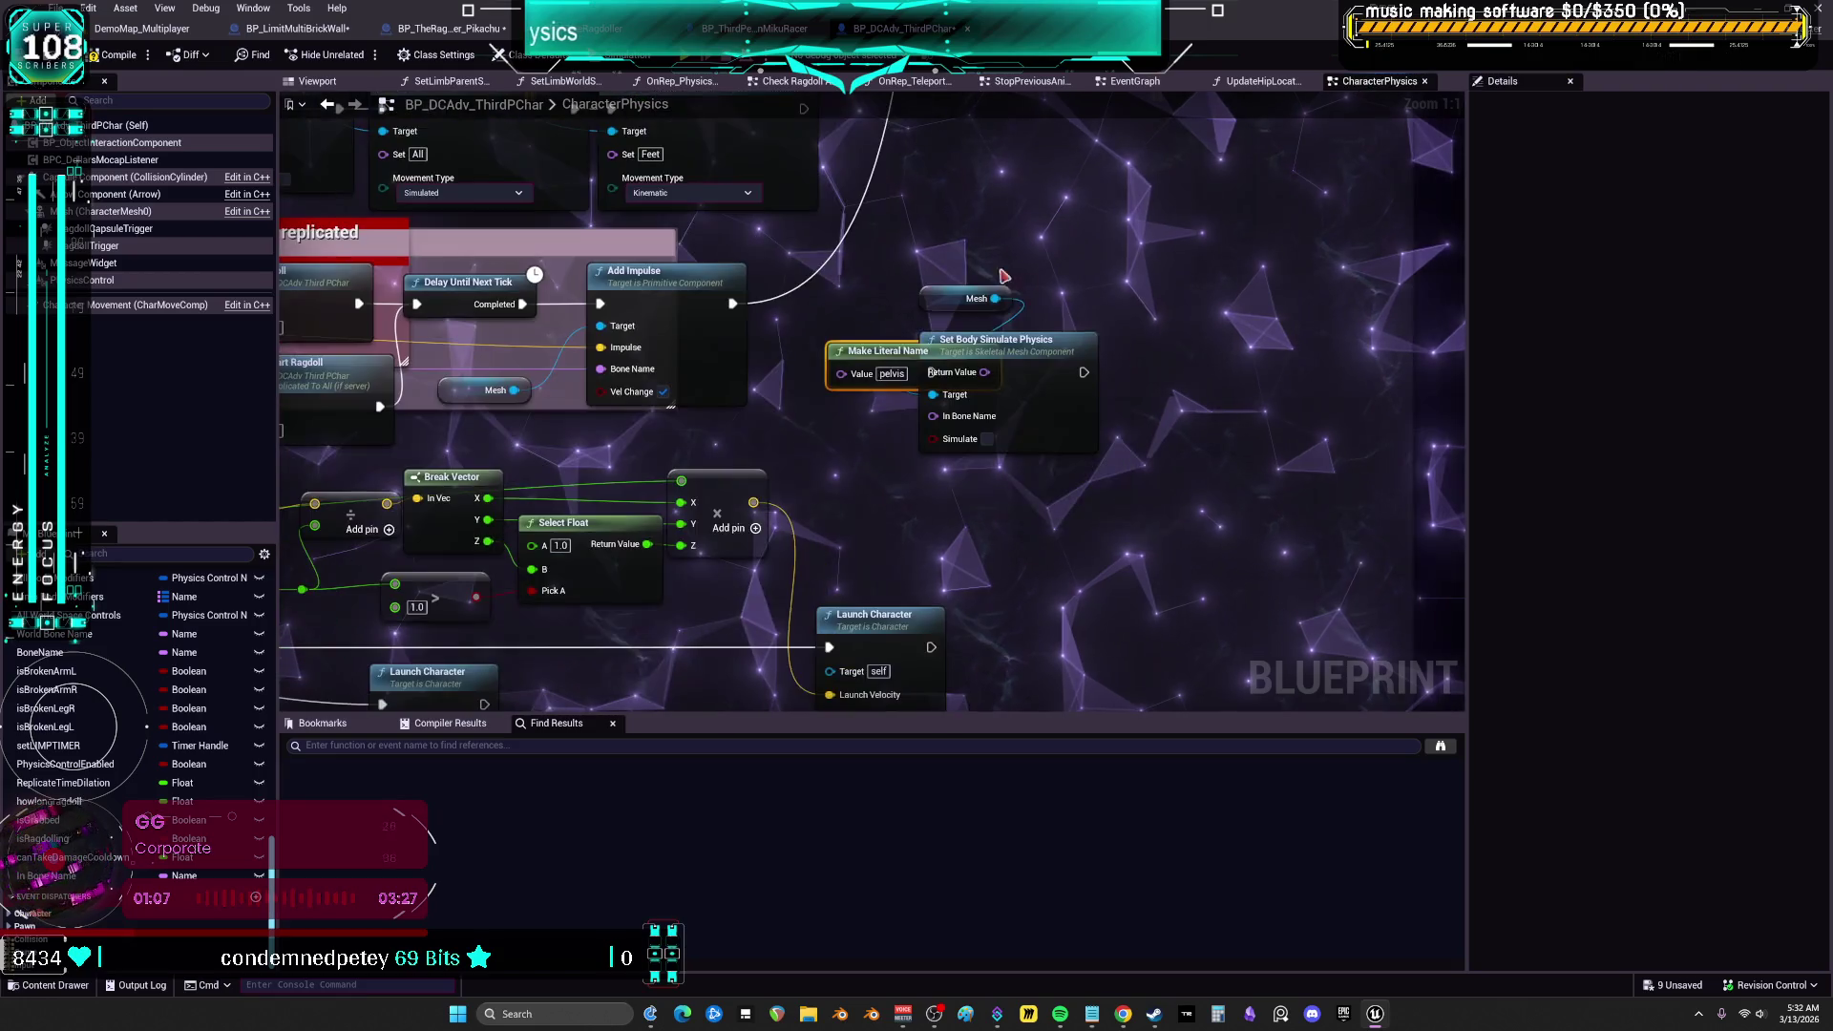
Enable Simulate on Set Body Simulate Physics and rearrange the Mesh and literal name nodes
drag(1021, 334, 1024, 340)
drag(1048, 359, 1162, 336)
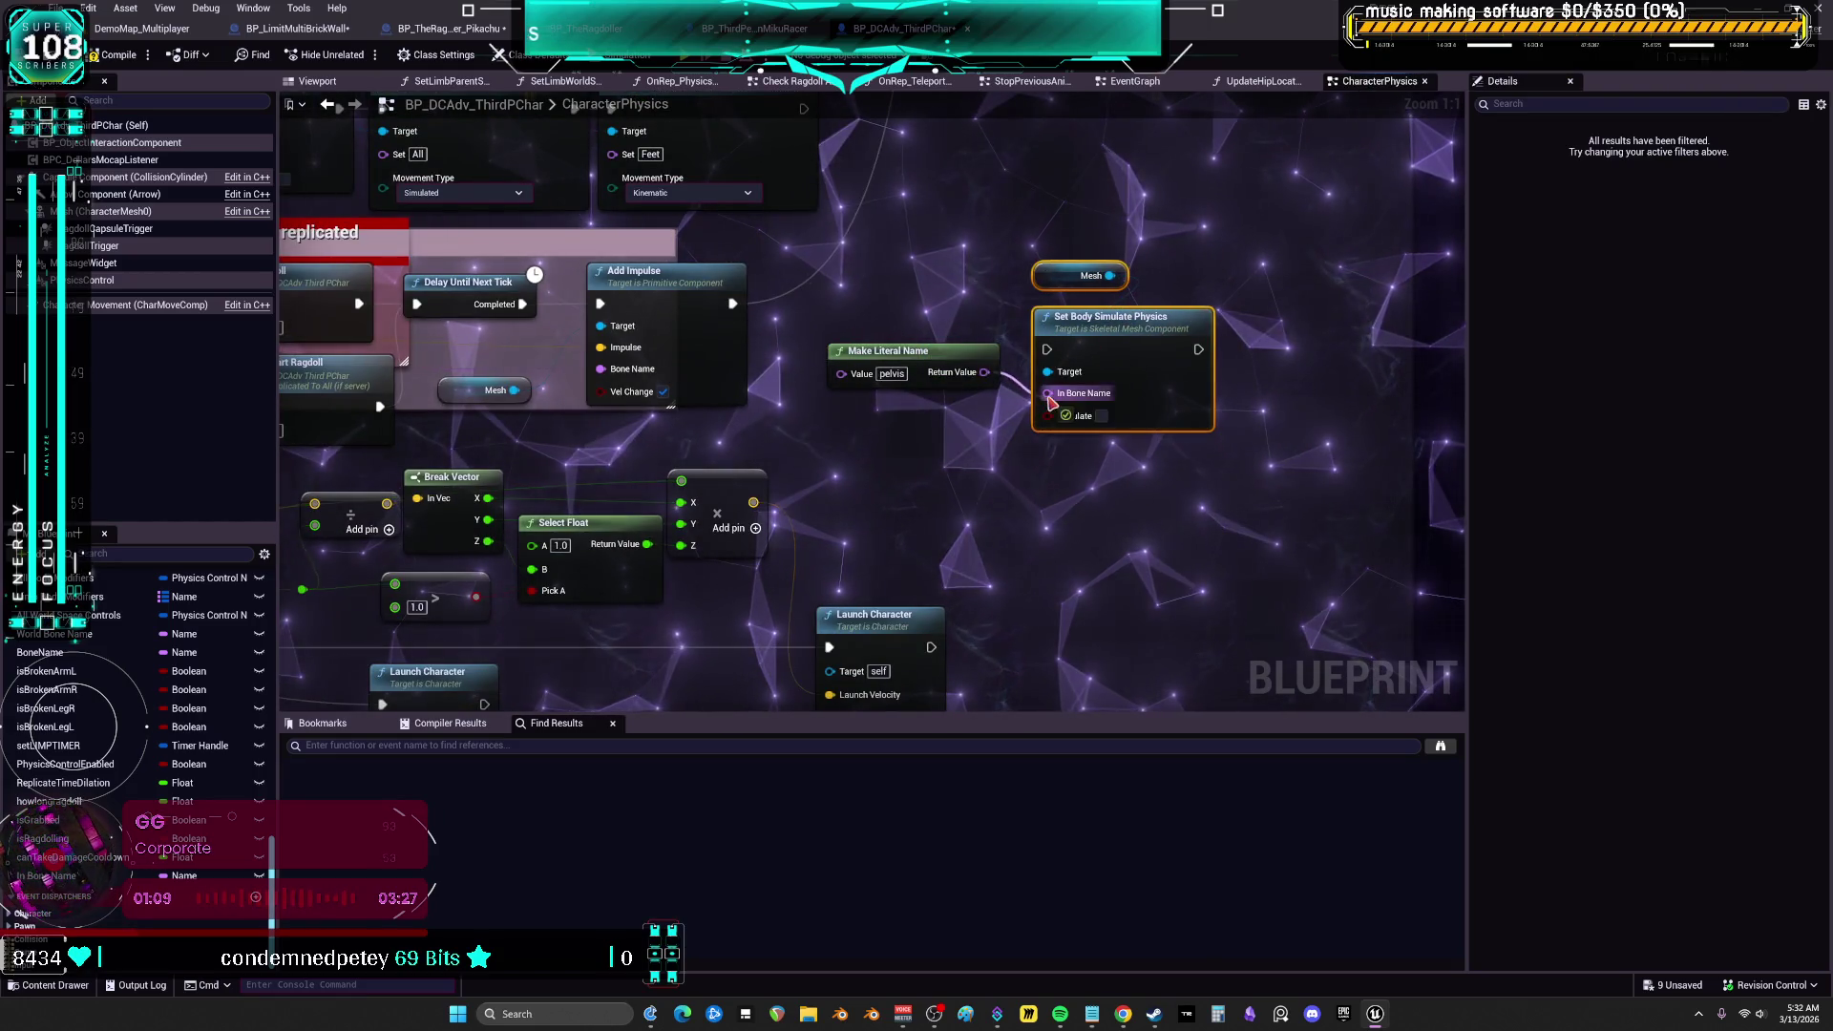
click(1102, 416)
drag(966, 359, 966, 371)
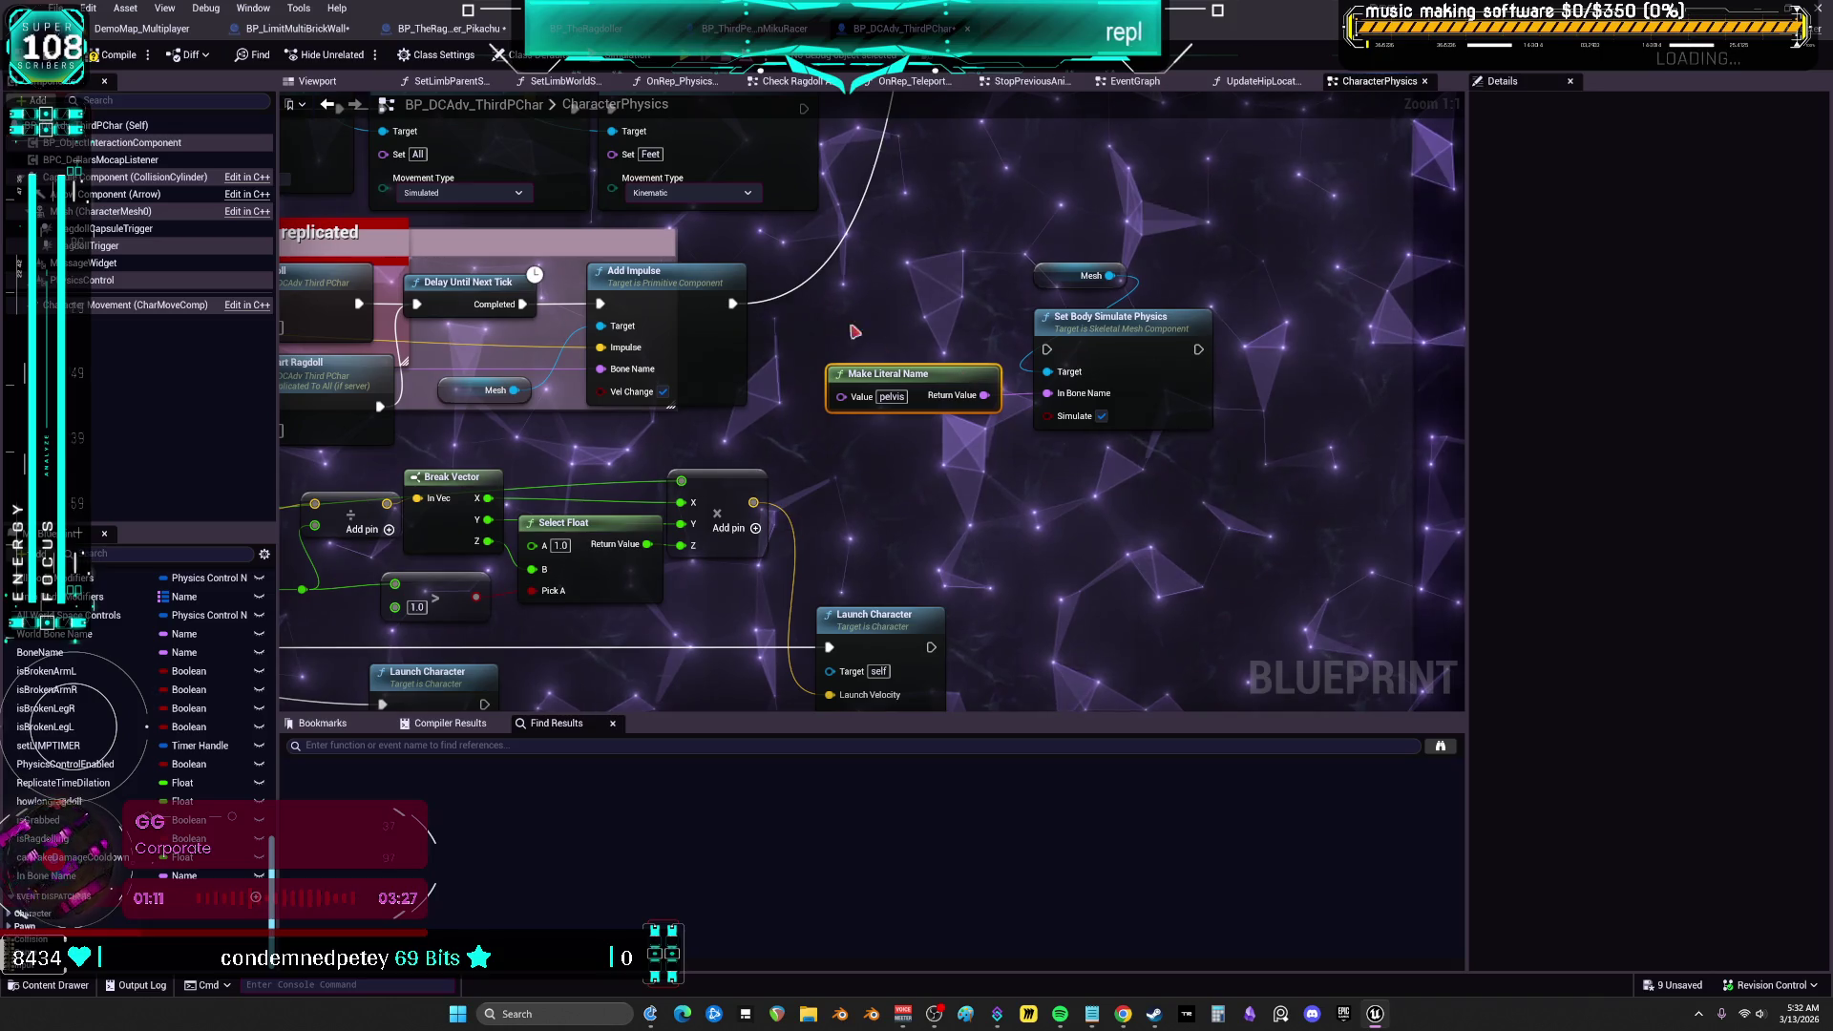
Rewire Set Body Simulate Physics into the execution chain ahead of Delay Until Next Tick
drag(854, 331, 890, 346)
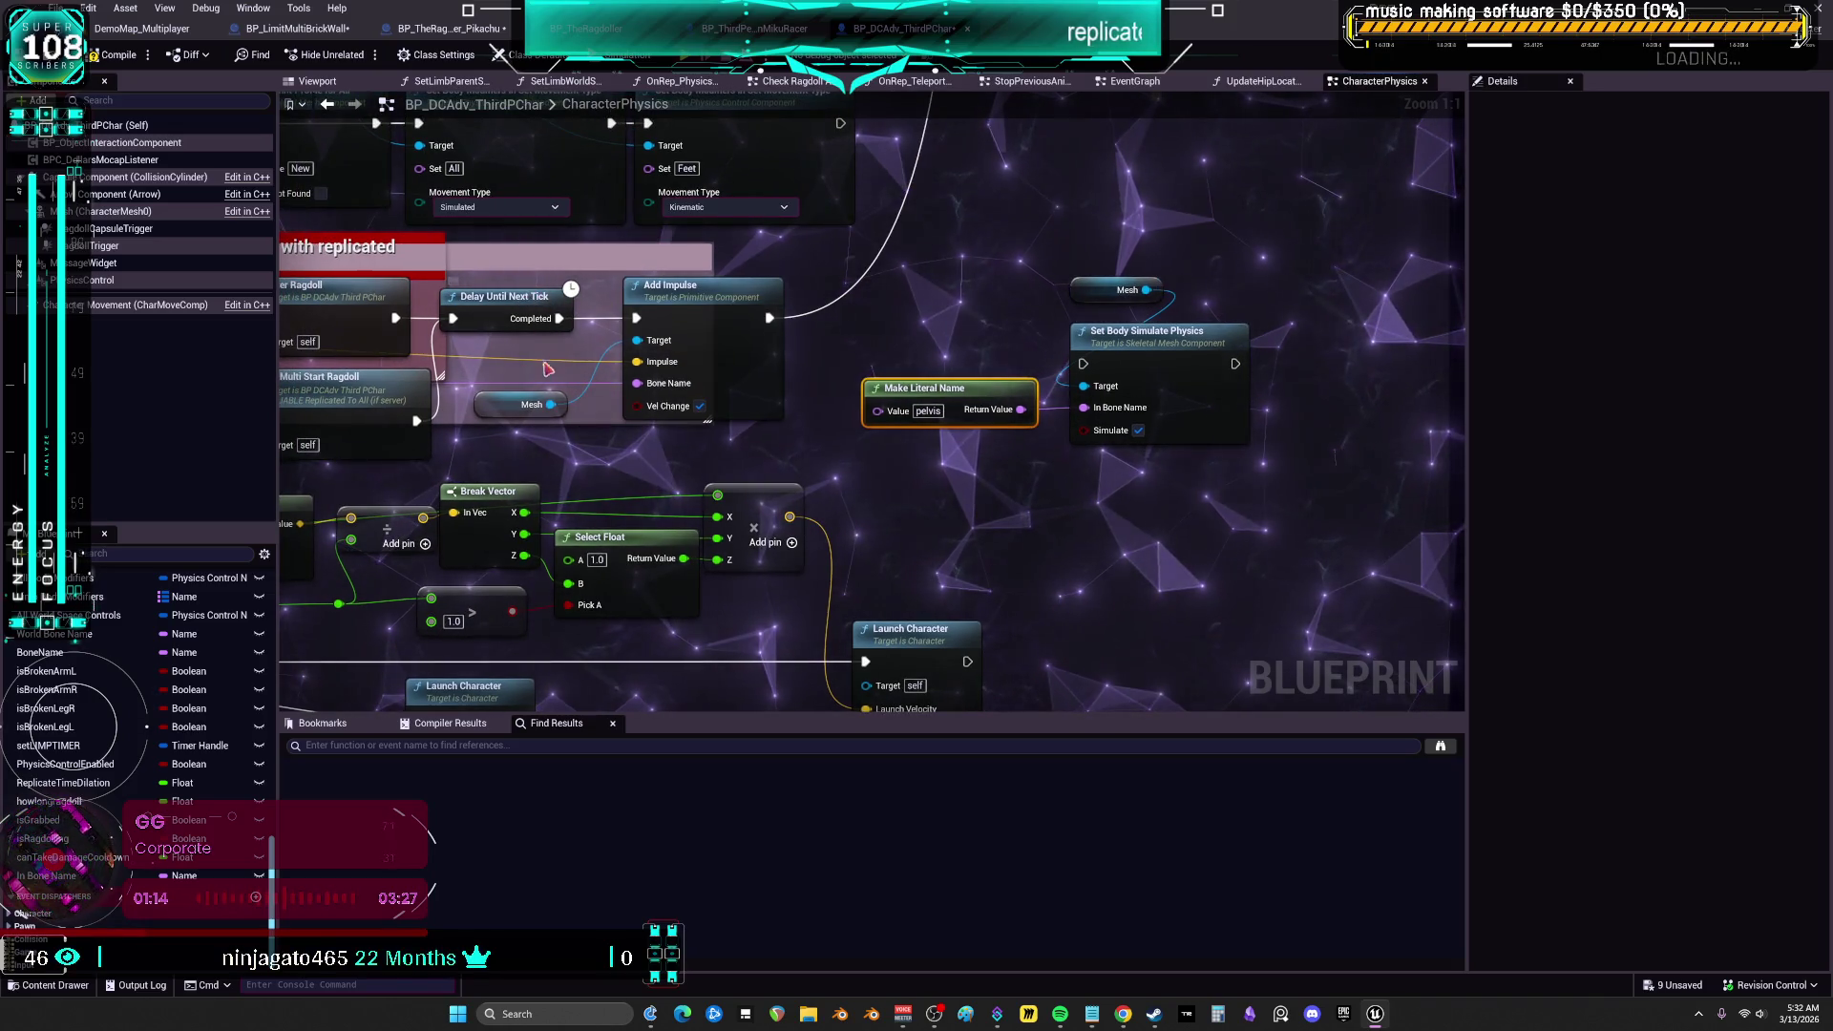
mouse_move(678, 287)
mouse_down()
mouse_move(1157, 286)
mouse_move(747, 330)
mouse_up()
drag(506, 296, 793, 296)
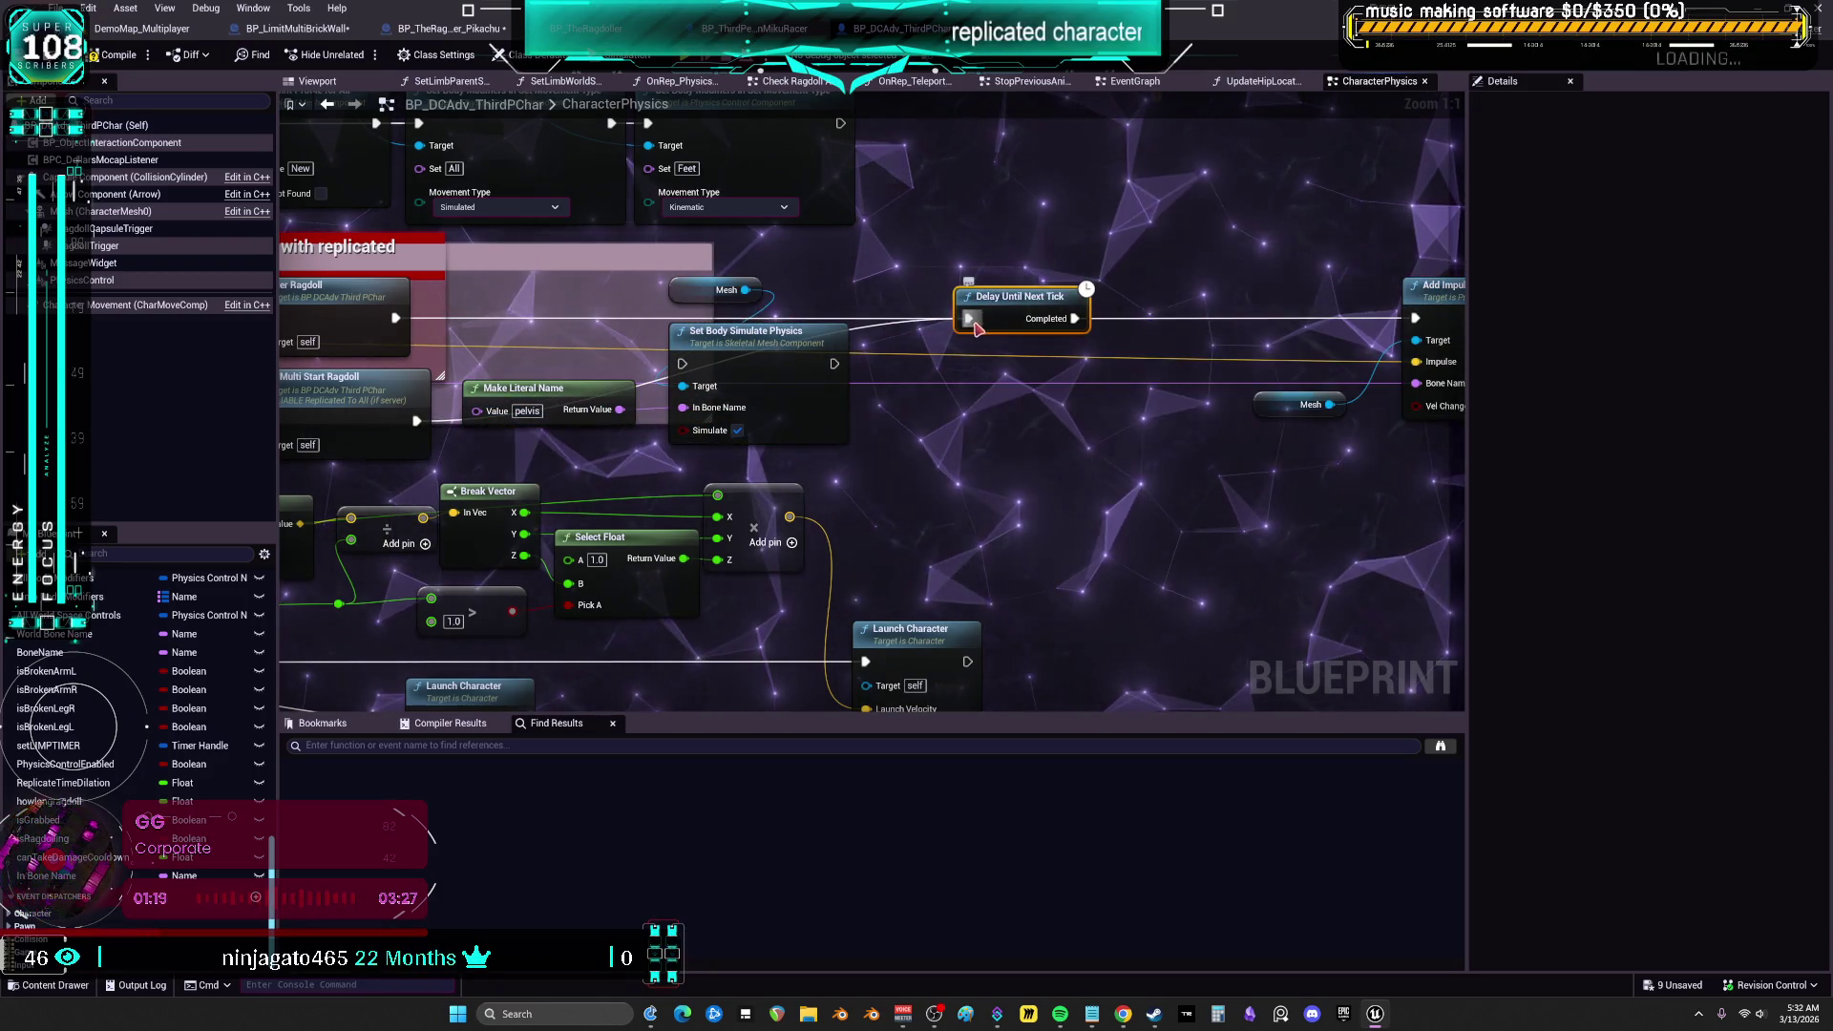
drag(971, 321, 683, 364)
drag(834, 364, 972, 320)
mouse_move(745, 272)
mouse_down()
mouse_move(735, 343)
mouse_move(777, 288)
mouse_up()
drag(596, 401, 607, 401)
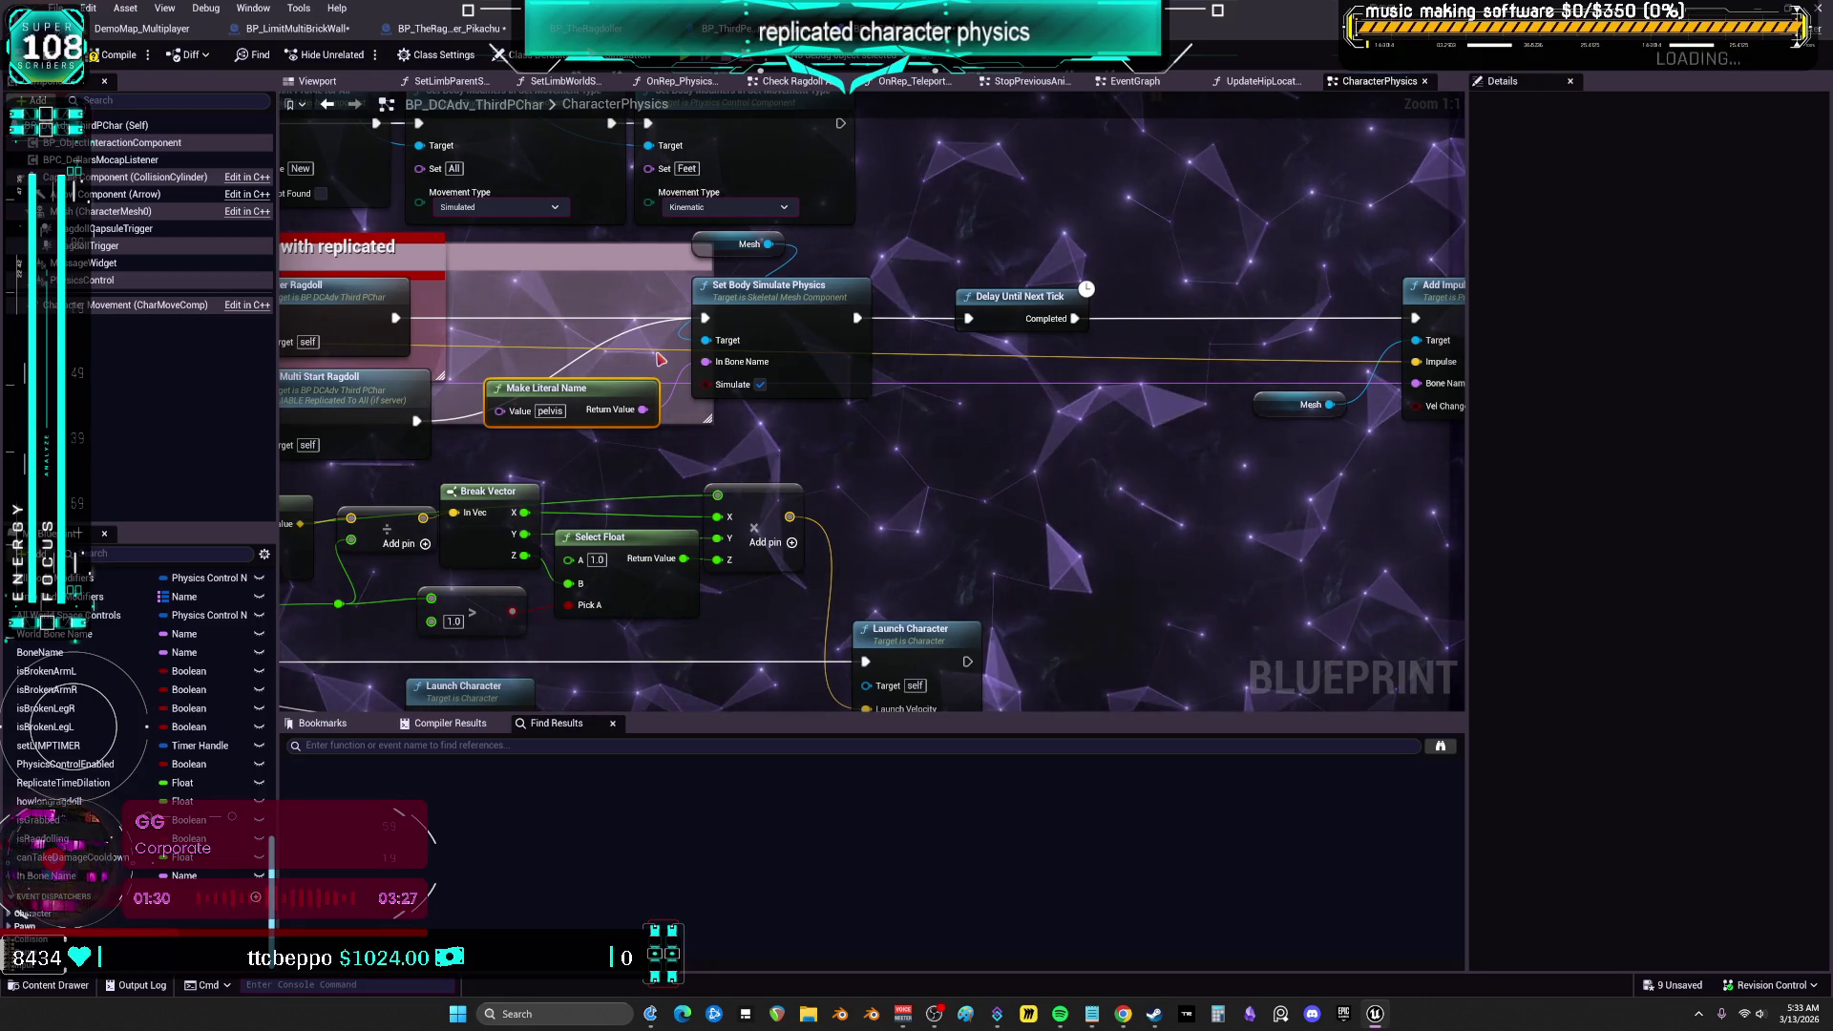
Jump to the CE_Multi_EndRagdoll event and view the TL_ActiveRagdoll outputs in EventGraph
mouse_move(1043, 261)
mouse_down()
mouse_move(965, 306)
mouse_move(1022, 524)
mouse_move(984, 286)
mouse_move(1019, 313)
mouse_up()
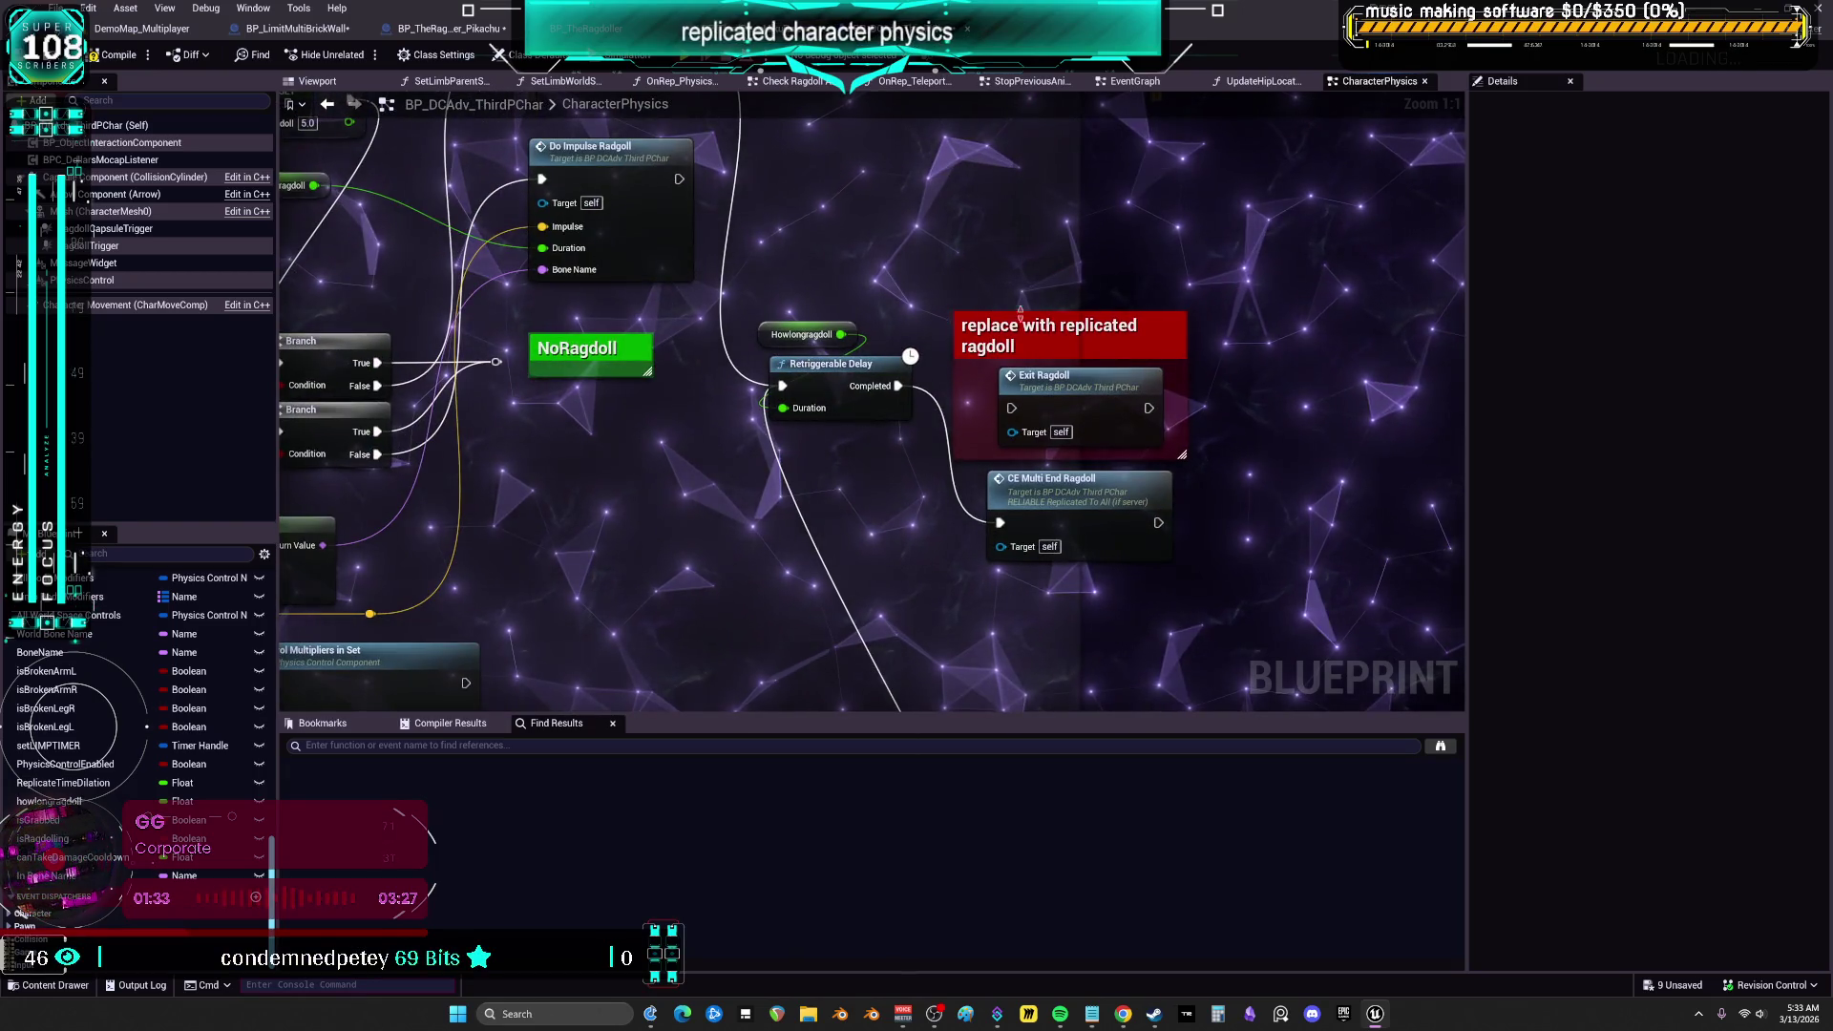
double_click(1070, 485)
drag(1074, 433, 754, 344)
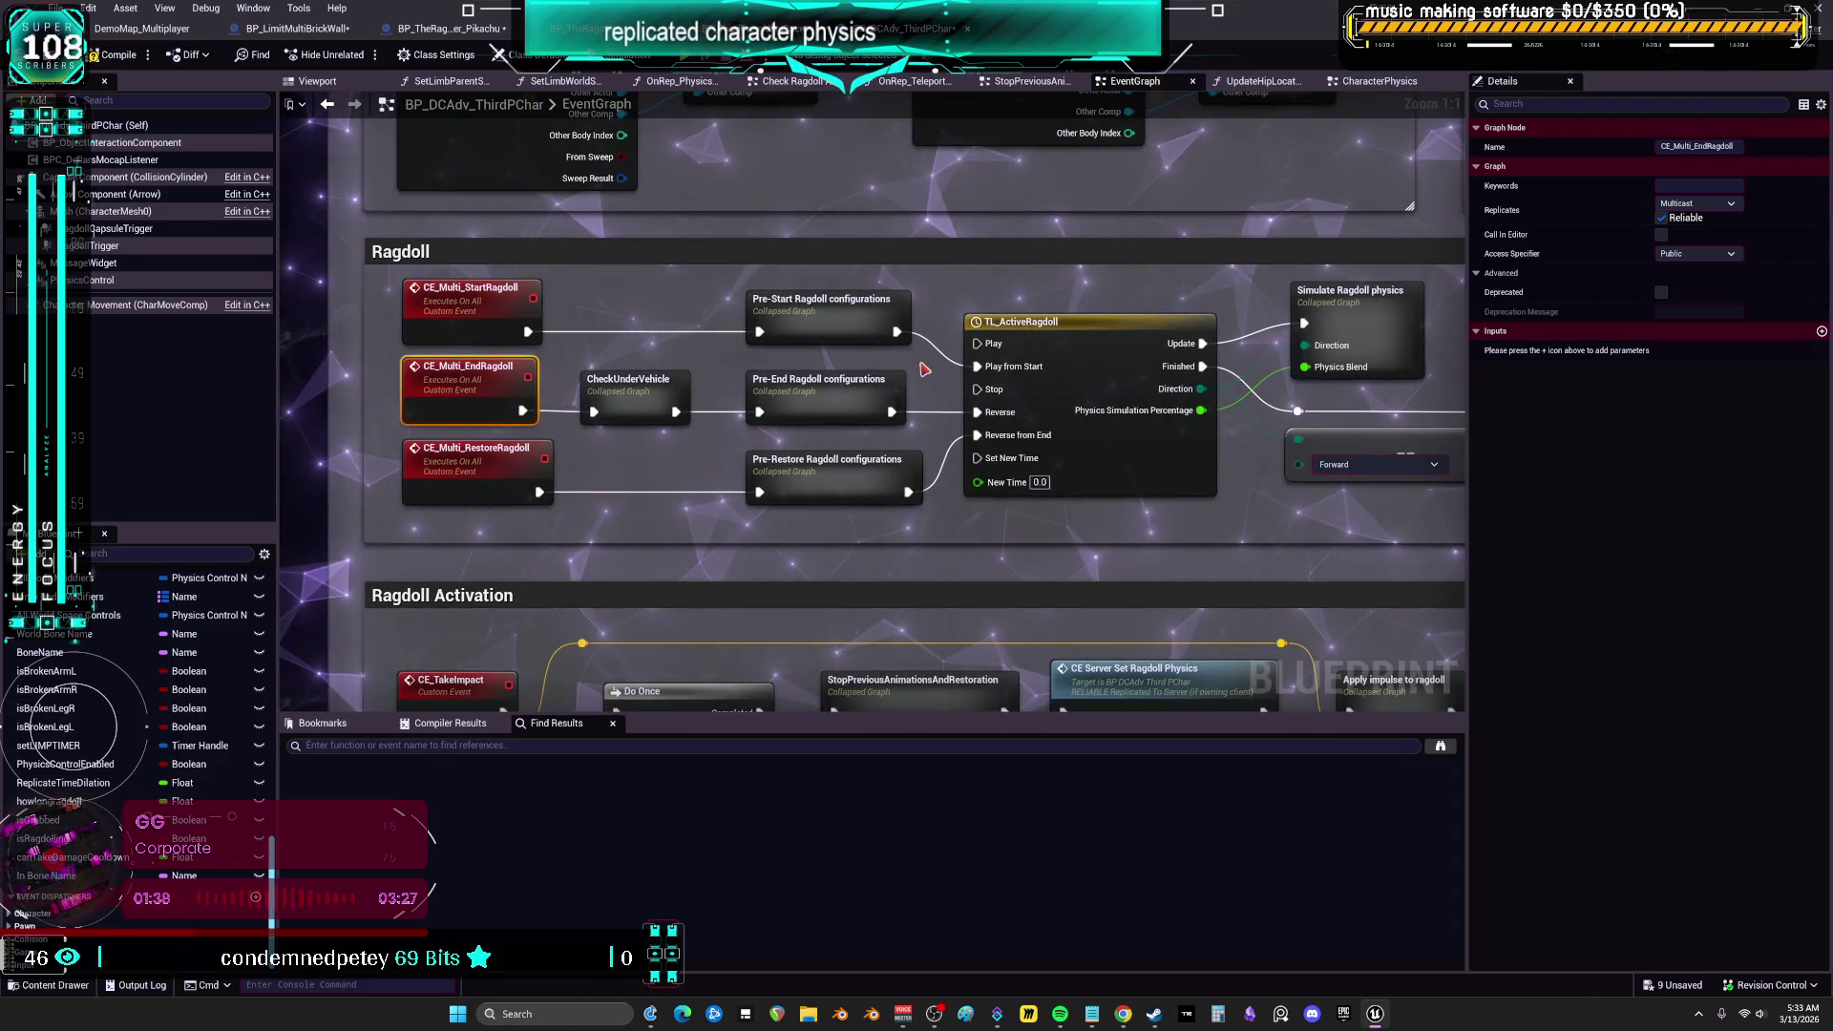
Compile the character blueprint and launch a multiplayer Play In Editor test
click(116, 52)
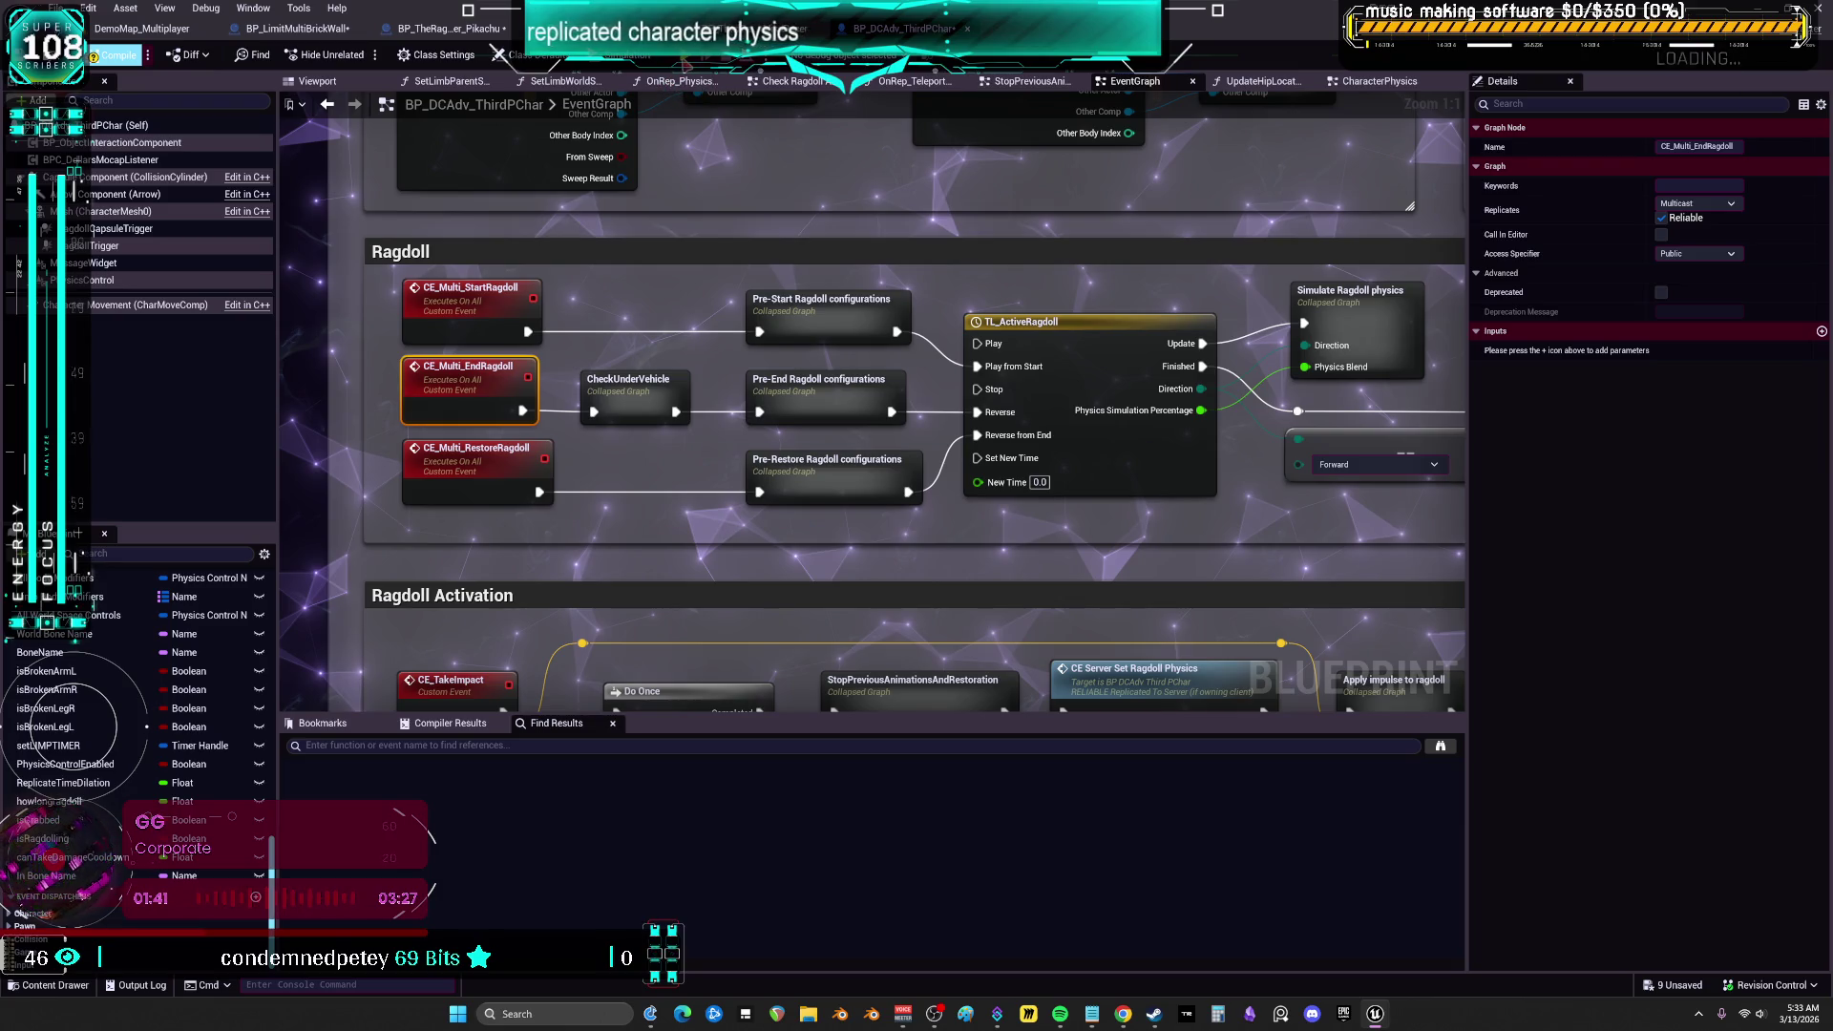
key(alt+p)
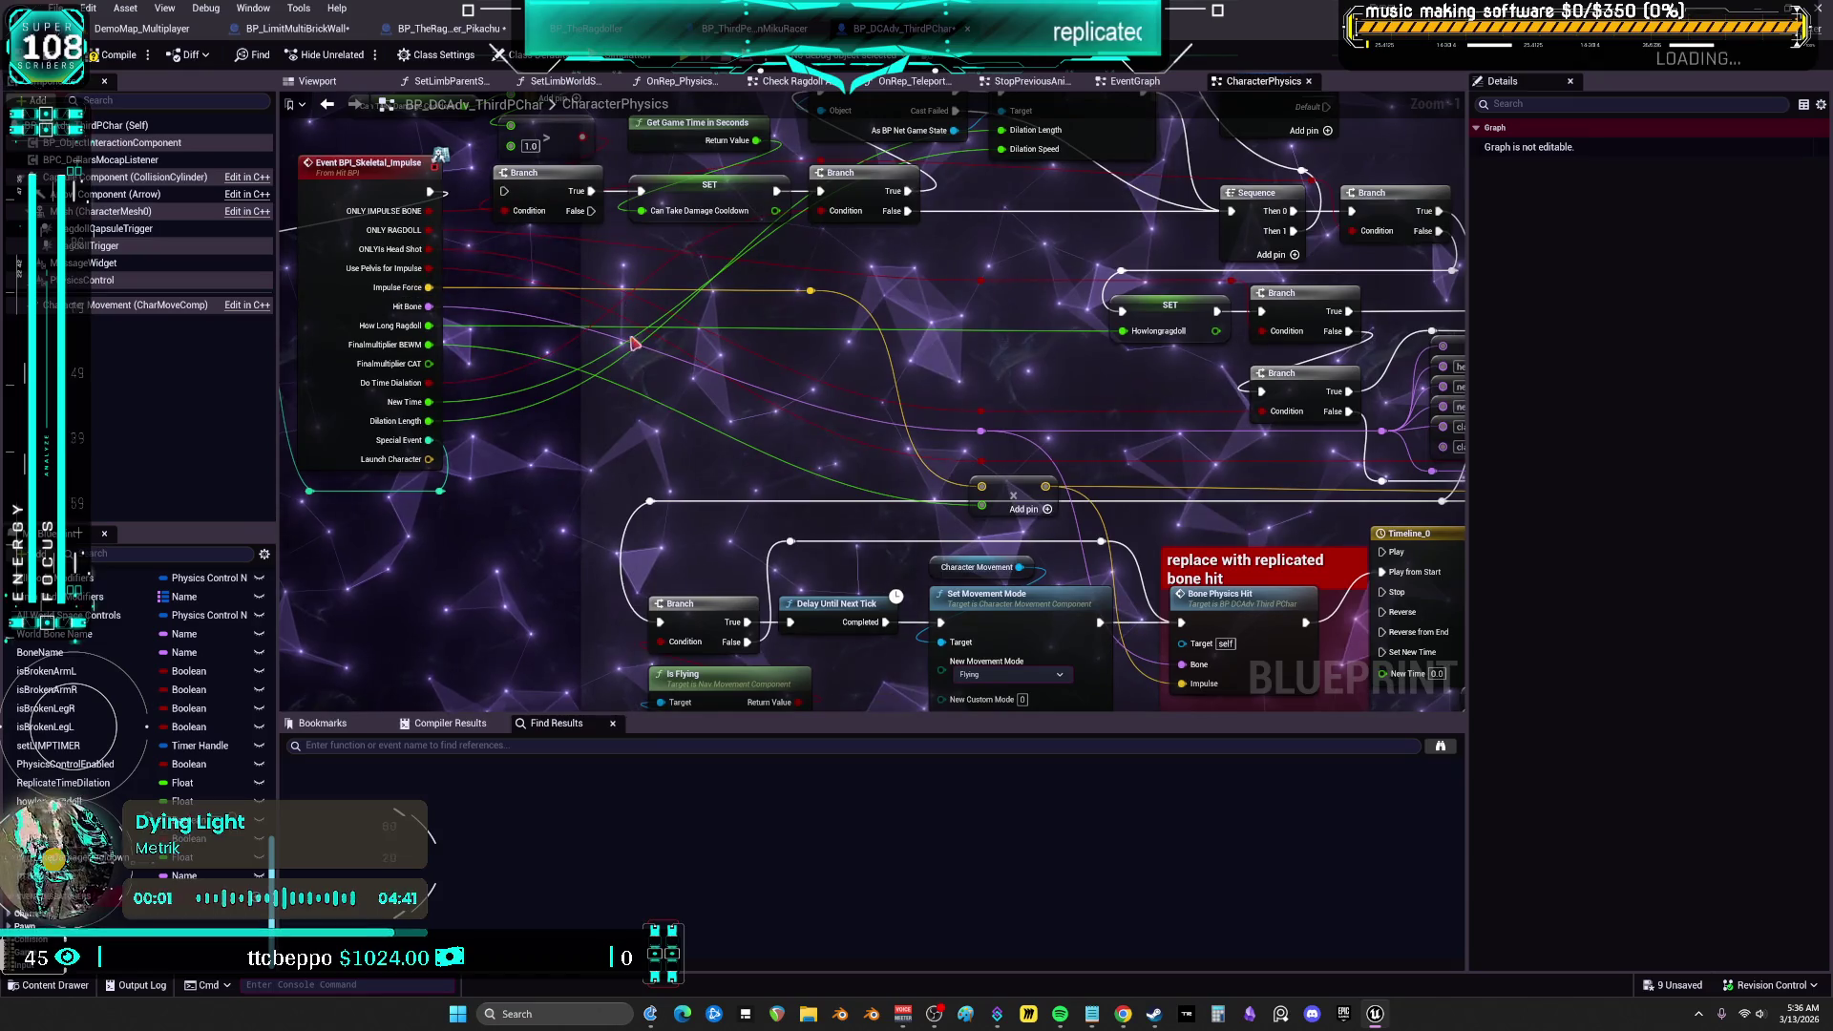
Wire the reroute into CE Take Impact's Hard Impact Threshold, keep Force at Default, and compile
drag(683, 364, 1044, 326)
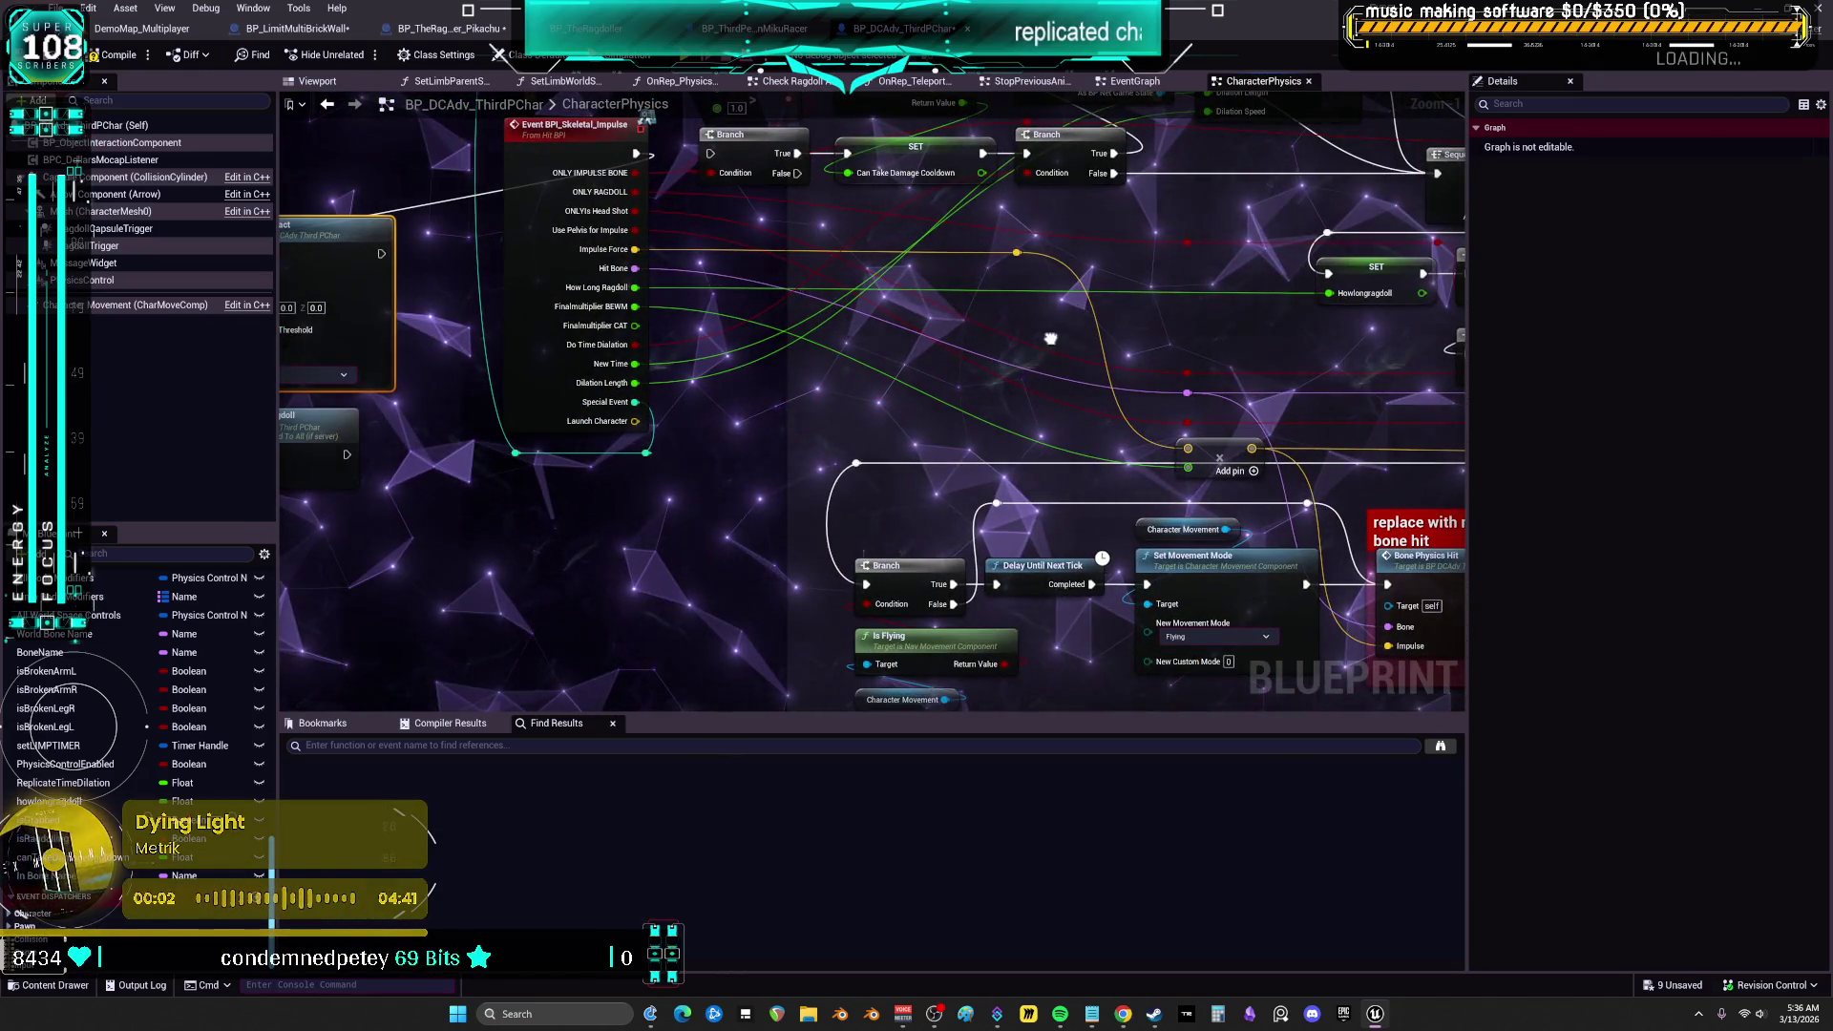
mouse_move(1219, 434)
mouse_down()
mouse_move(1098, 444)
mouse_move(491, 388)
mouse_move(695, 307)
mouse_move(766, 313)
mouse_up()
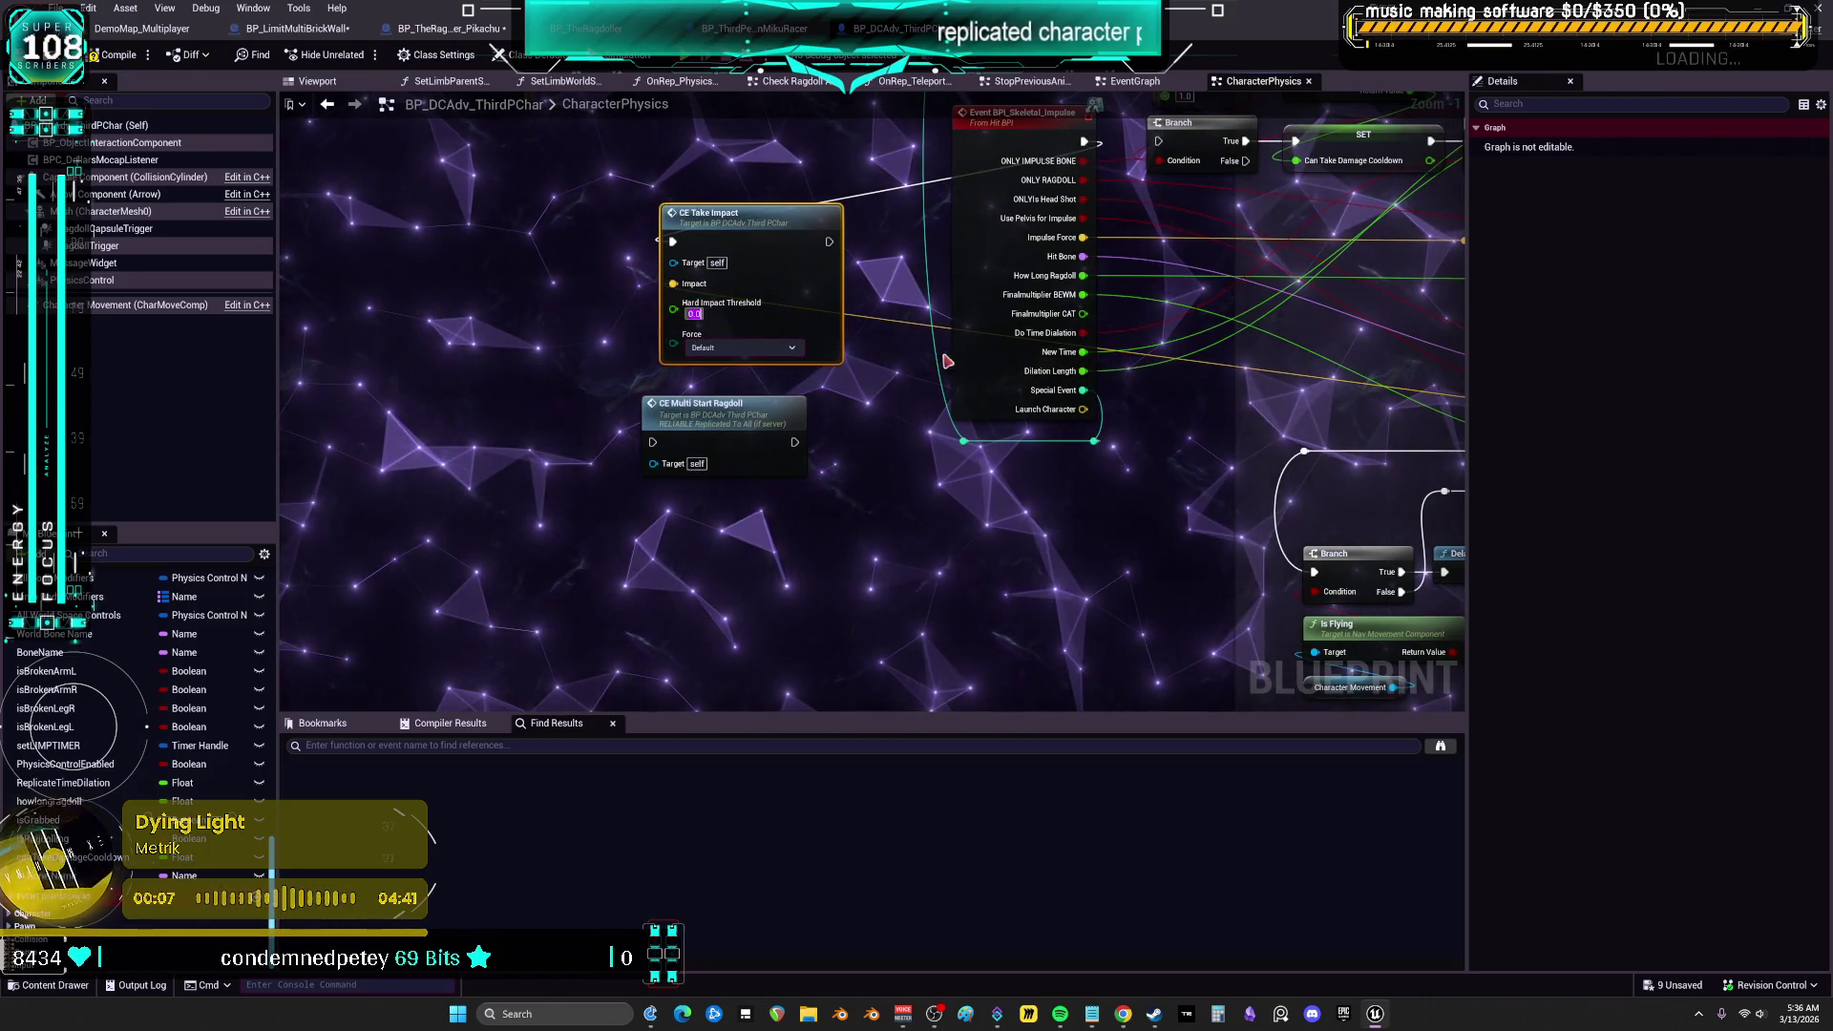
click(883, 482)
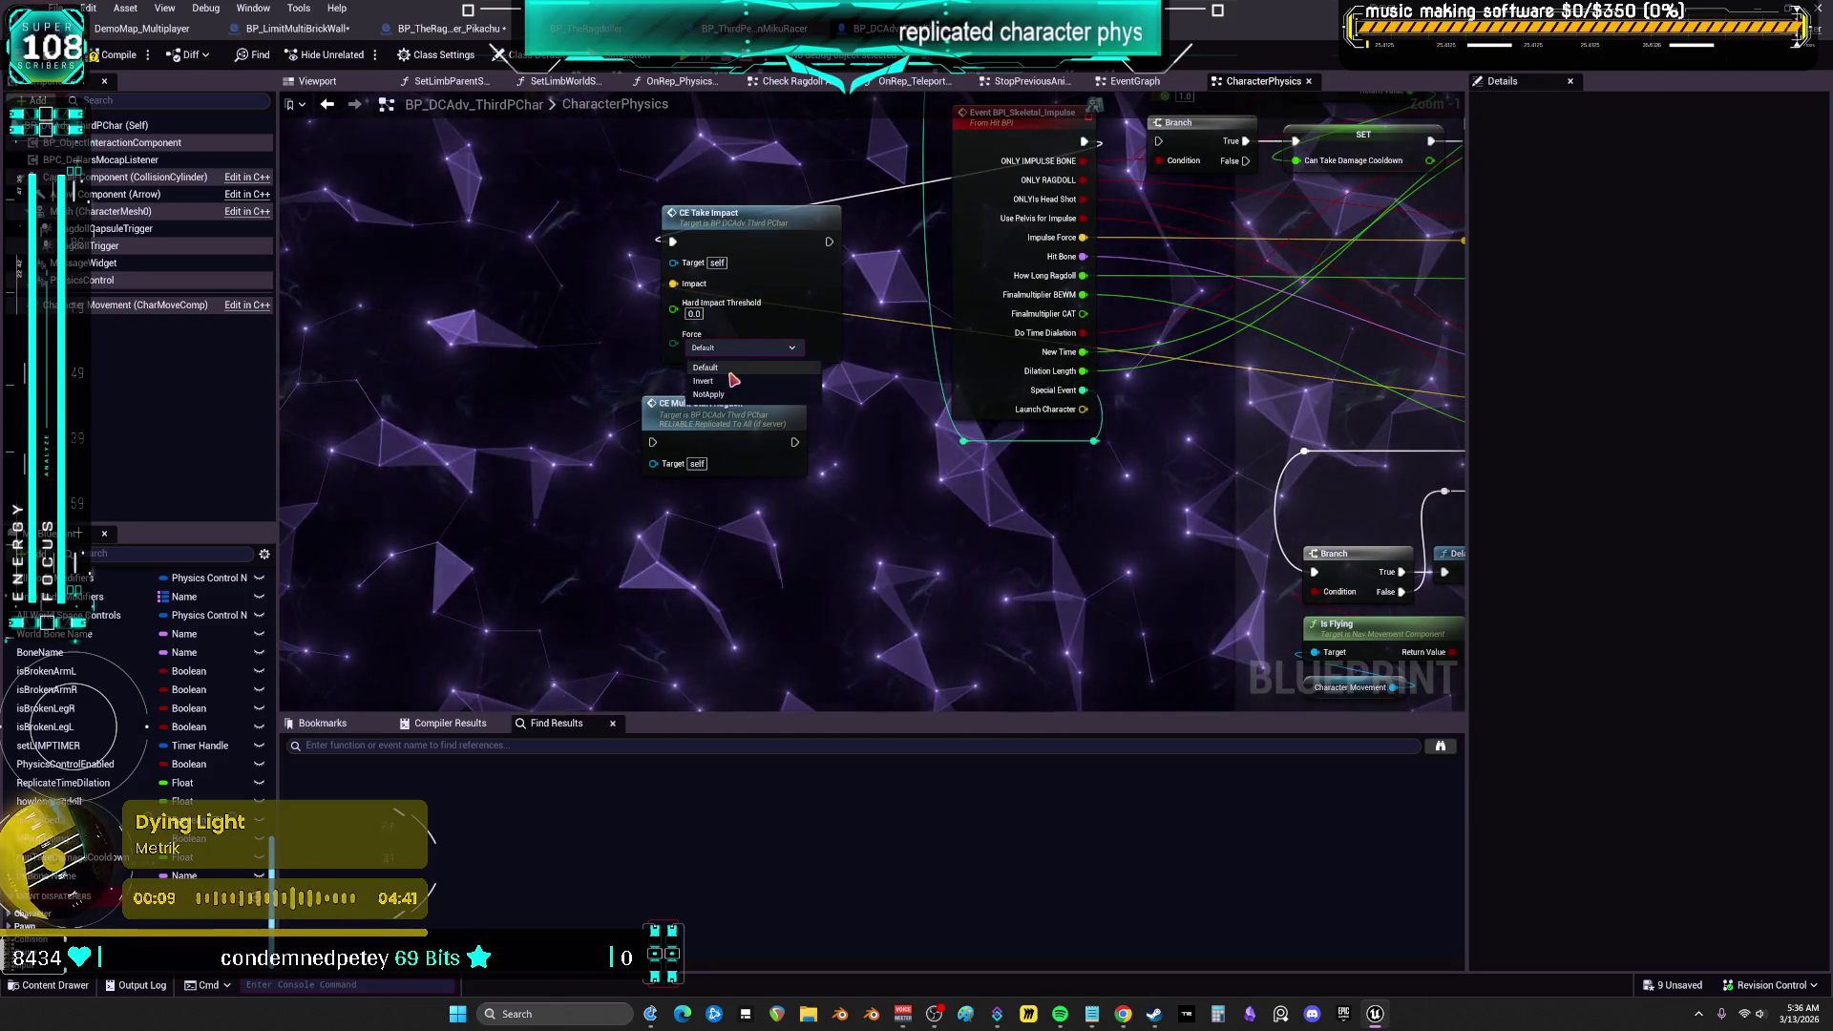
click(769, 370)
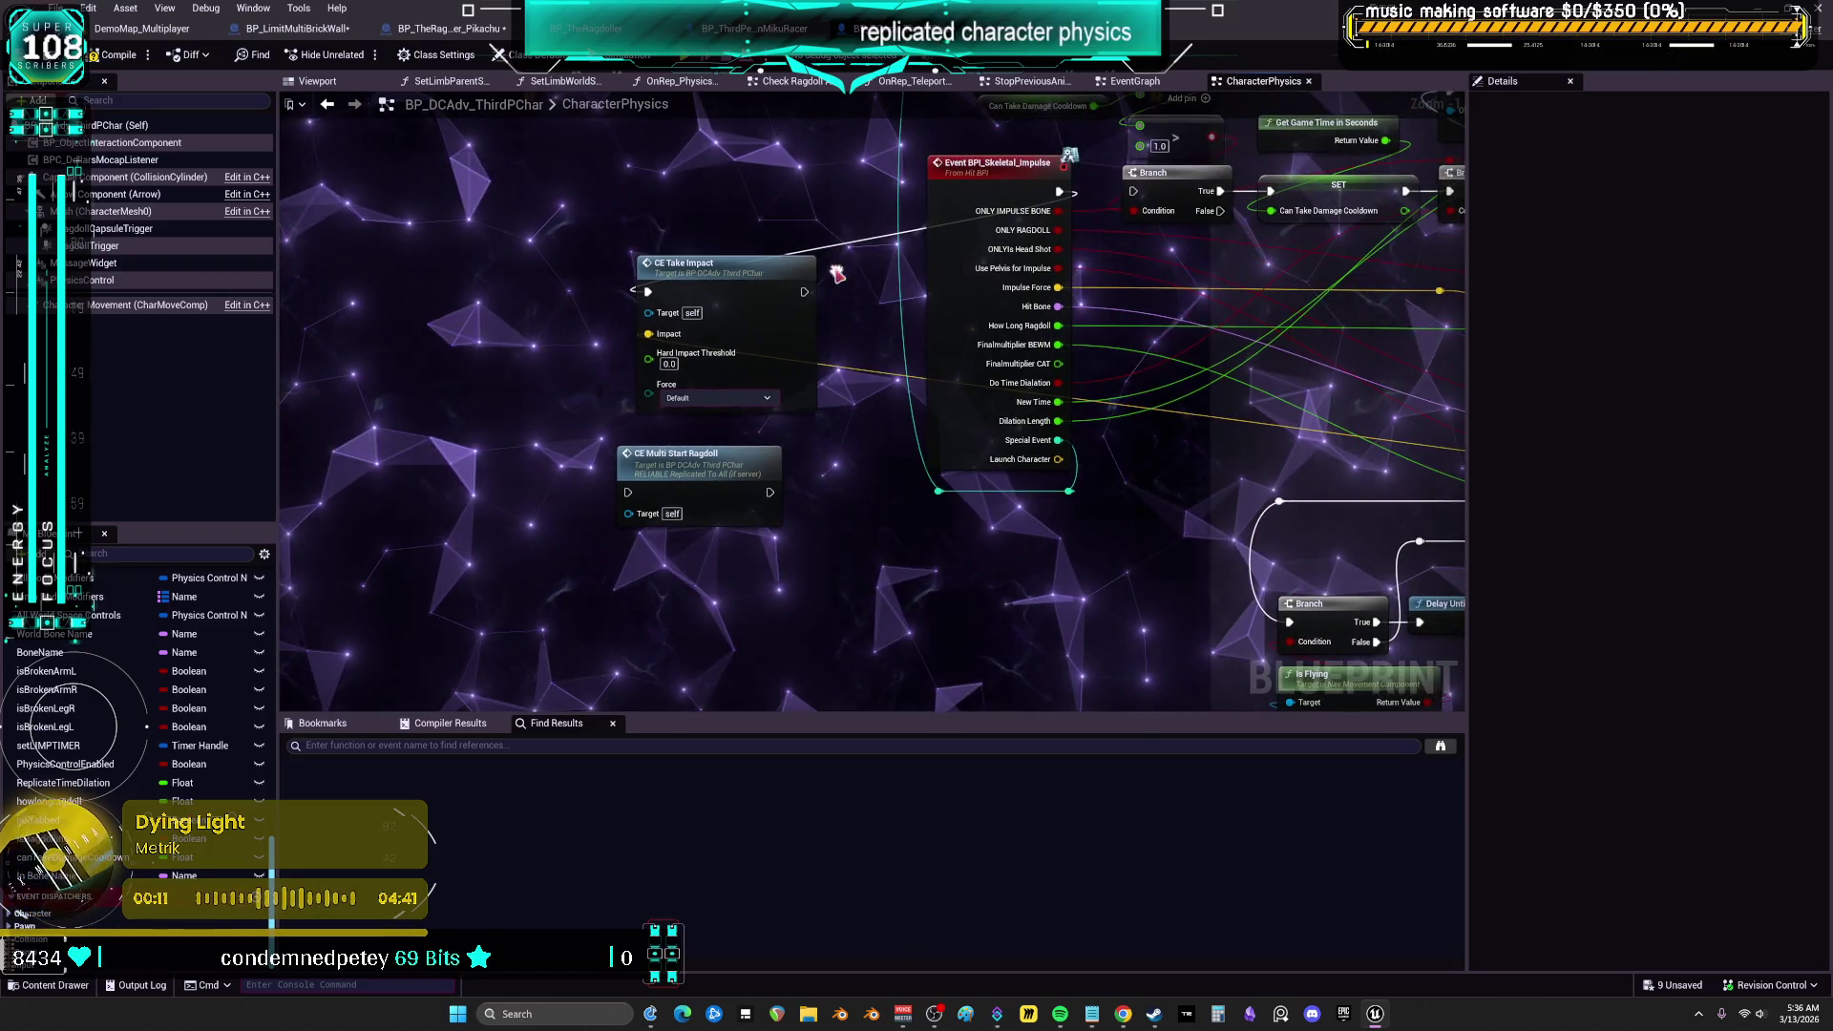
click(115, 59)
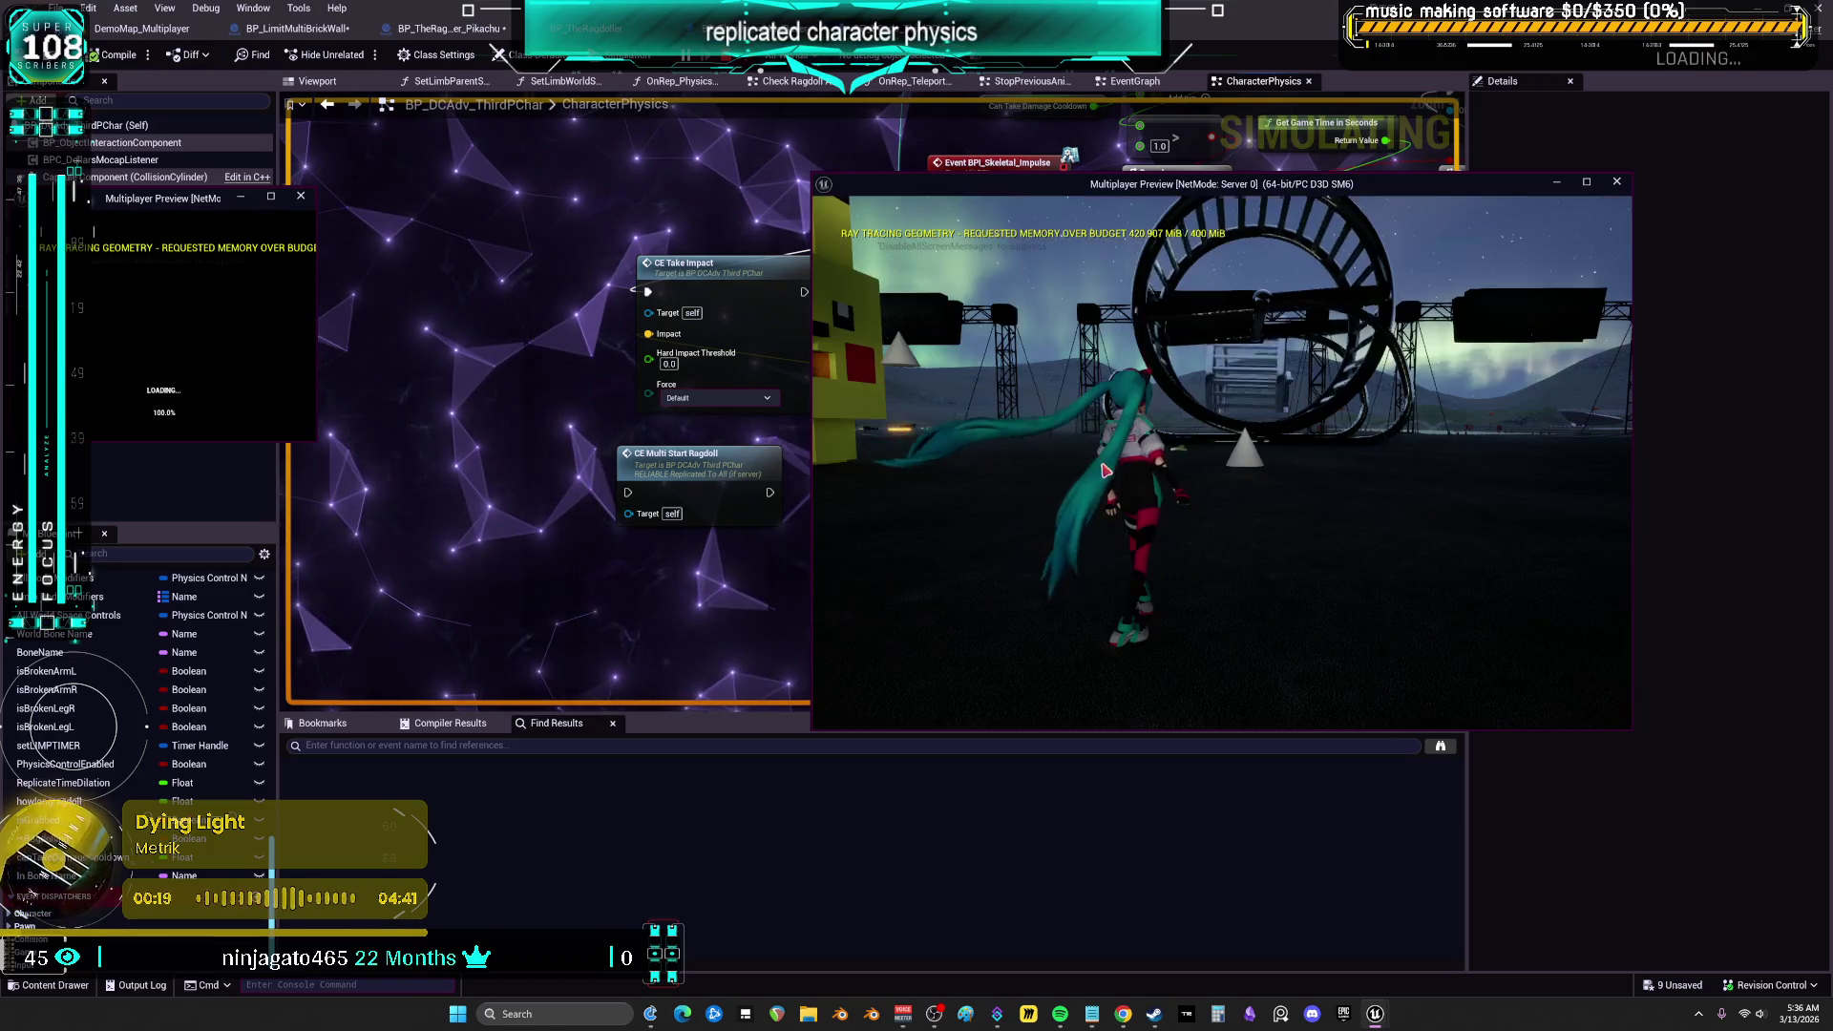
Run the server character forward through the hangar, watch it ragdoll, then exit play with Esc
key(w)
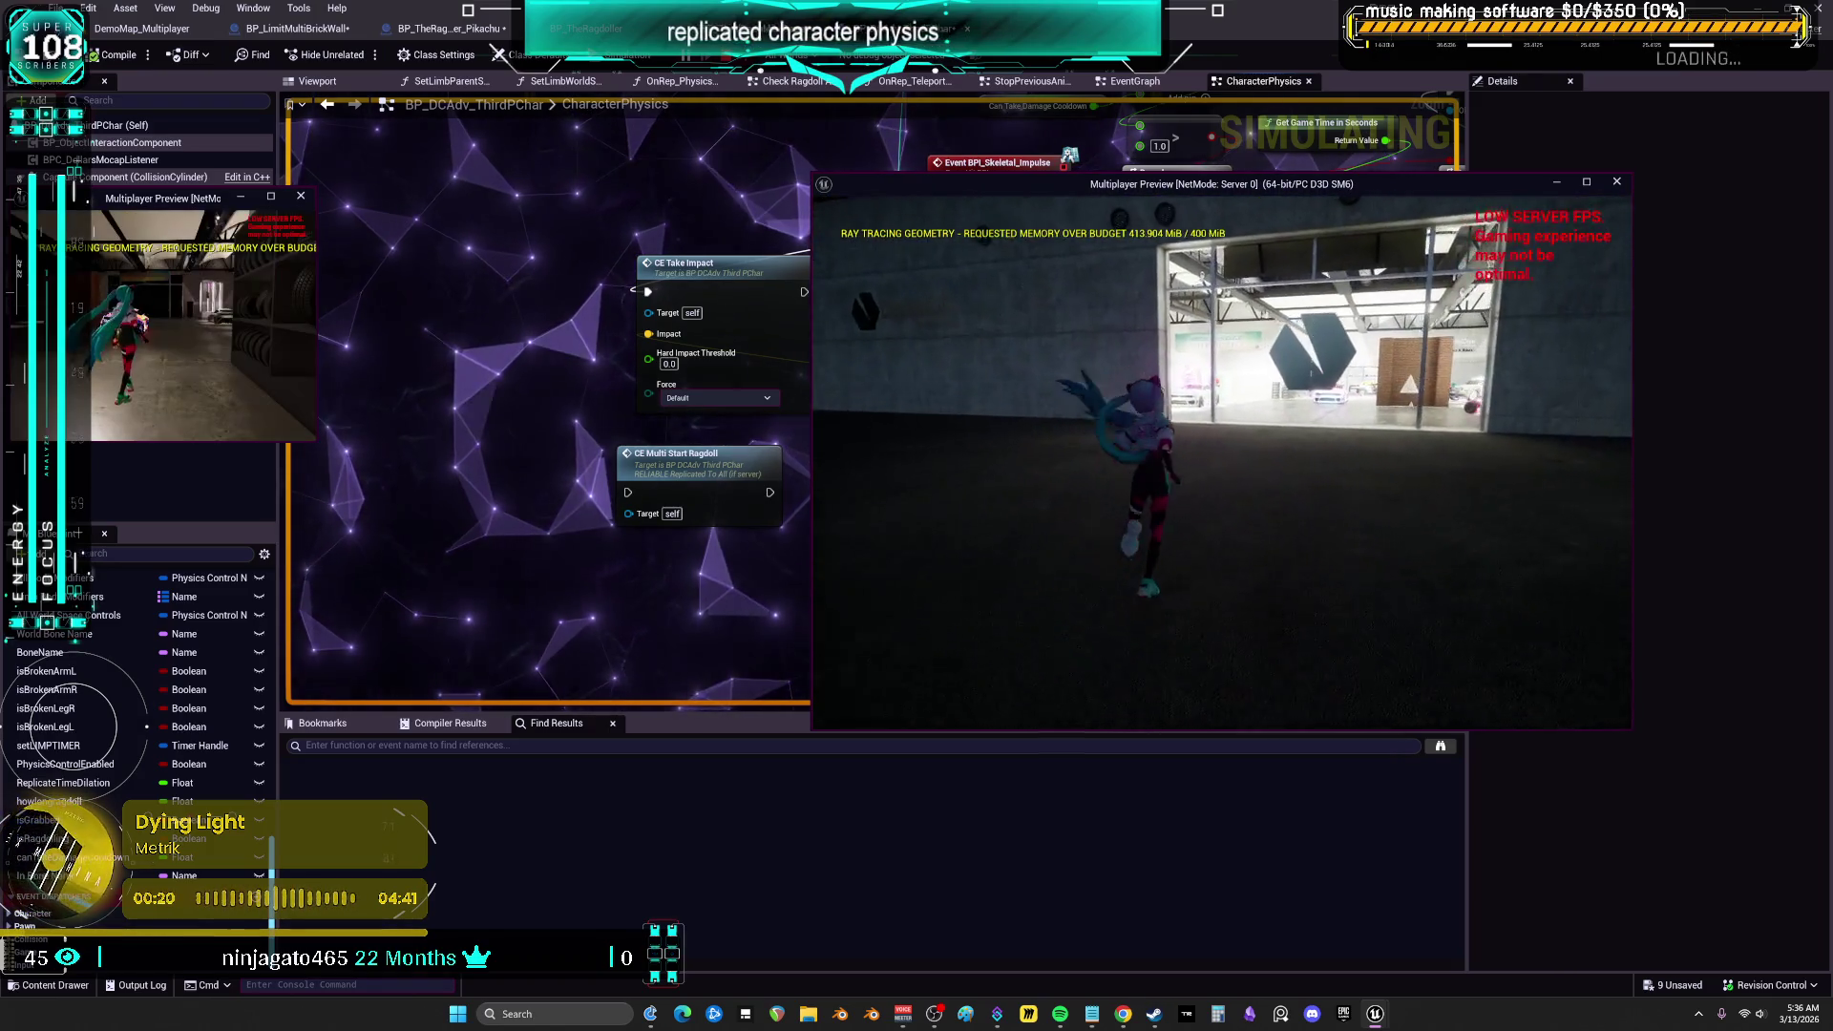
key(w)
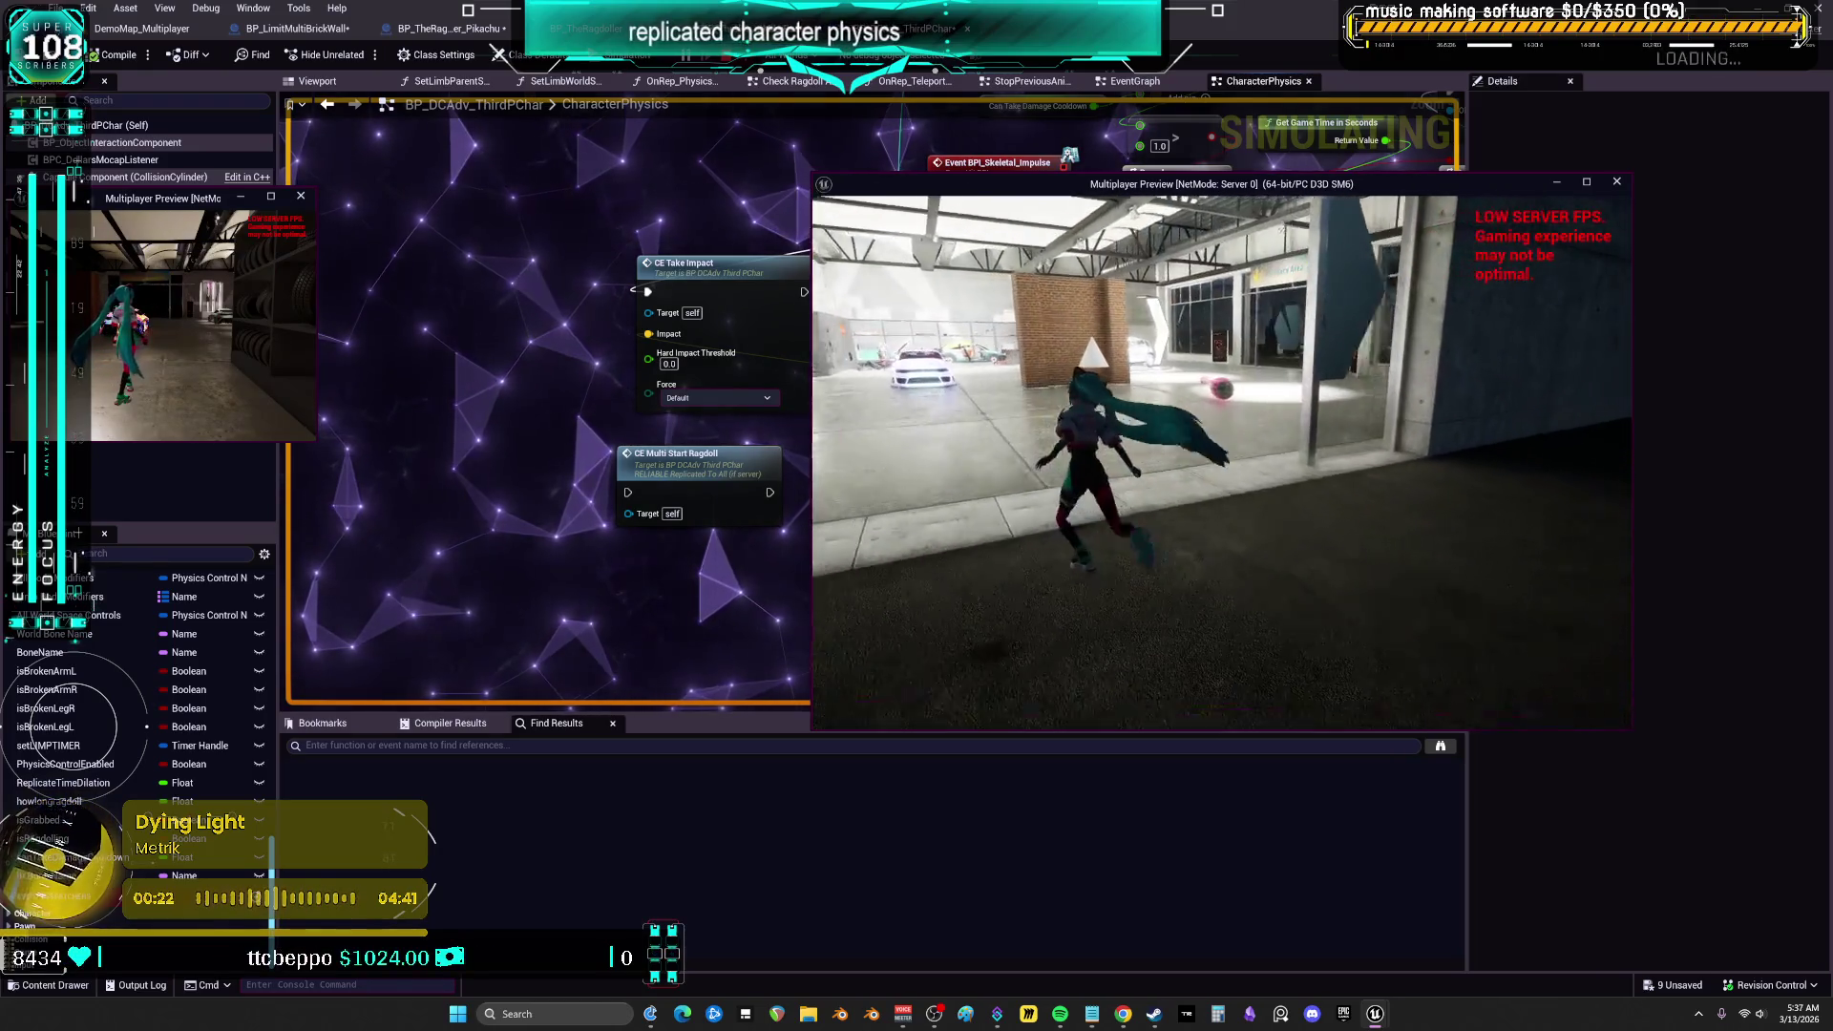
key(w)
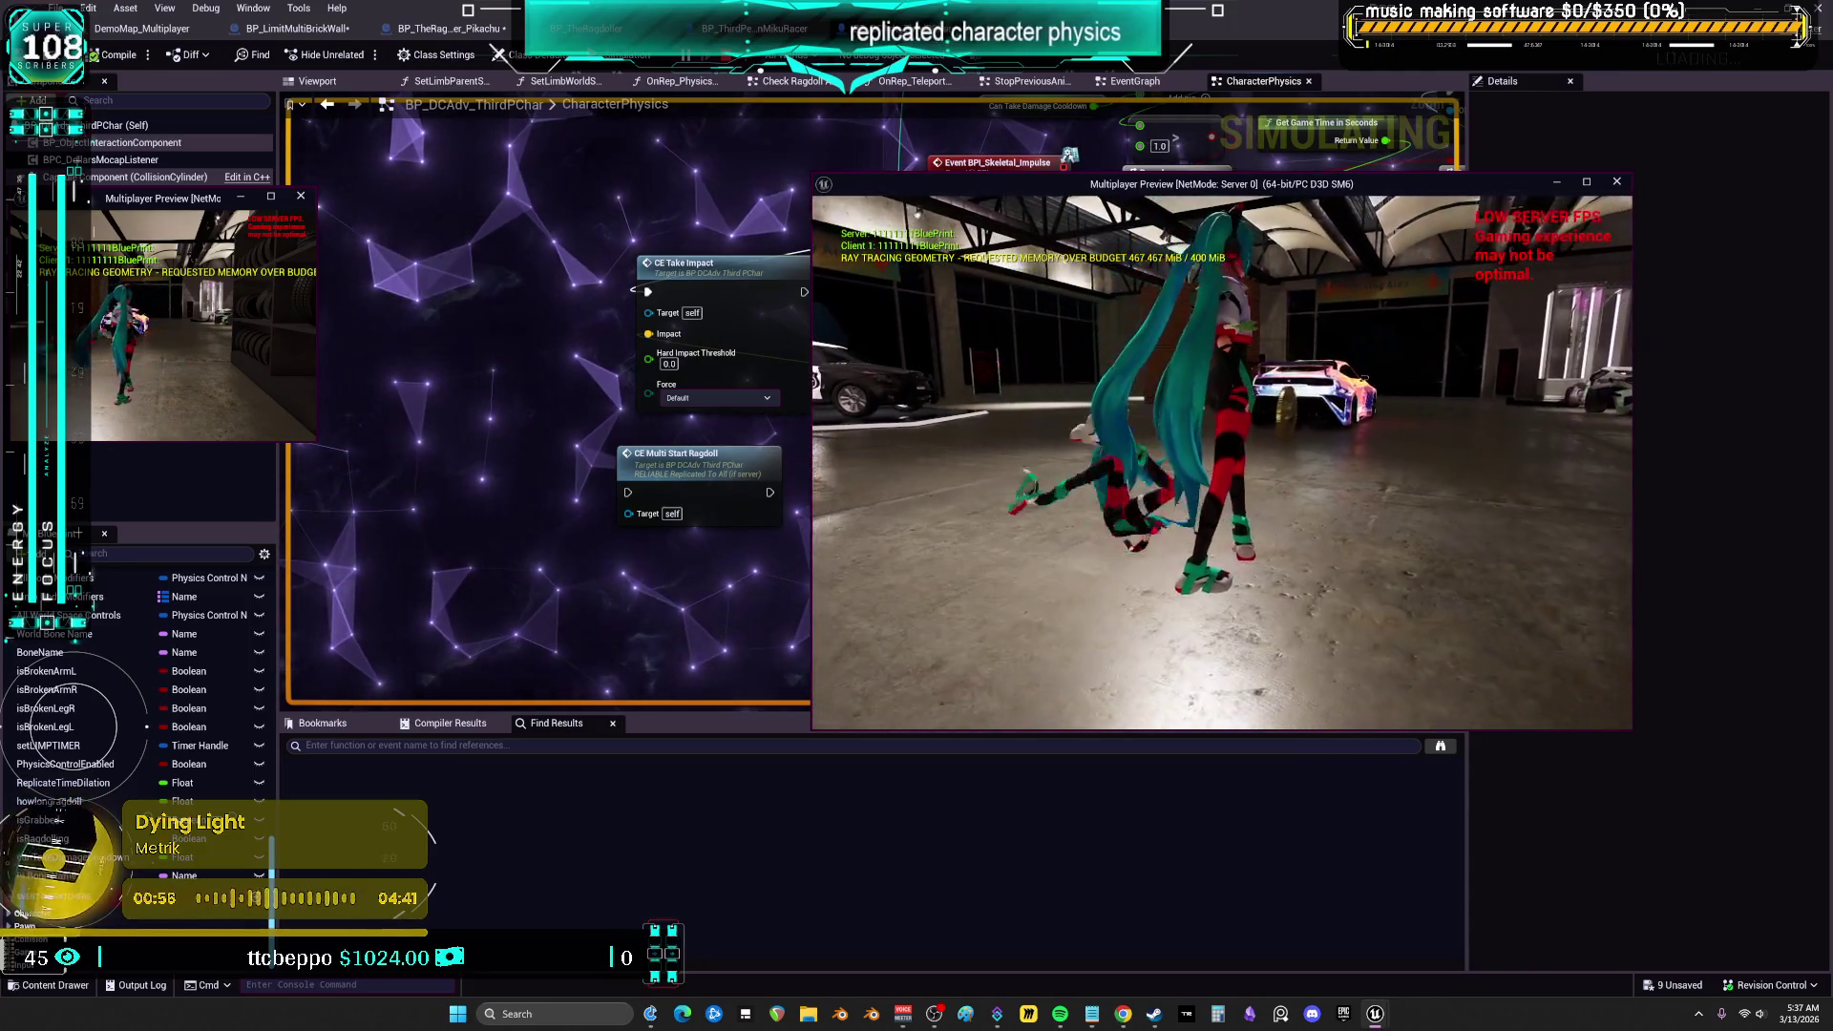
key(Escape)
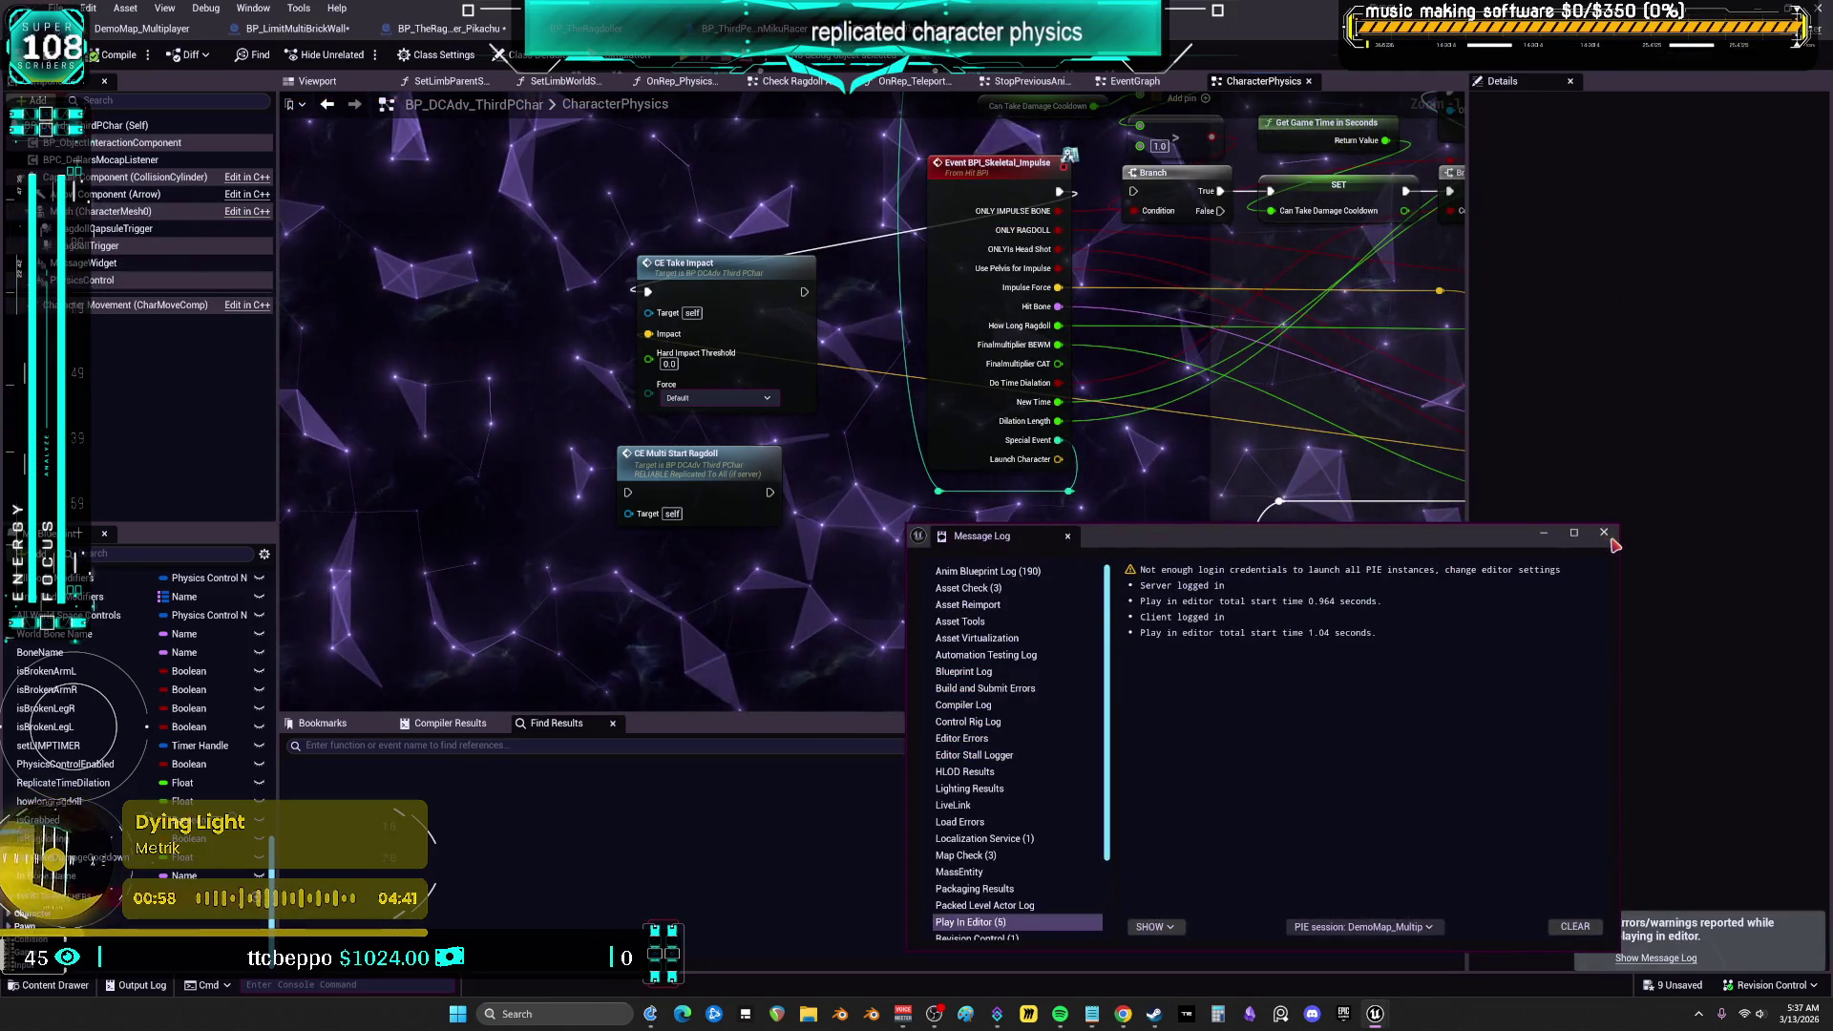
Close the Message Log and switch to the blueprint's main EventGraph
click(1605, 533)
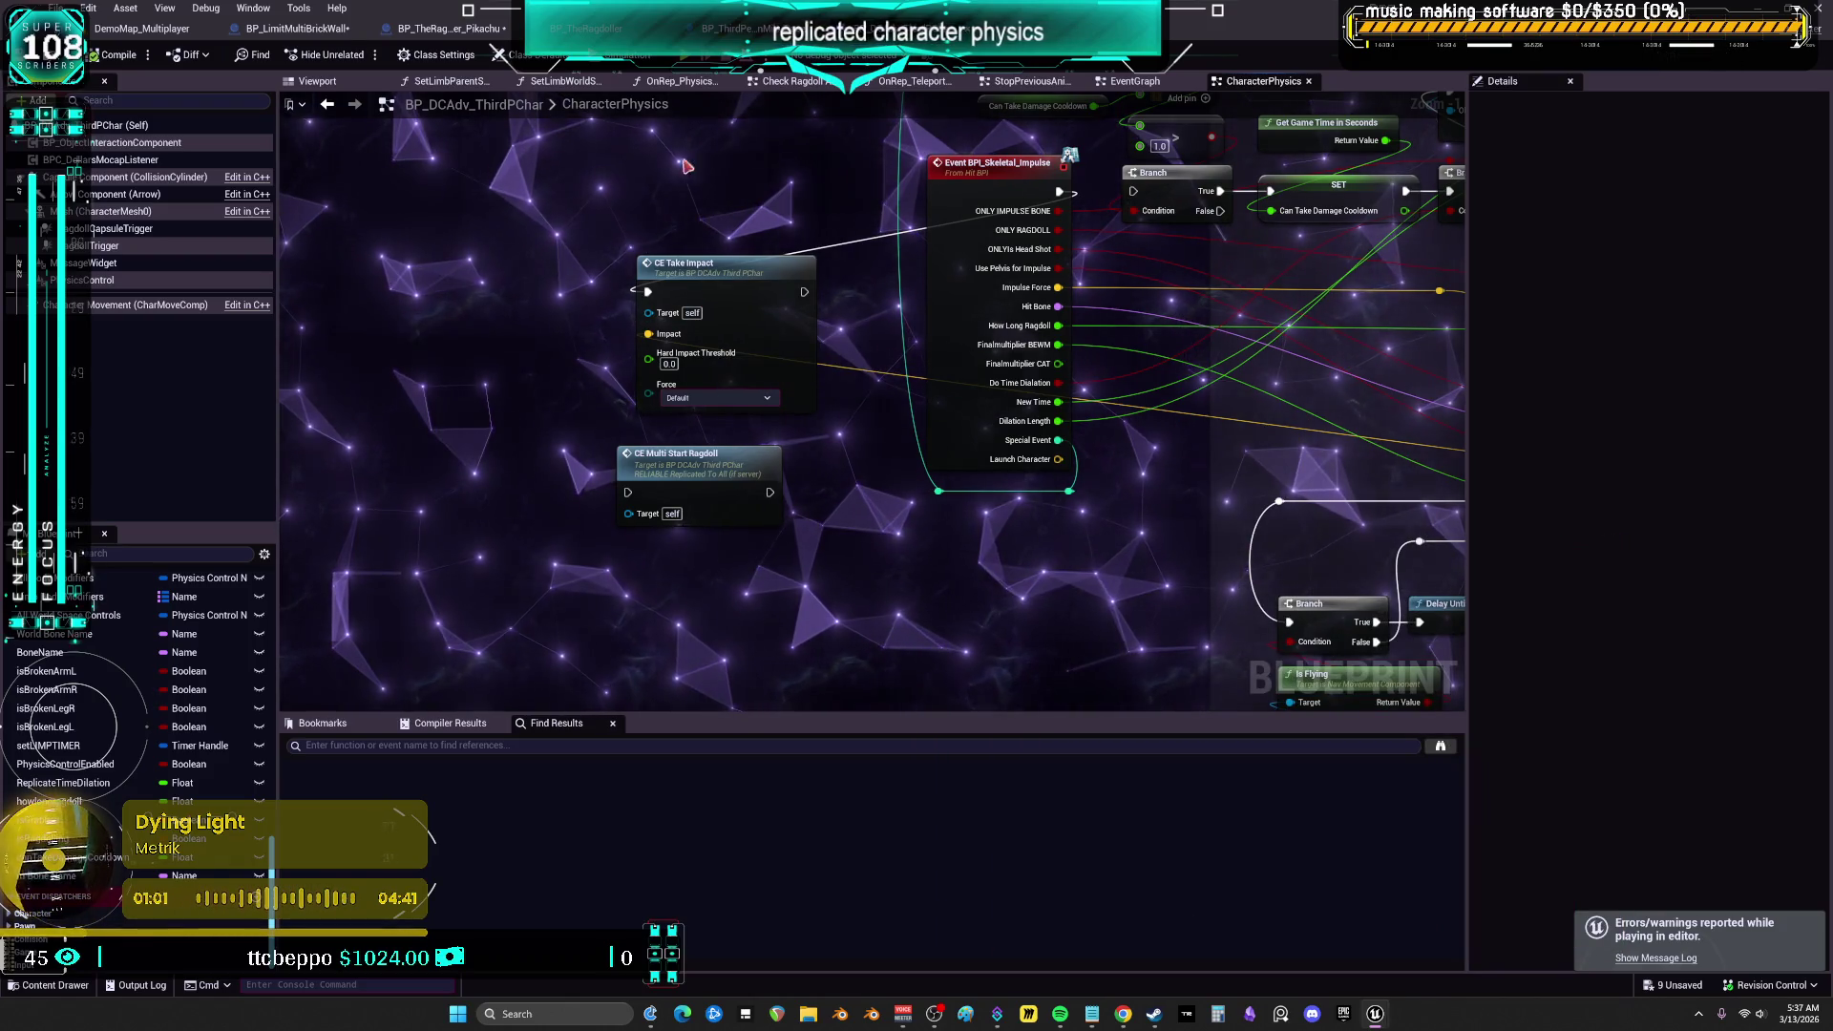
click(1150, 84)
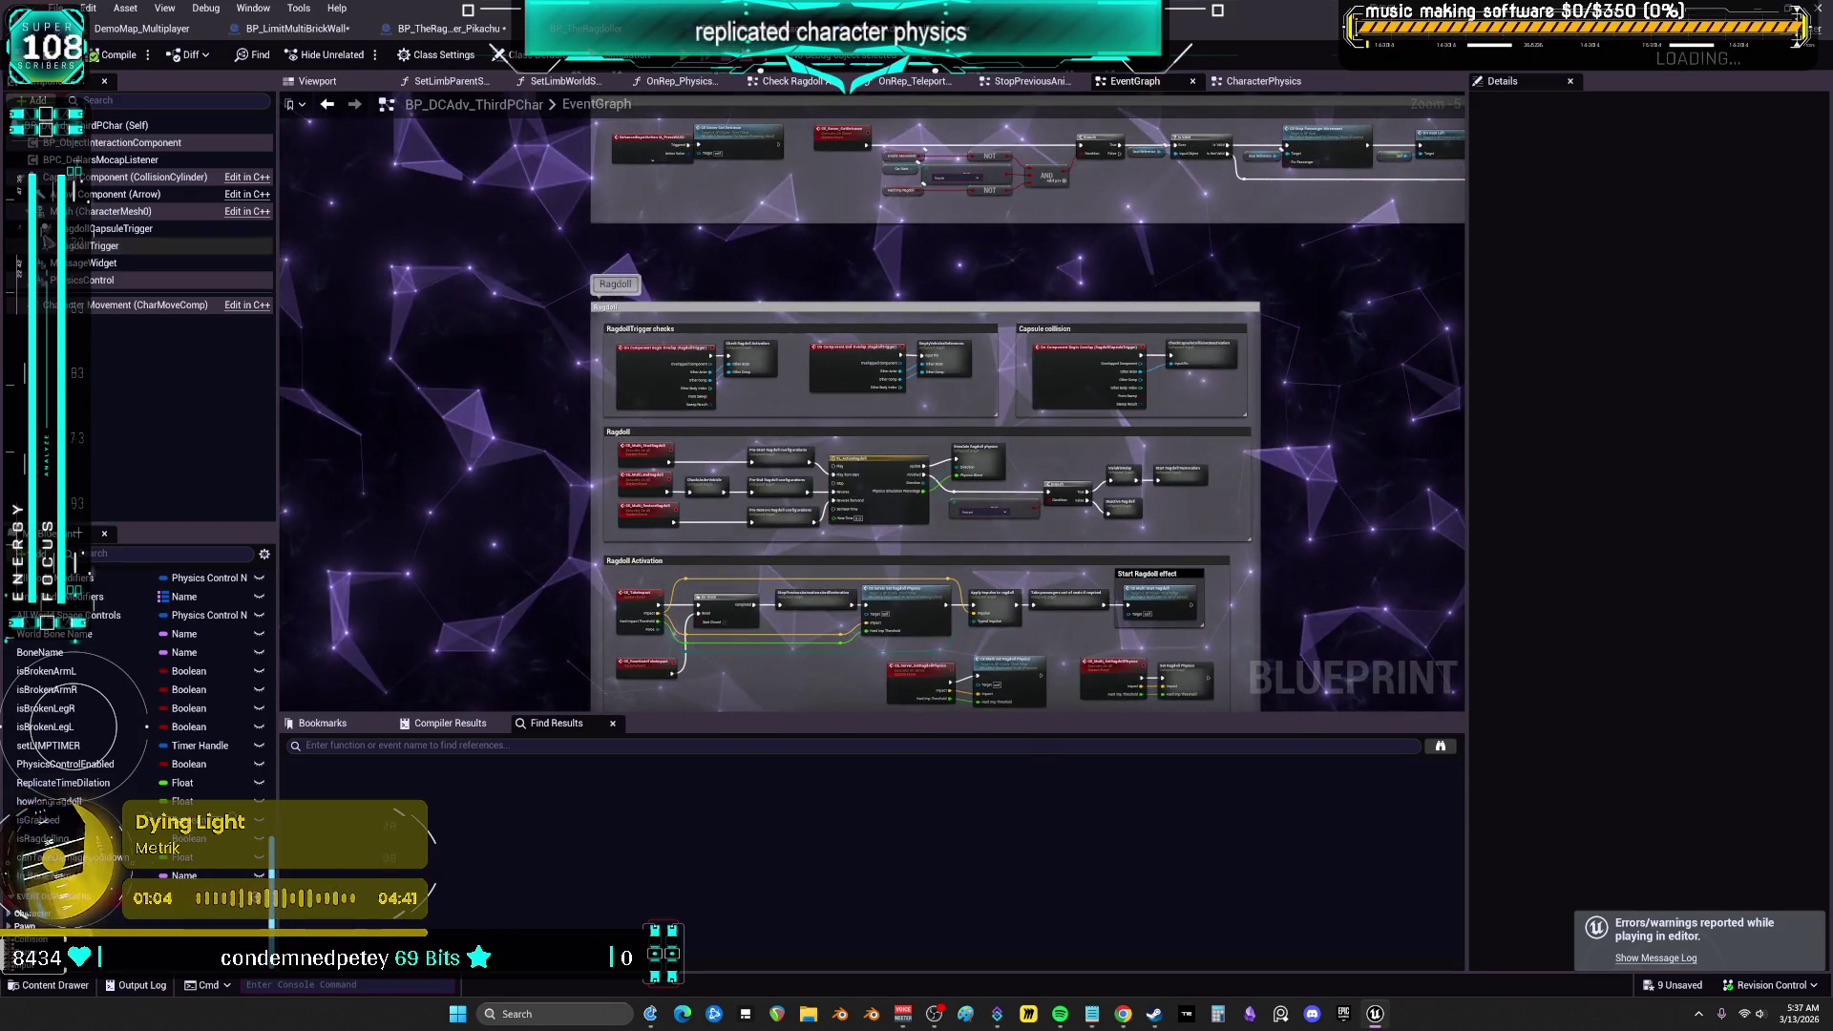
scroll(862, 256, down, 5)
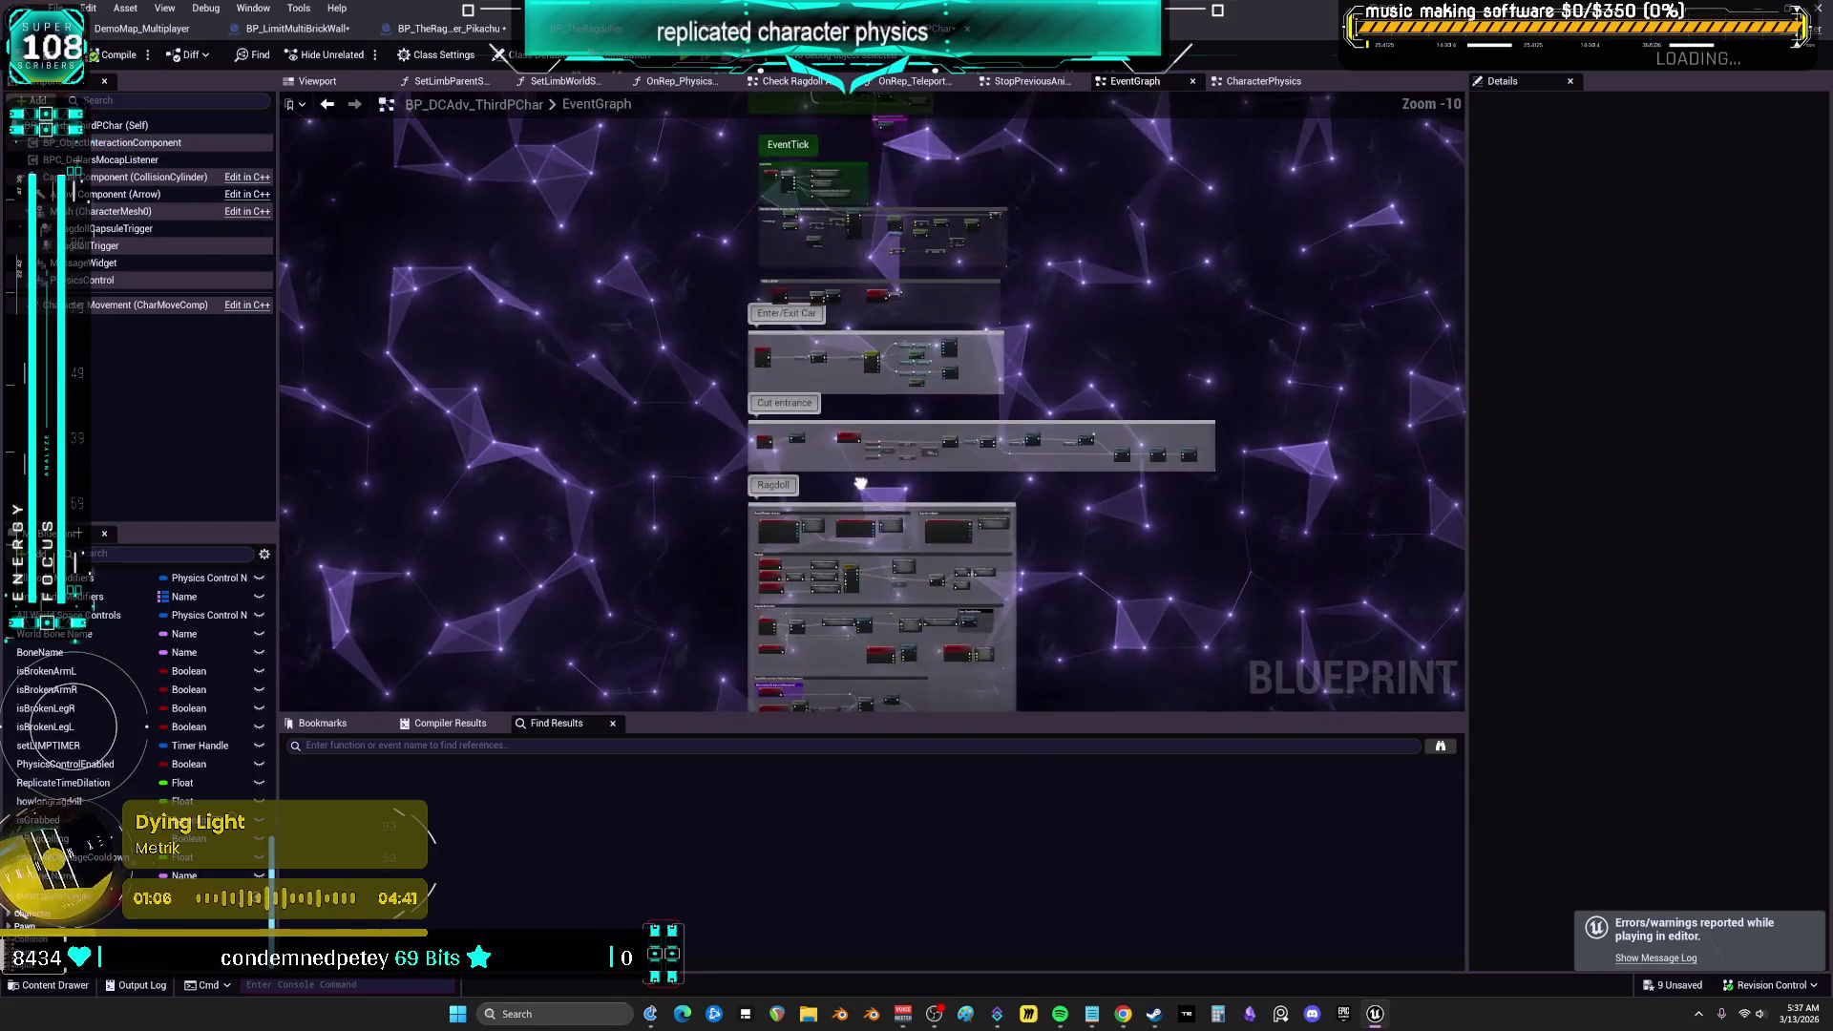
scroll(109, 706, up, 10)
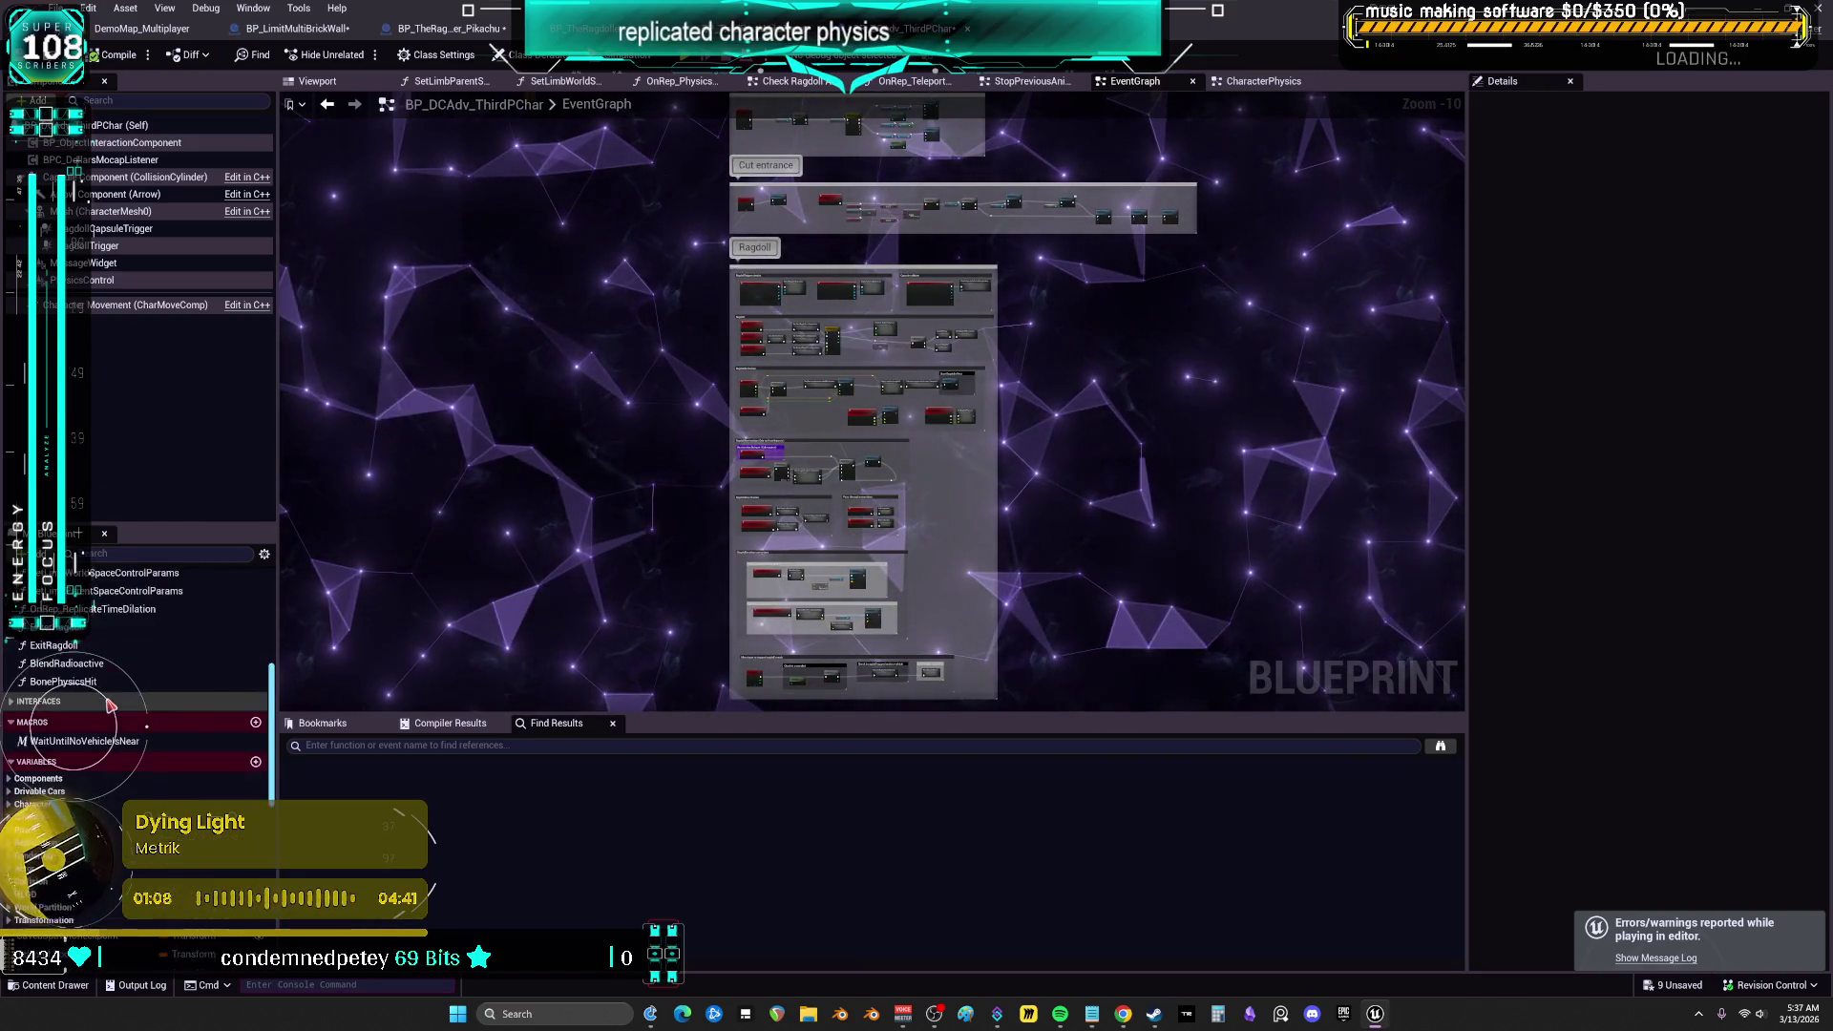
Open the CharacterPhysics graph and navigate to the ROS_InitializeCharacterPhysics comment section
double_click(67, 632)
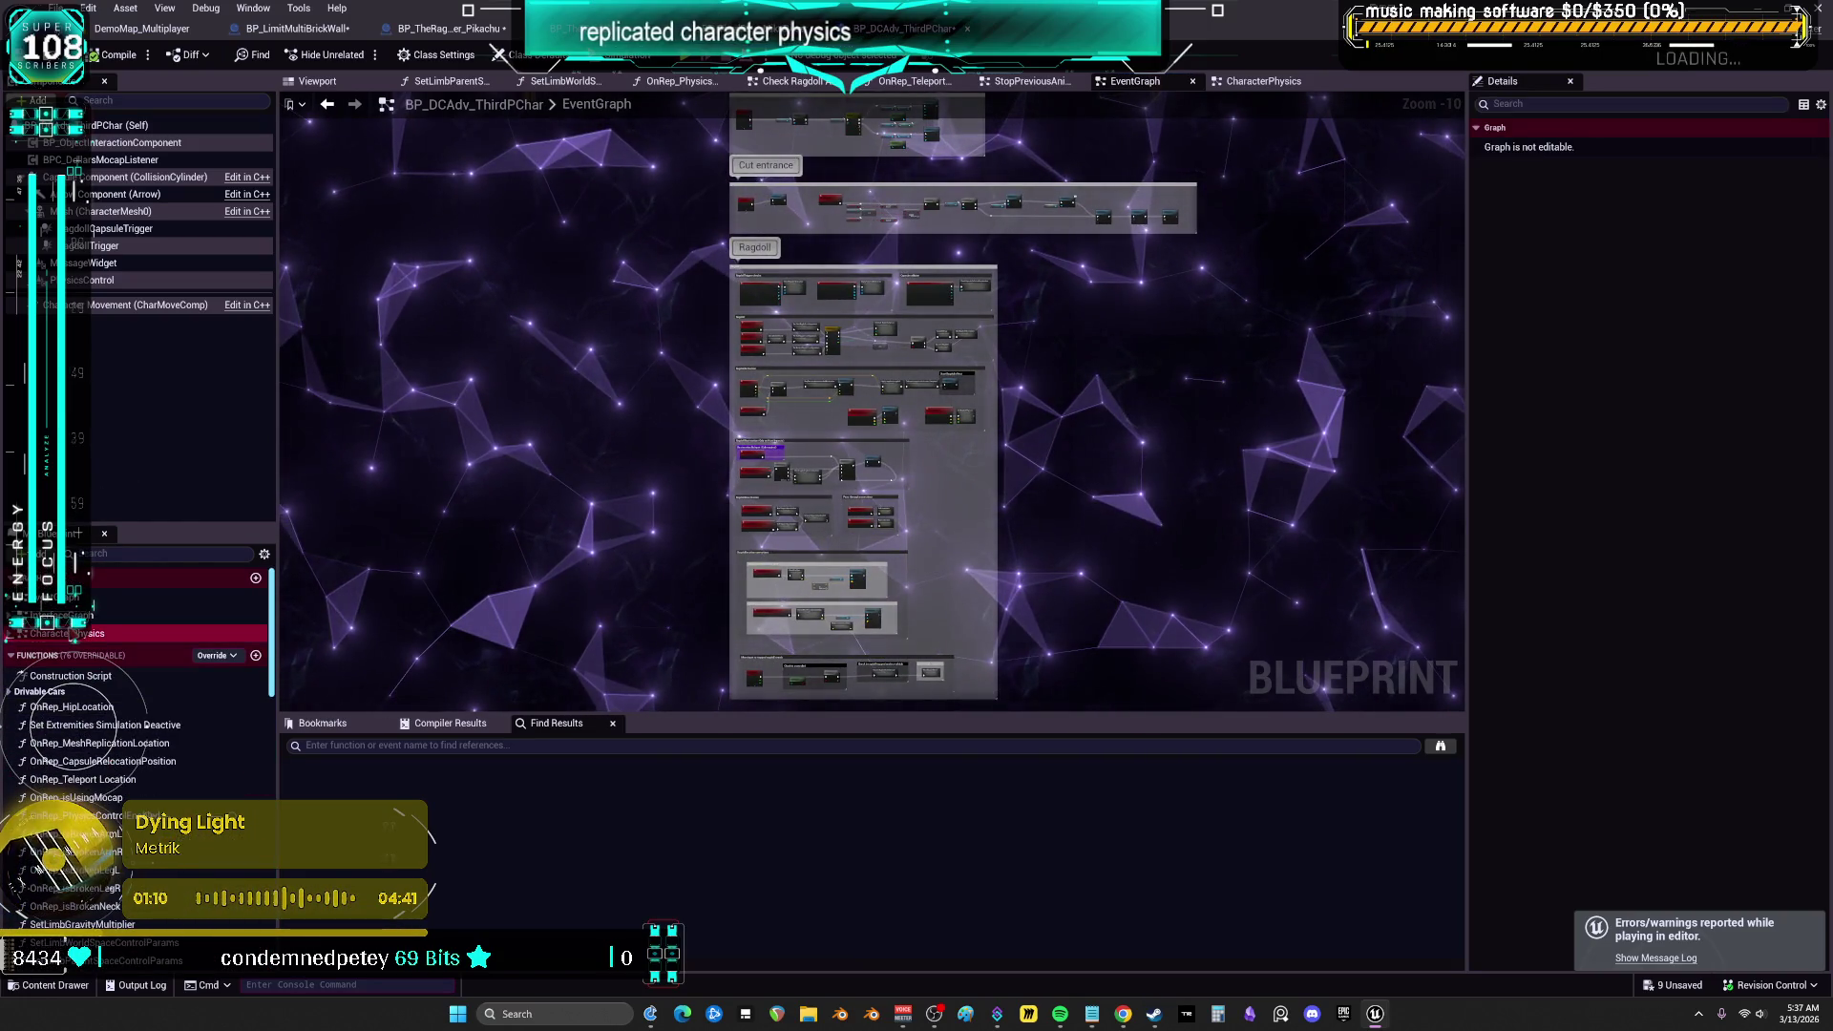
drag(663, 211, 721, 335)
scroll(908, 339, up, 8)
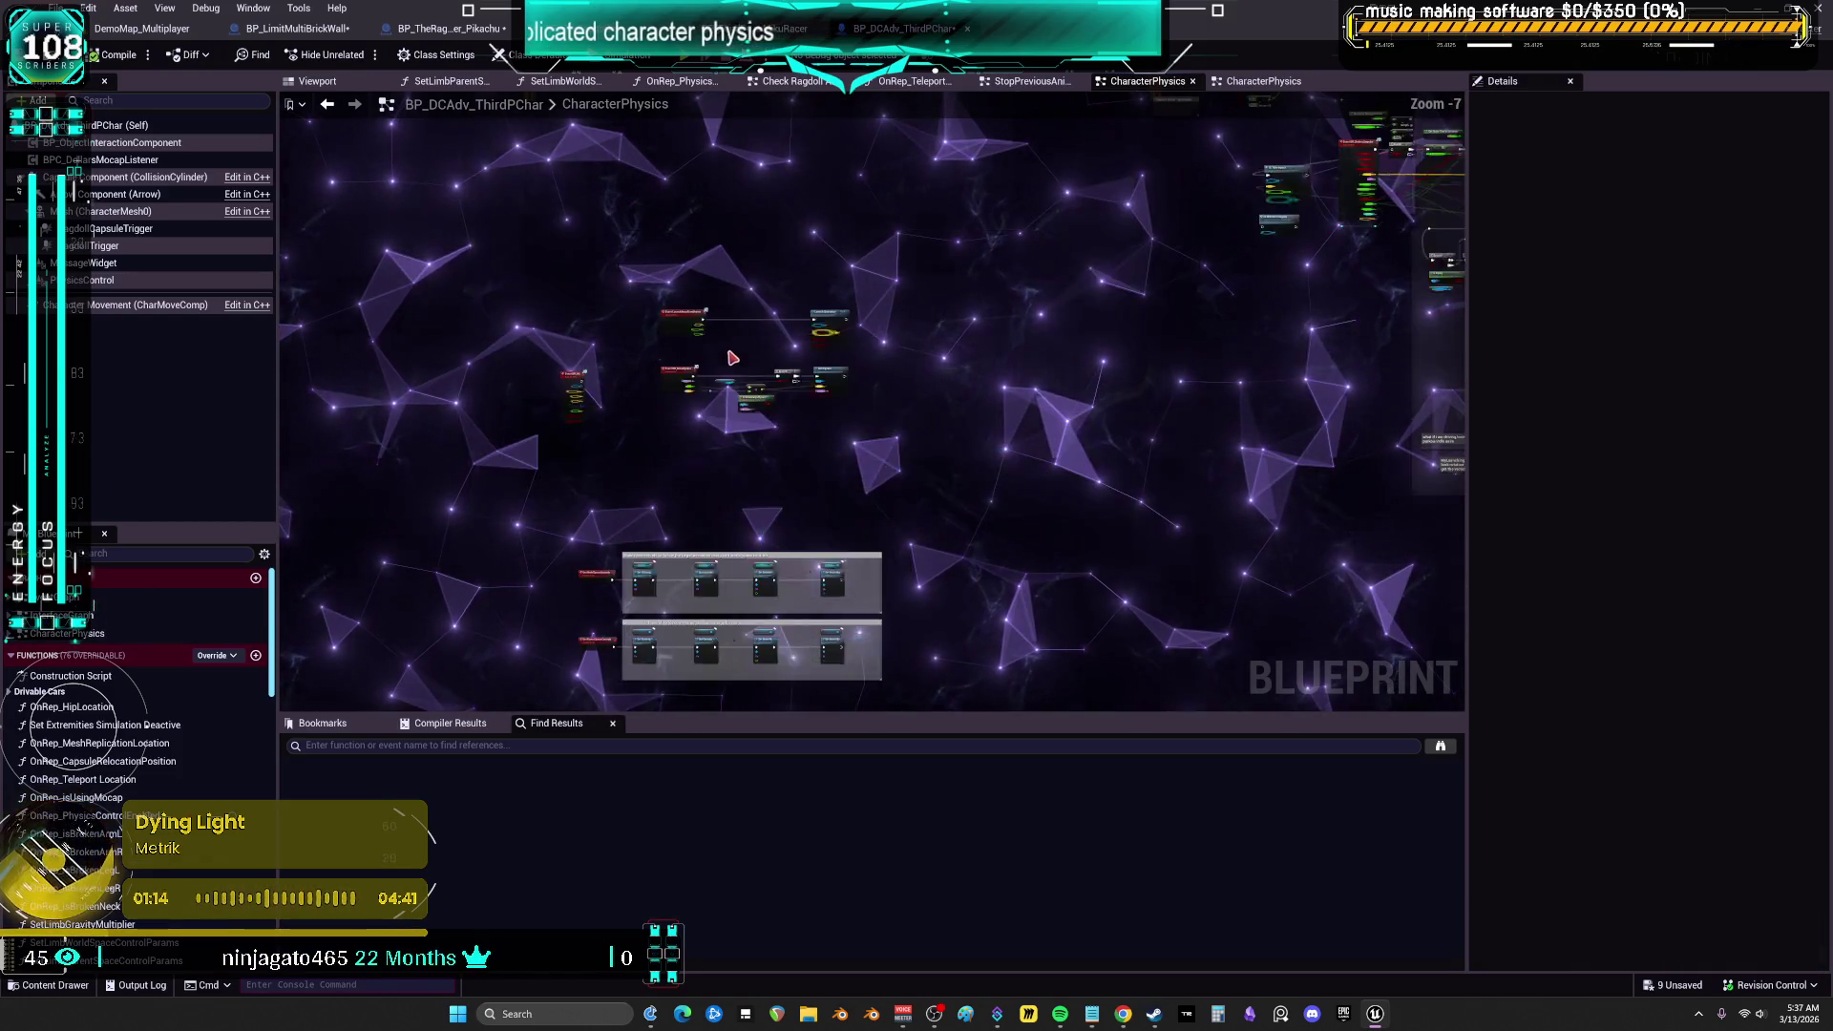
drag(732, 358, 892, 279)
drag(719, 331, 907, 127)
scroll(852, 291, up, 4)
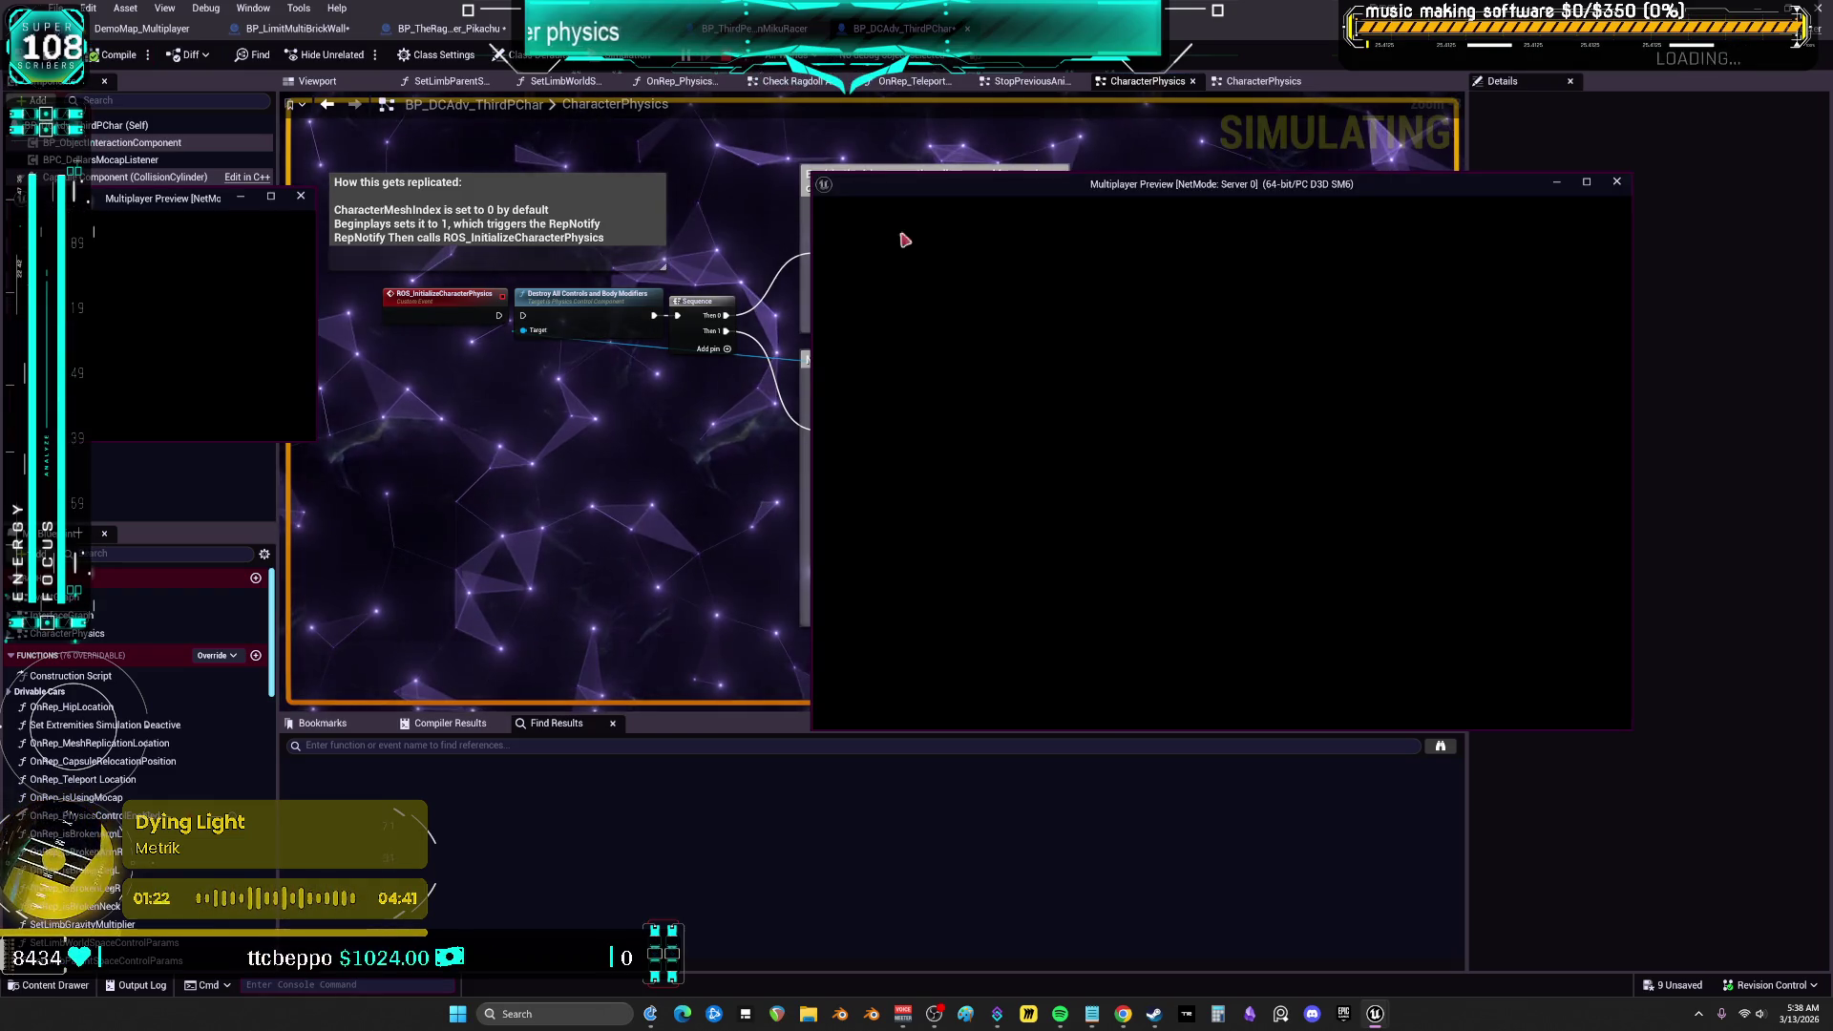
Maximize the preview, run the character through the showroom past the car toward the pillars, then exit play
click(1586, 182)
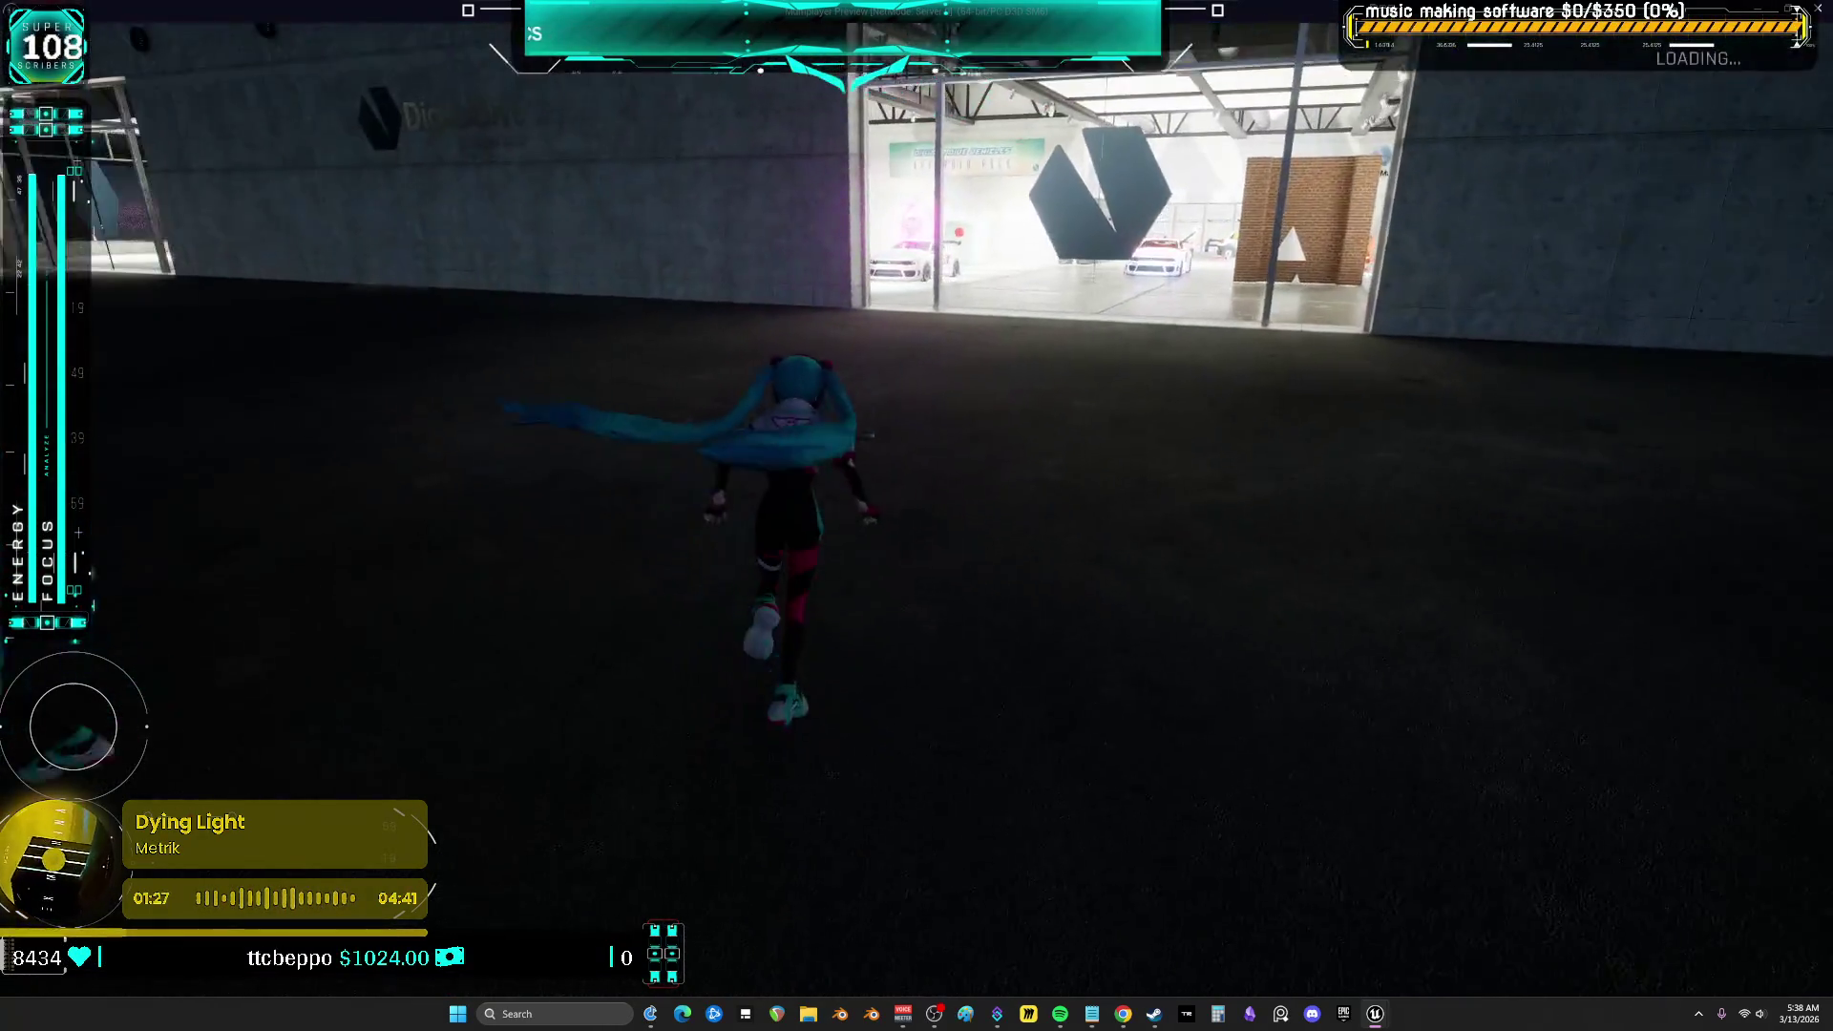
key(w)
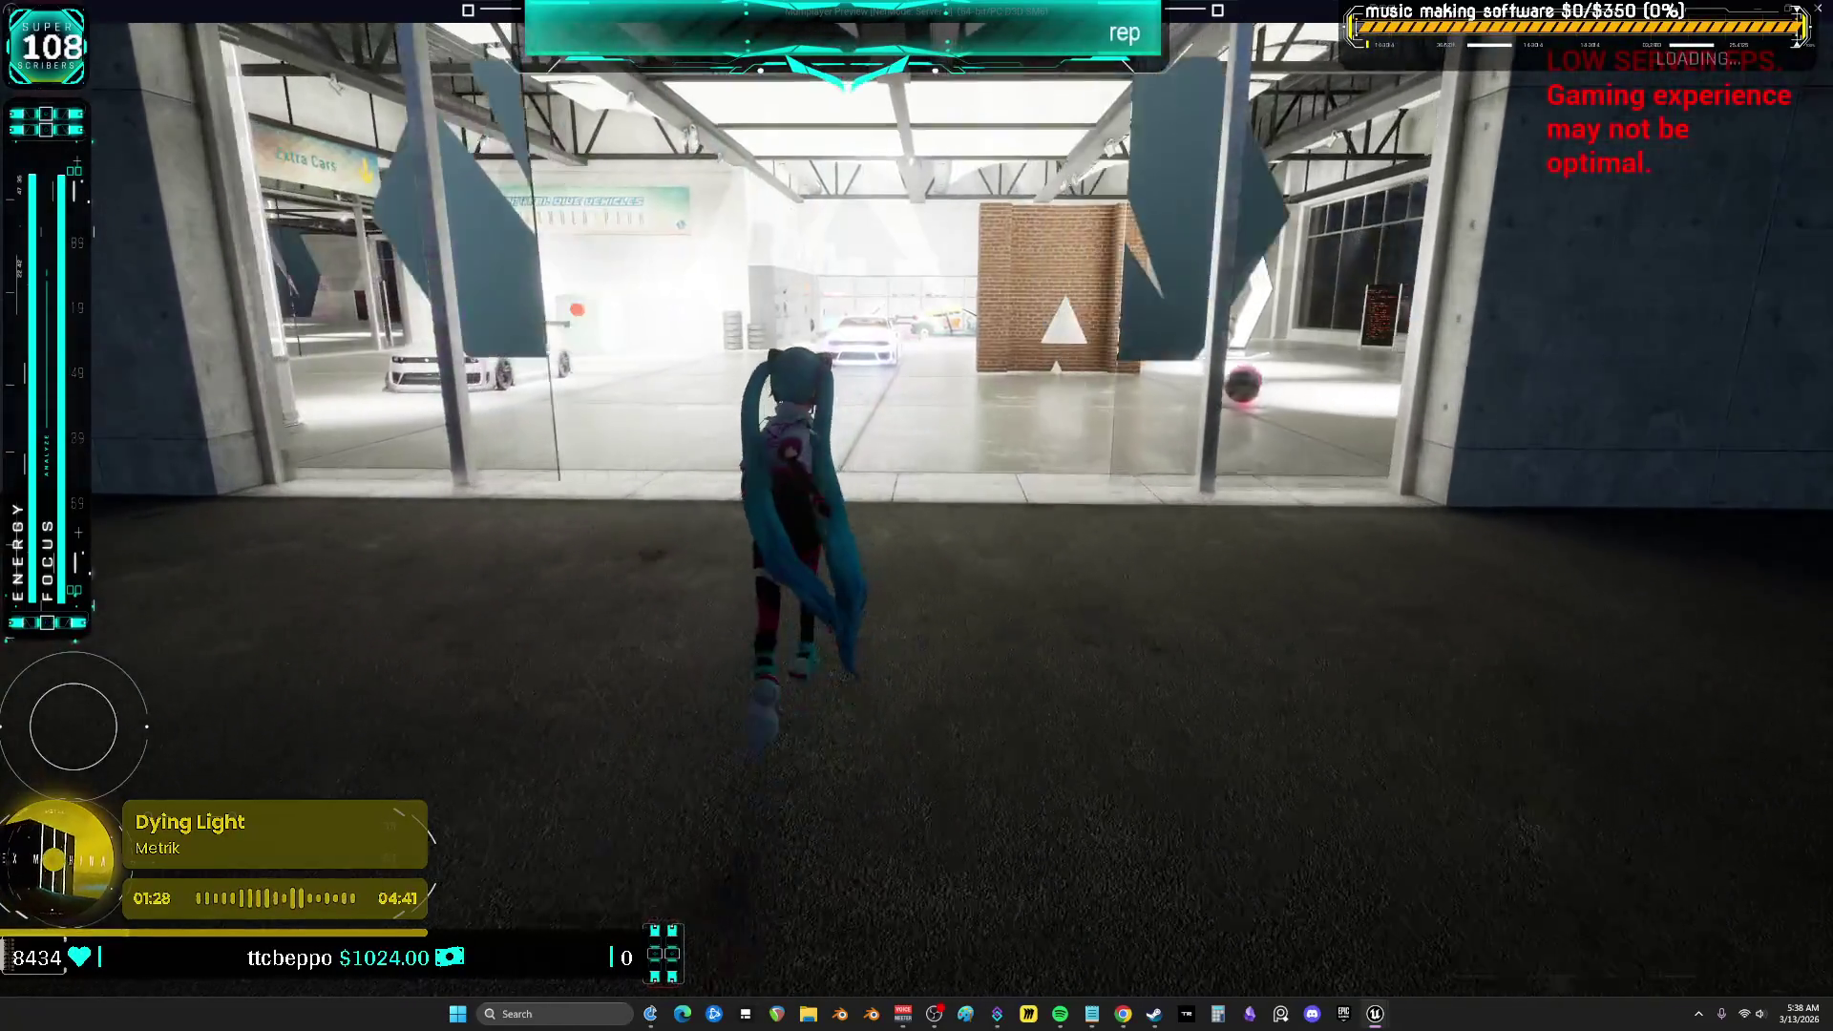
key(w)
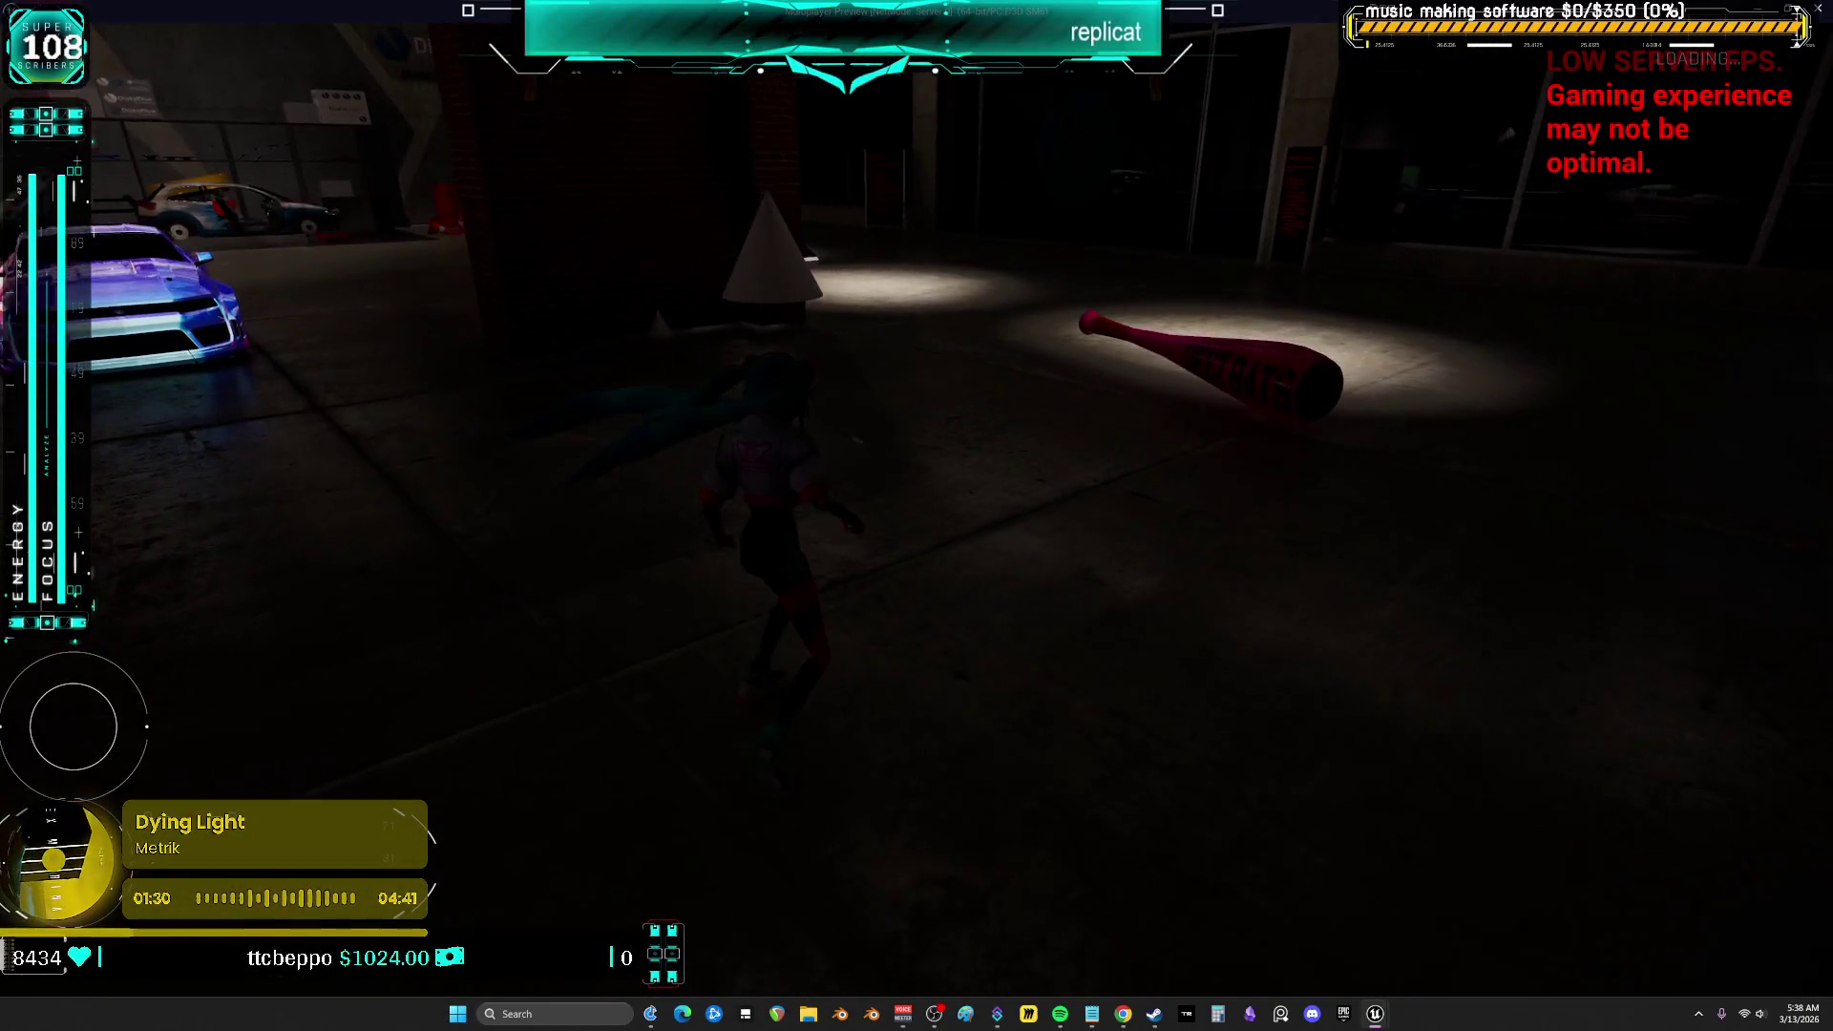
key(w)
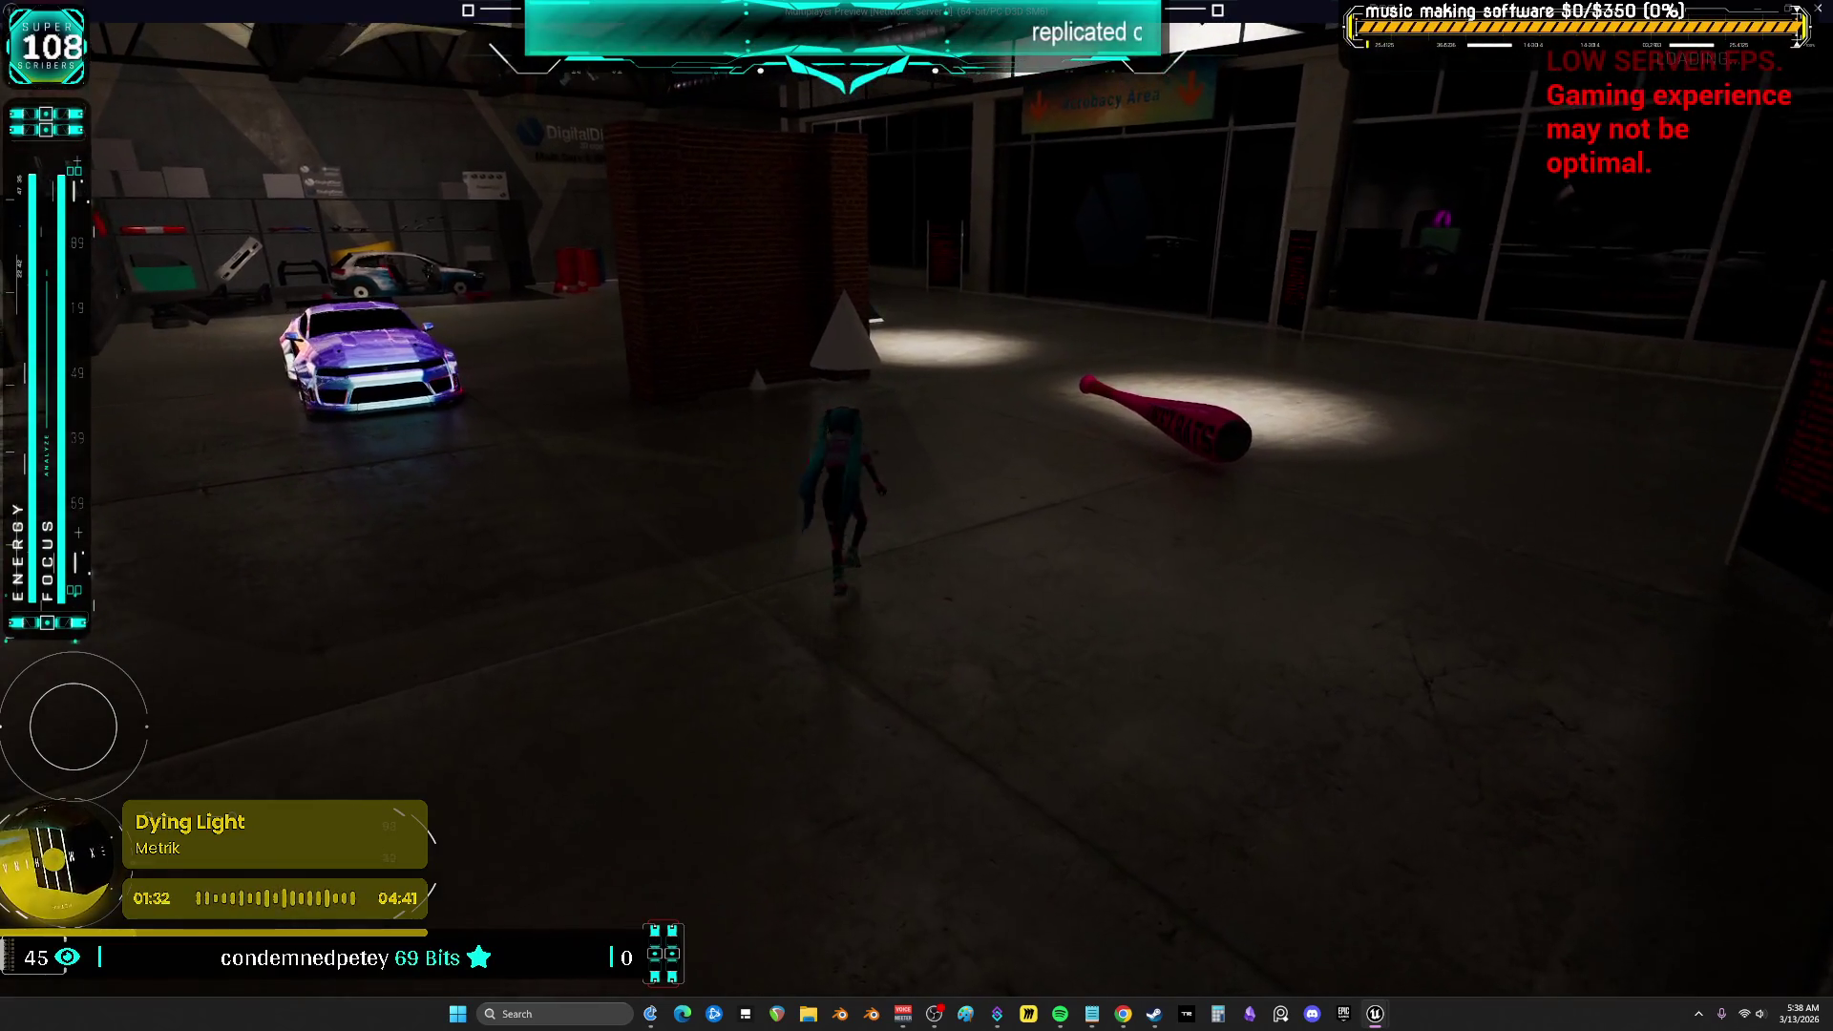
key(w)
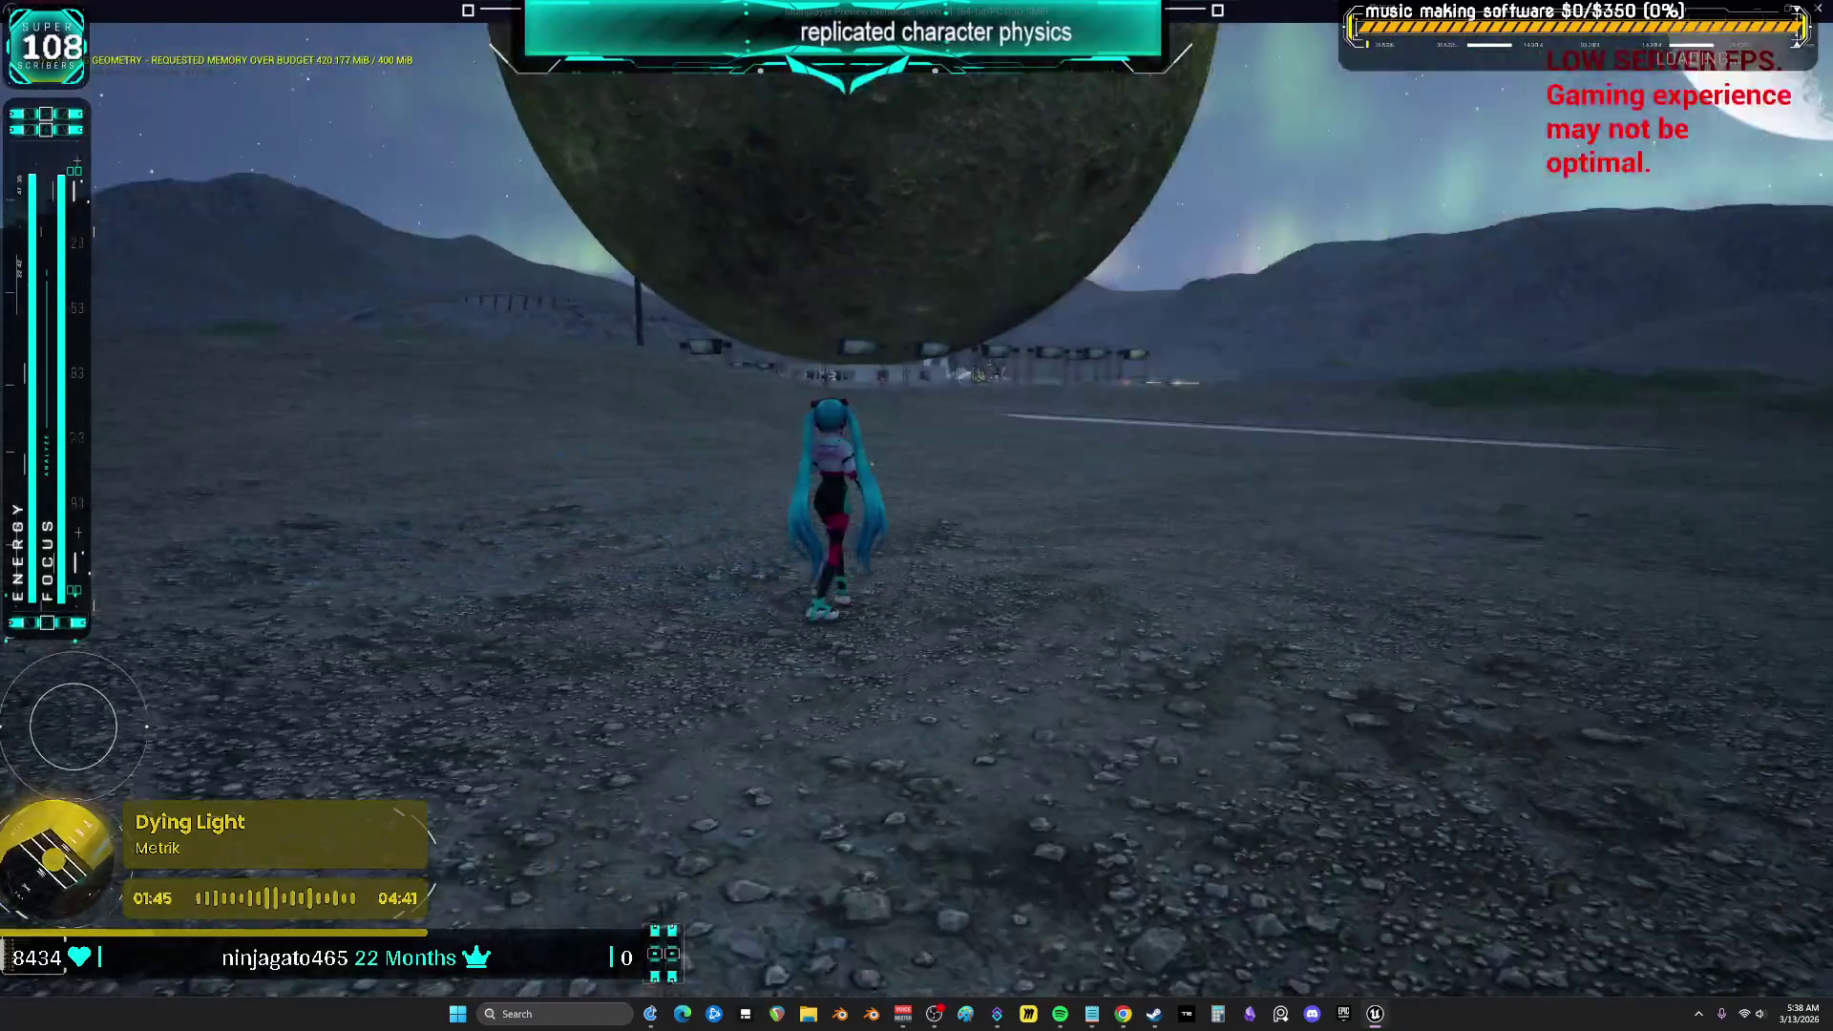
key(Escape)
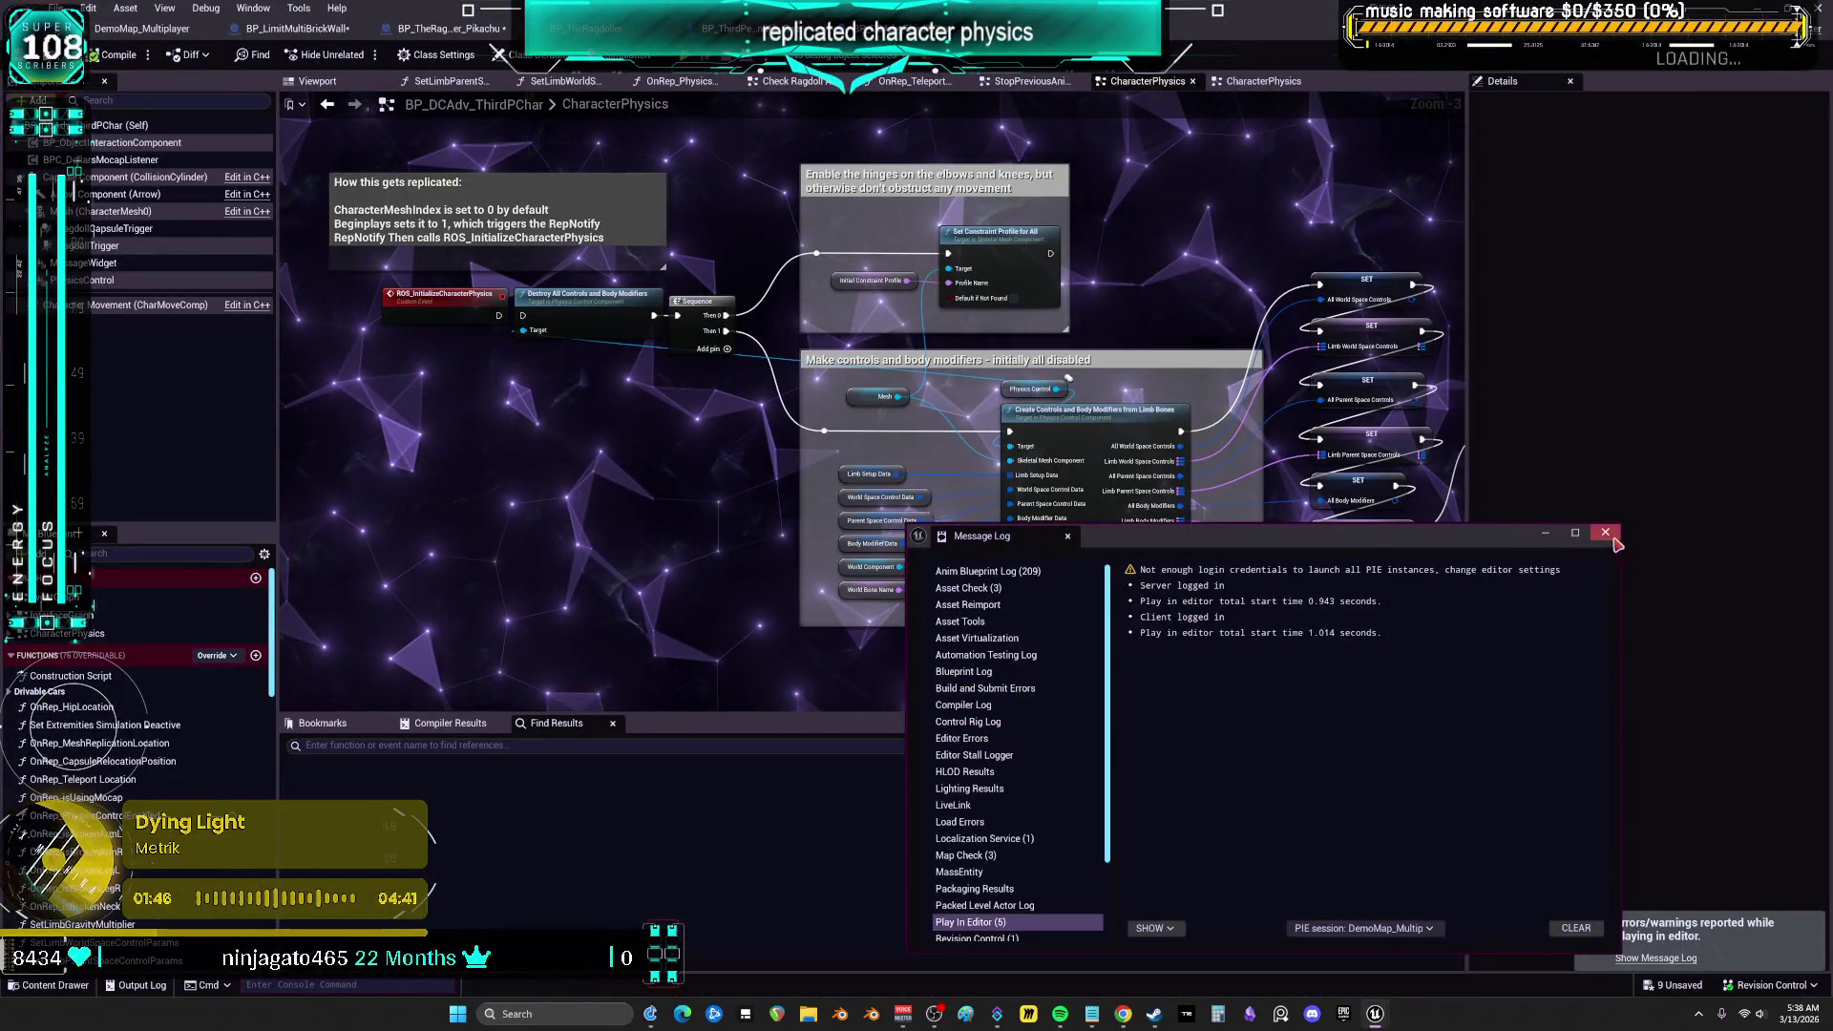
Dismiss the Message Log, return to BP_LimitMultiBrickWall's EventGraph, and launch multiplayer PIE with Alt+P
click(1605, 533)
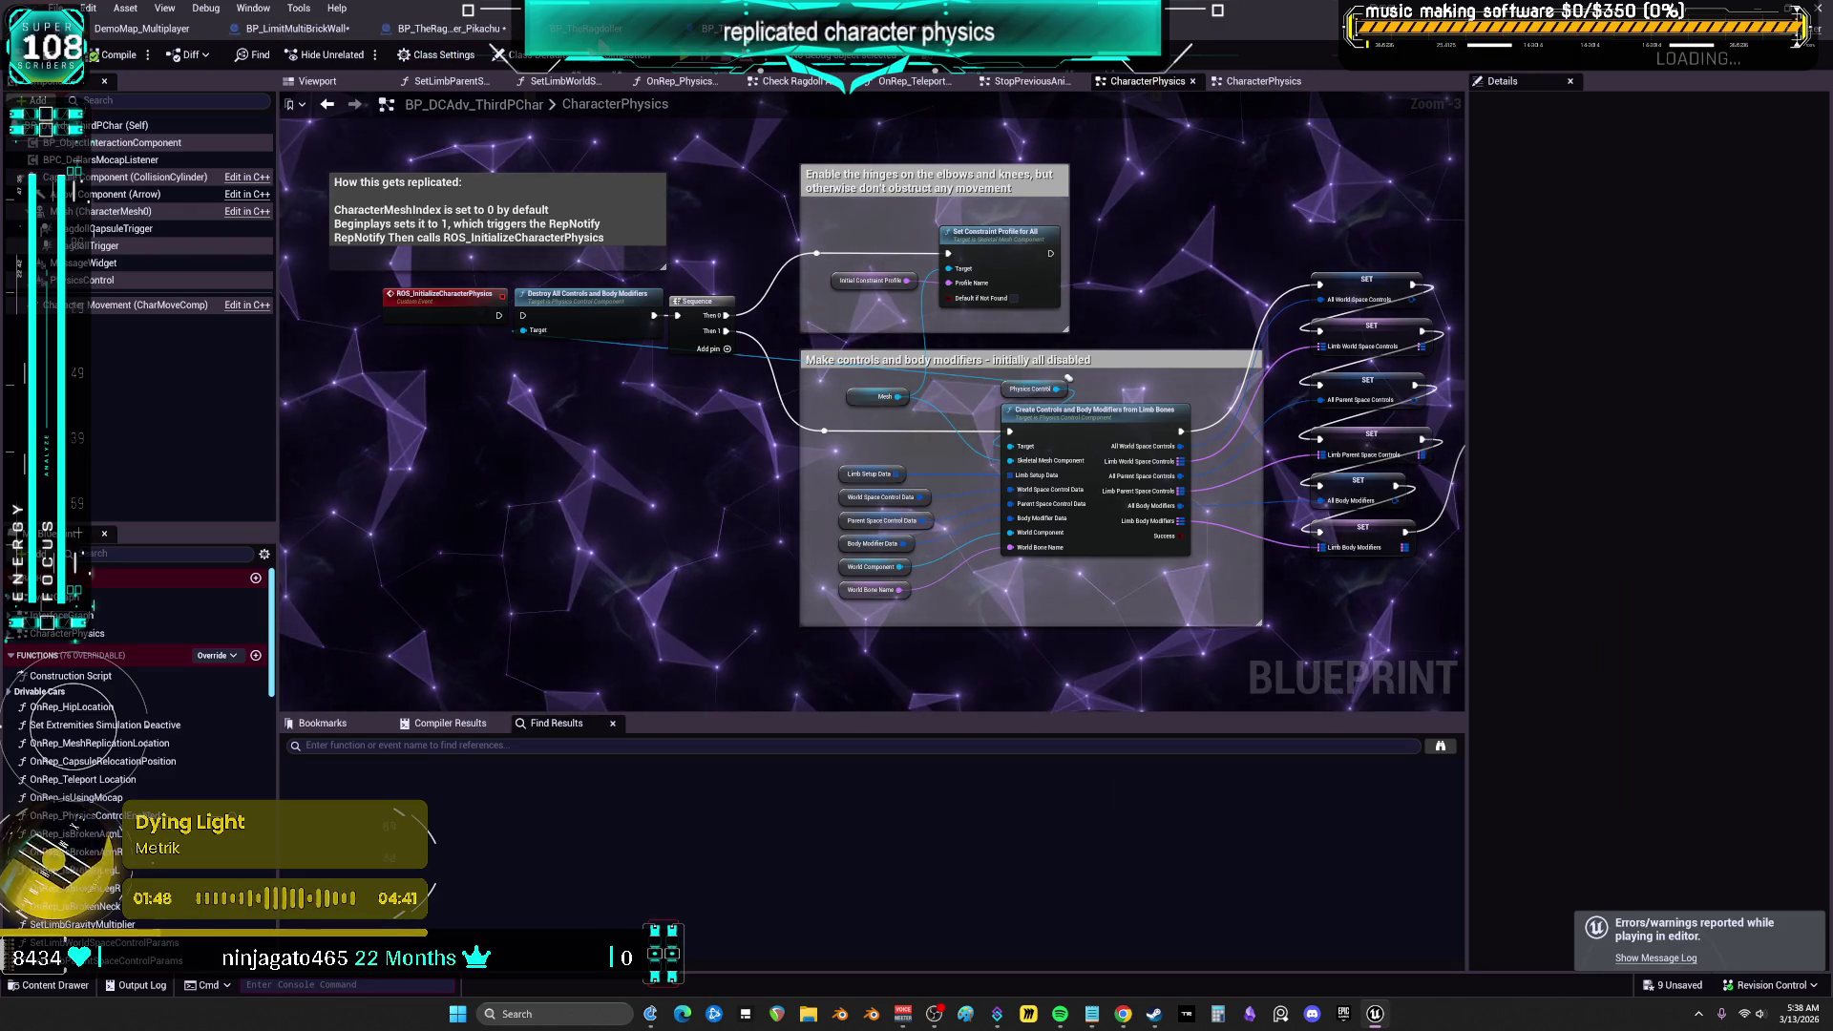
click(301, 31)
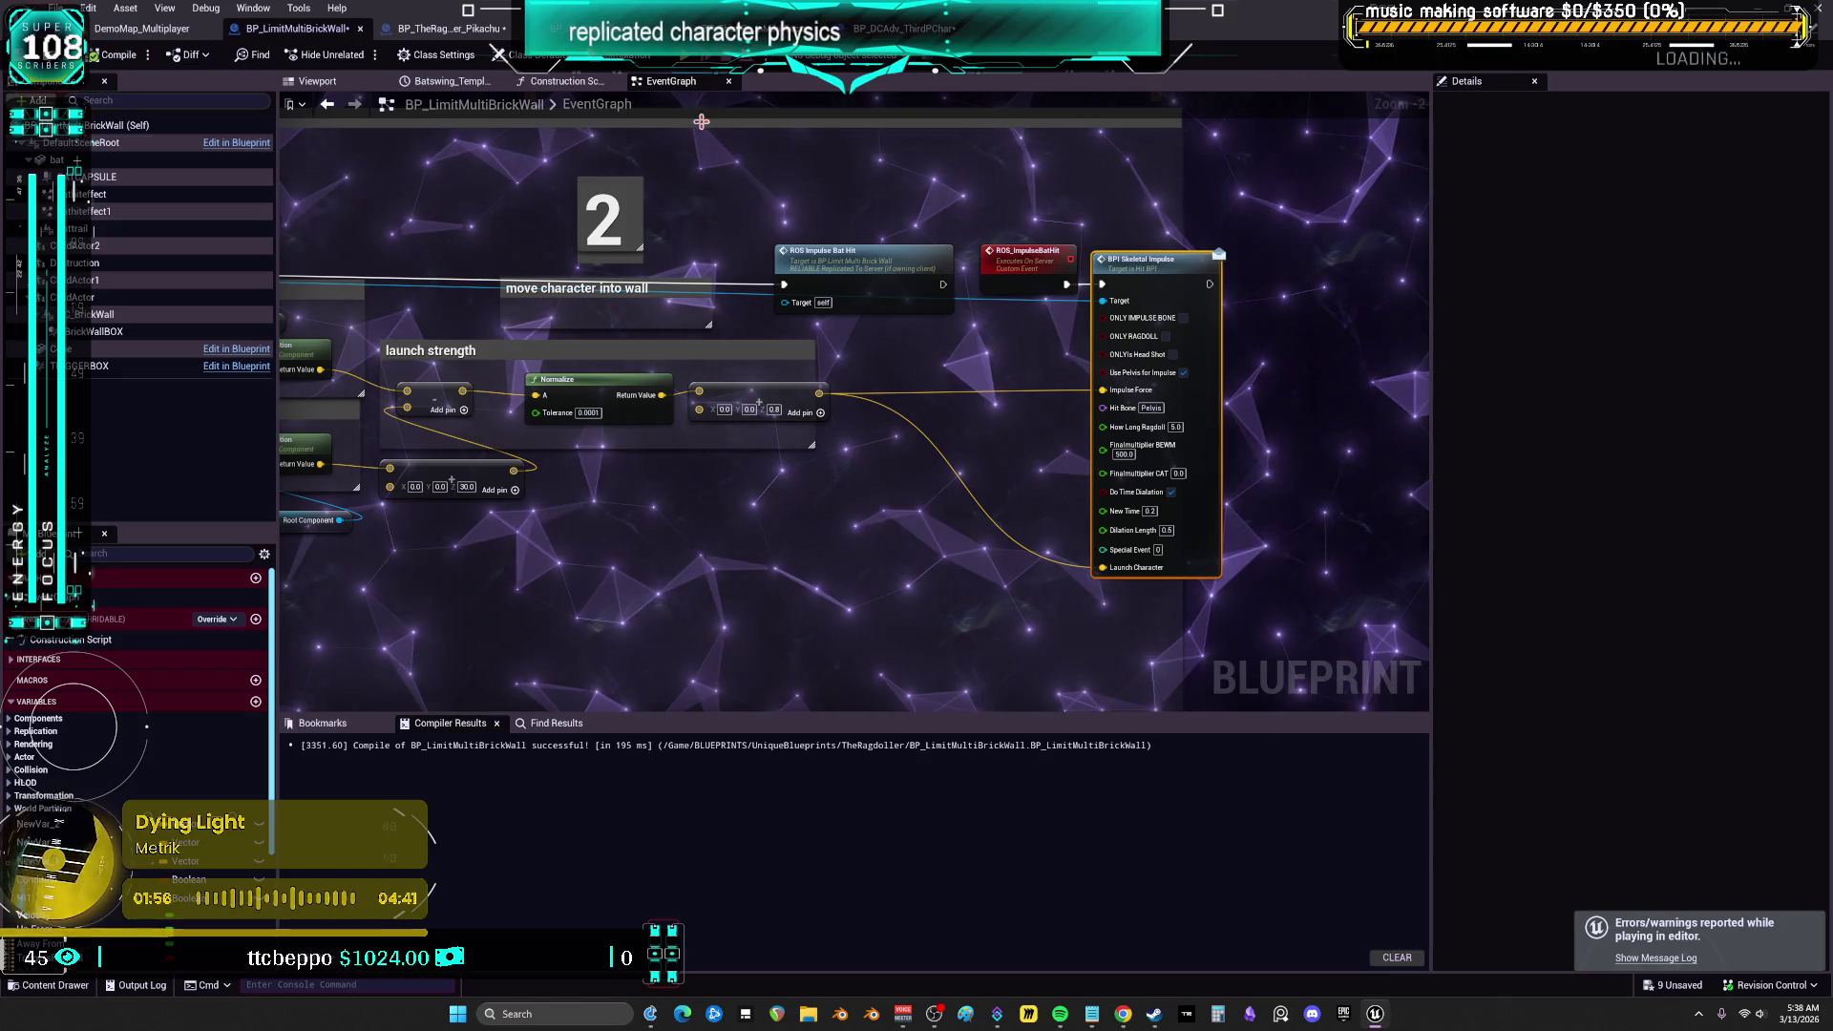
key(alt+p)
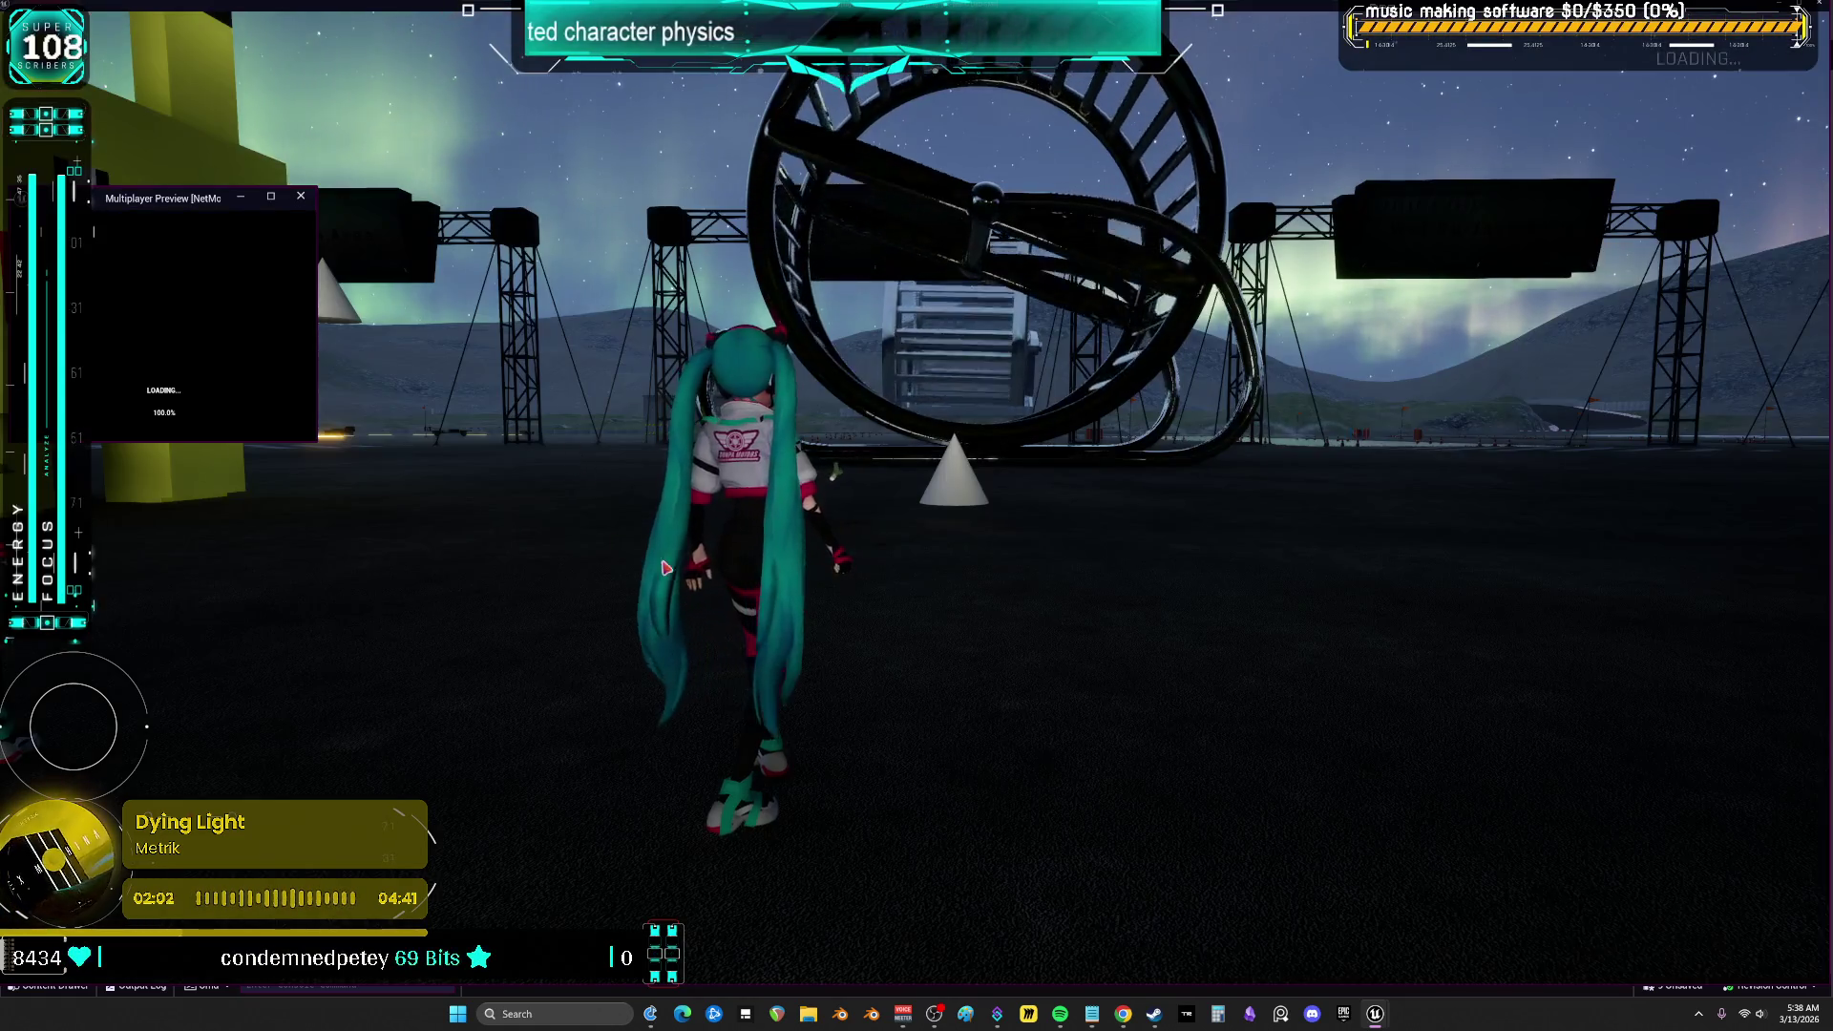
Run the character through the lit garage into the pink bat until it ragdolls, then stop PIE
click(666, 568)
key(w)
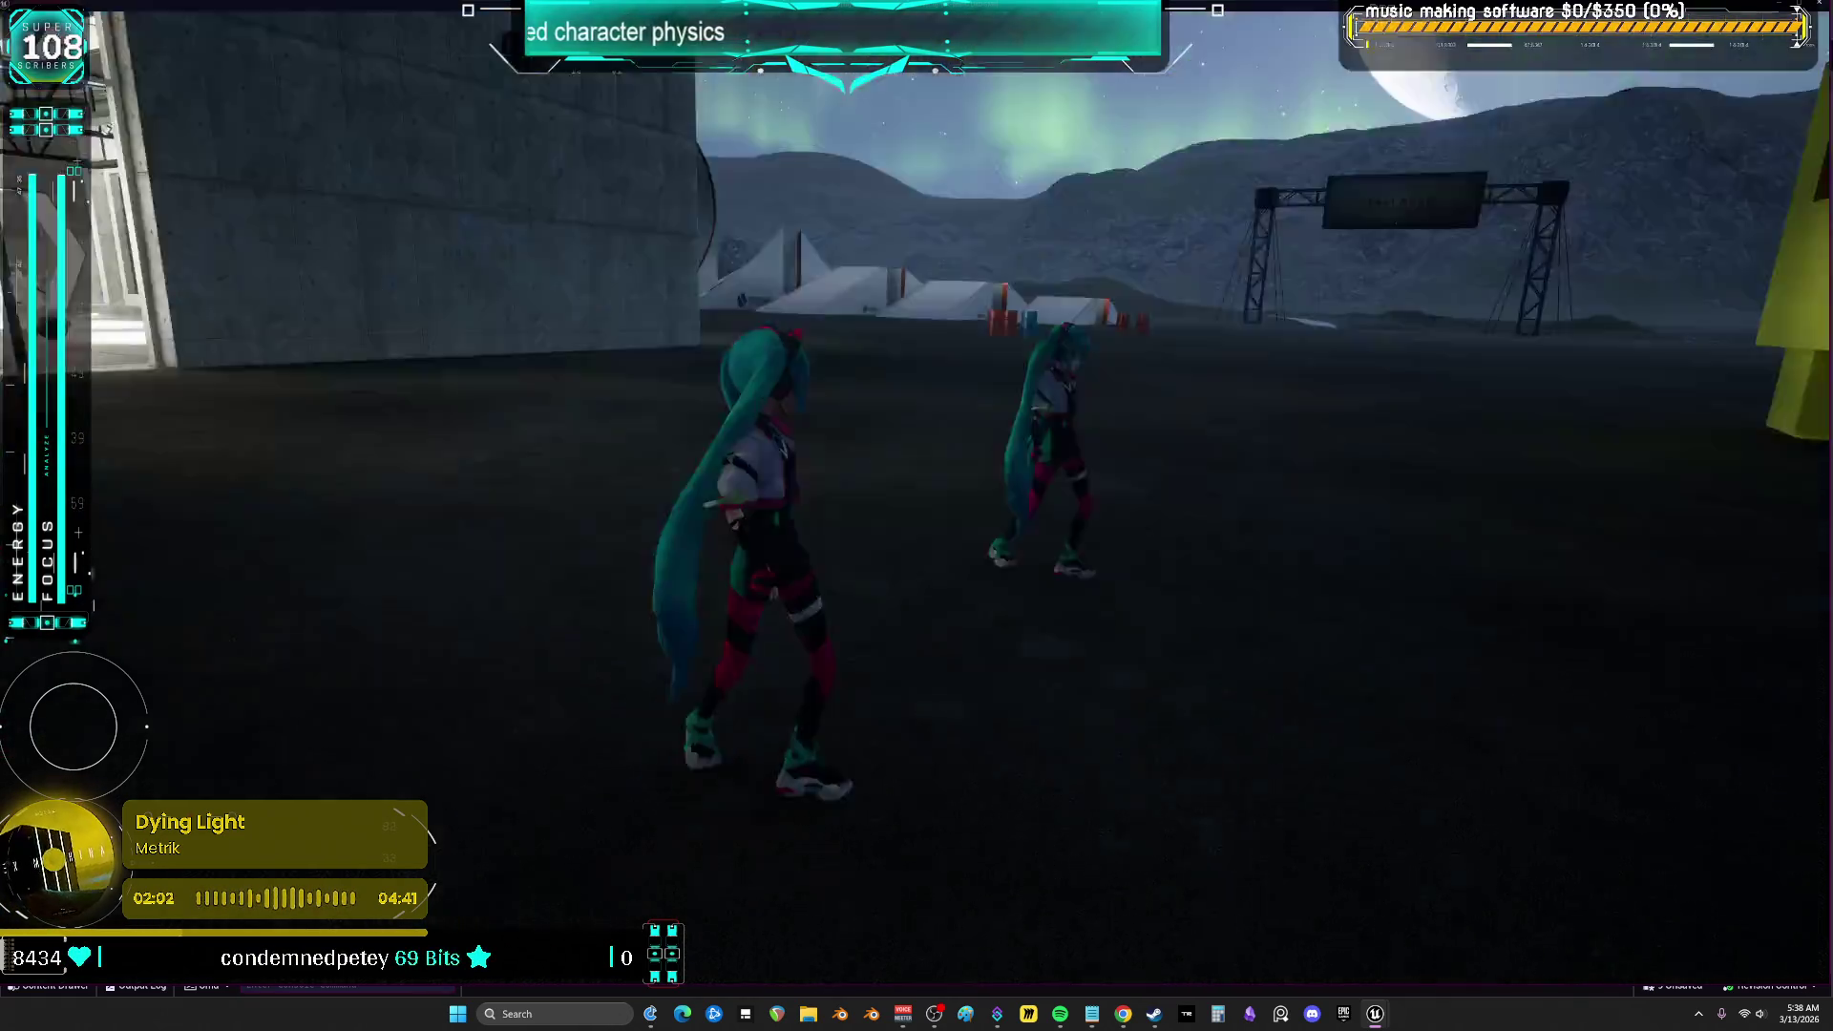
key(w)
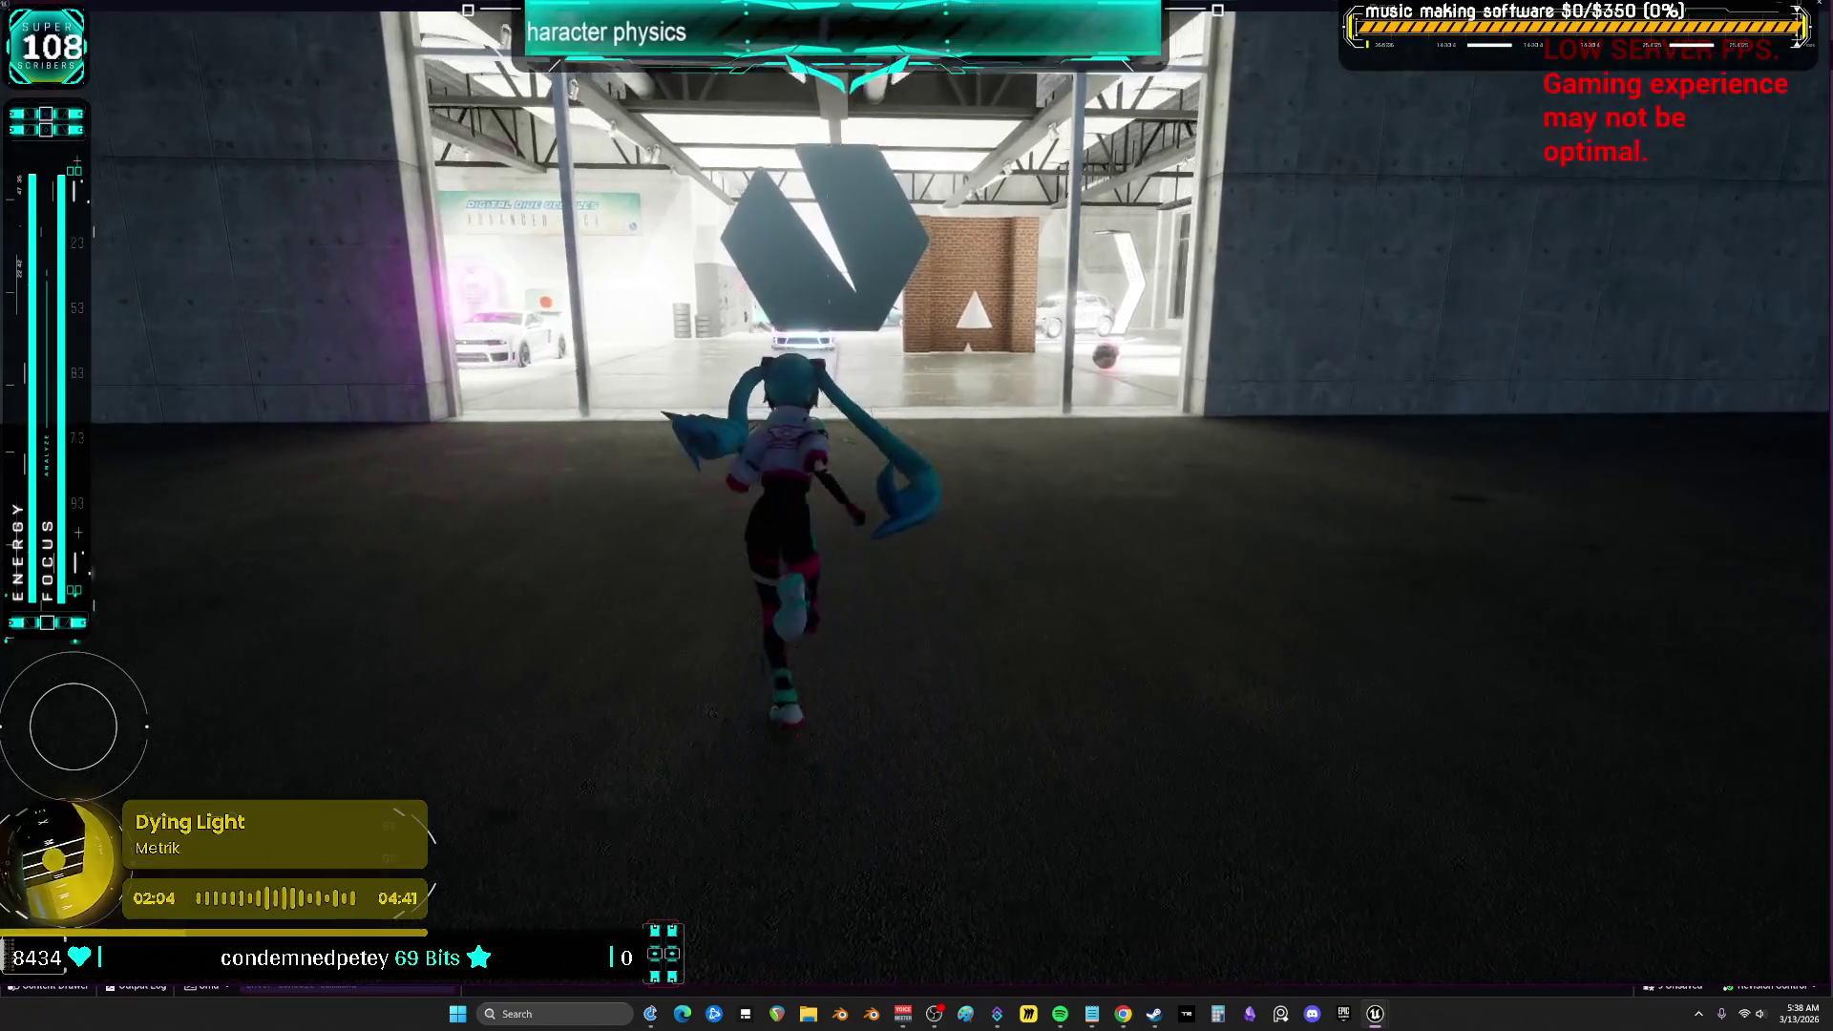
key(w)
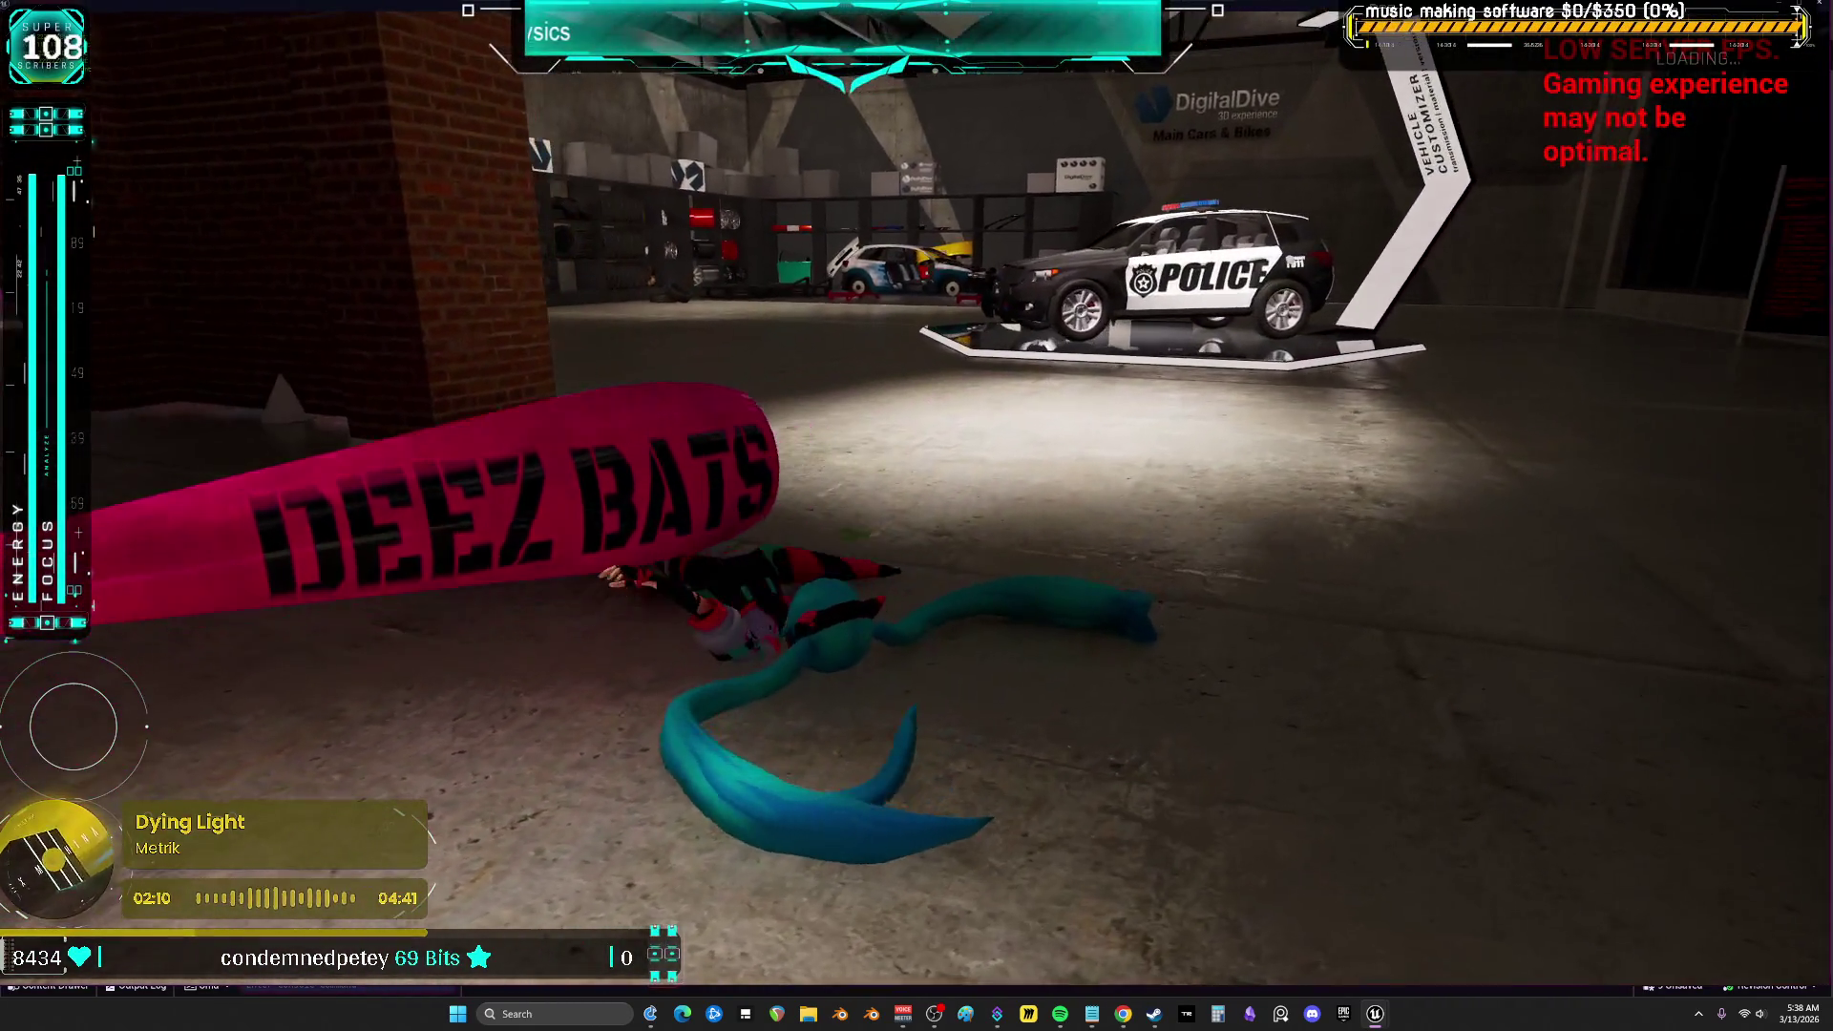
key(Escape)
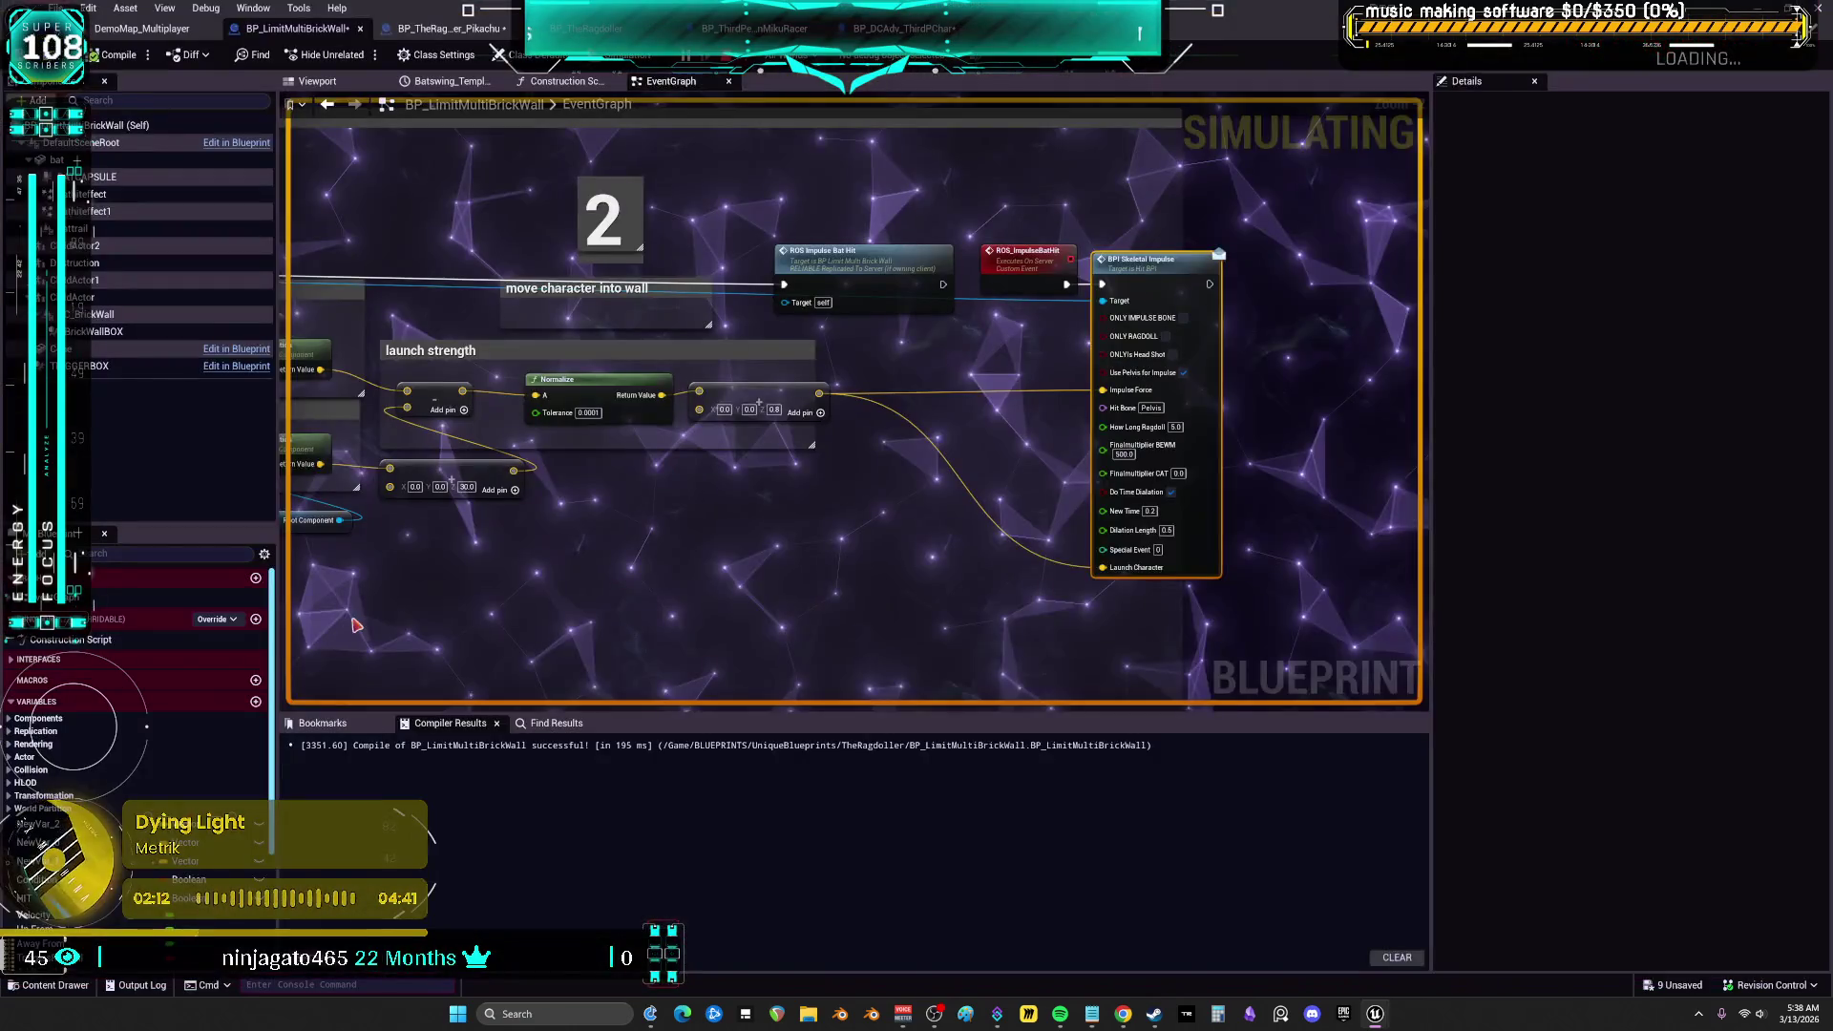
Set Finalmultiplier BEWM to 150 and launch a new multiplayer play session
click(1610, 535)
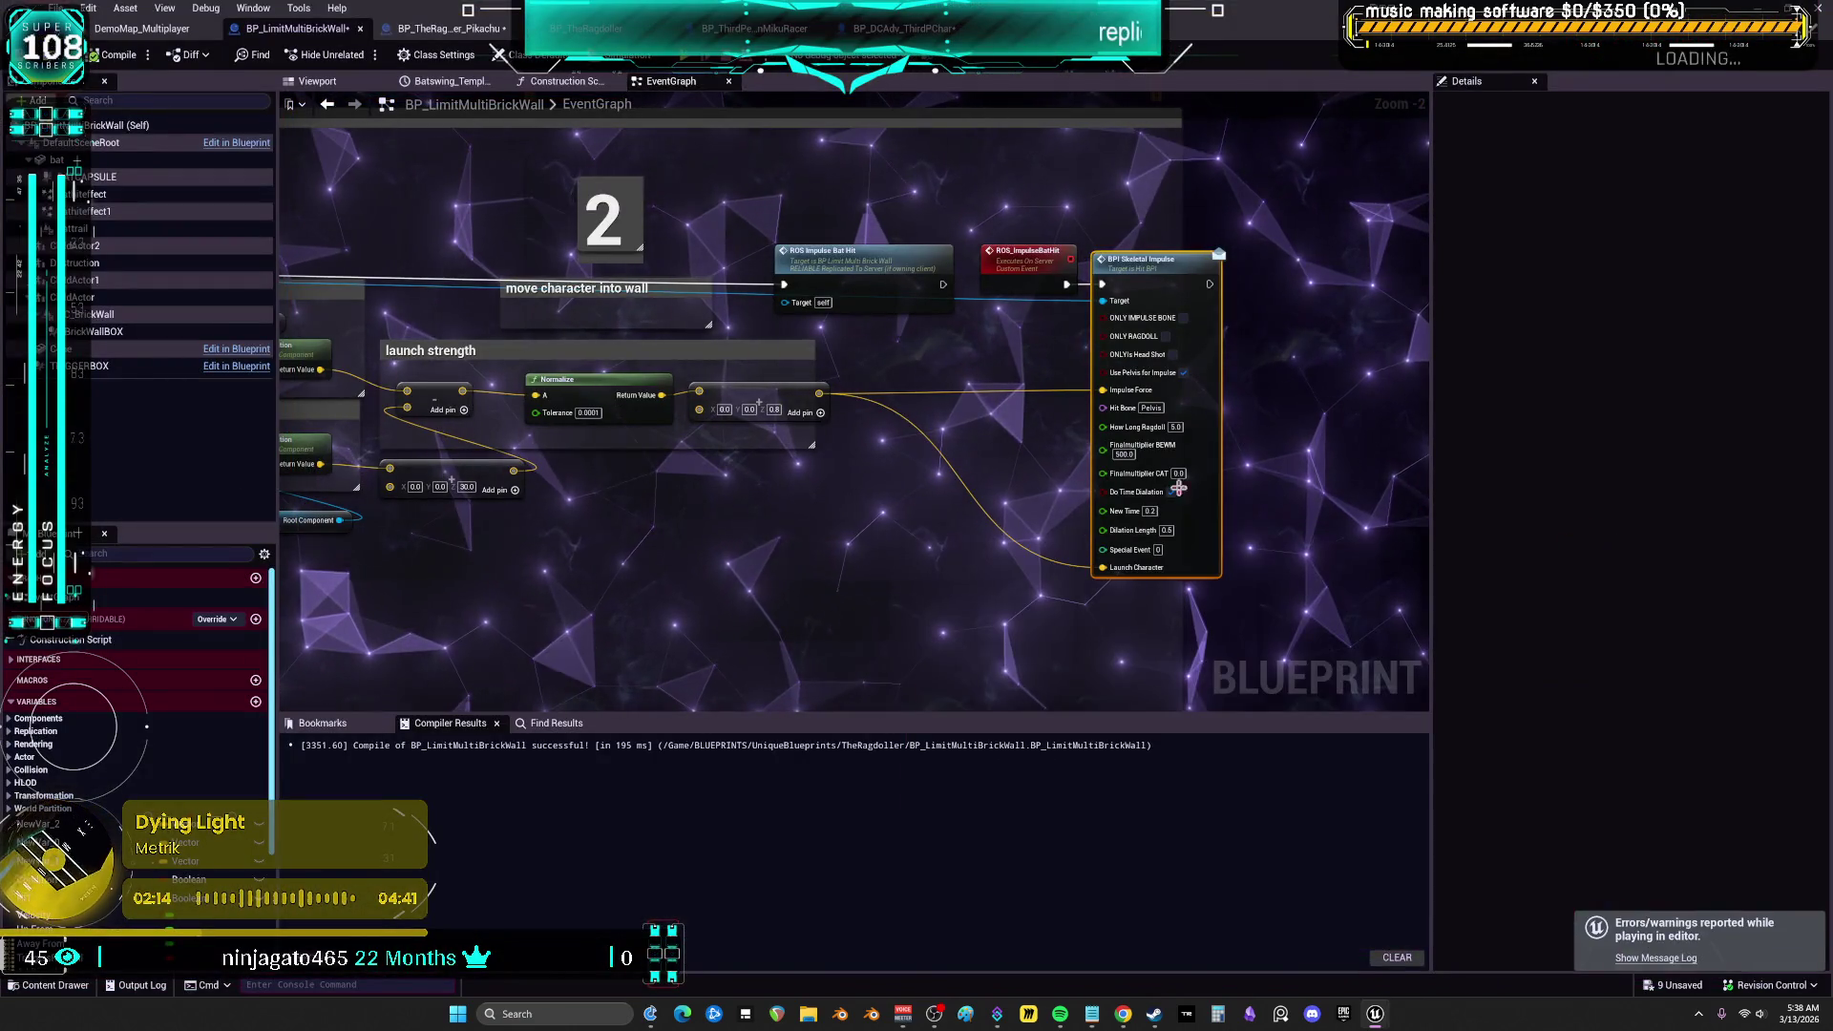
text(150)
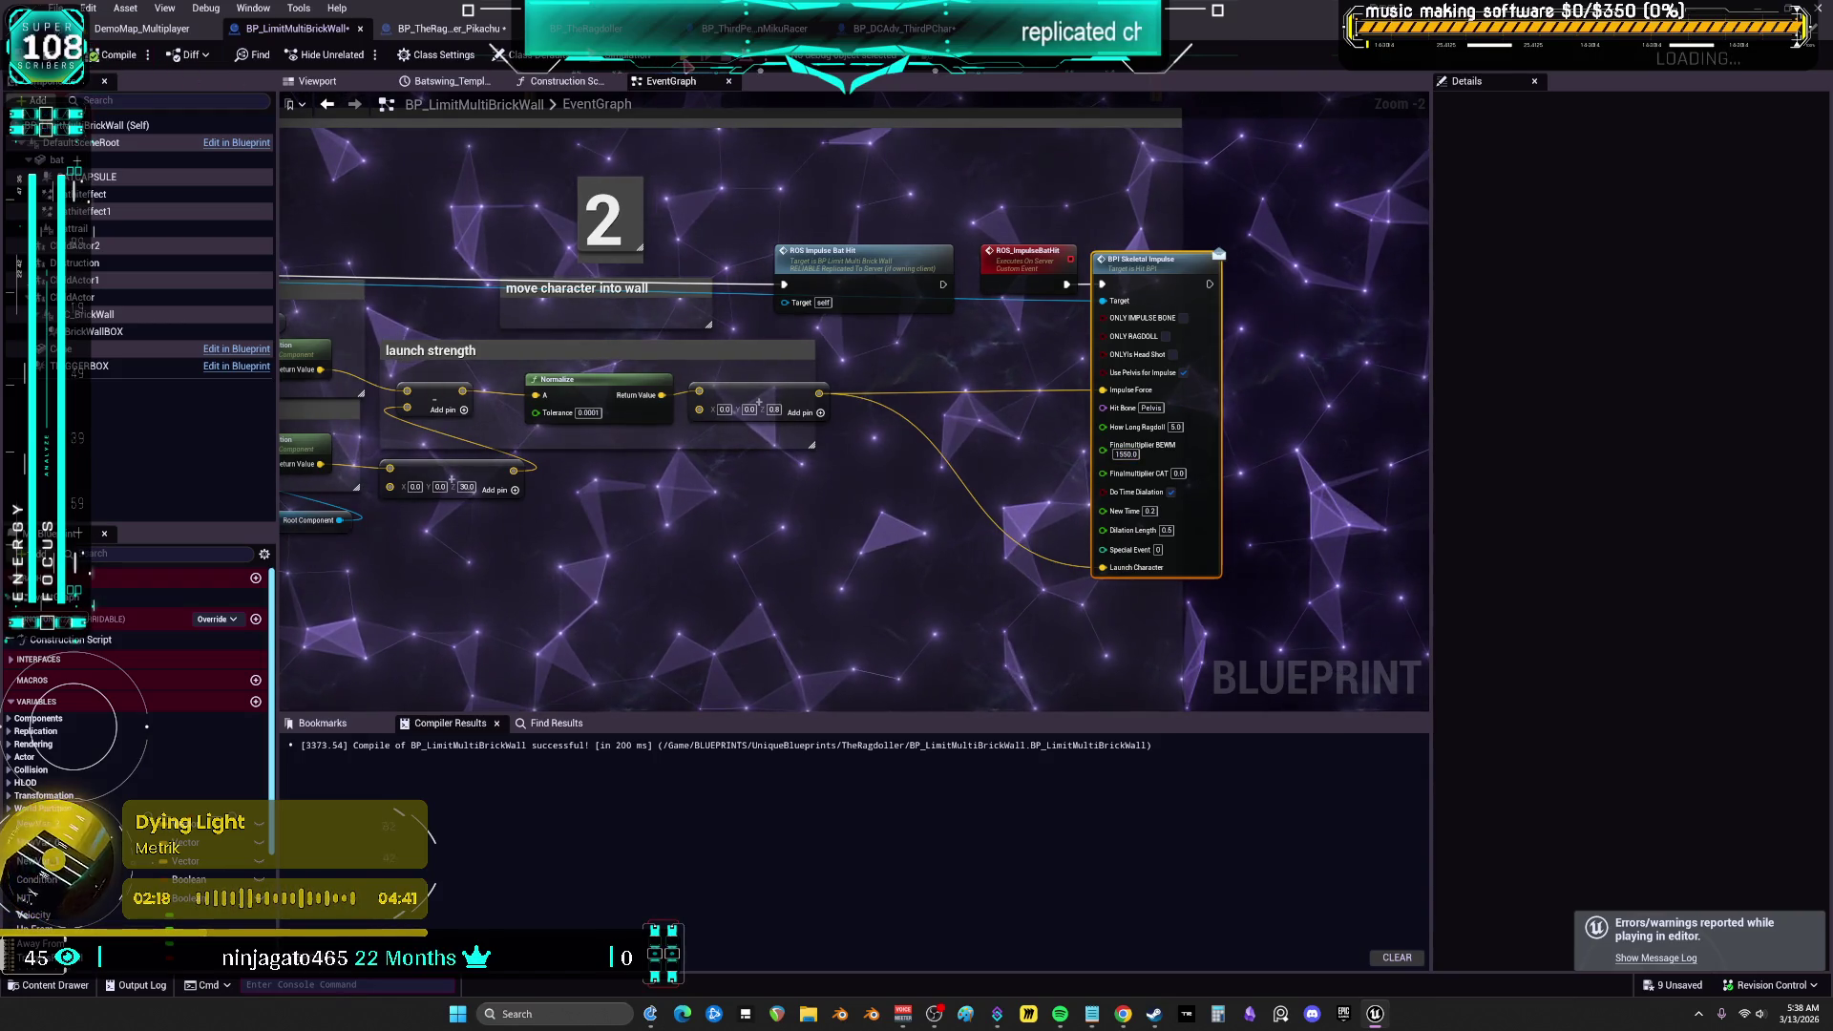
key(alt+p)
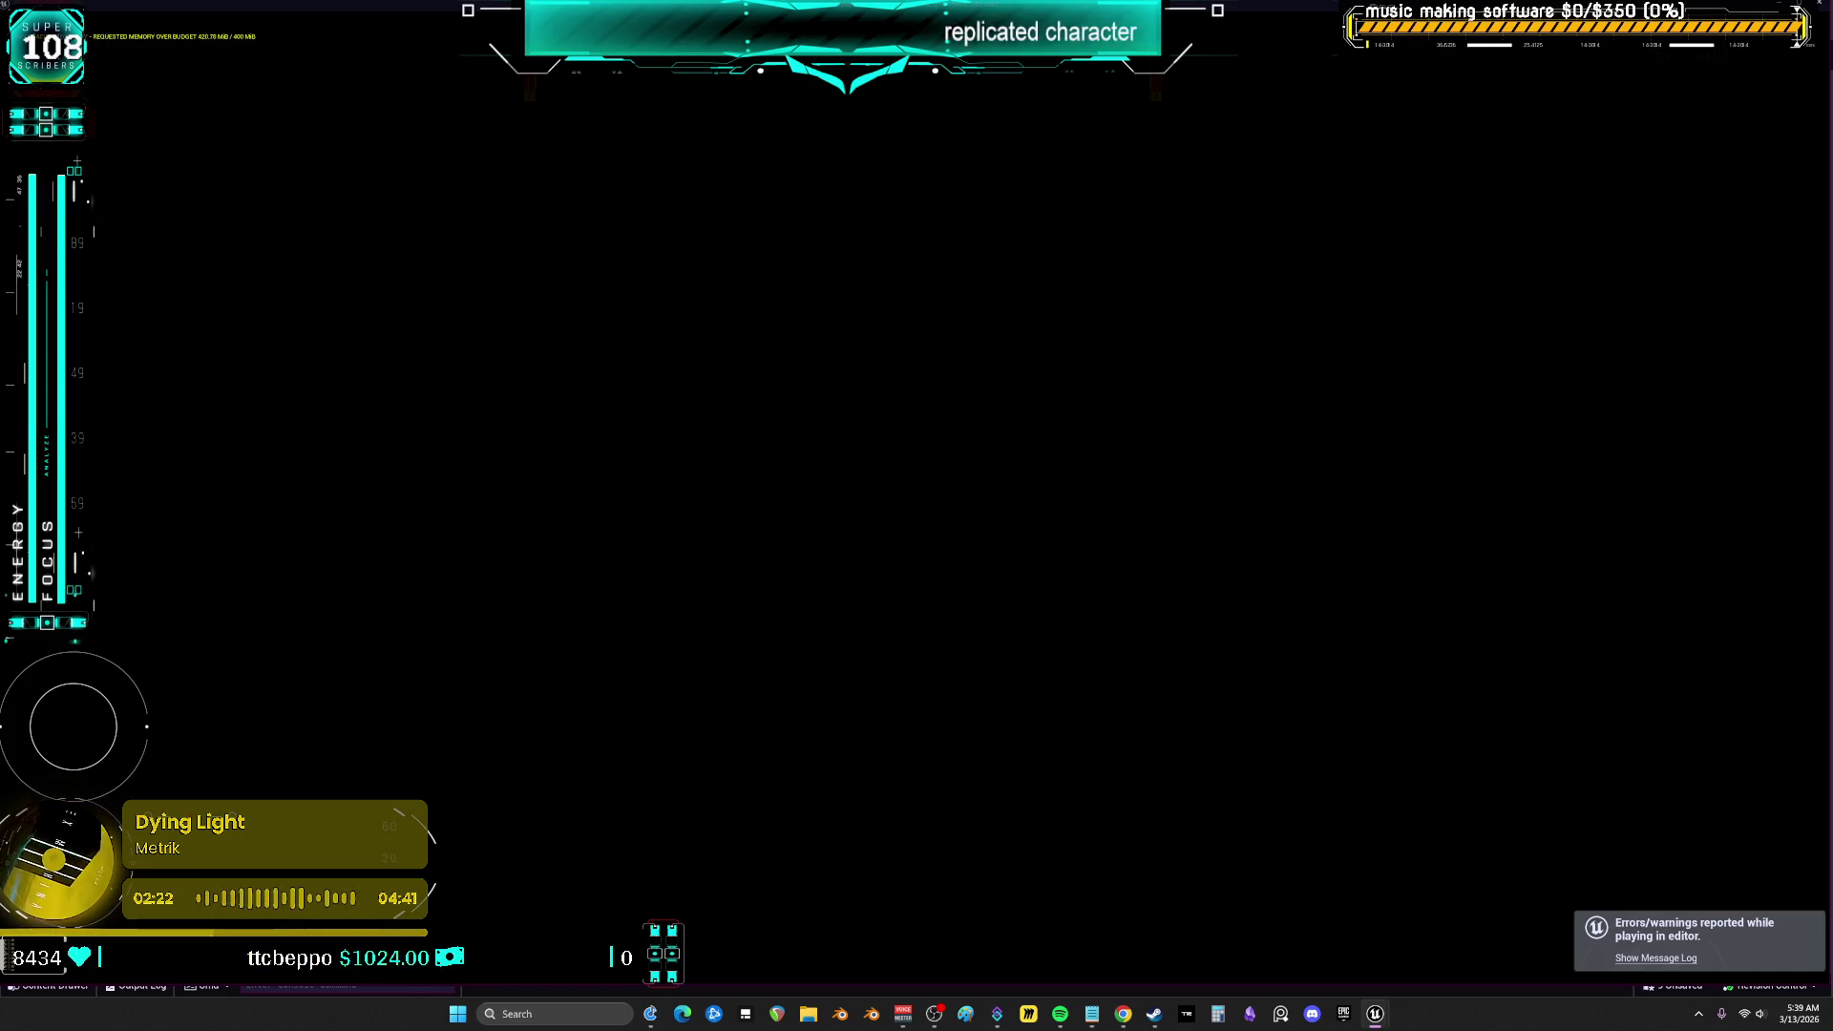
Run and jump over the car through the garage, stop PIE, and switch to the character Blueprint's graph
key(w)
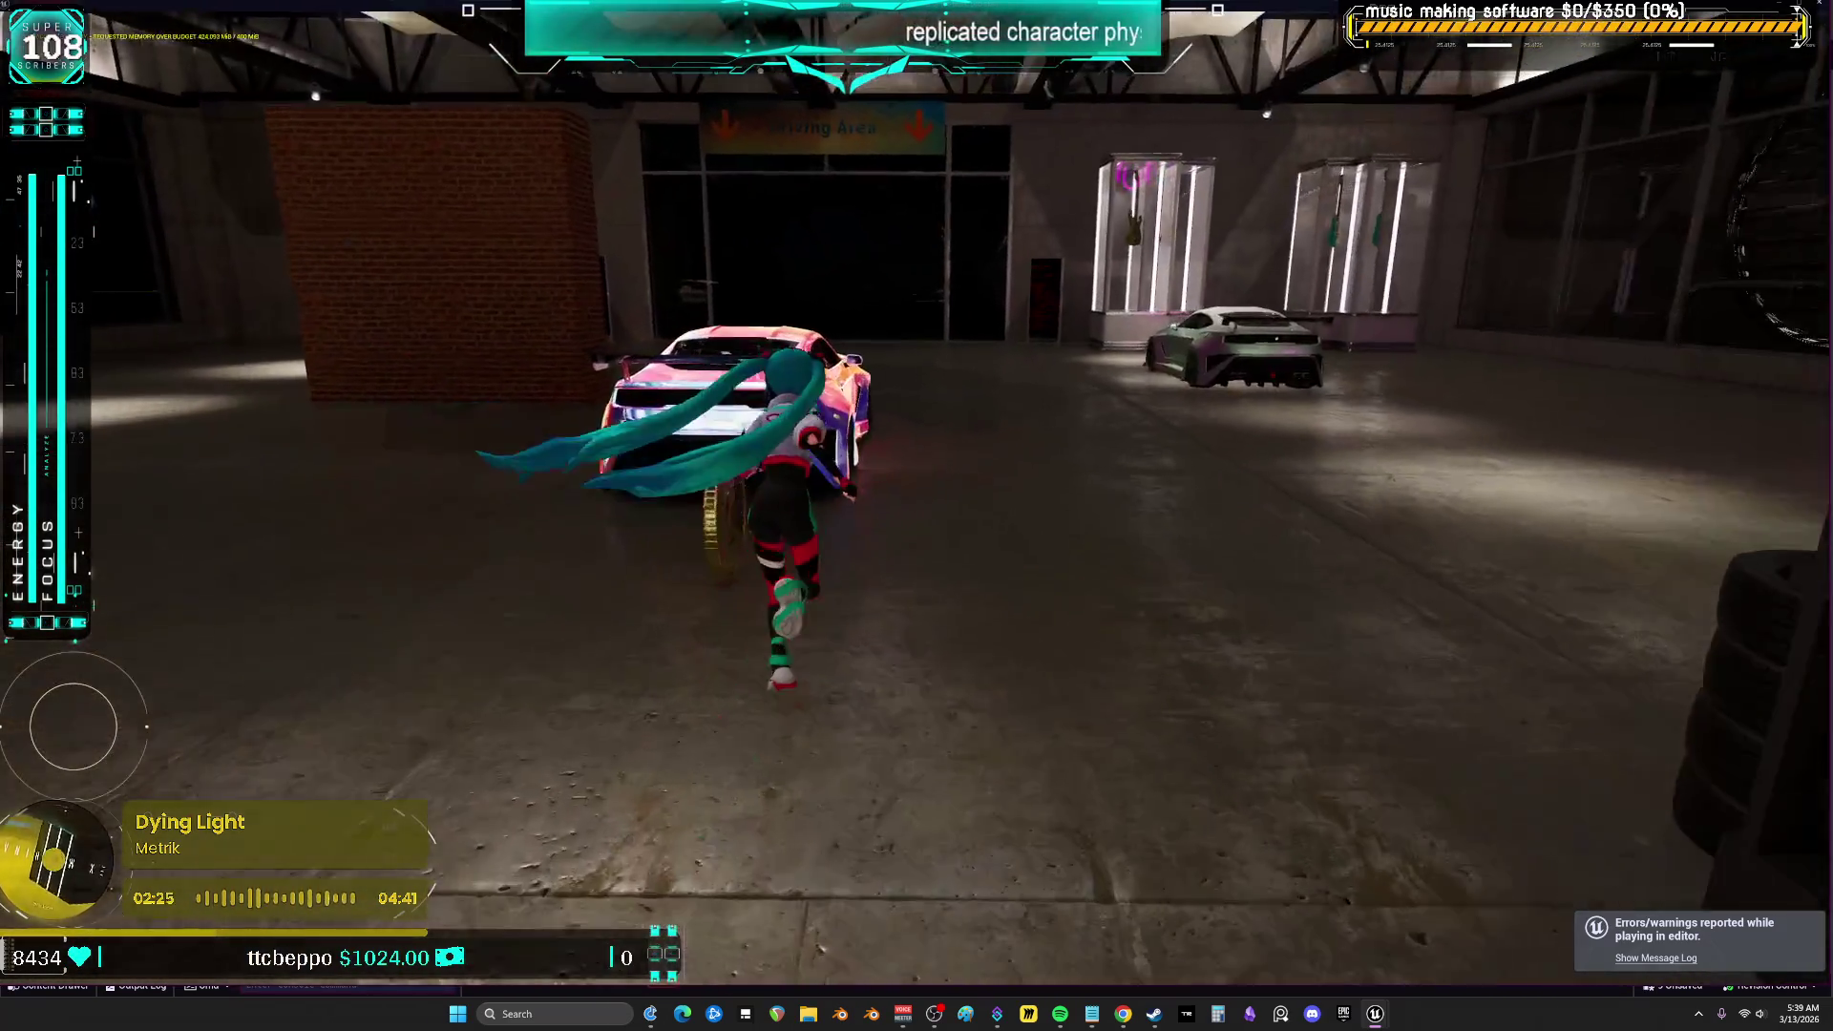
key(space)
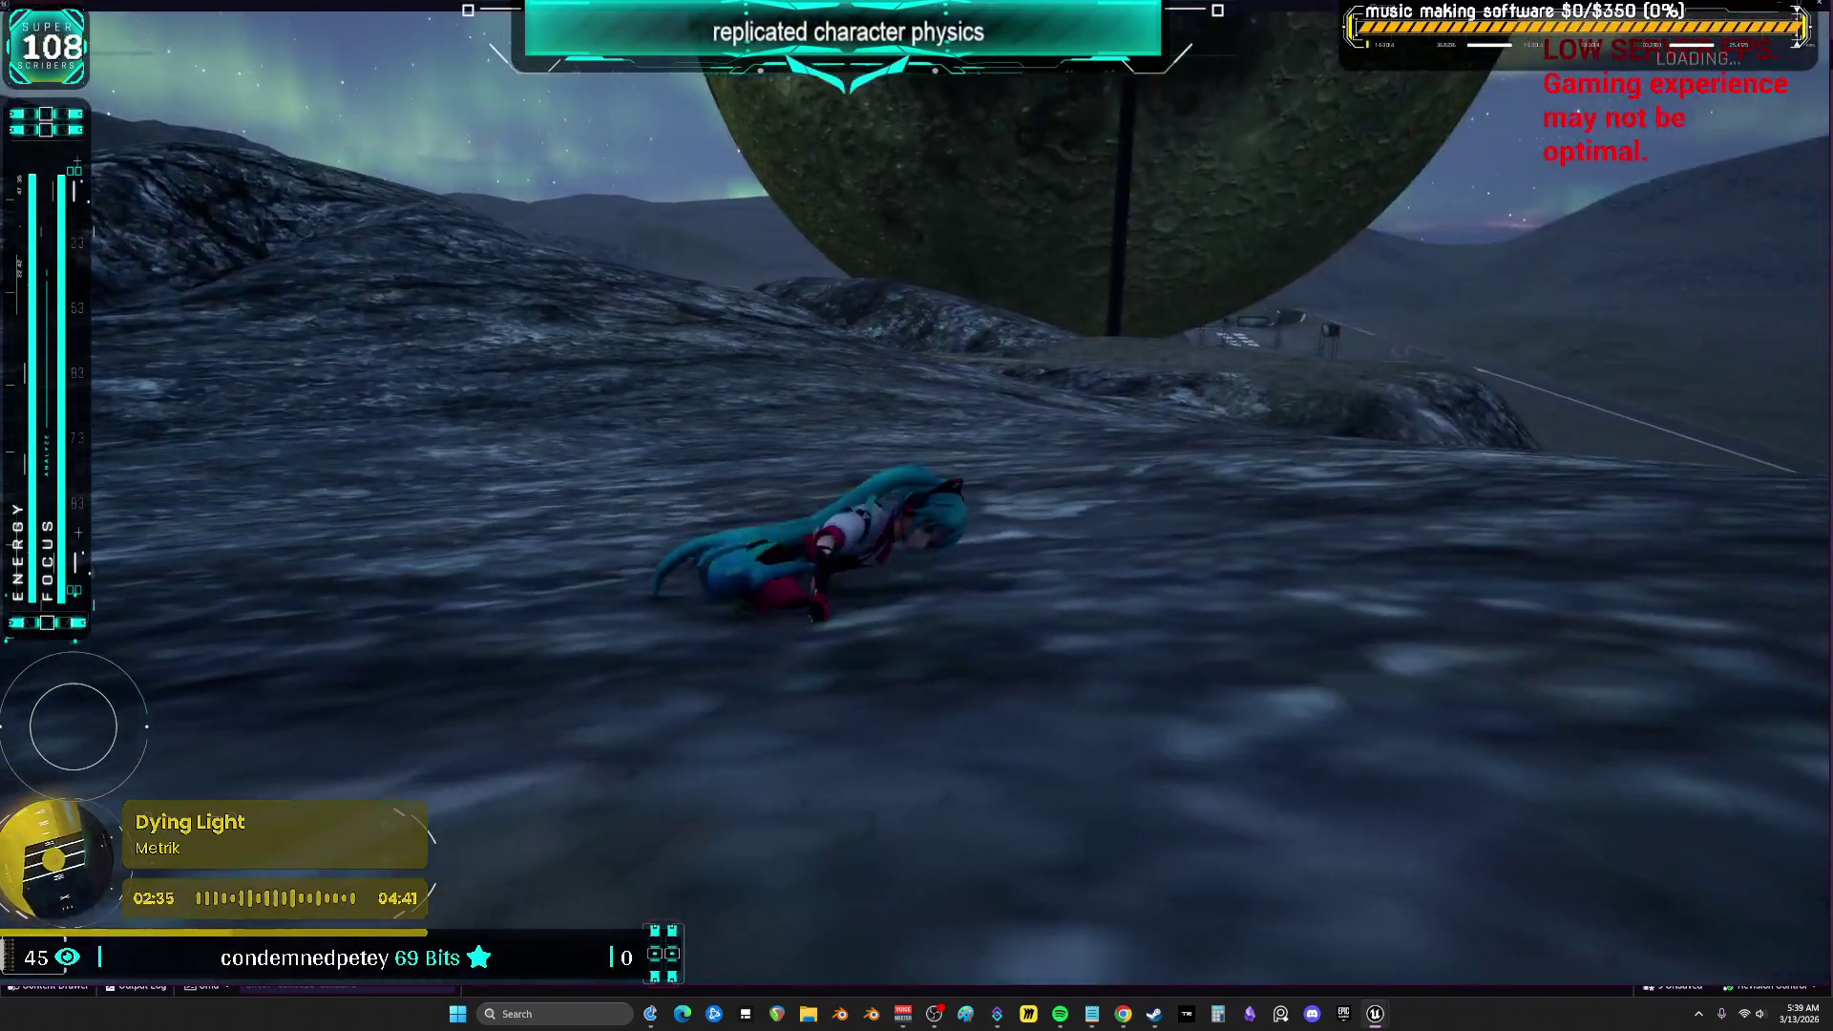
key(Escape)
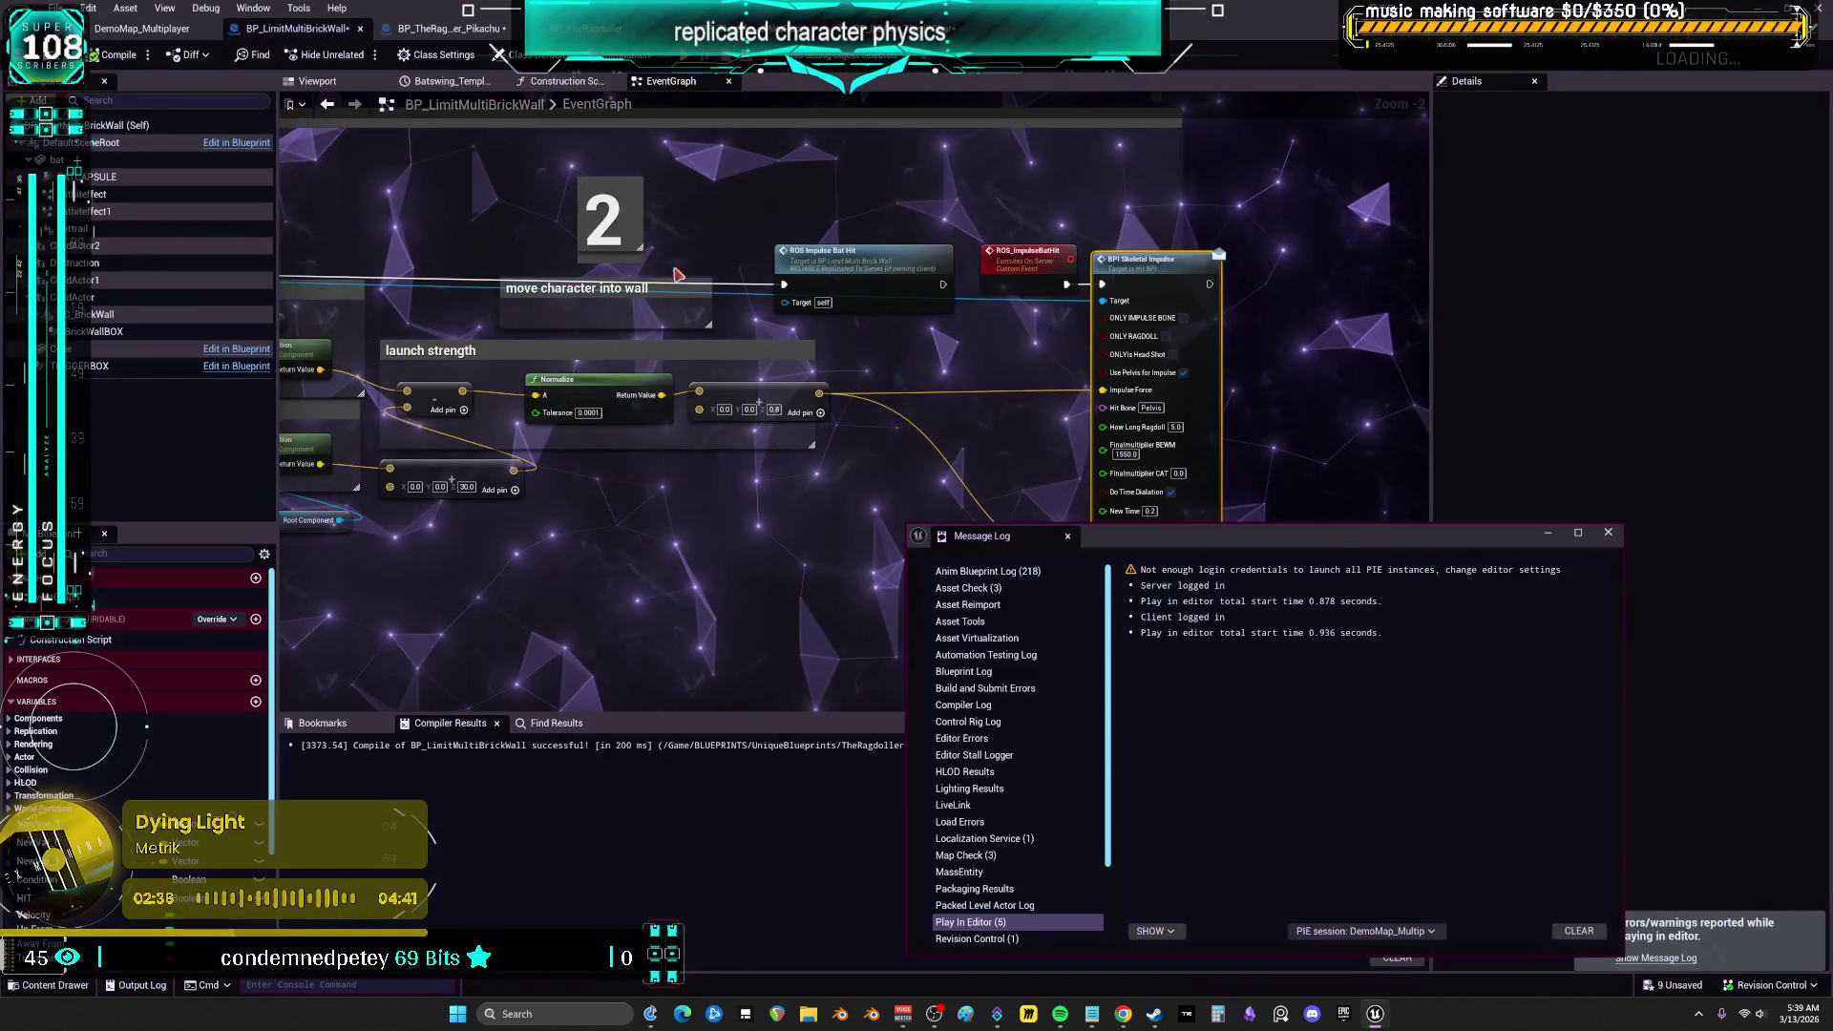
click(1608, 533)
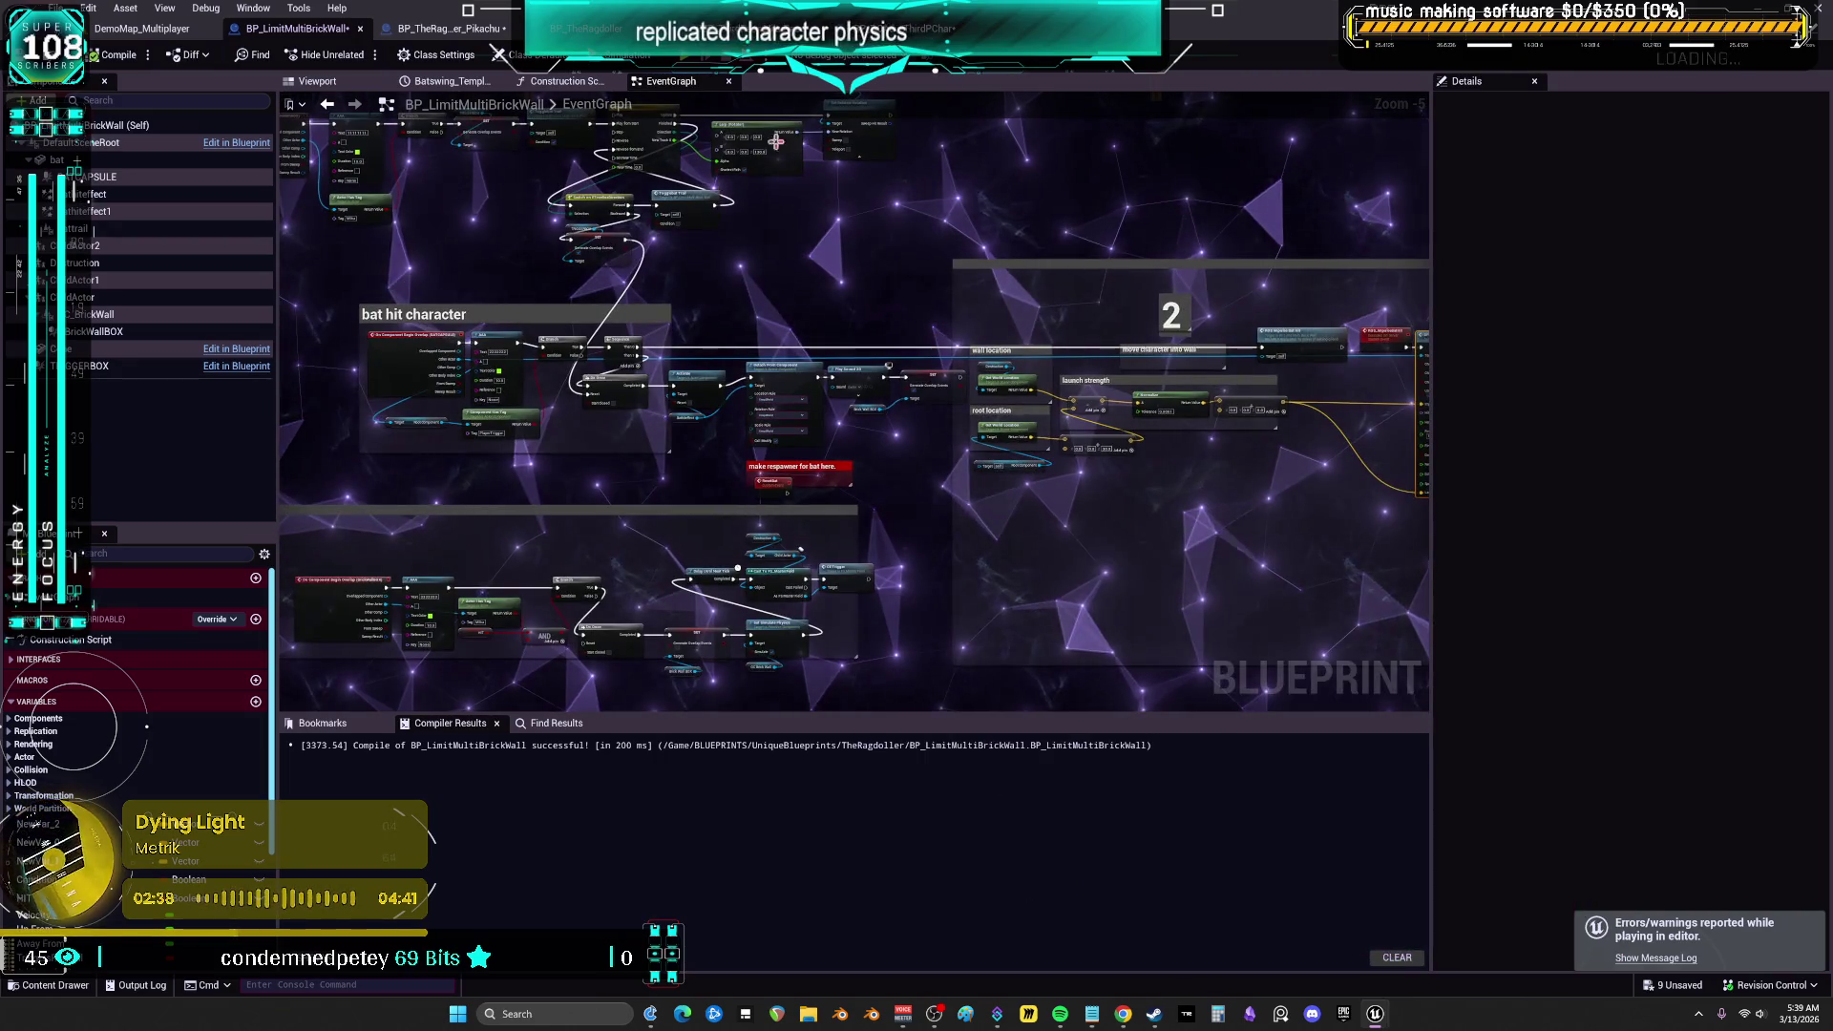
key(ctrl+Tab)
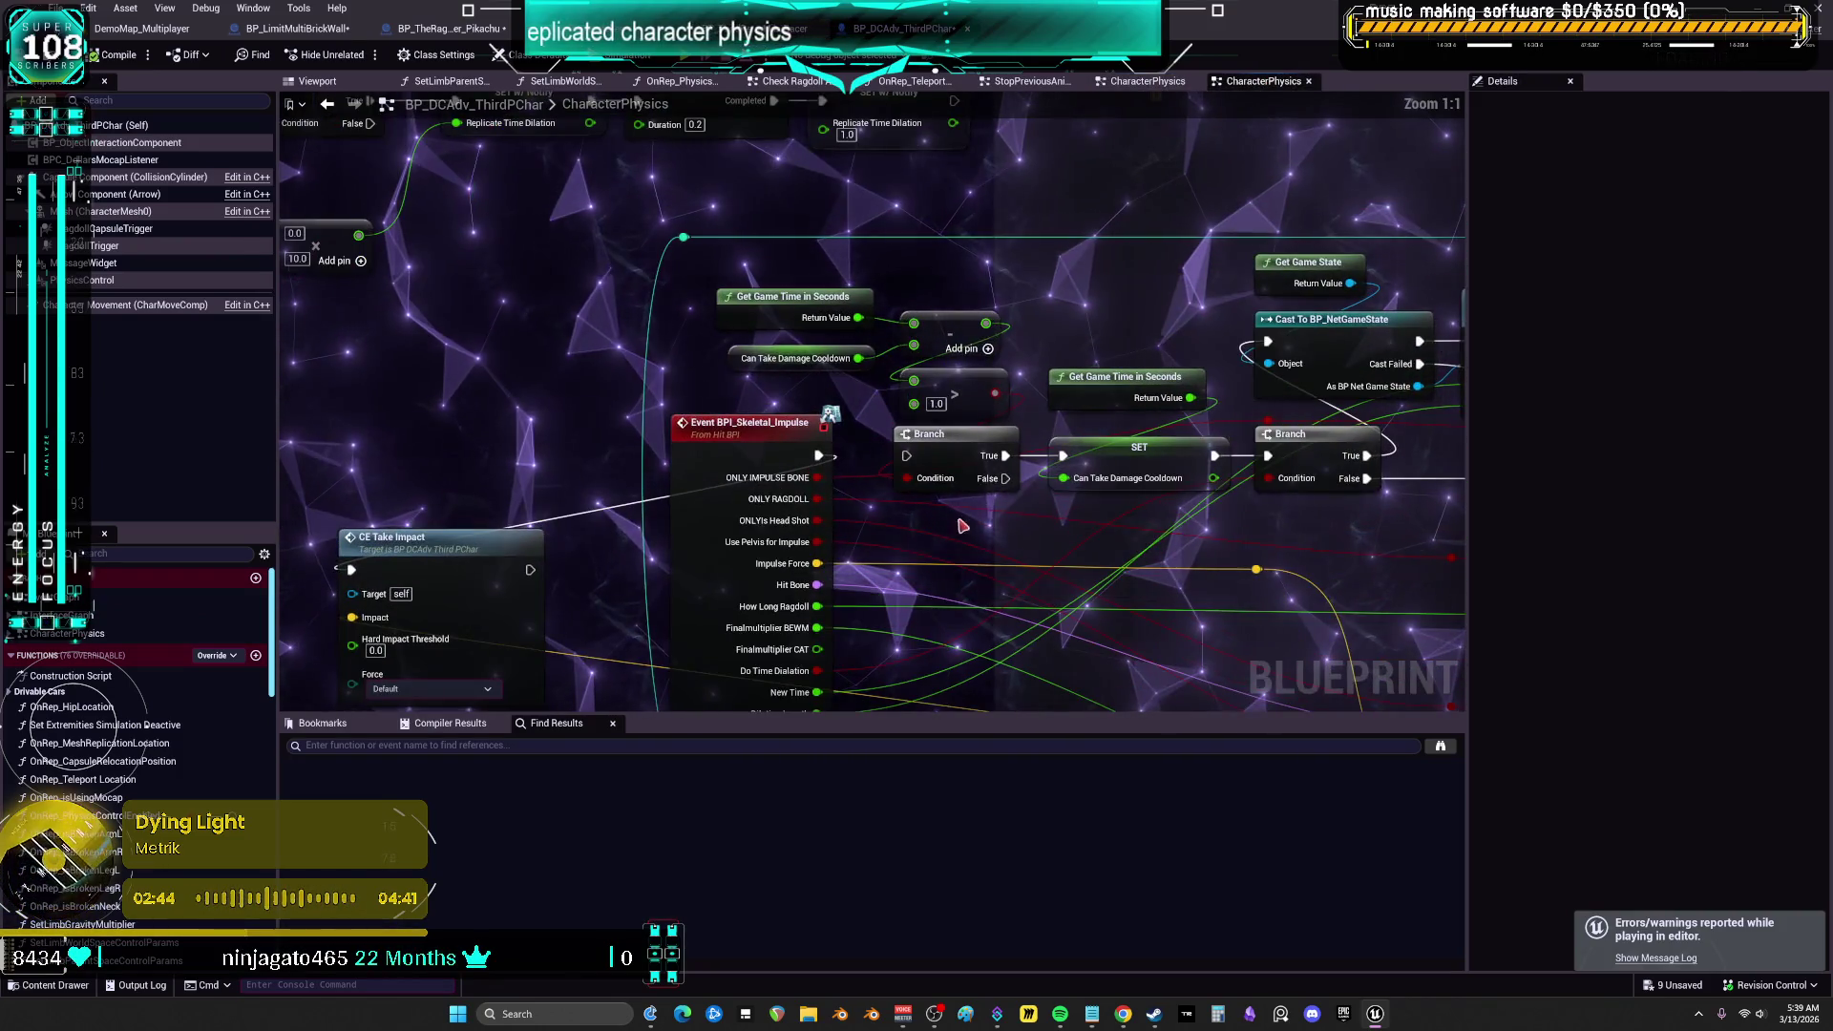
Select the nodes around the BPI Skeletal Impulse event and compile BP_DCAdv_ThirdPChar
drag(868, 313, 1131, 373)
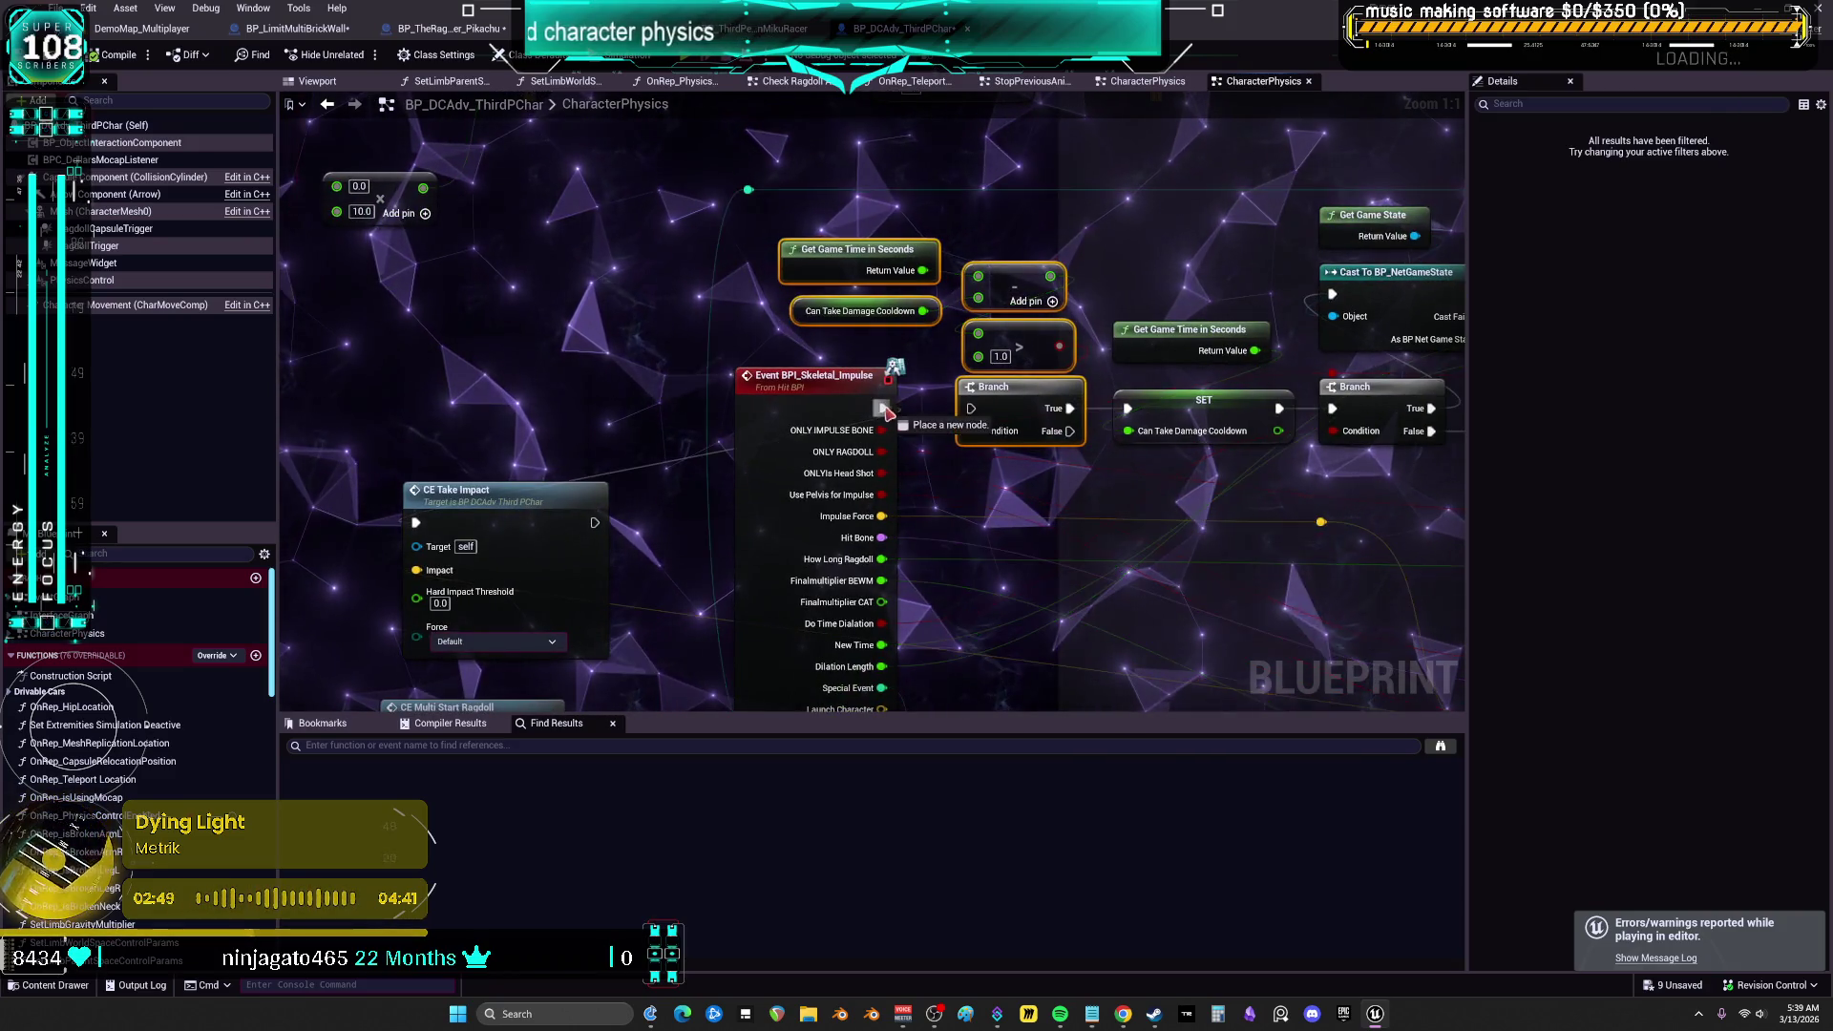
mouse_move(988, 420)
mouse_down()
mouse_move(783, 363)
mouse_move(603, 282)
mouse_move(411, 363)
mouse_up()
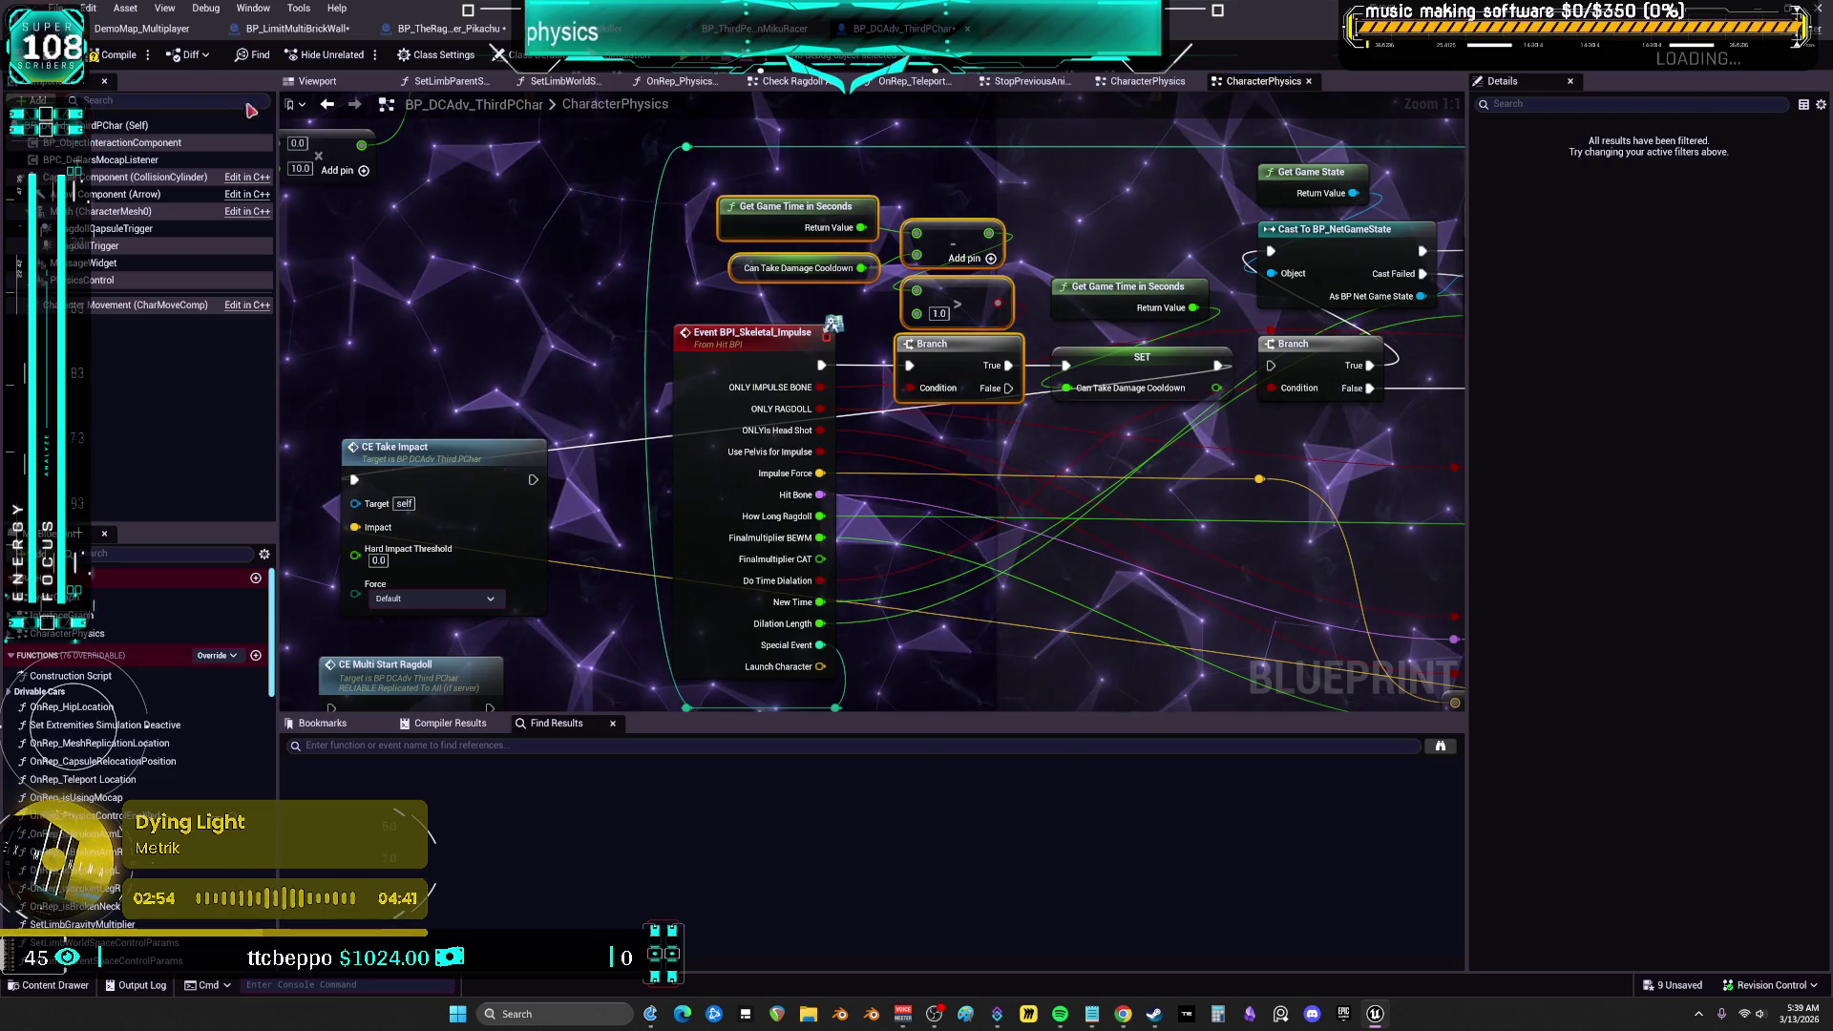
click(113, 54)
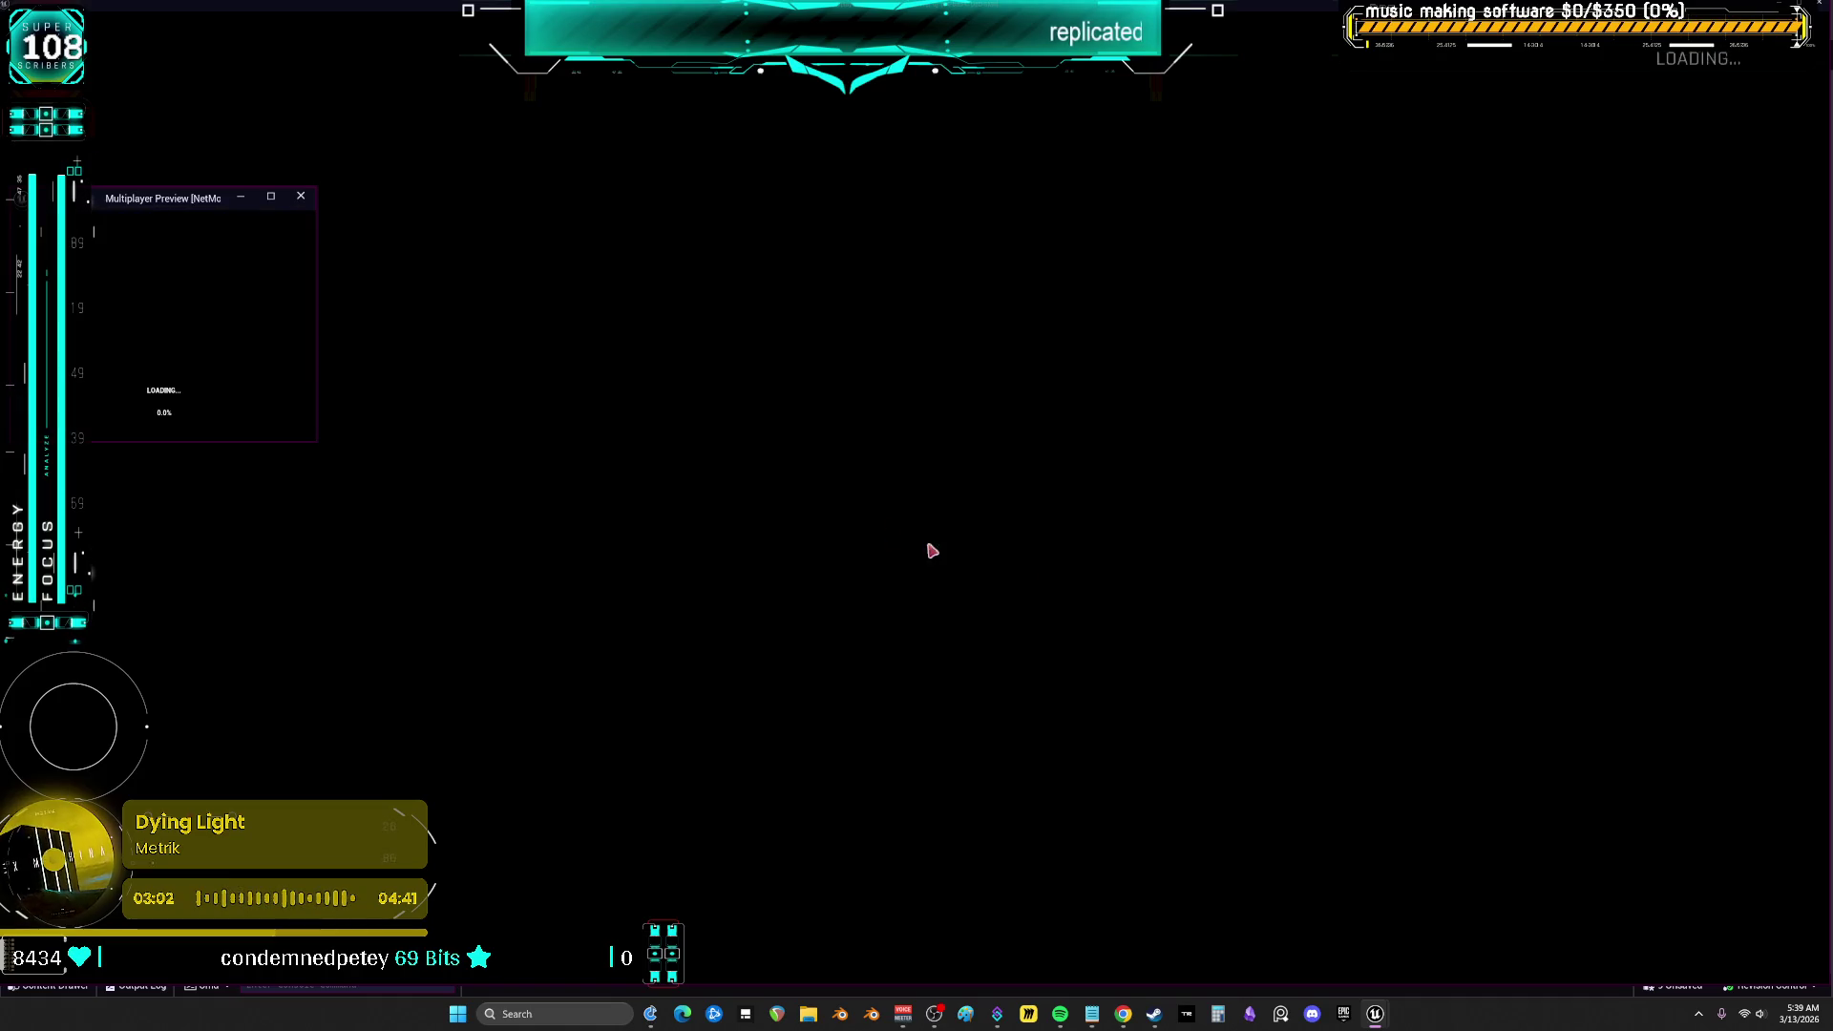
Run and jump the character into the showroom toward the bat, then stop PIE
key(w)
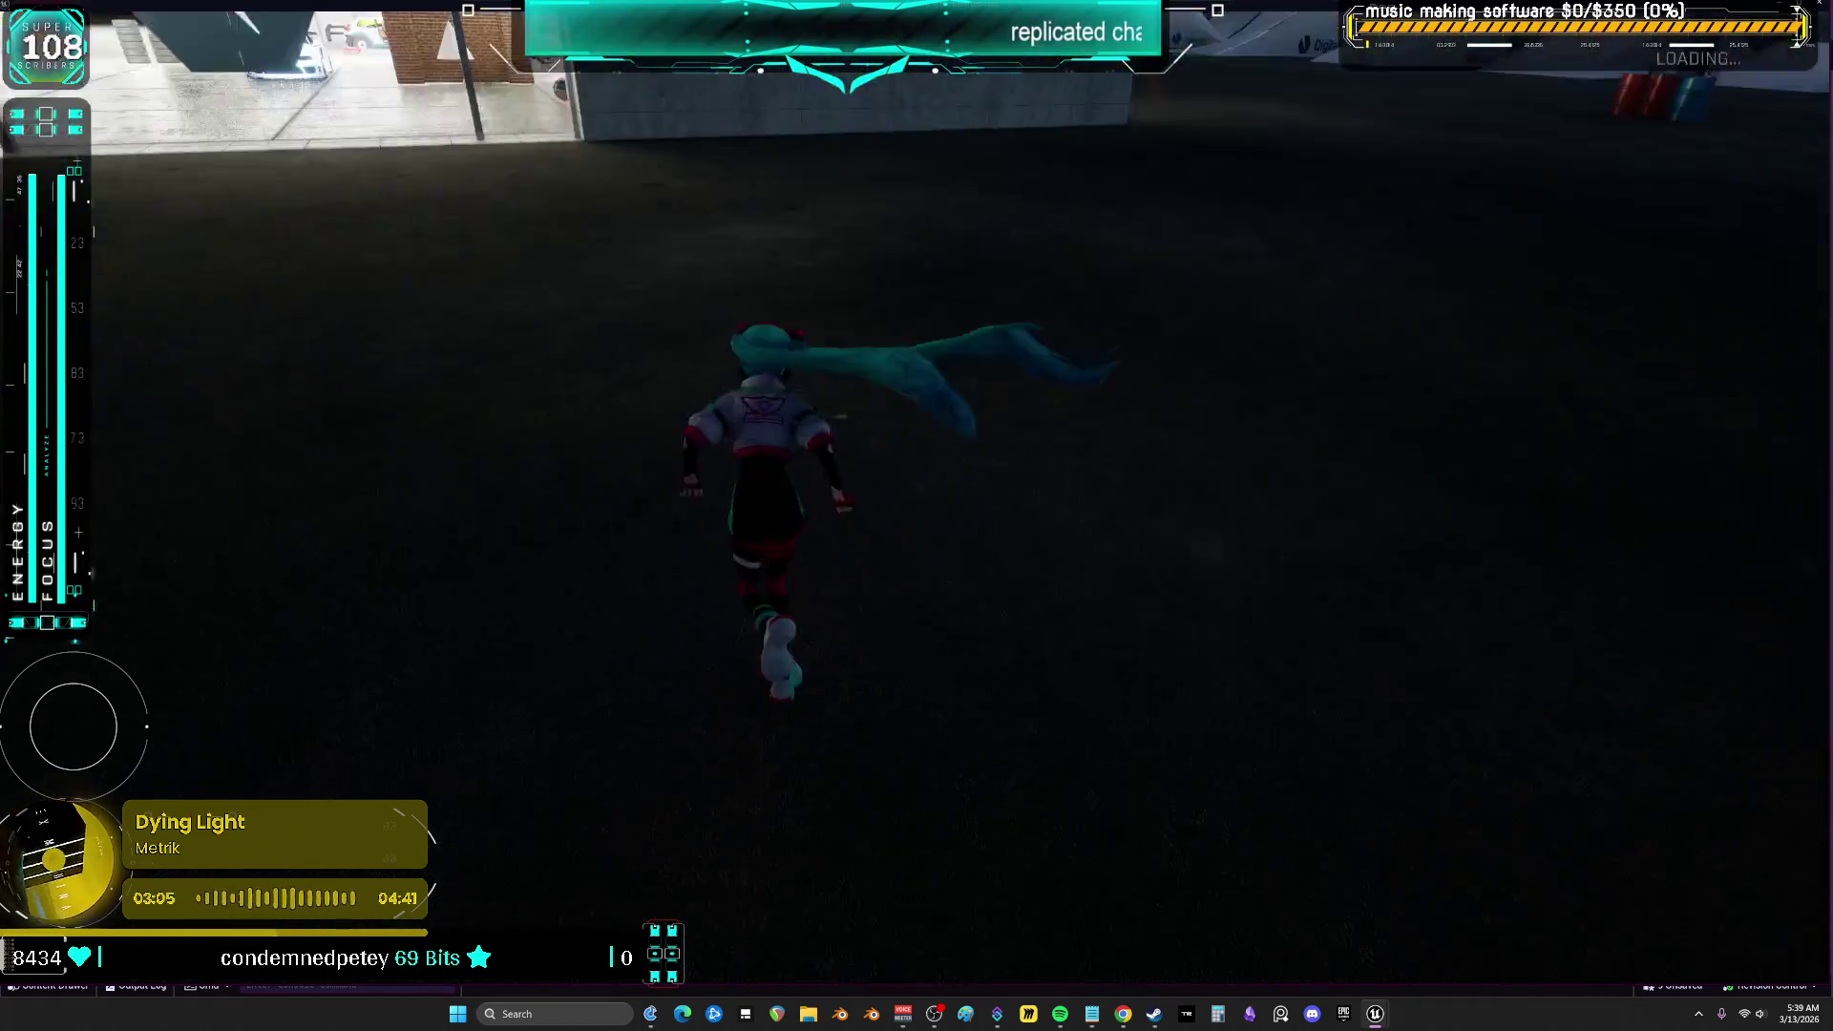
key(space)
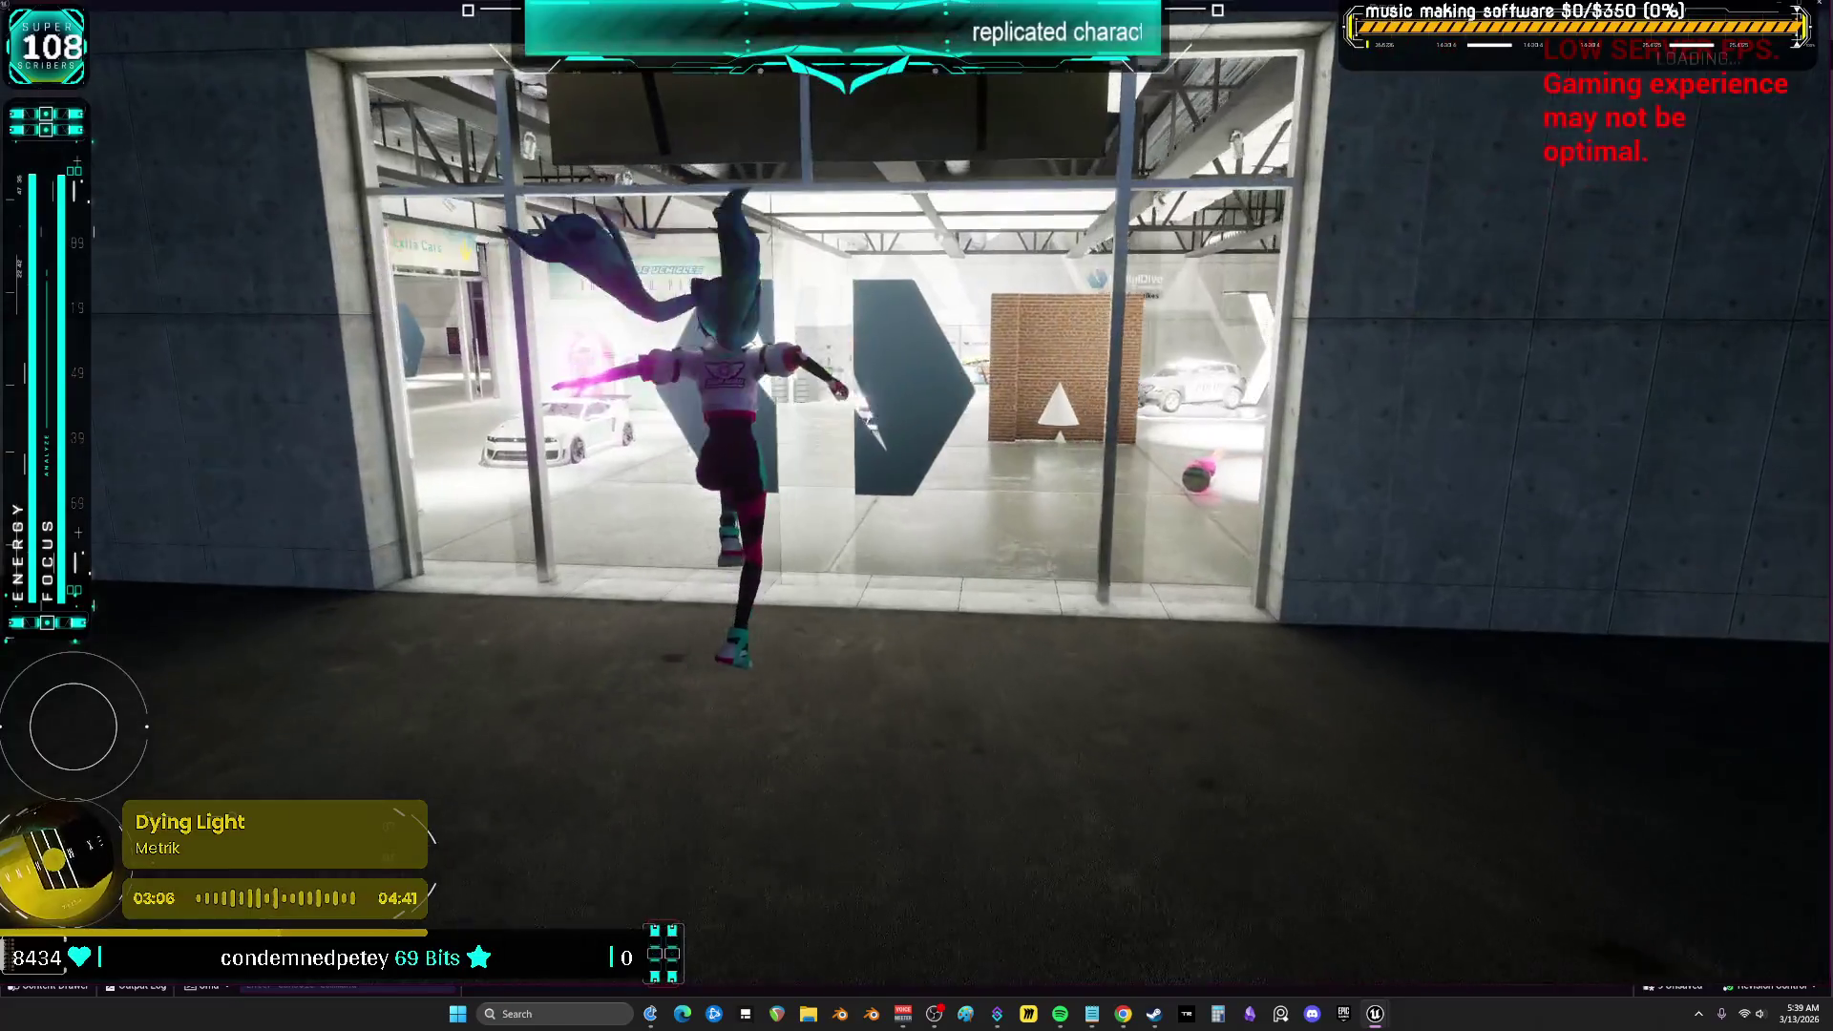
key(w)
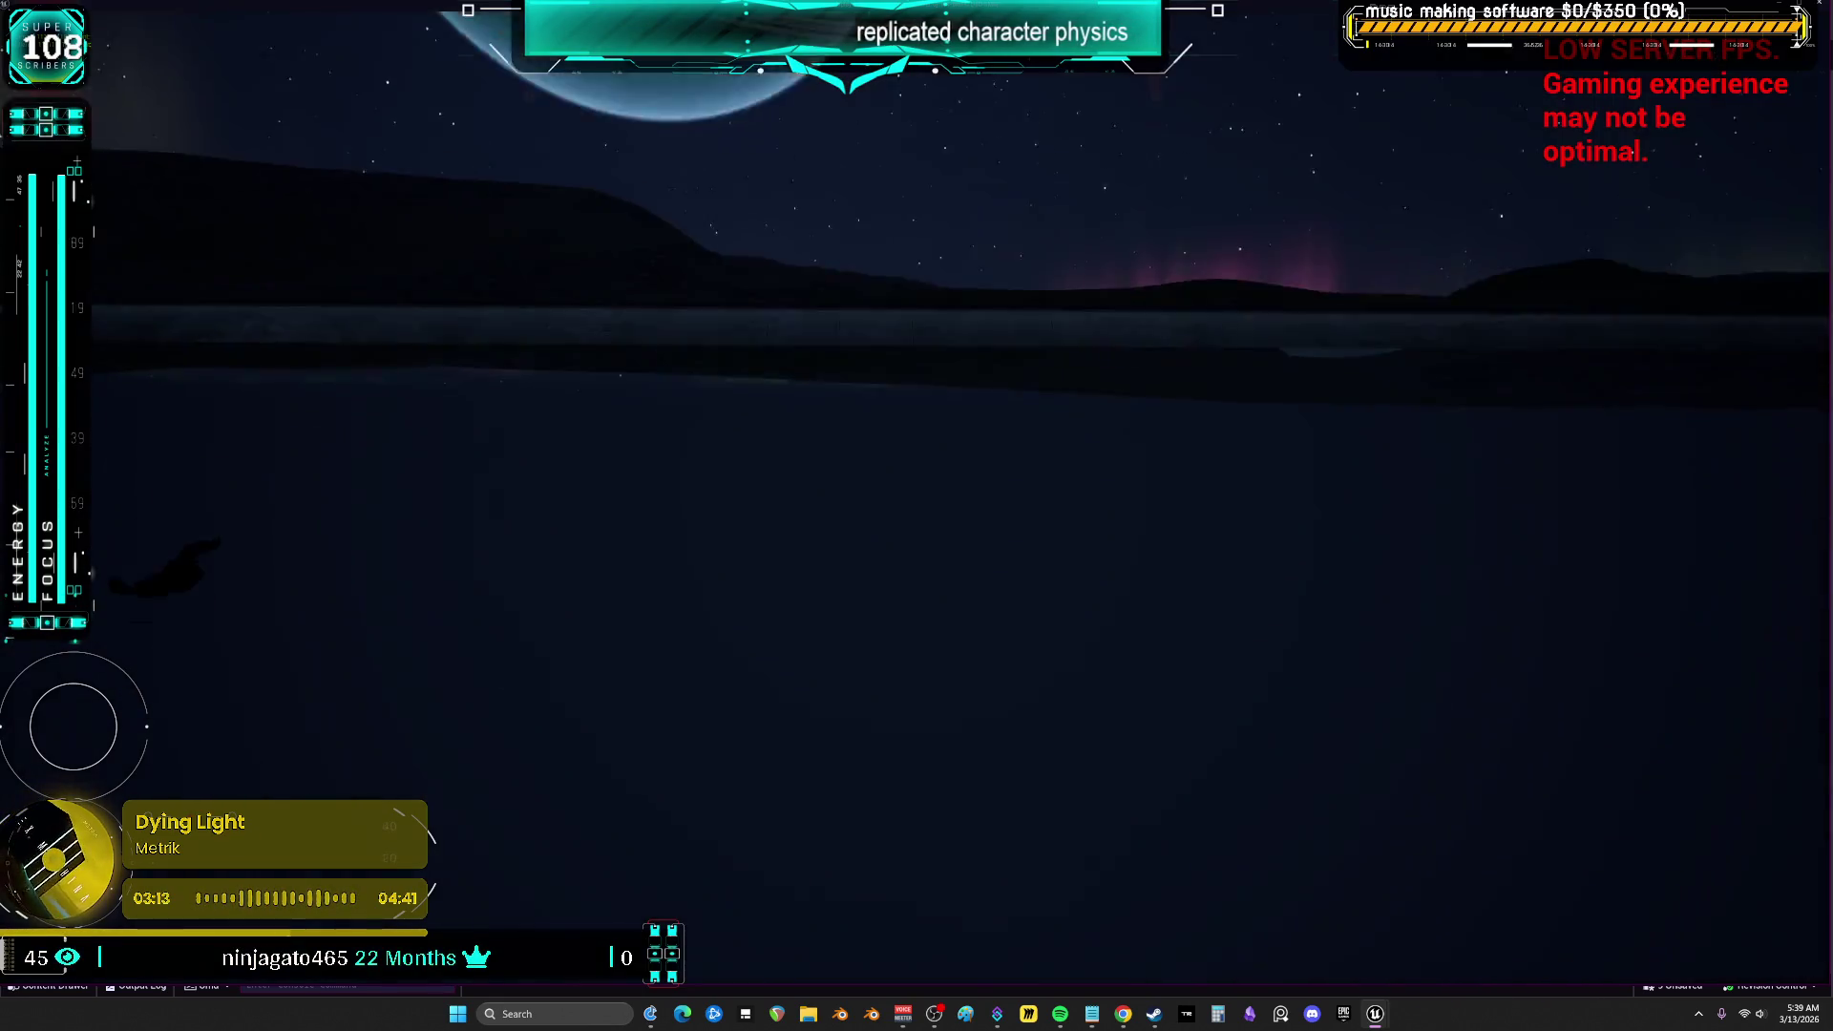
key(Escape)
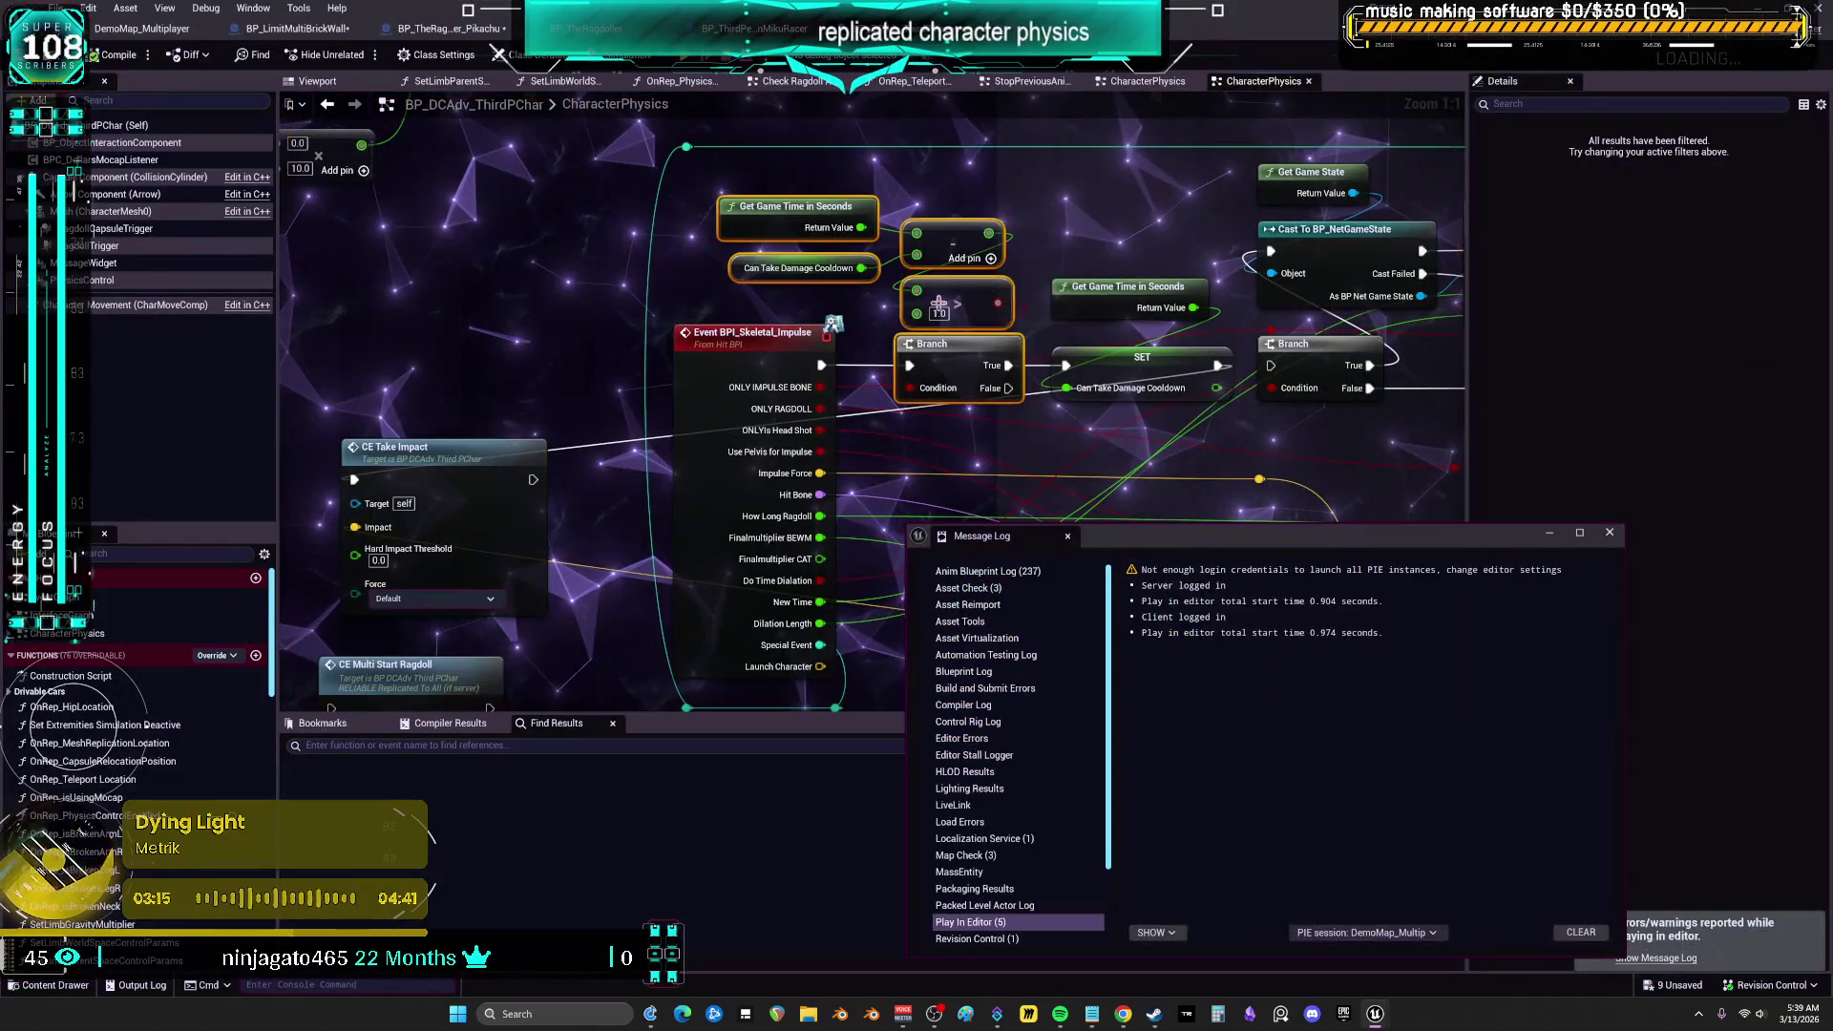
Close the Message Log and bring BP_LimitMultiBrickWall's BPI Skeletal Impulse node into view
drag(665, 343, 688, 249)
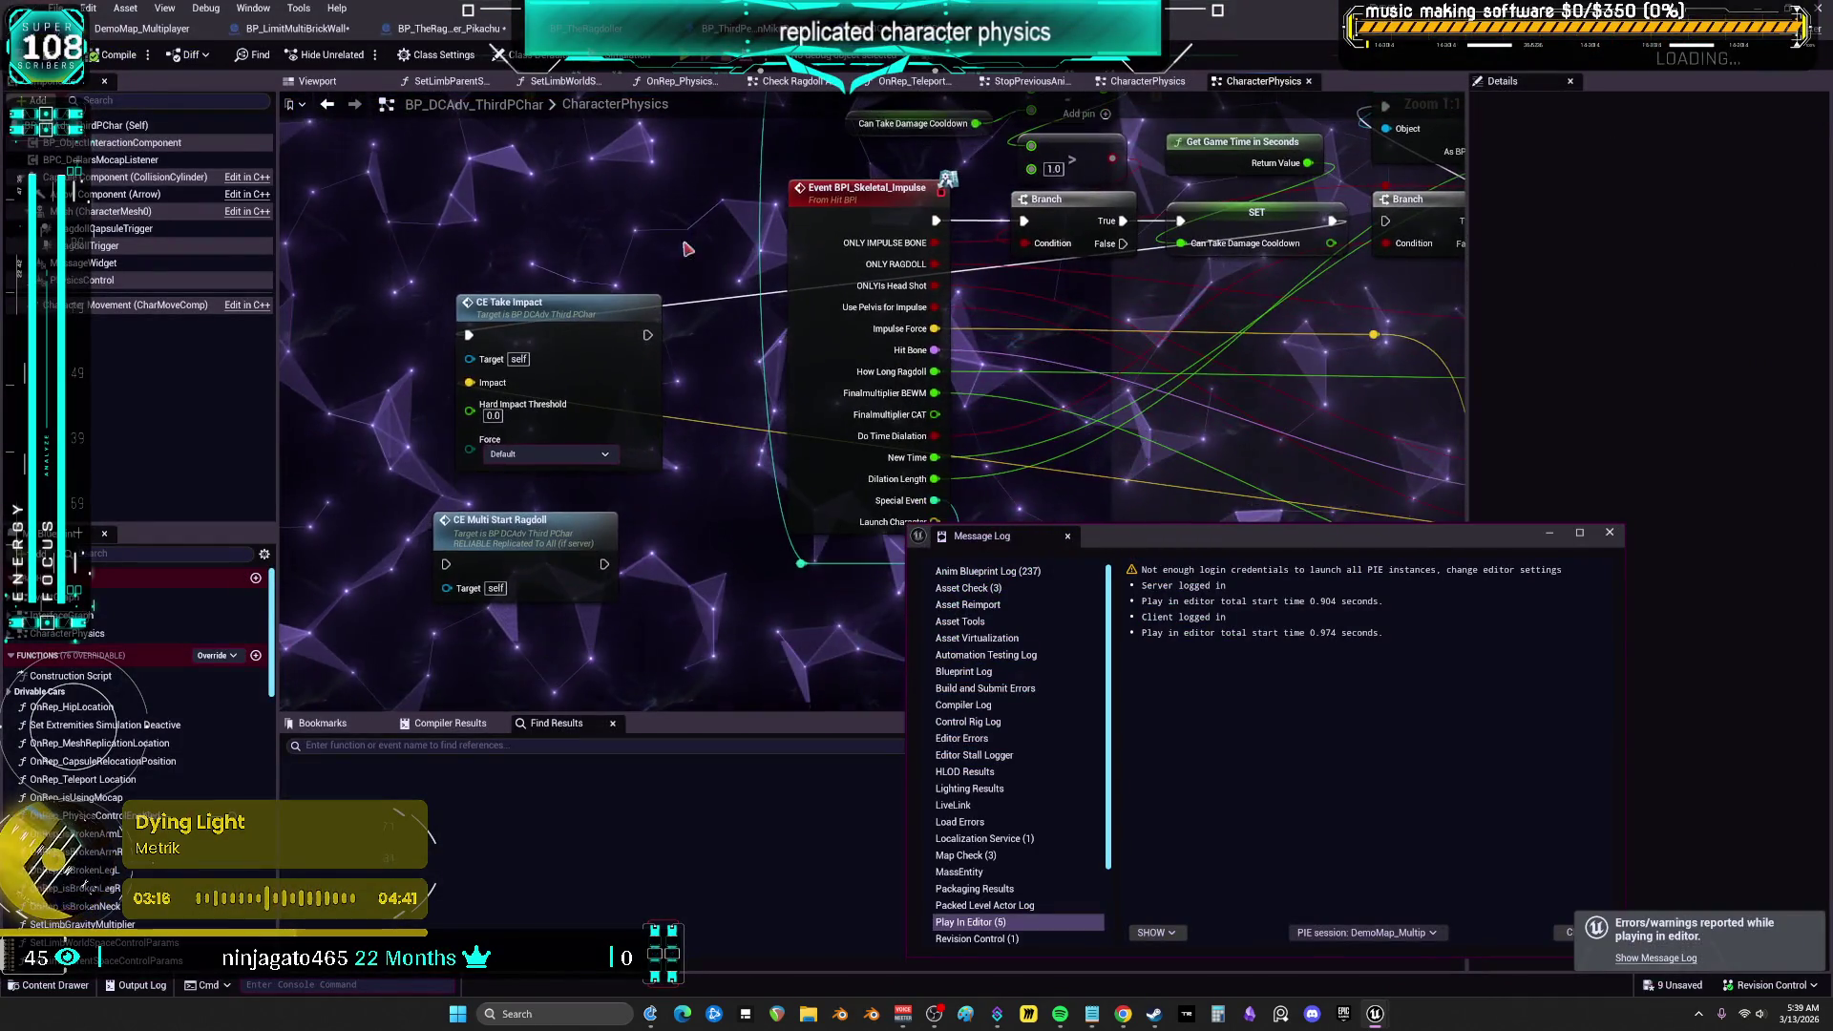
click(1609, 532)
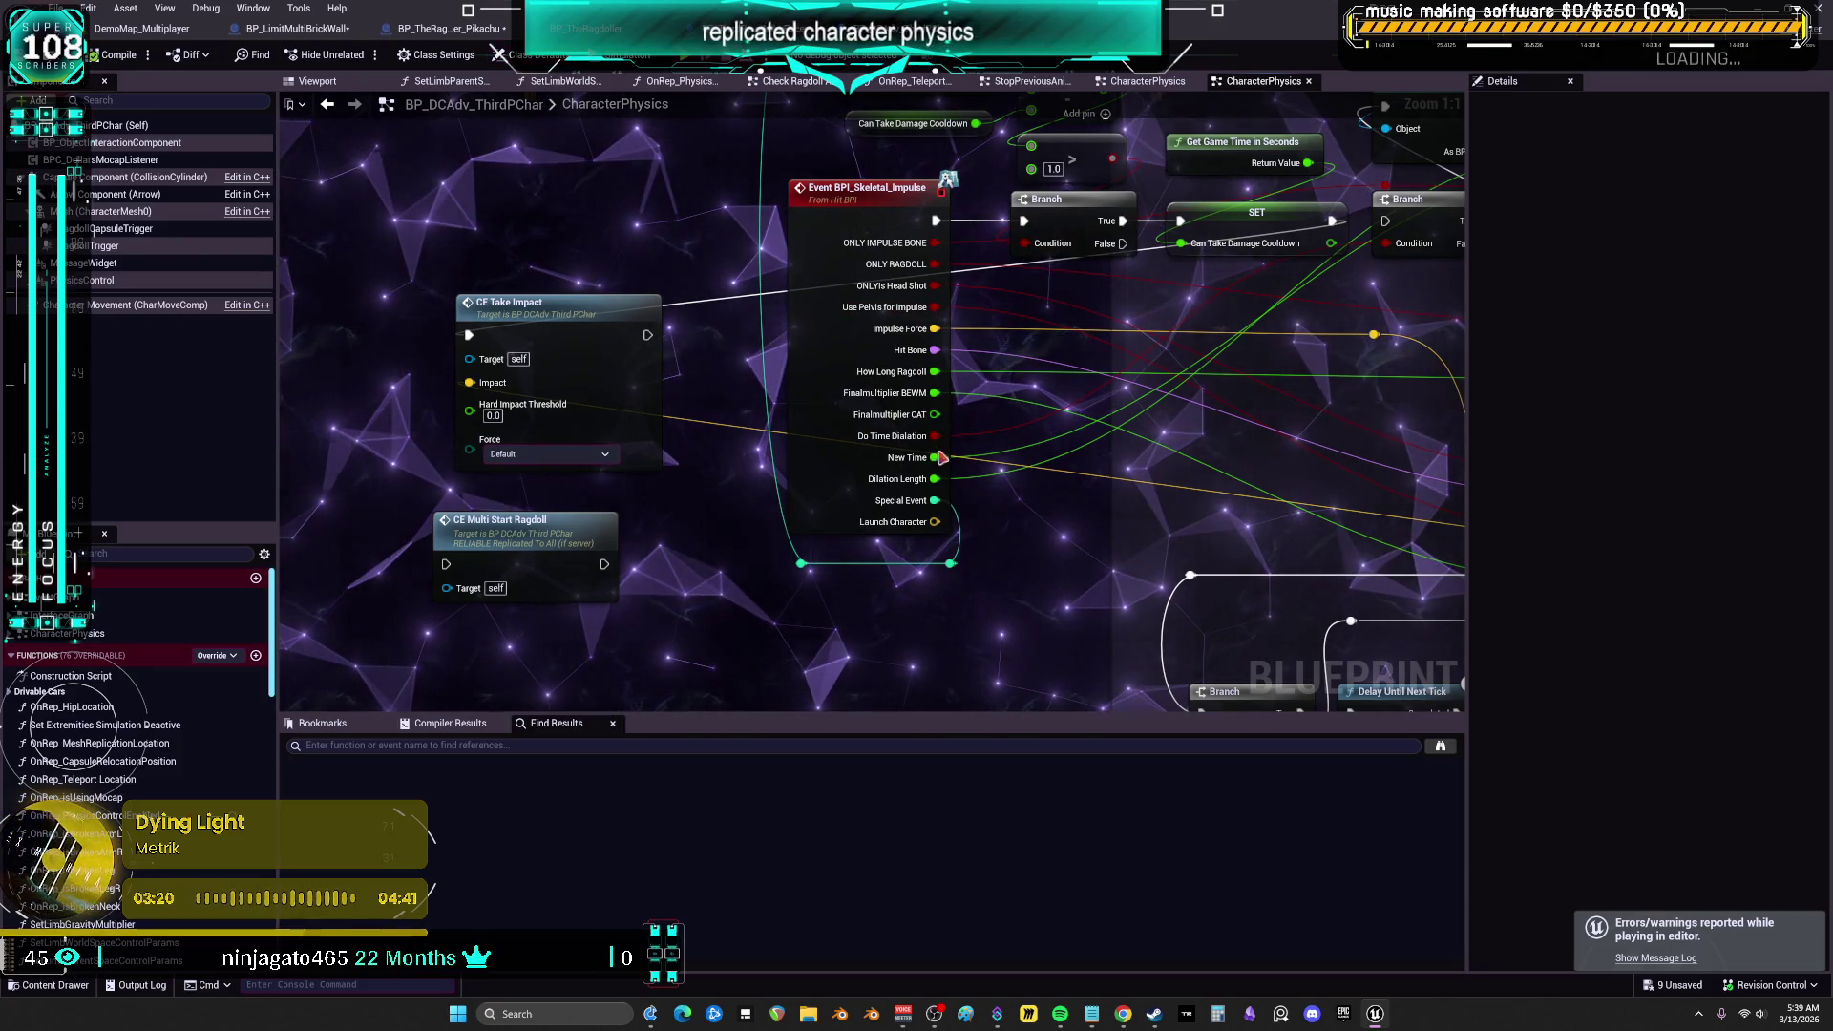
click(304, 30)
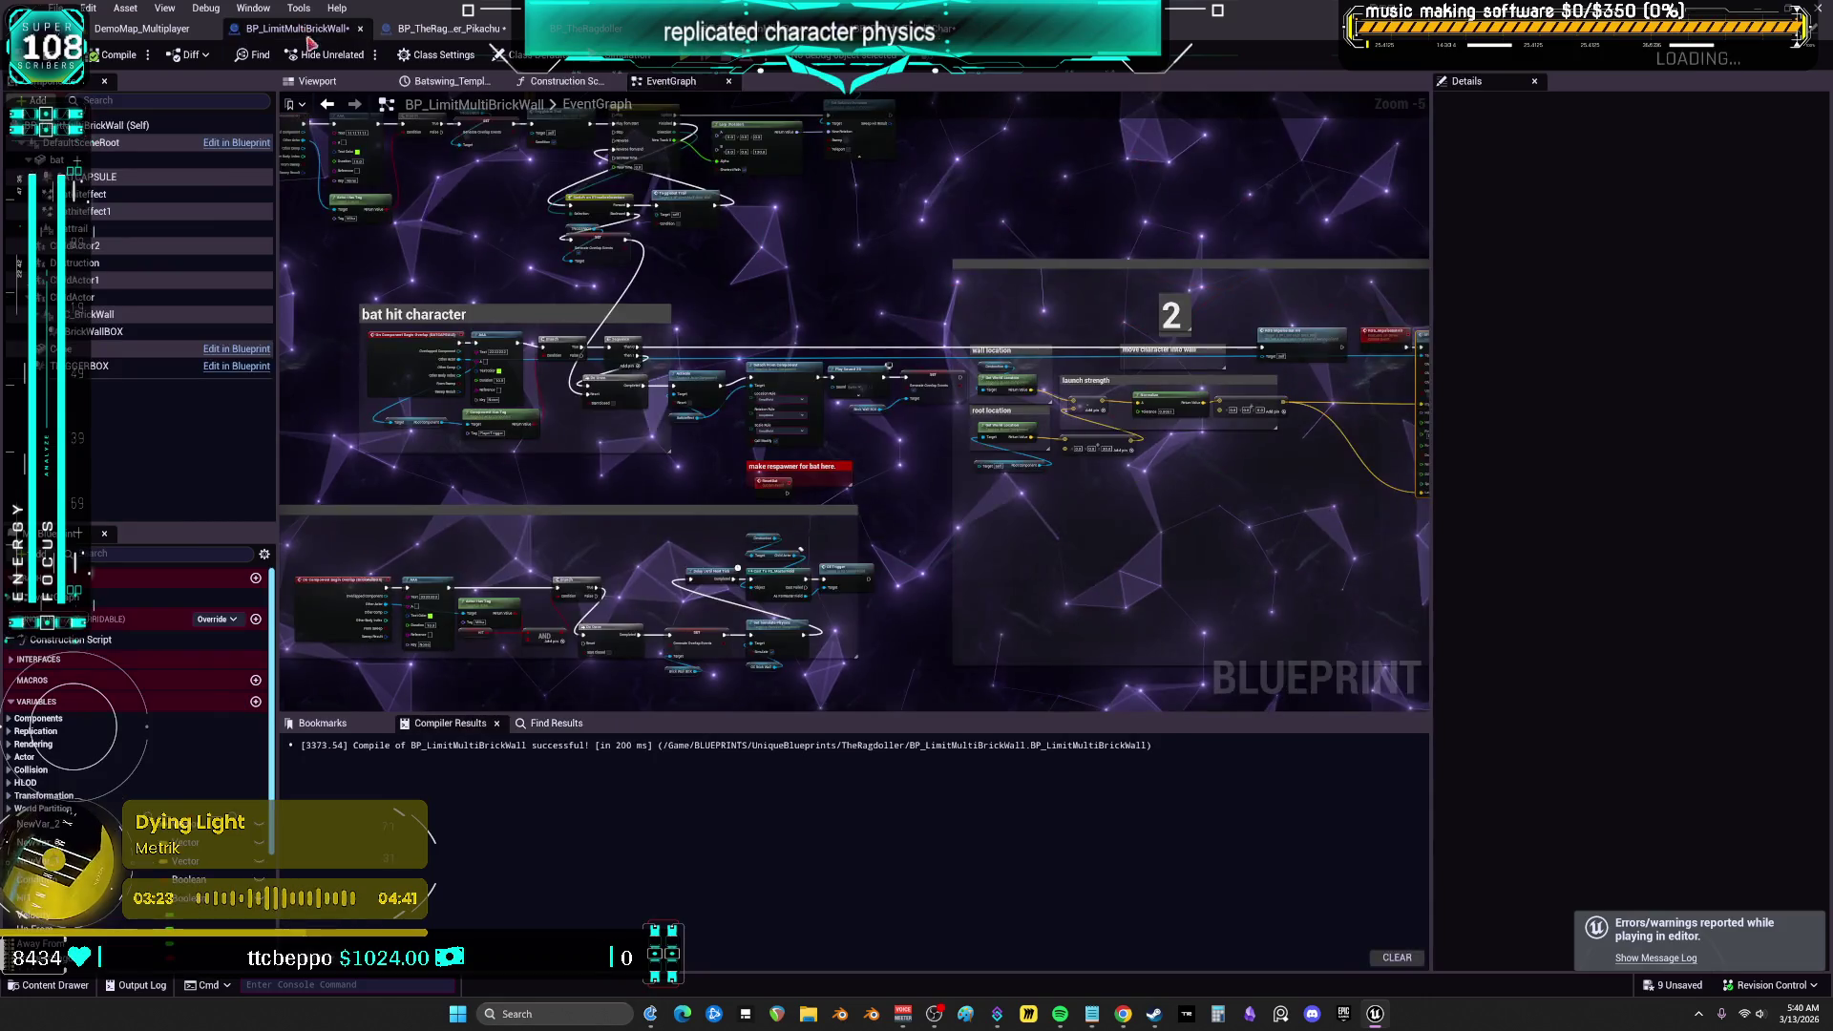
scroll(1007, 367, up, 5)
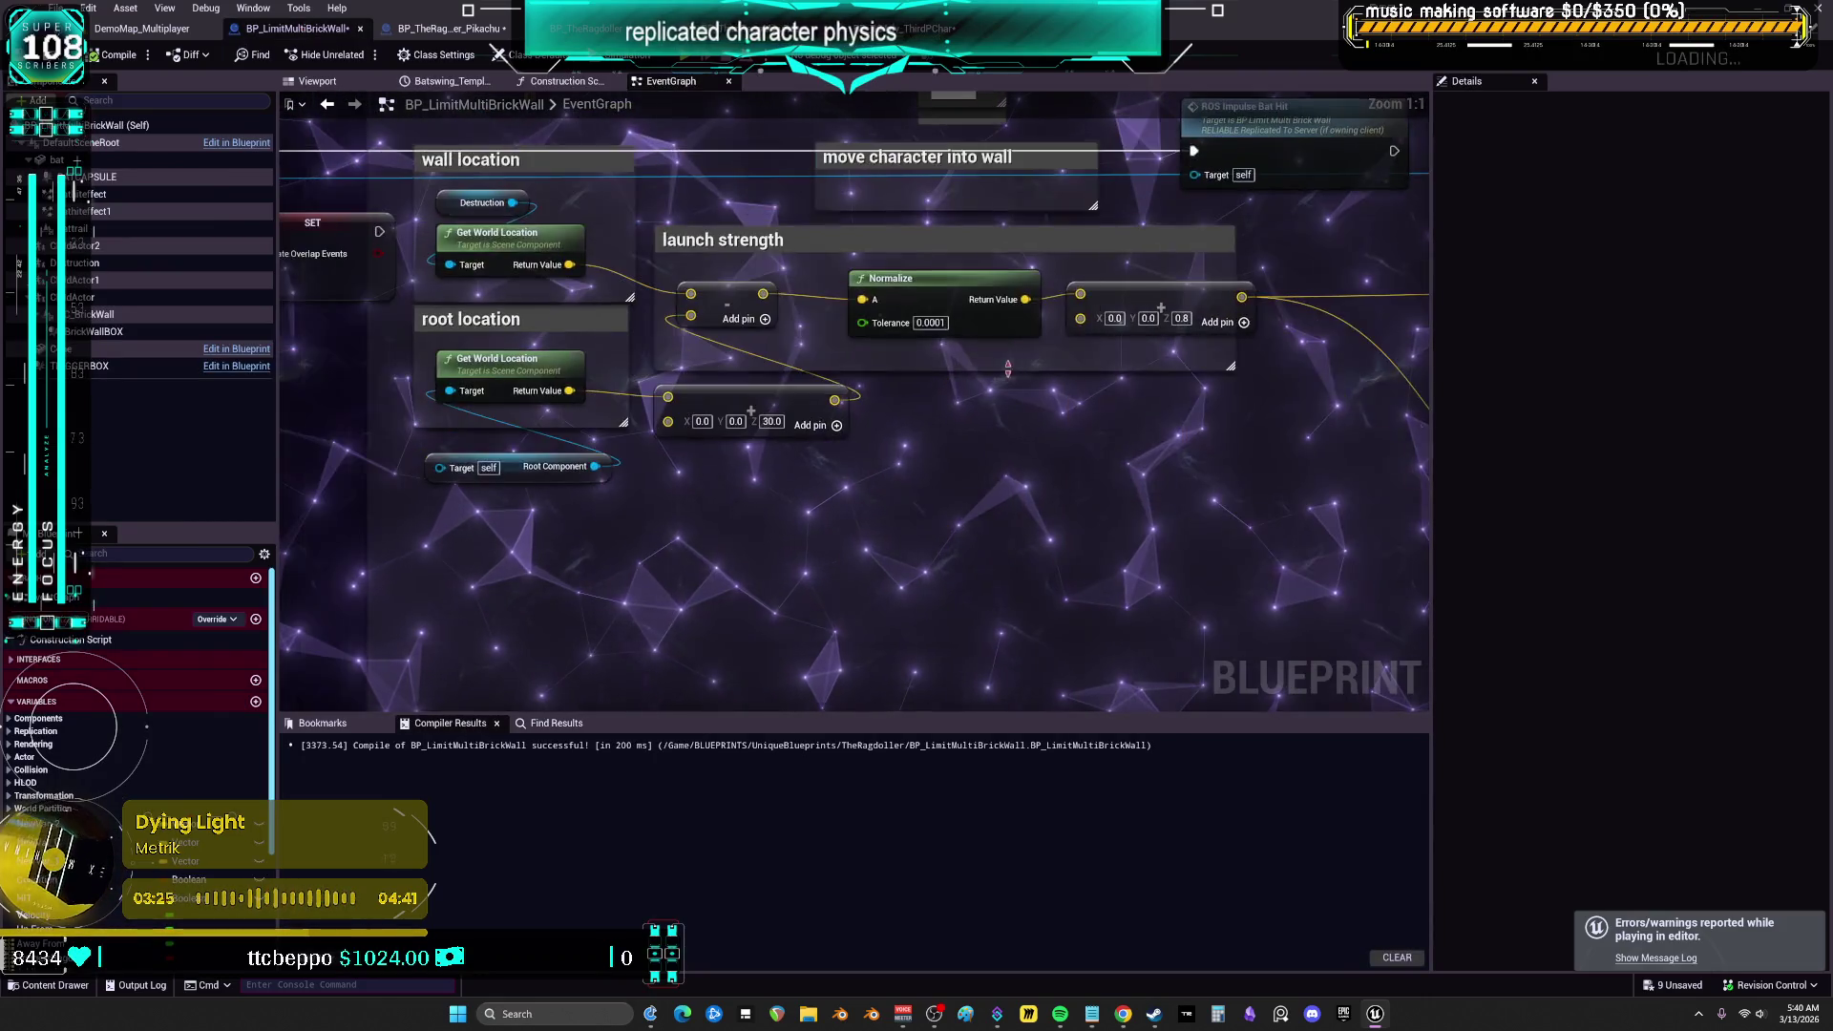
drag(1031, 399, 446, 420)
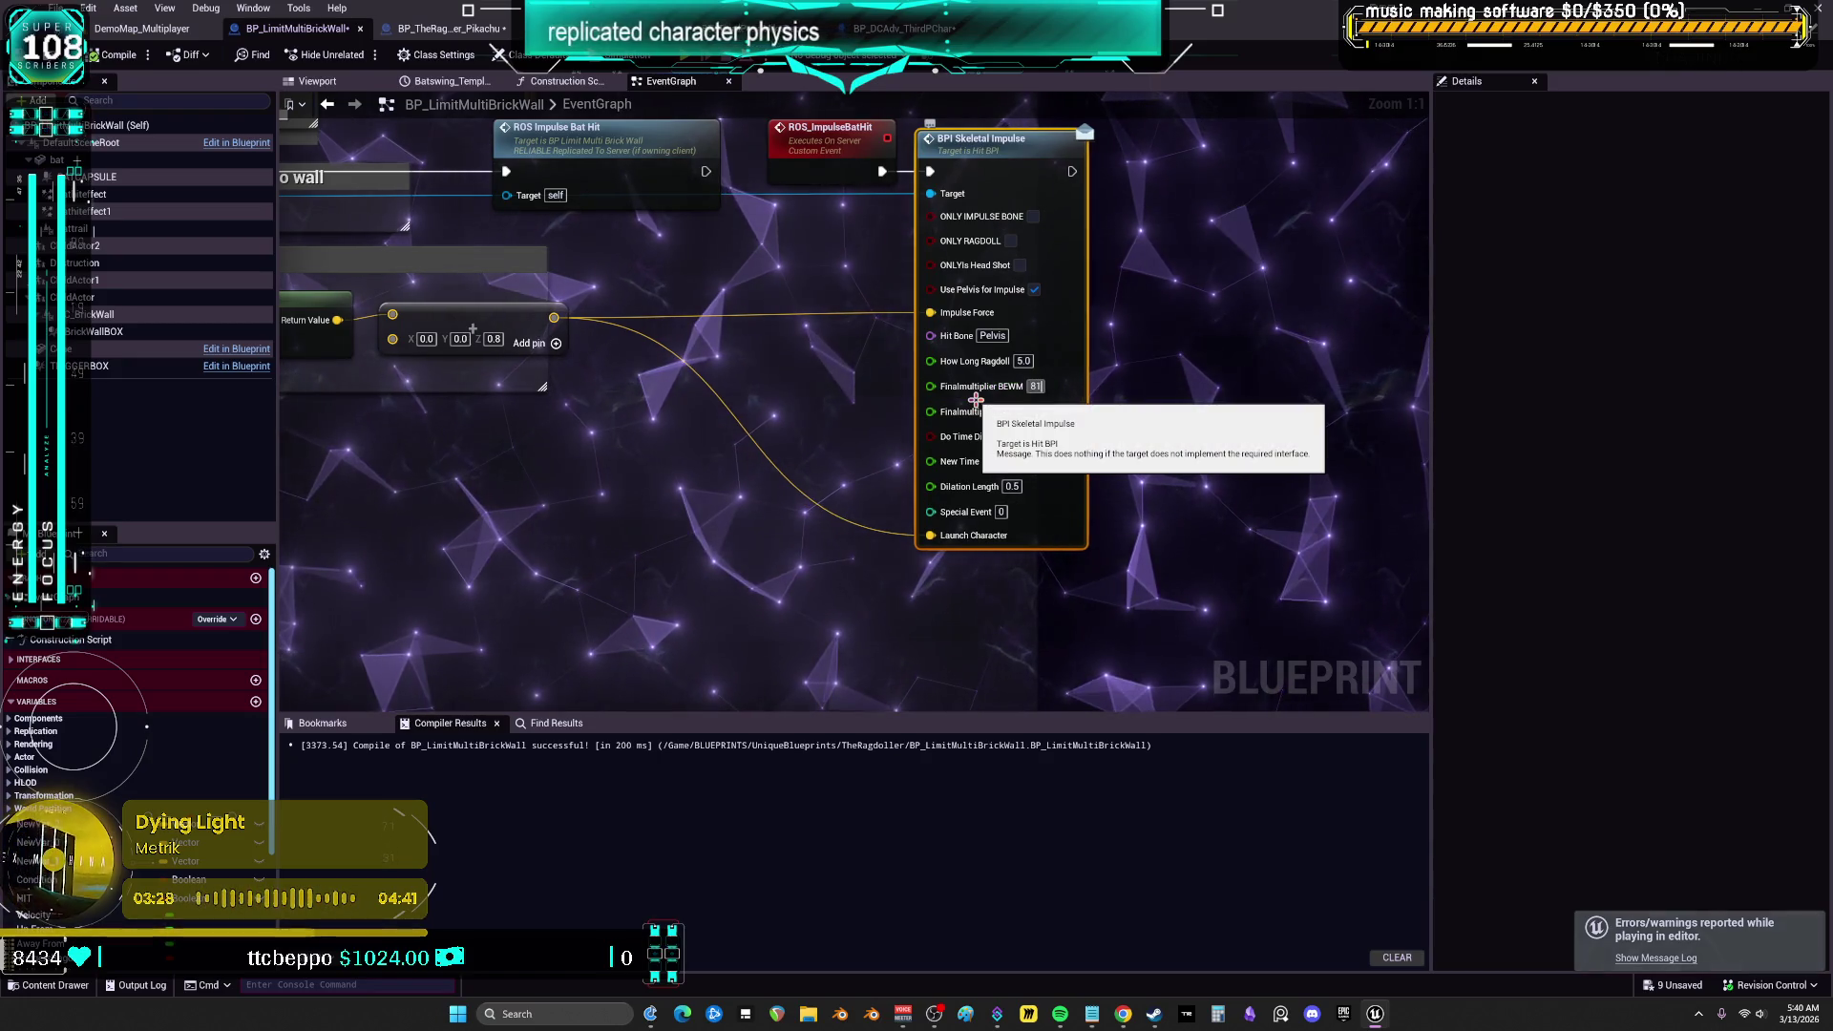
text(810)
Set Finalmultiplier BEWM to 810, compile, and launch a multiplayer test
click(1033, 386)
click(127, 57)
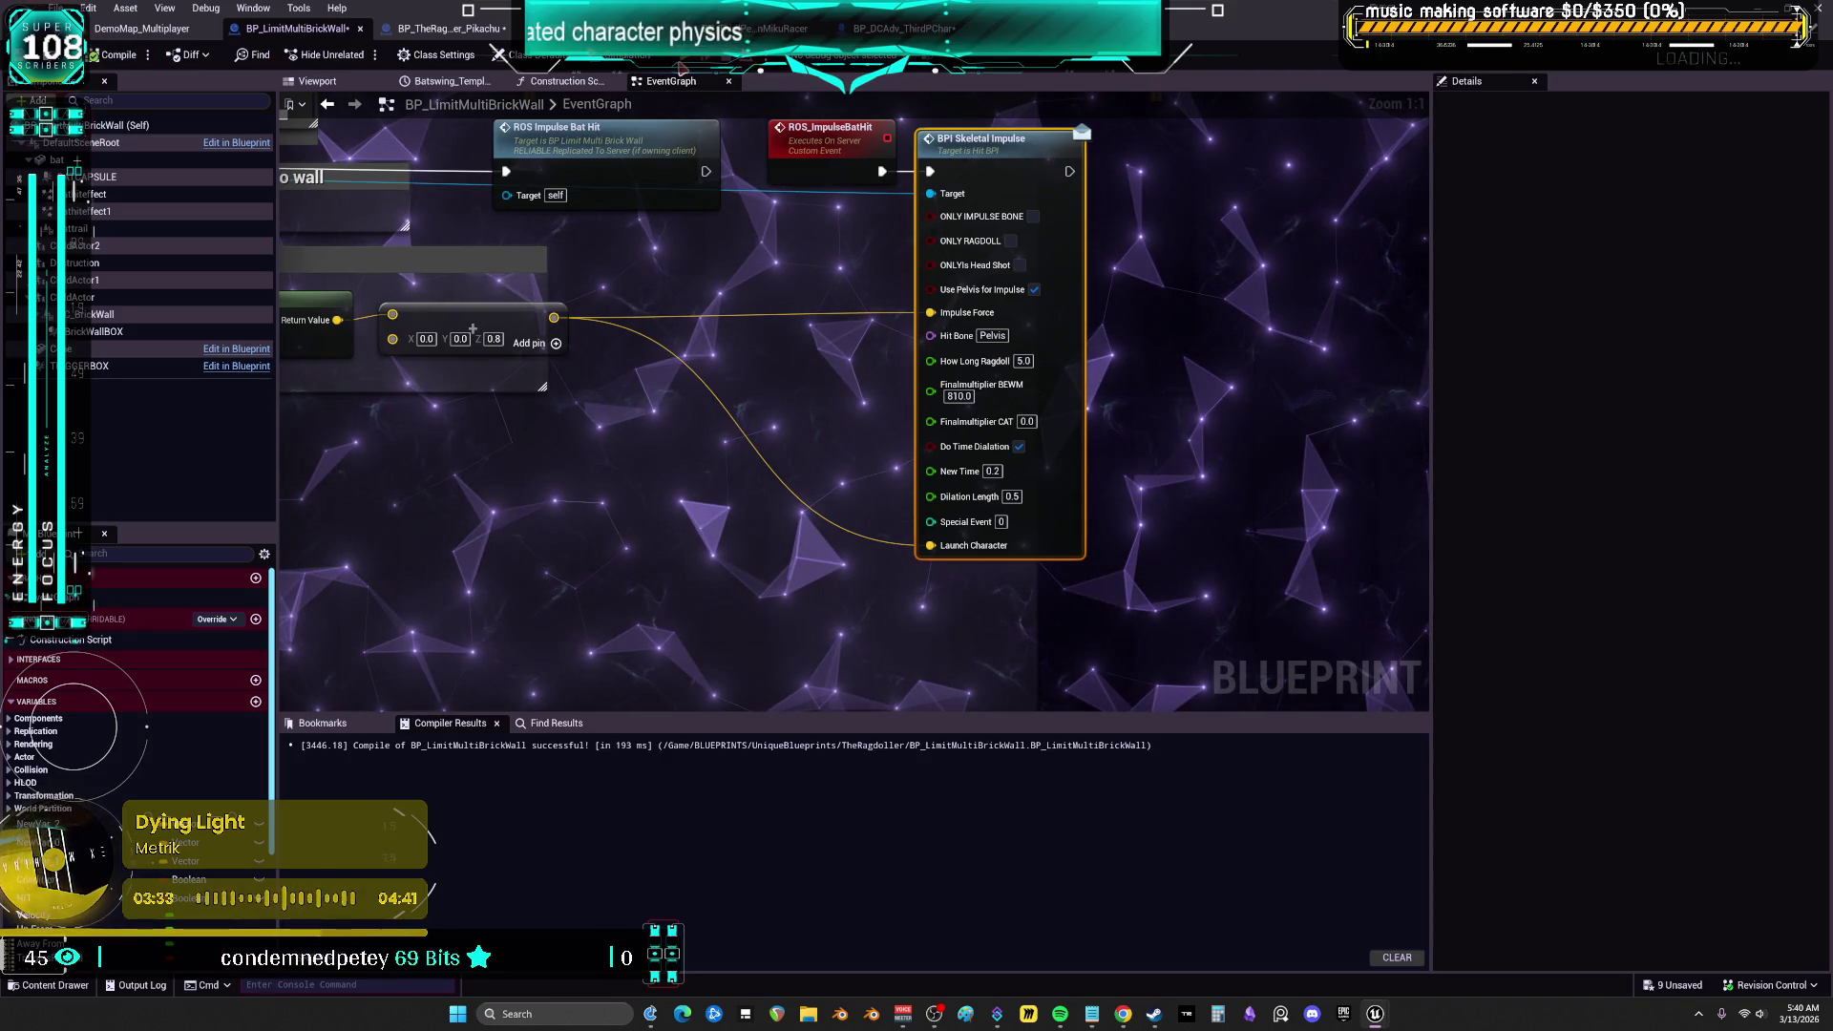
click(681, 68)
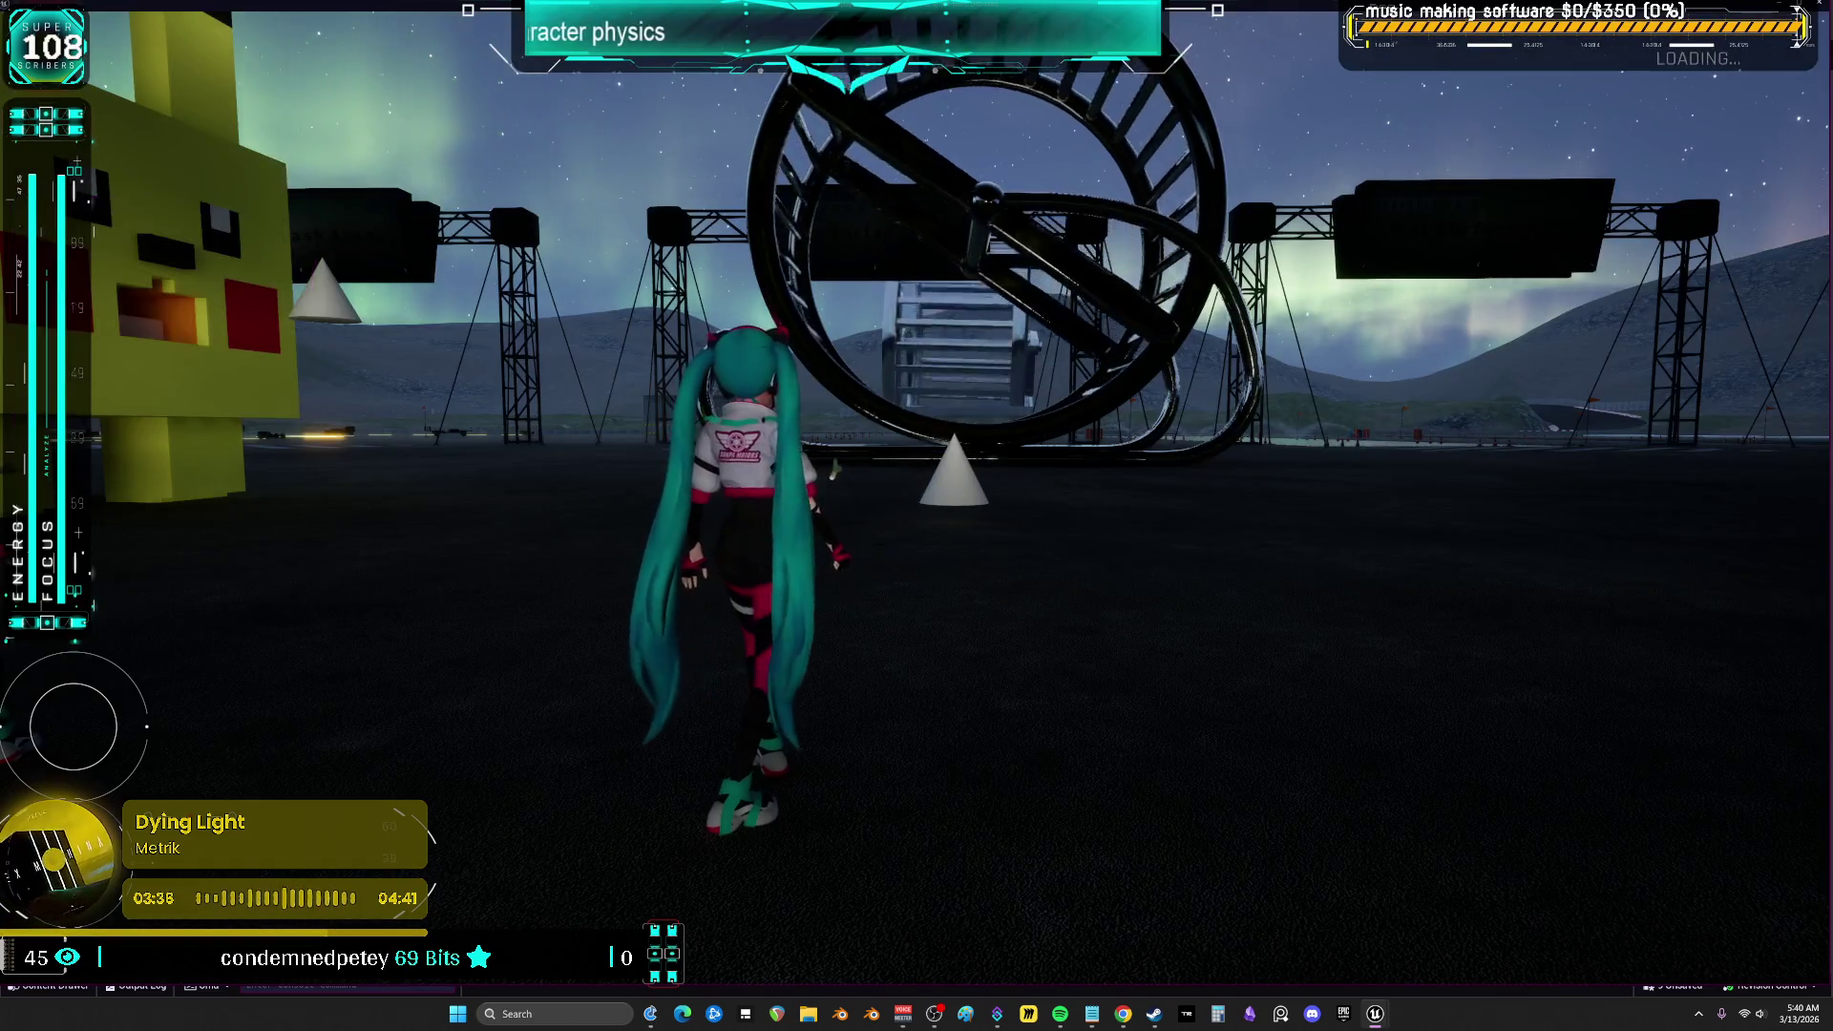
Run across the showroom into the pink bat so the character ragdolls, then stop PIE
key(w)
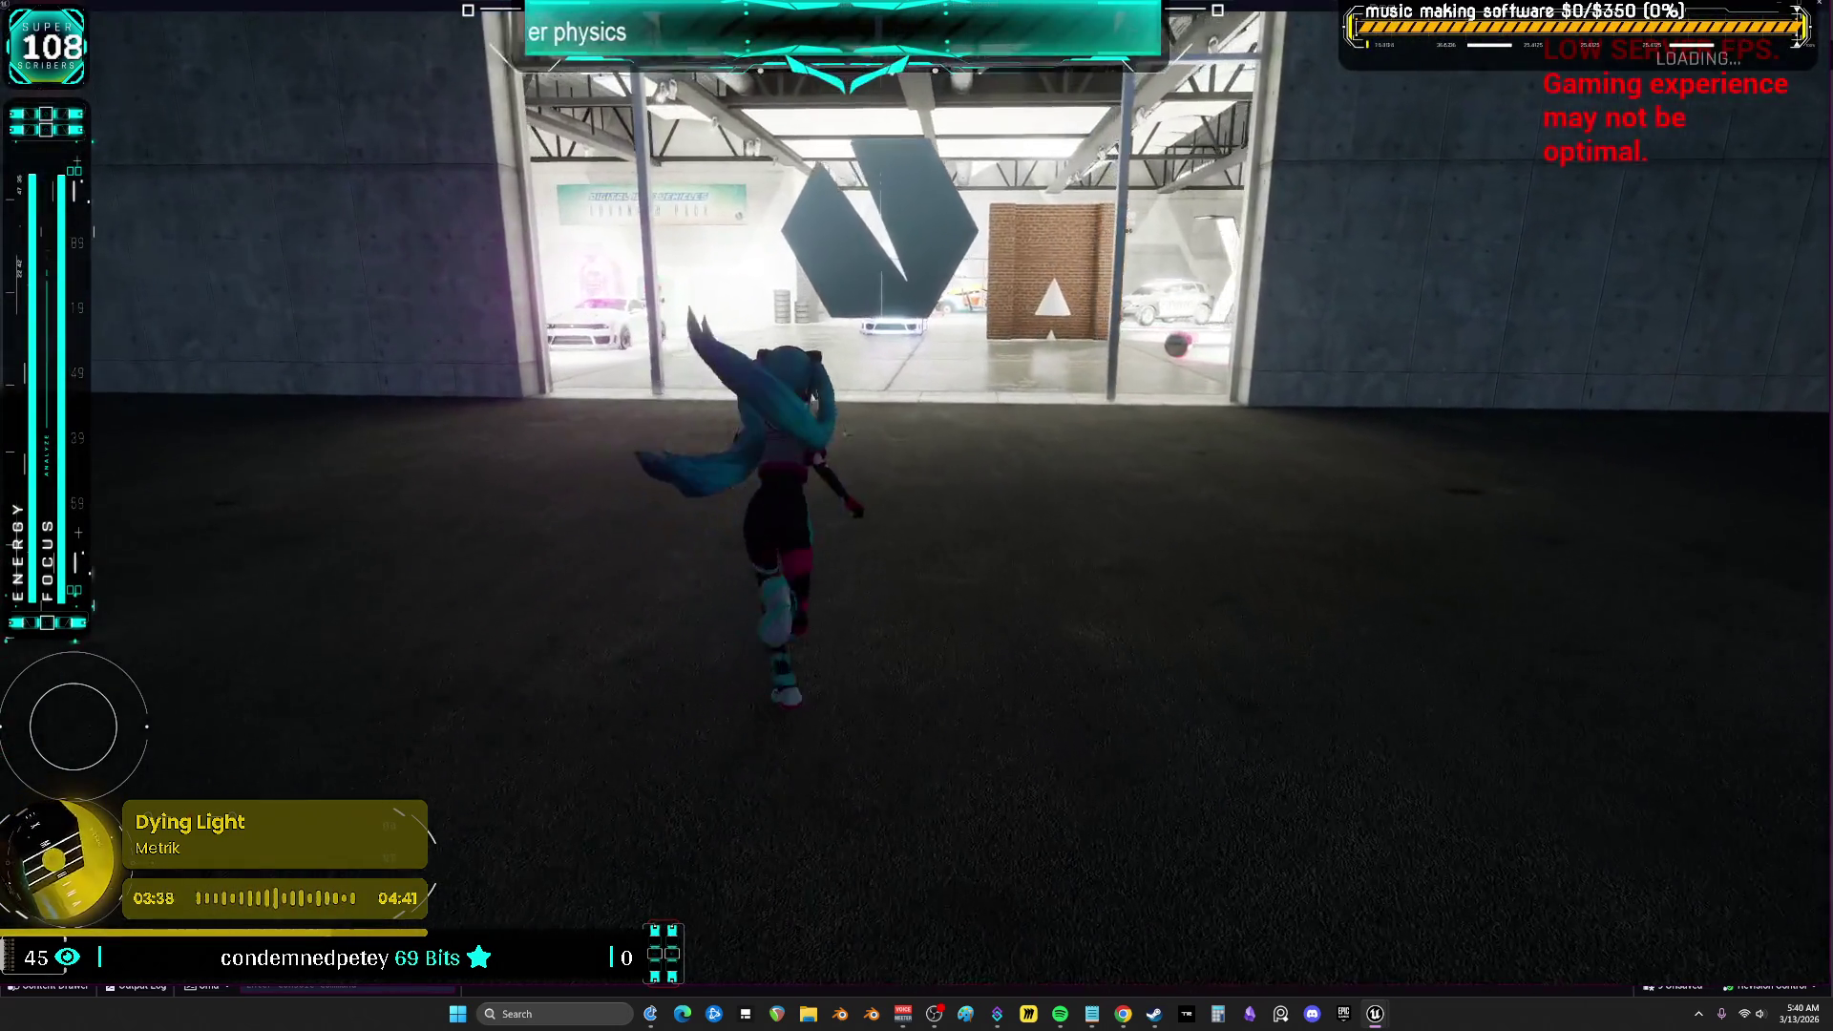
key(w)
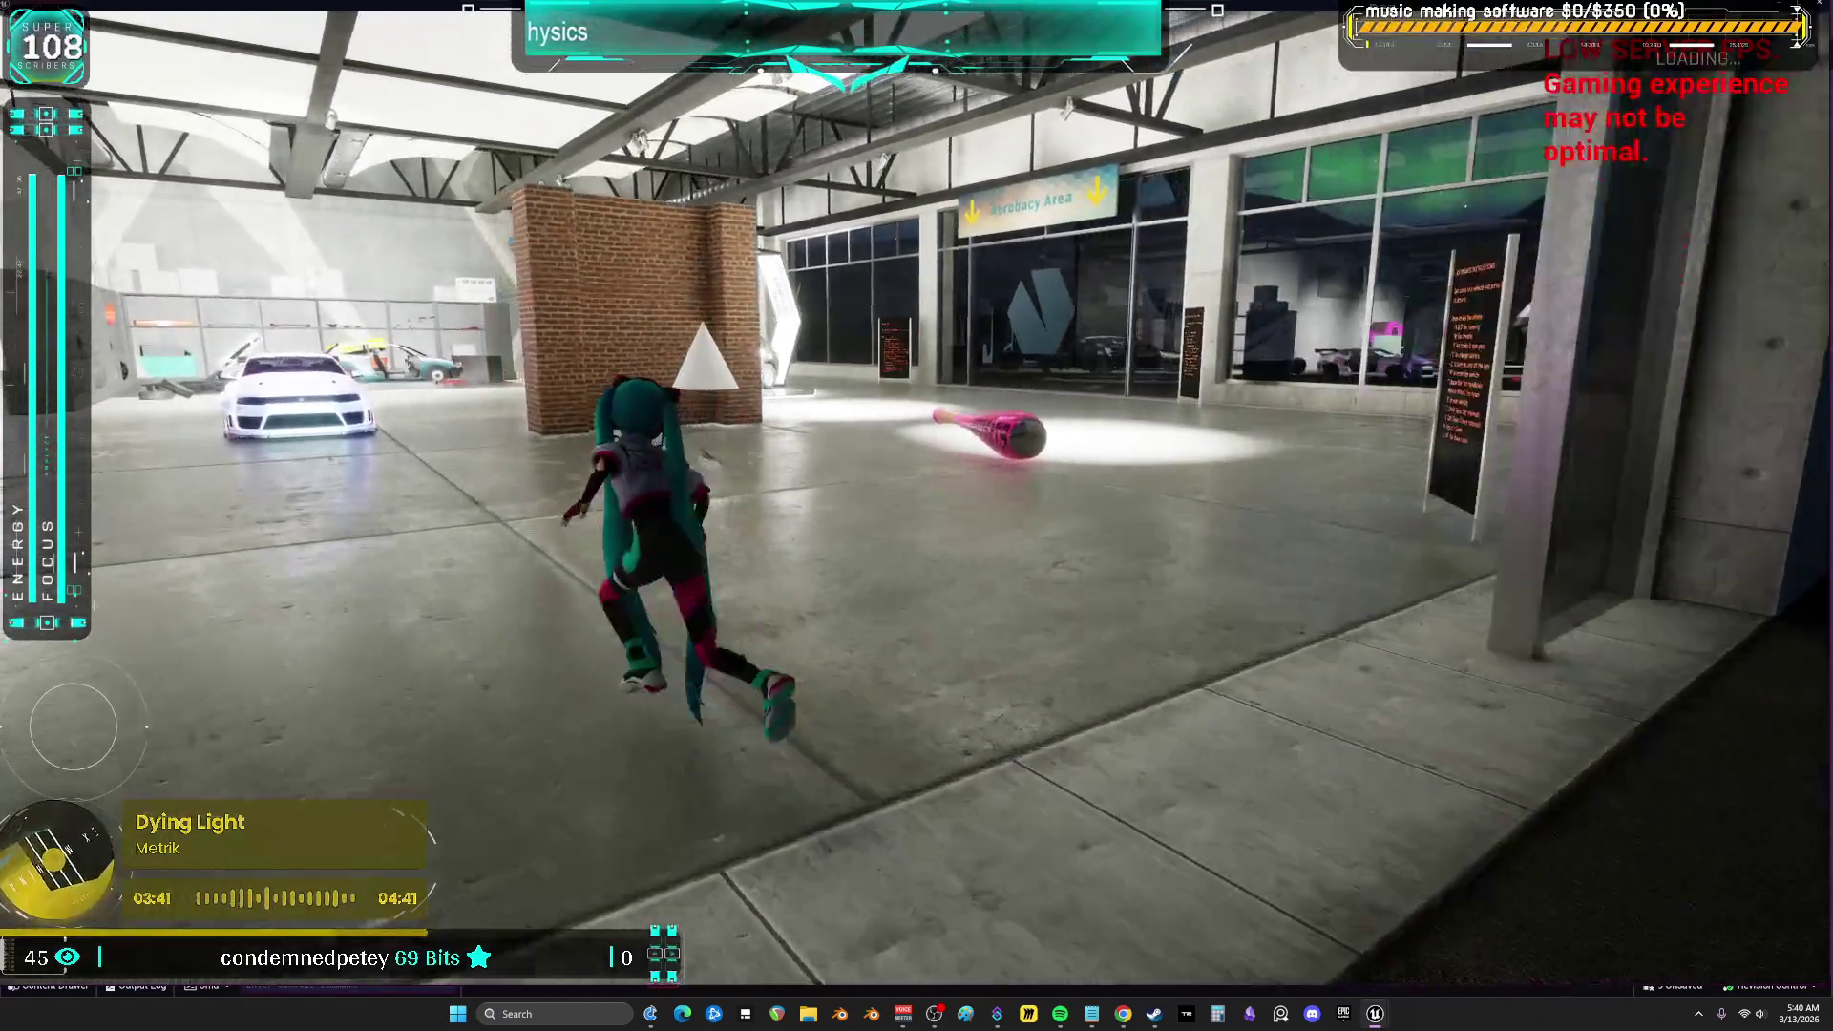
key(w)
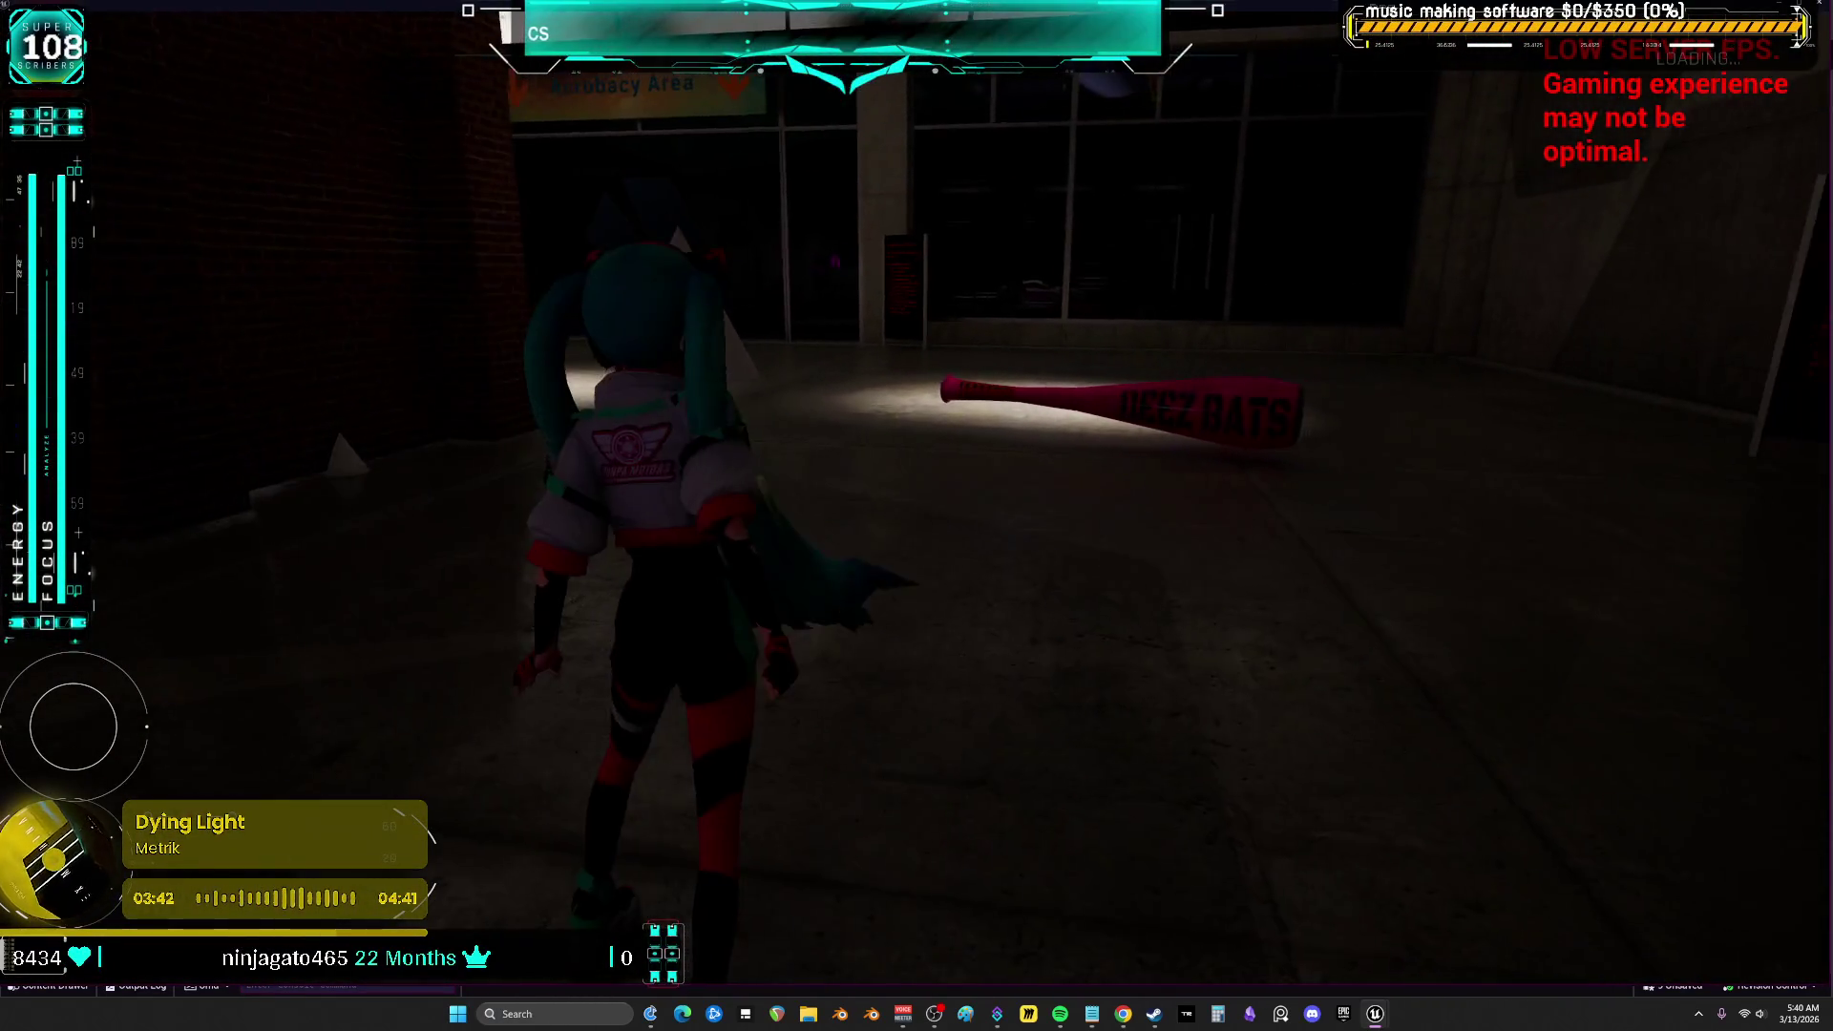
key(w)
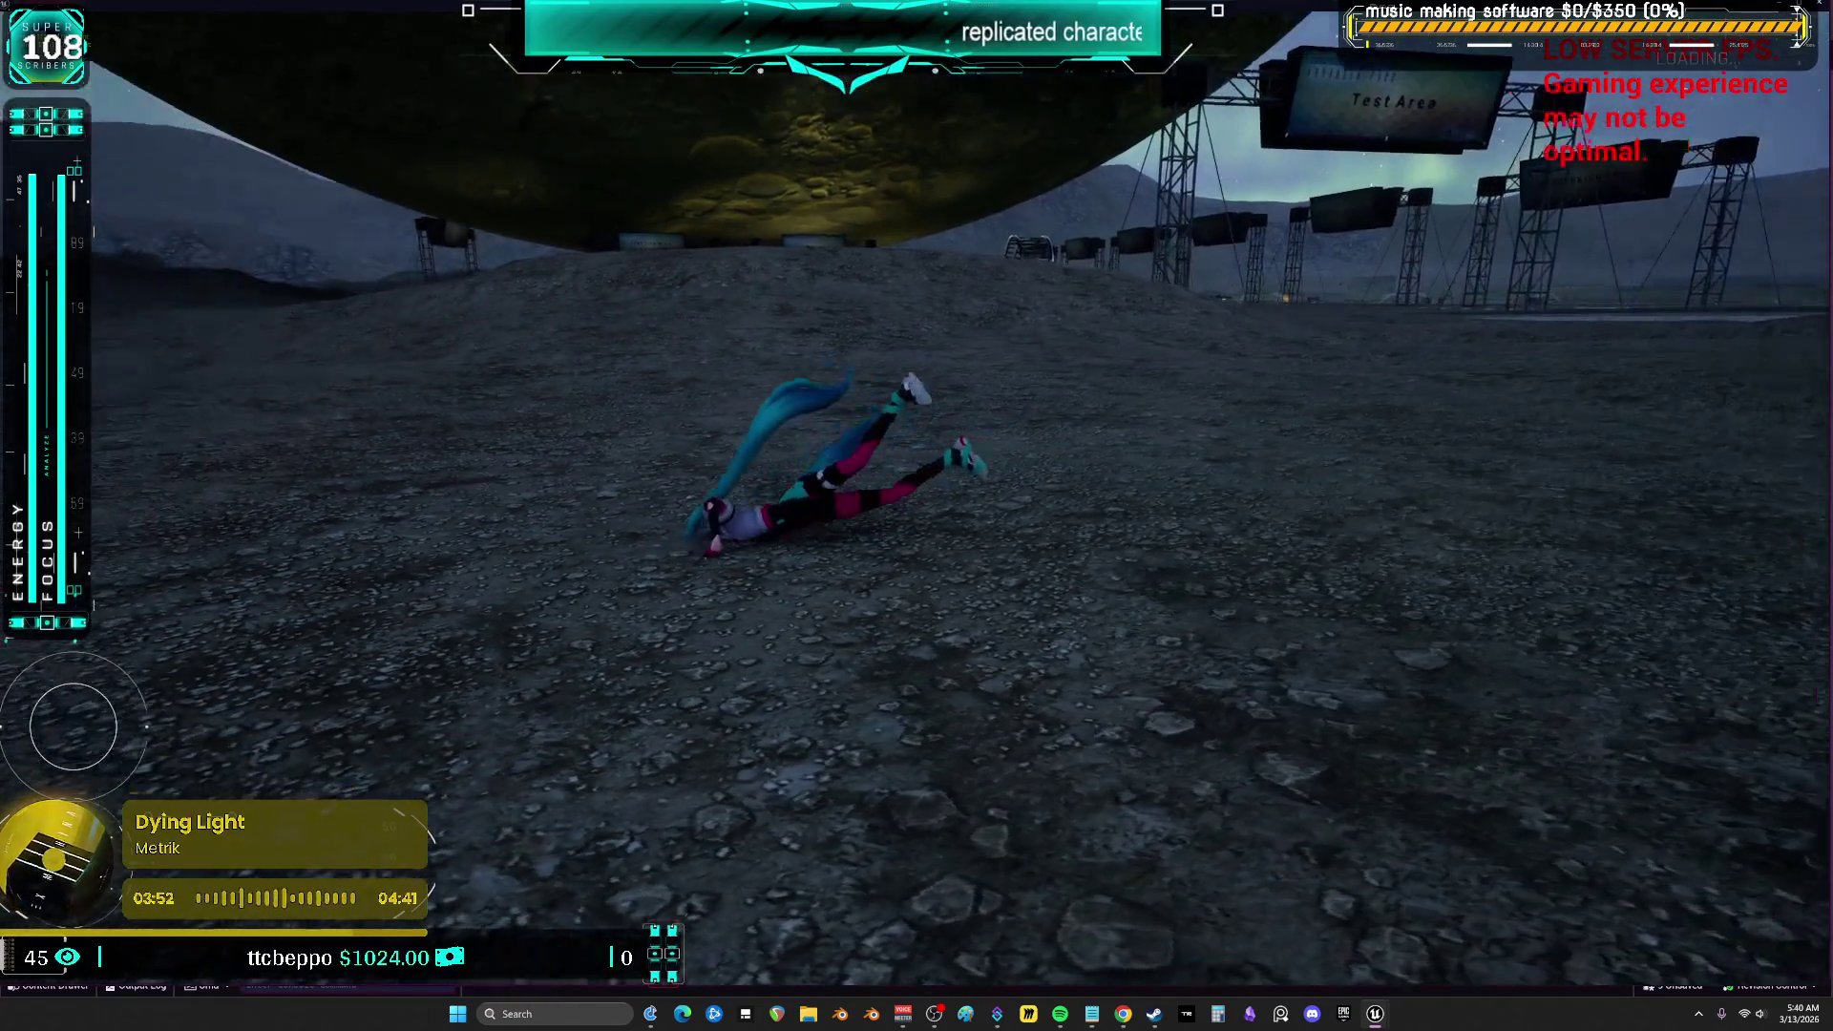
key(Escape)
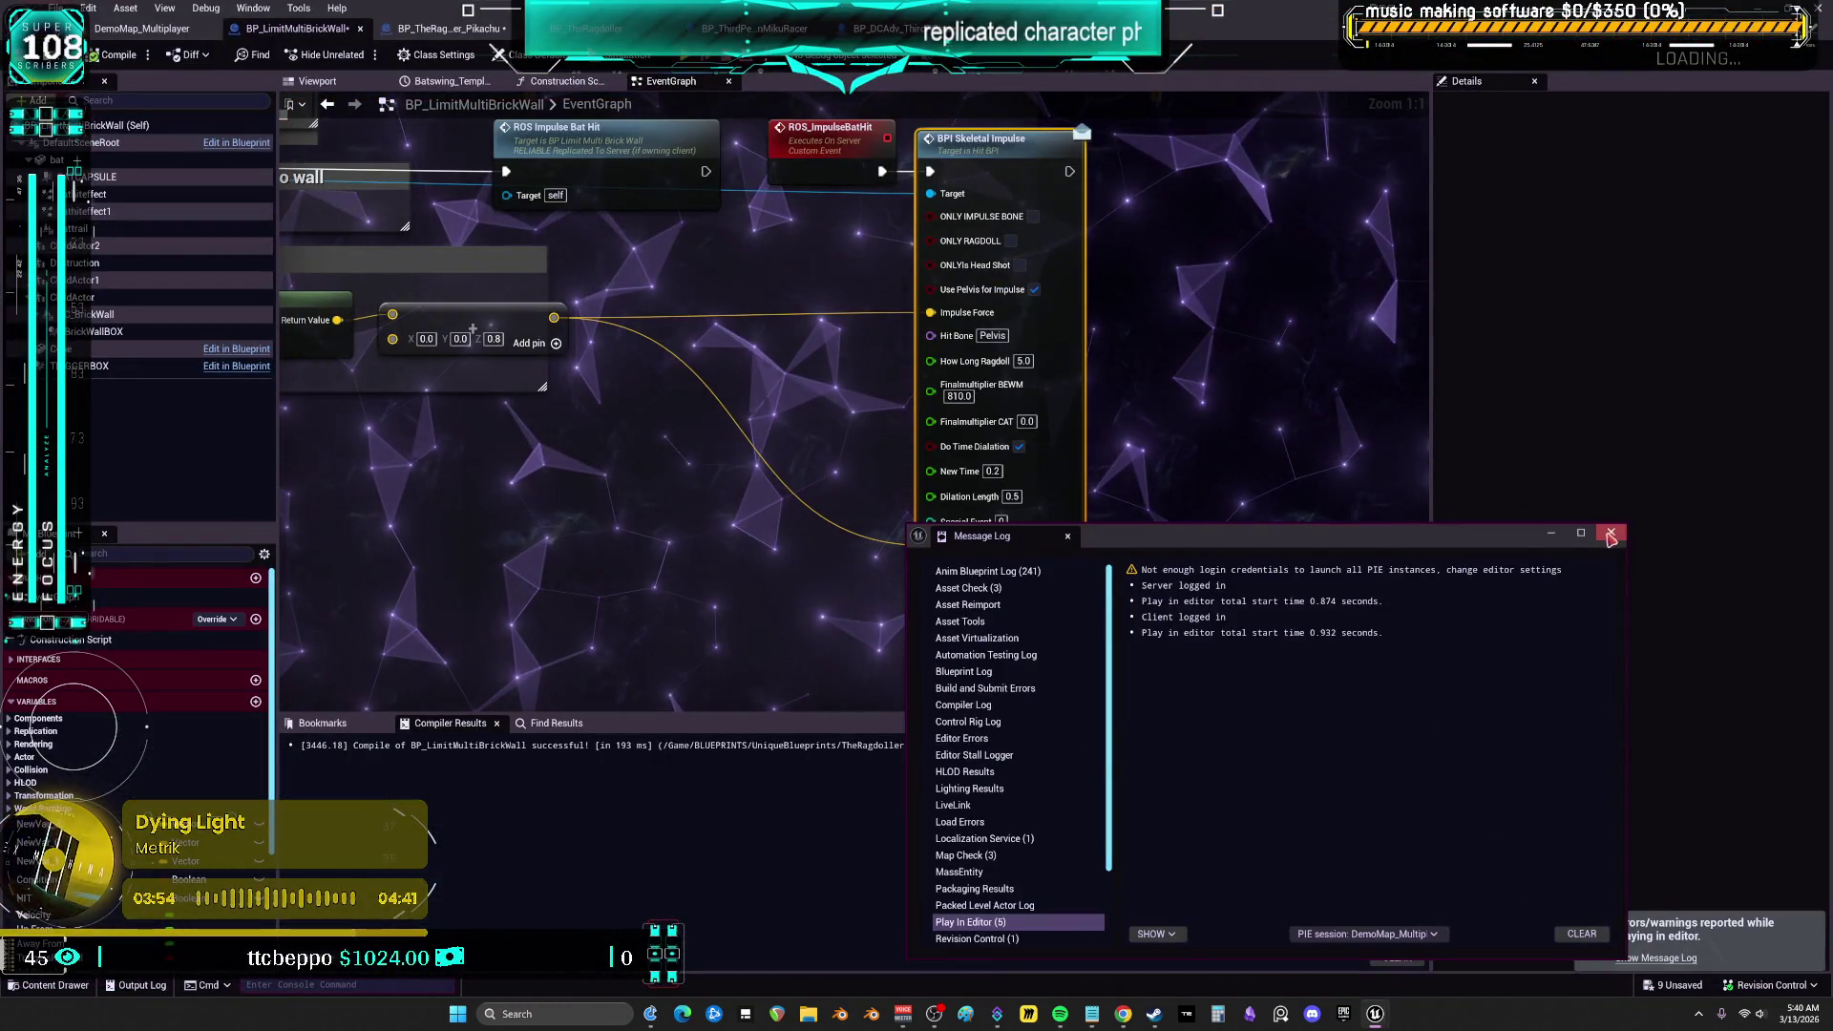
Relaunch multiplayer PIE, run through the glass doors into the pink bat, then stop and close the log
click(1611, 535)
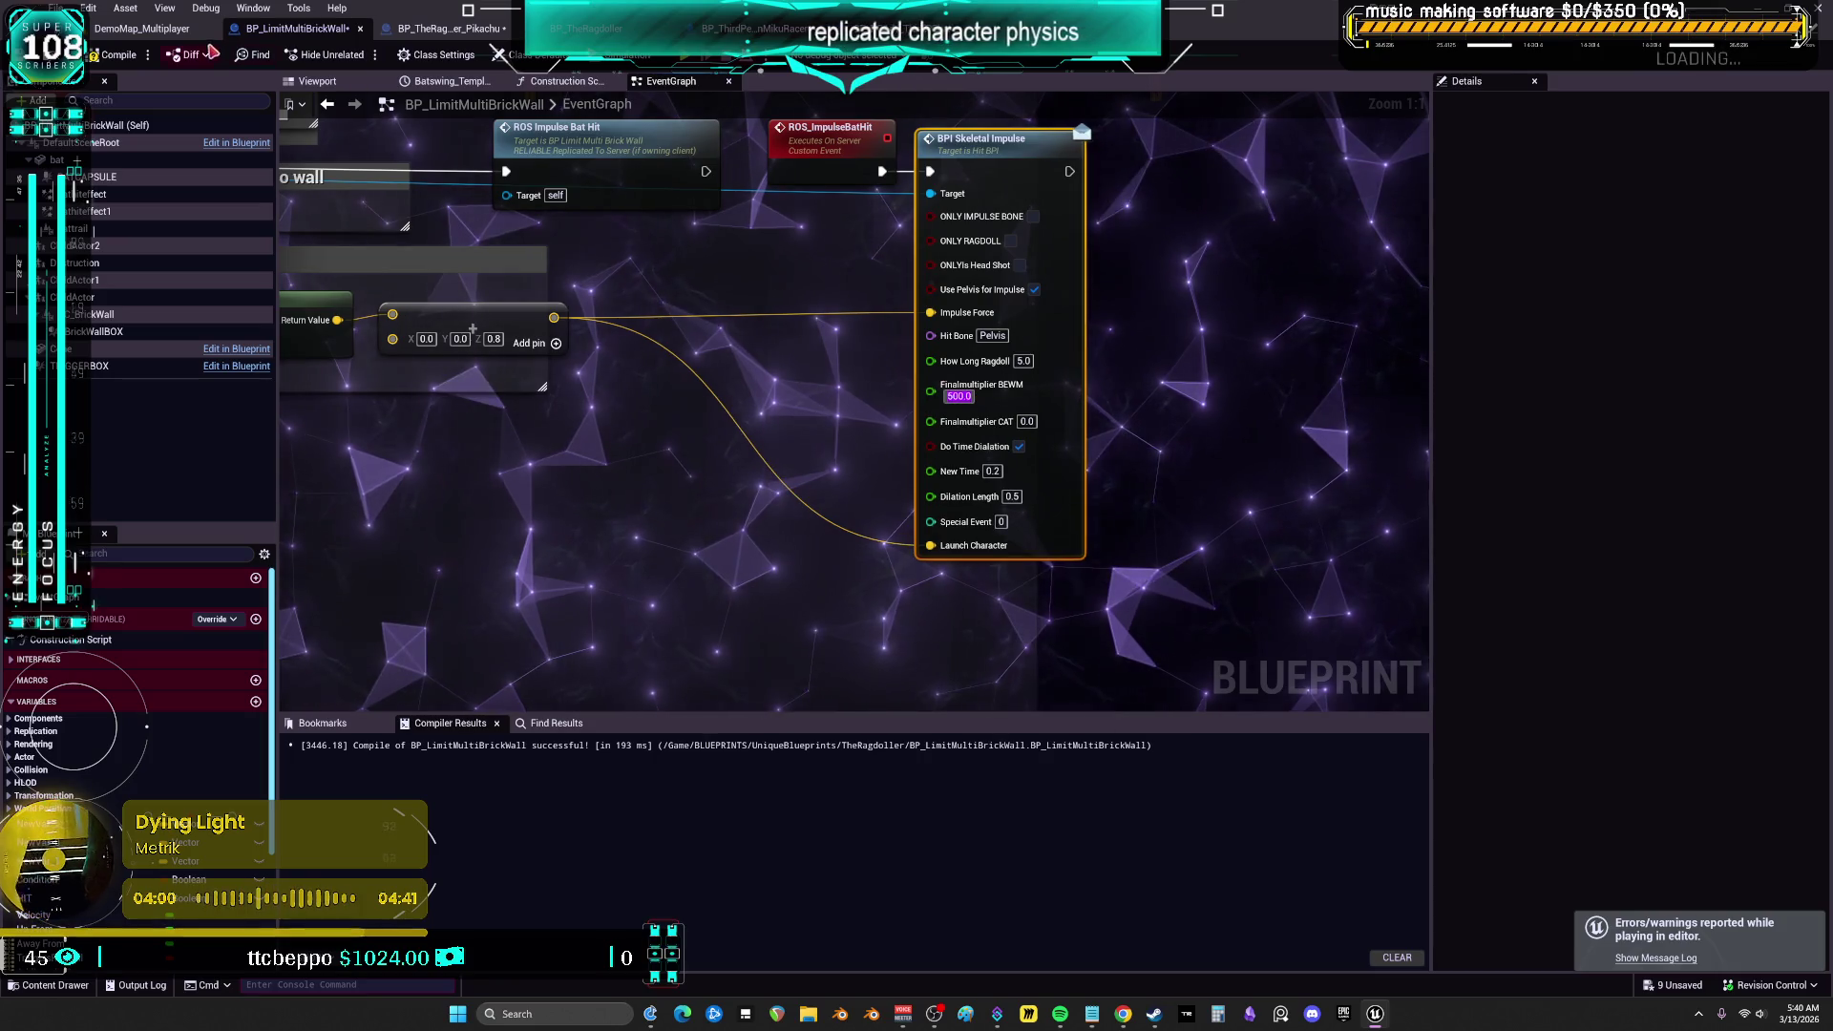
click(692, 70)
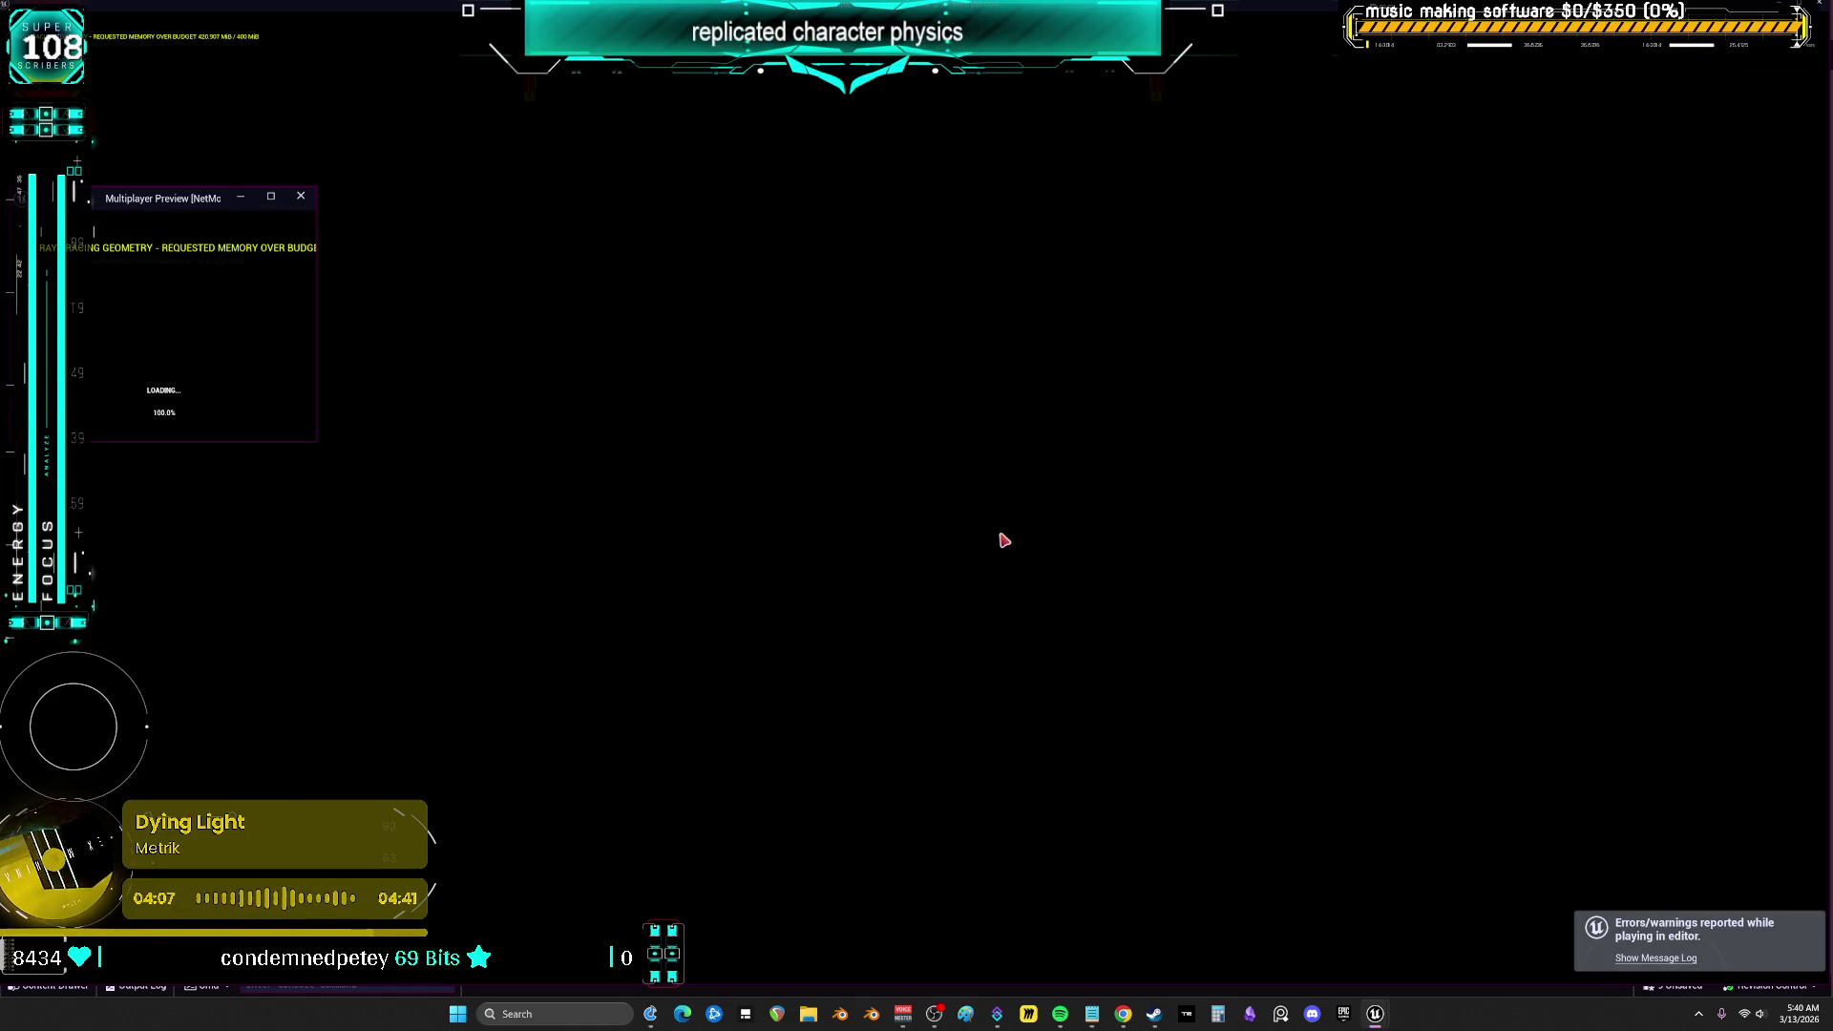
key(w)
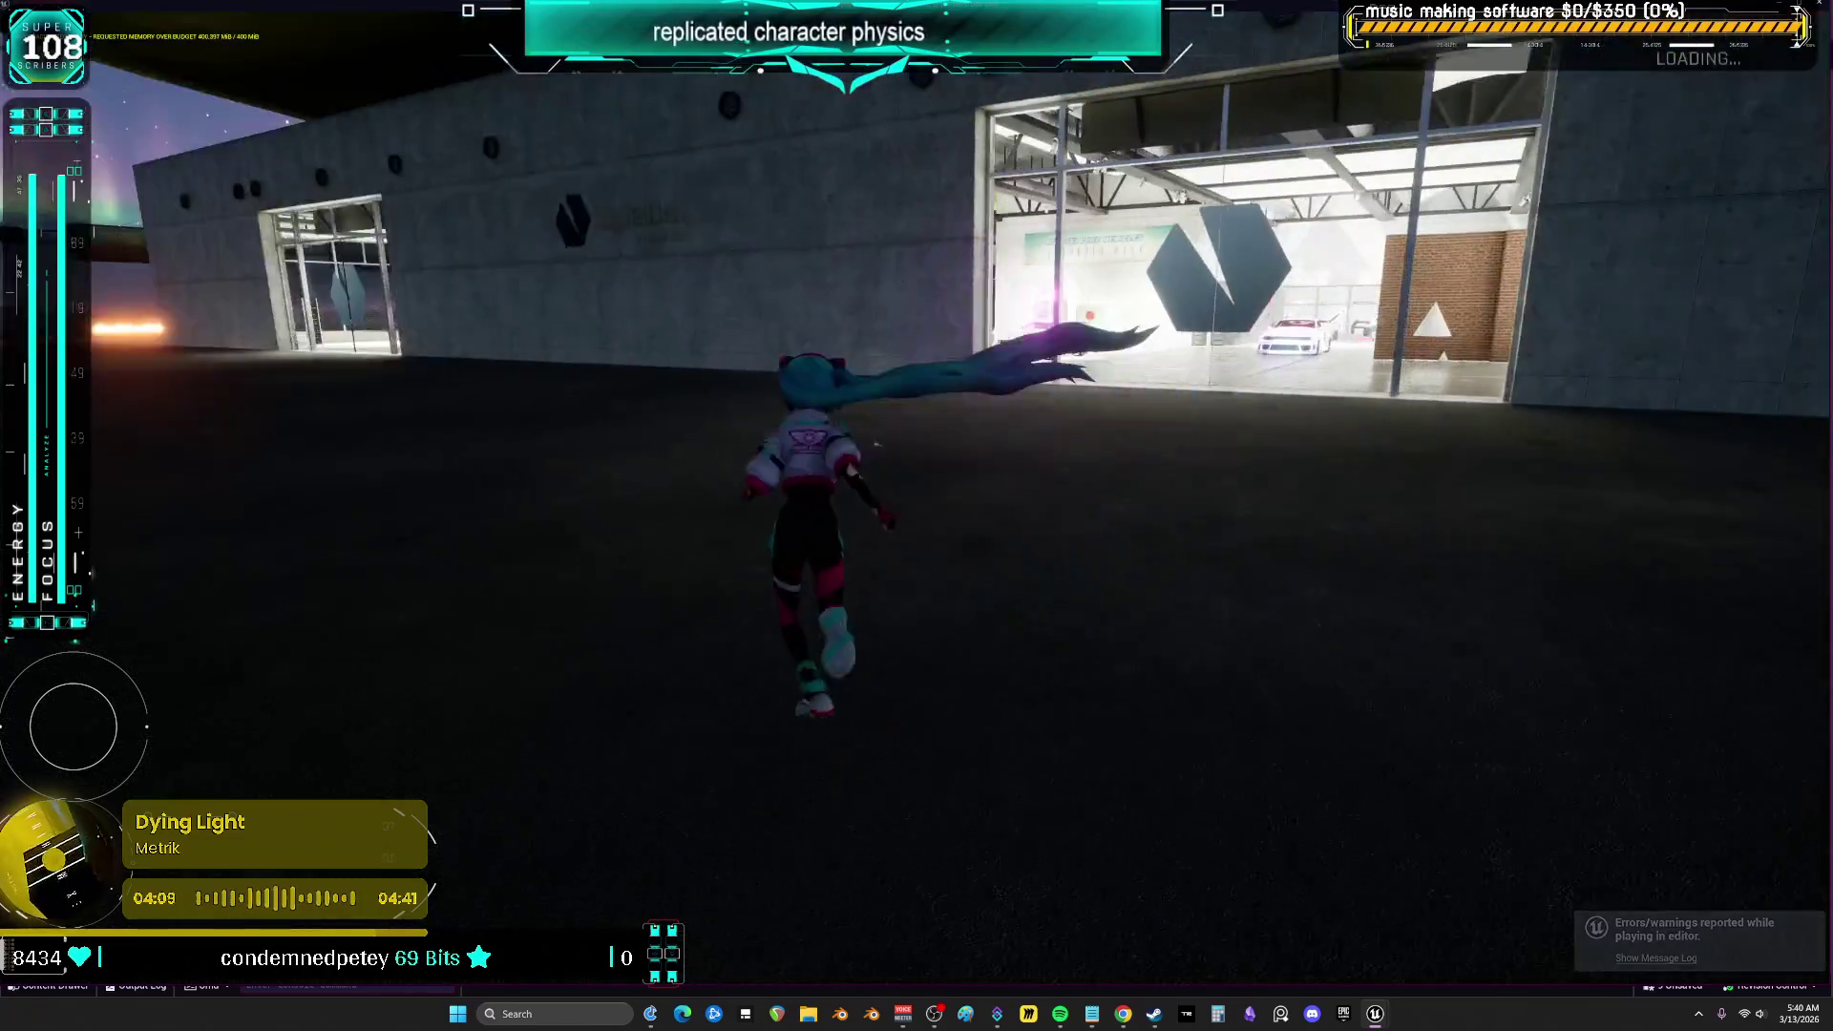
key(space)
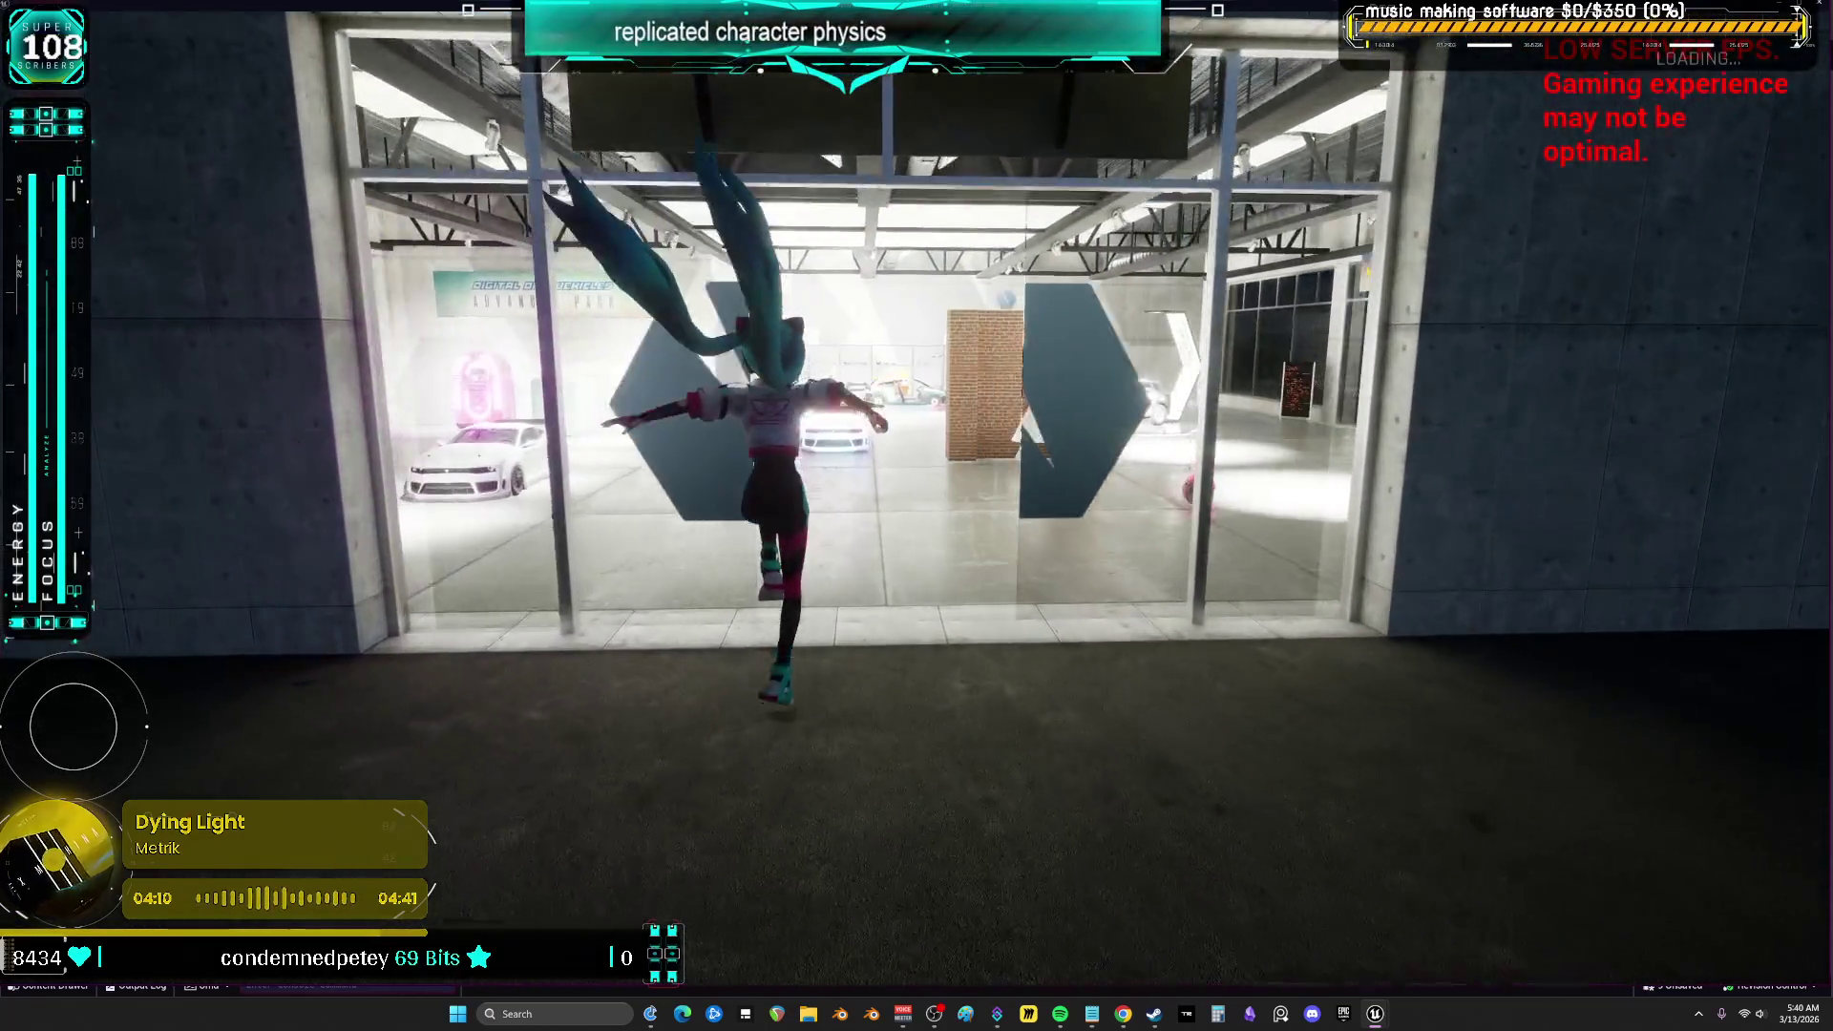
key(w)
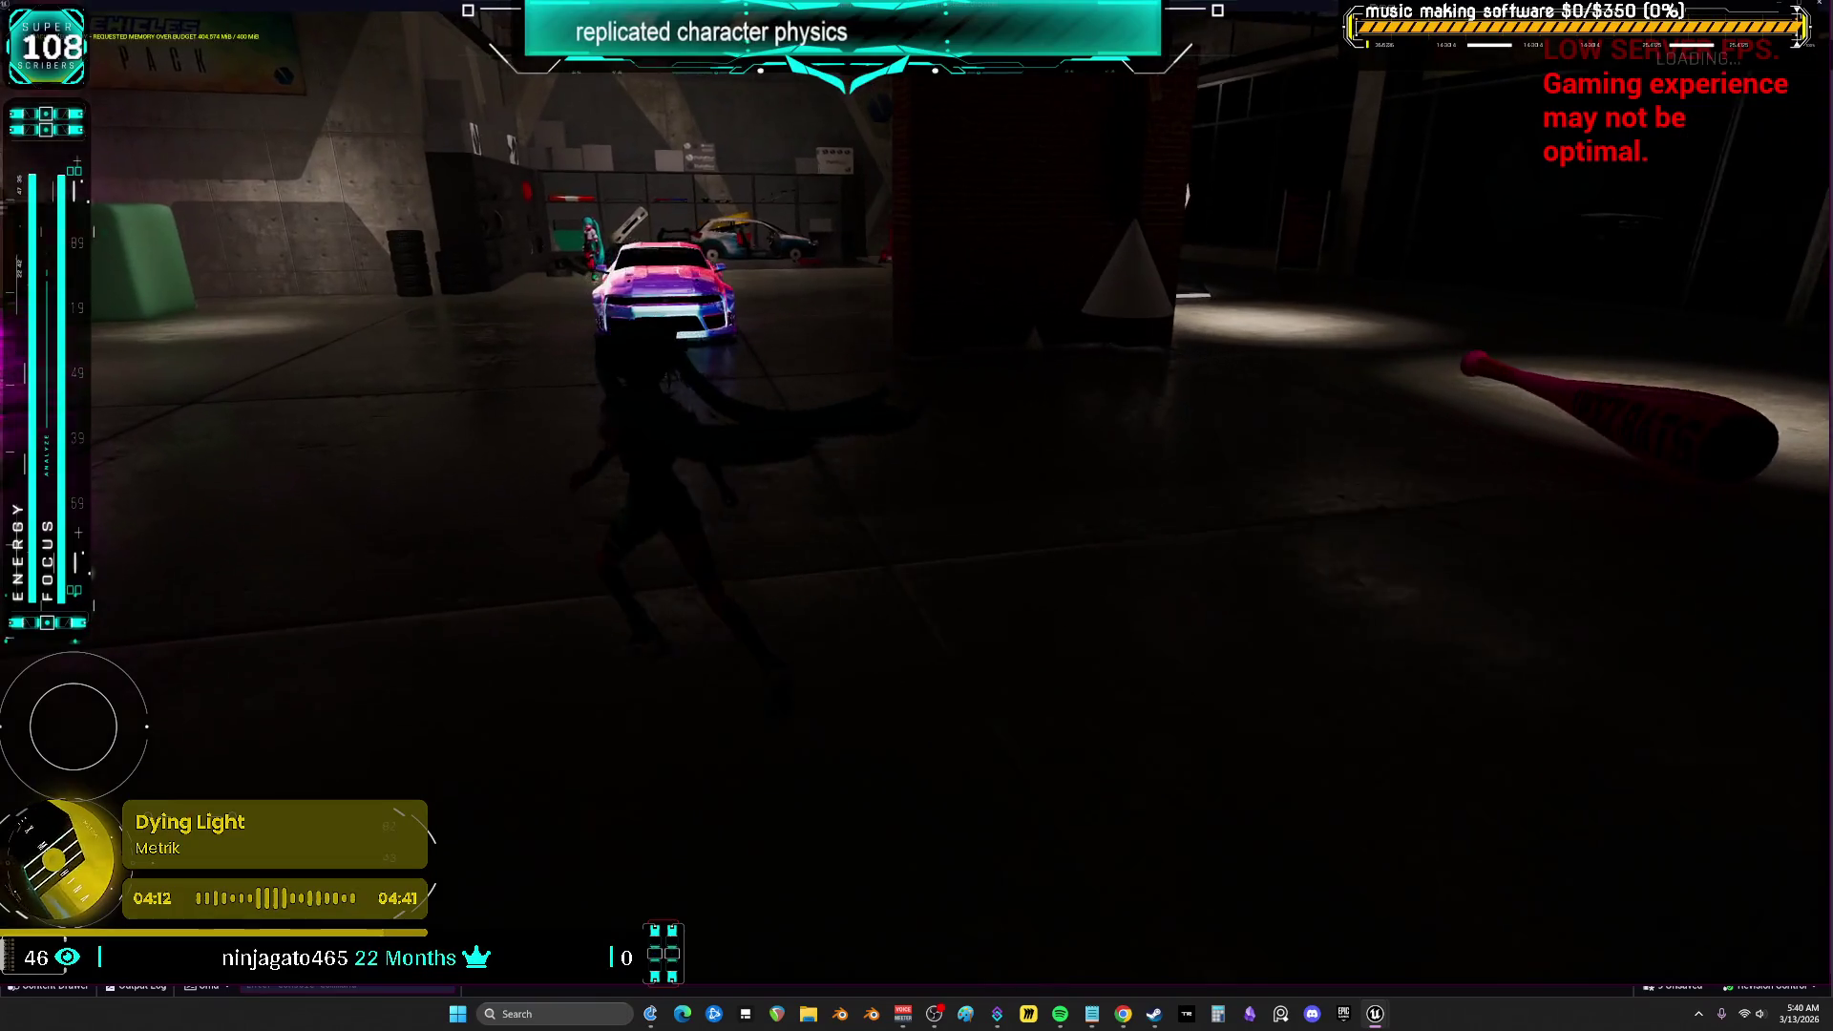
key(w)
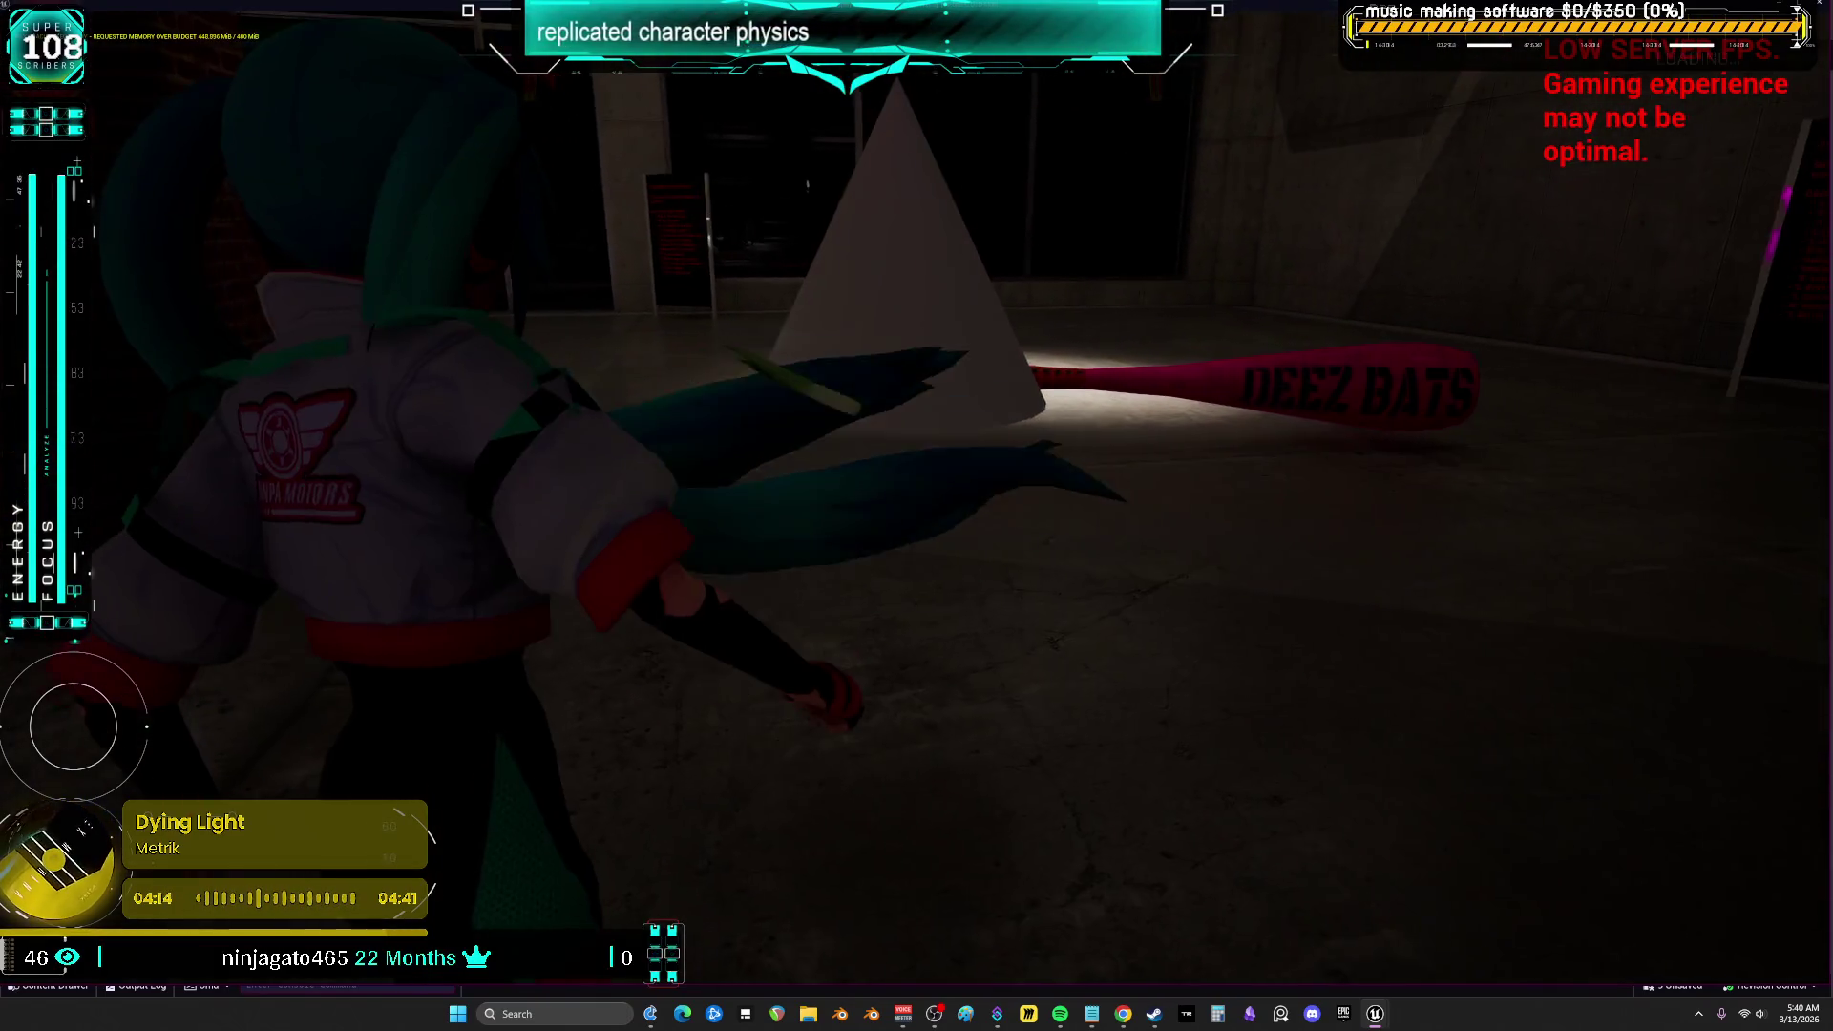
key(w)
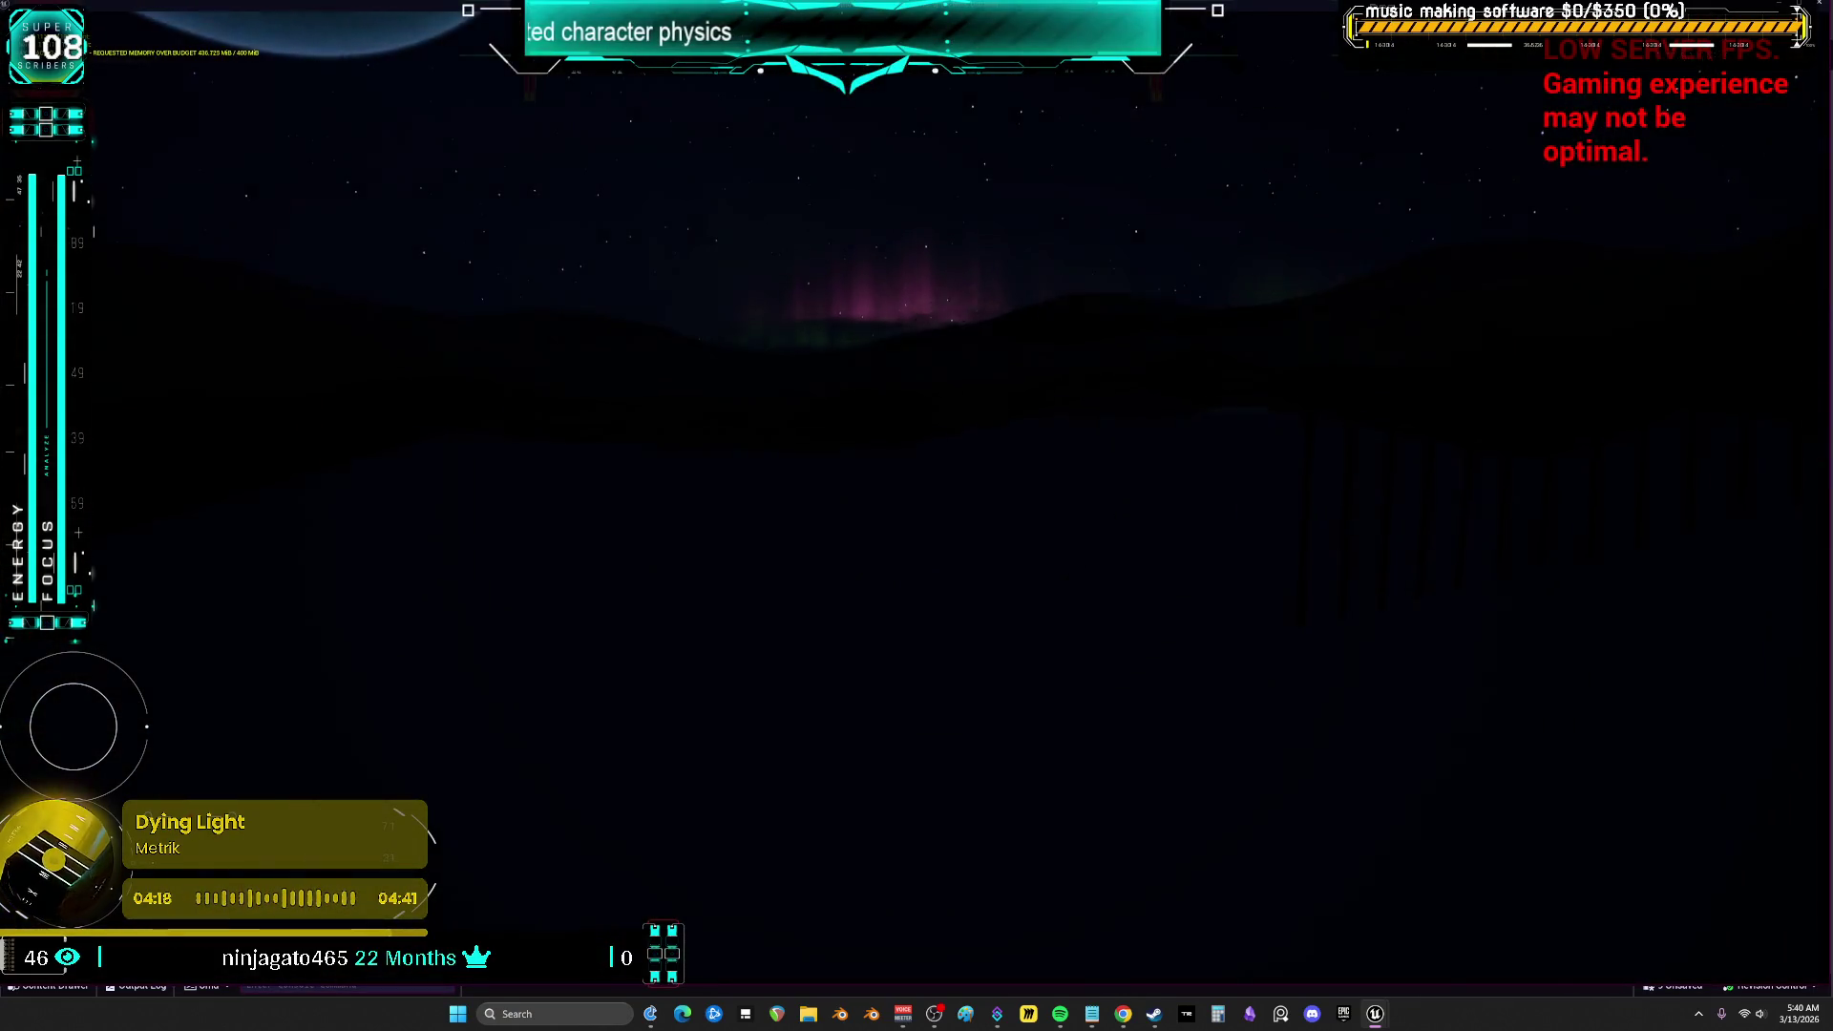
key(Escape)
click(1614, 530)
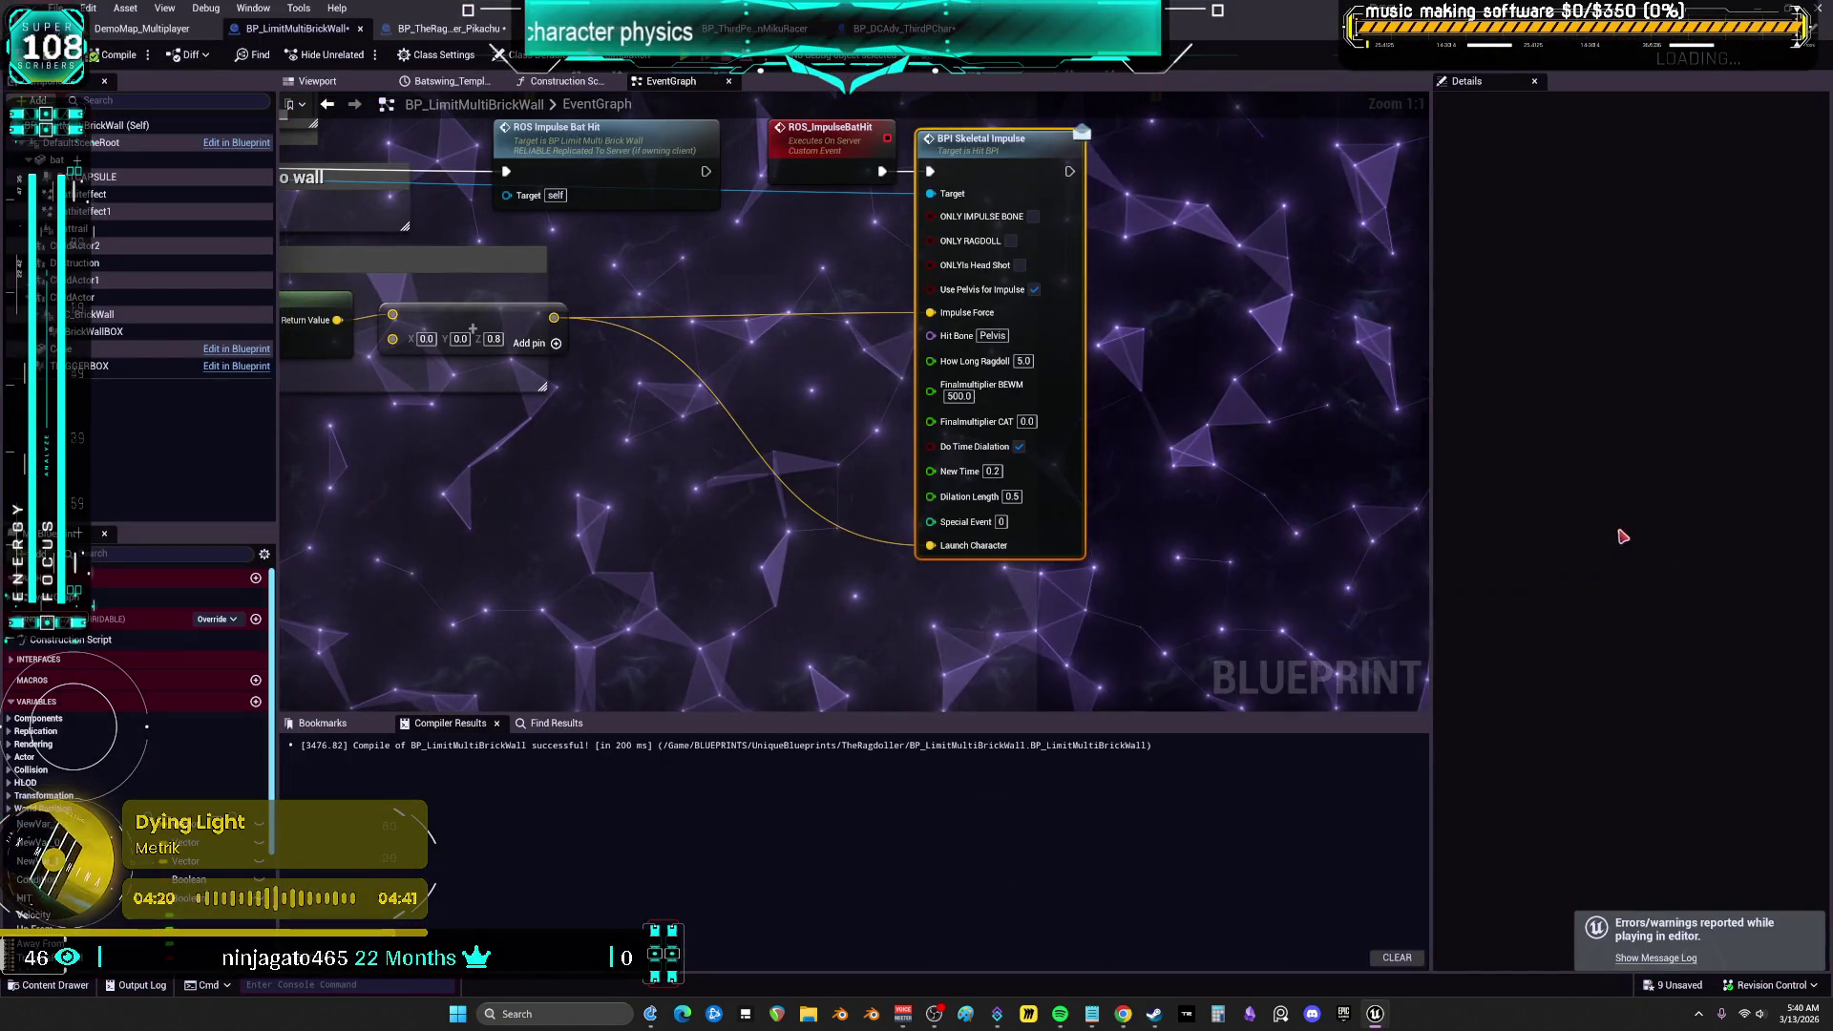
Set Finalmultiplier BEWM to 50 and start a multiplayer play session
text(50)
key(Return)
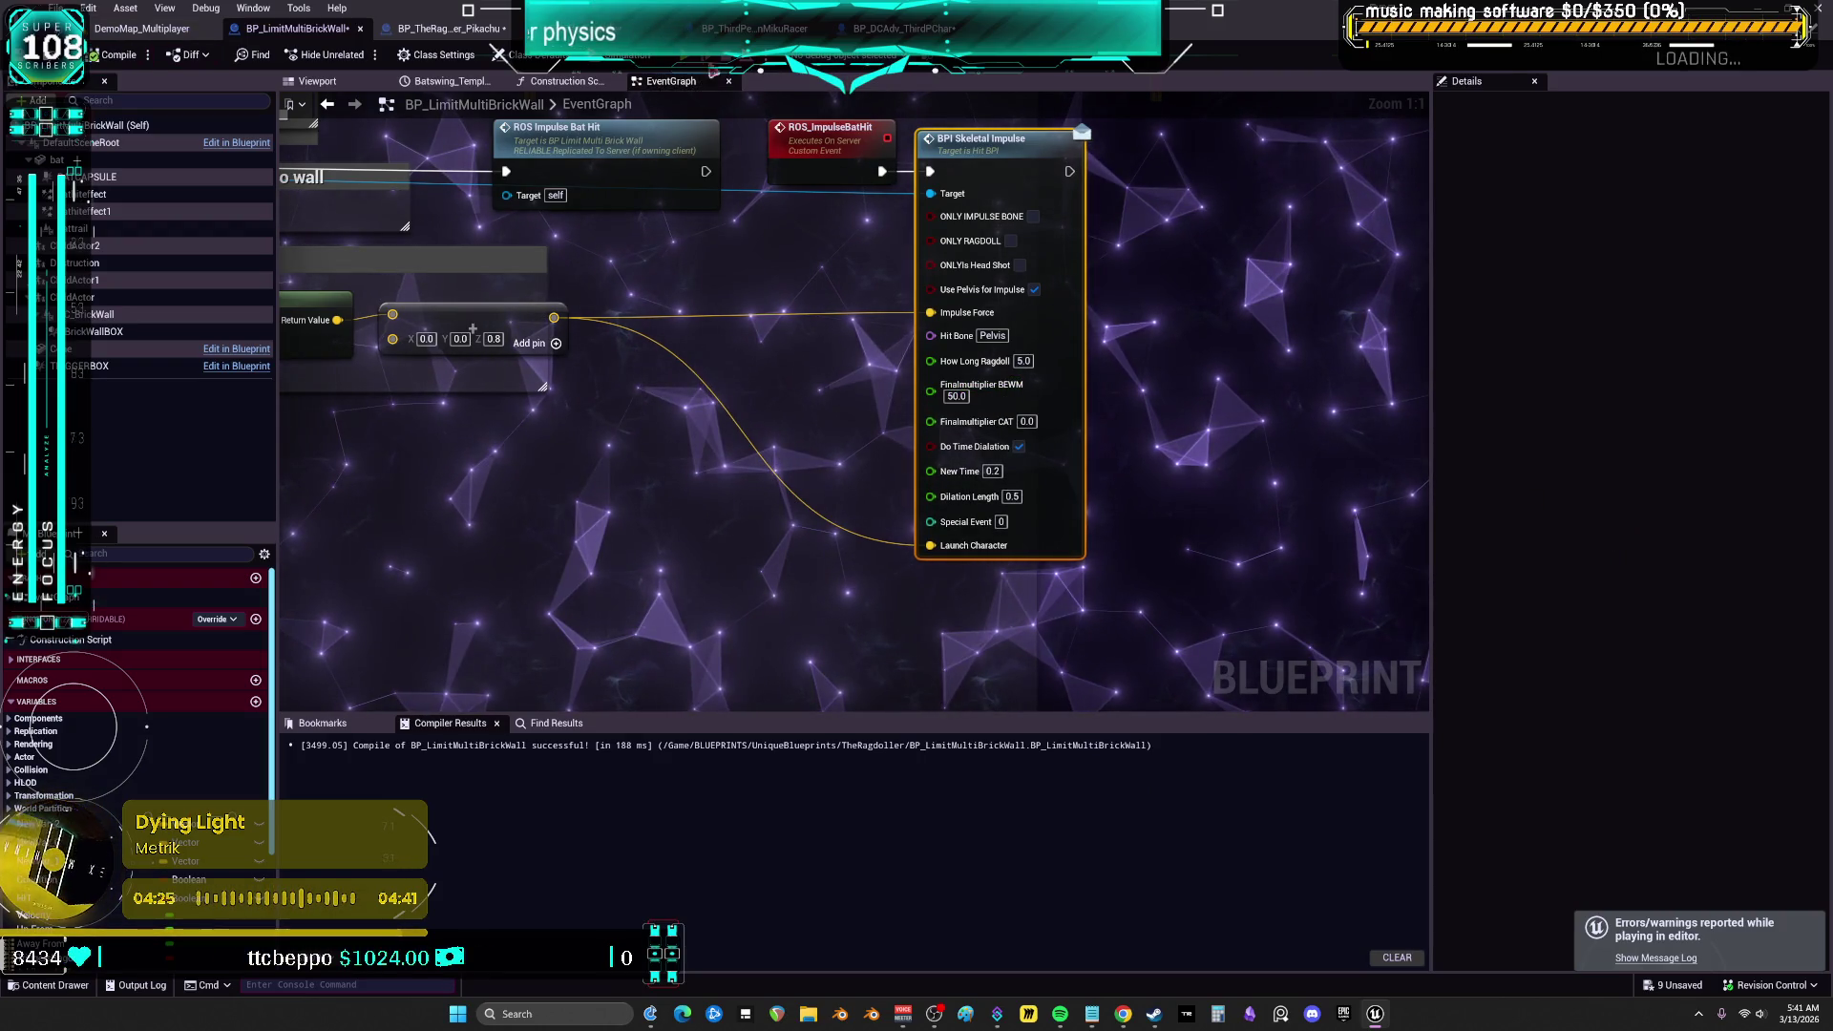
key(alt+p)
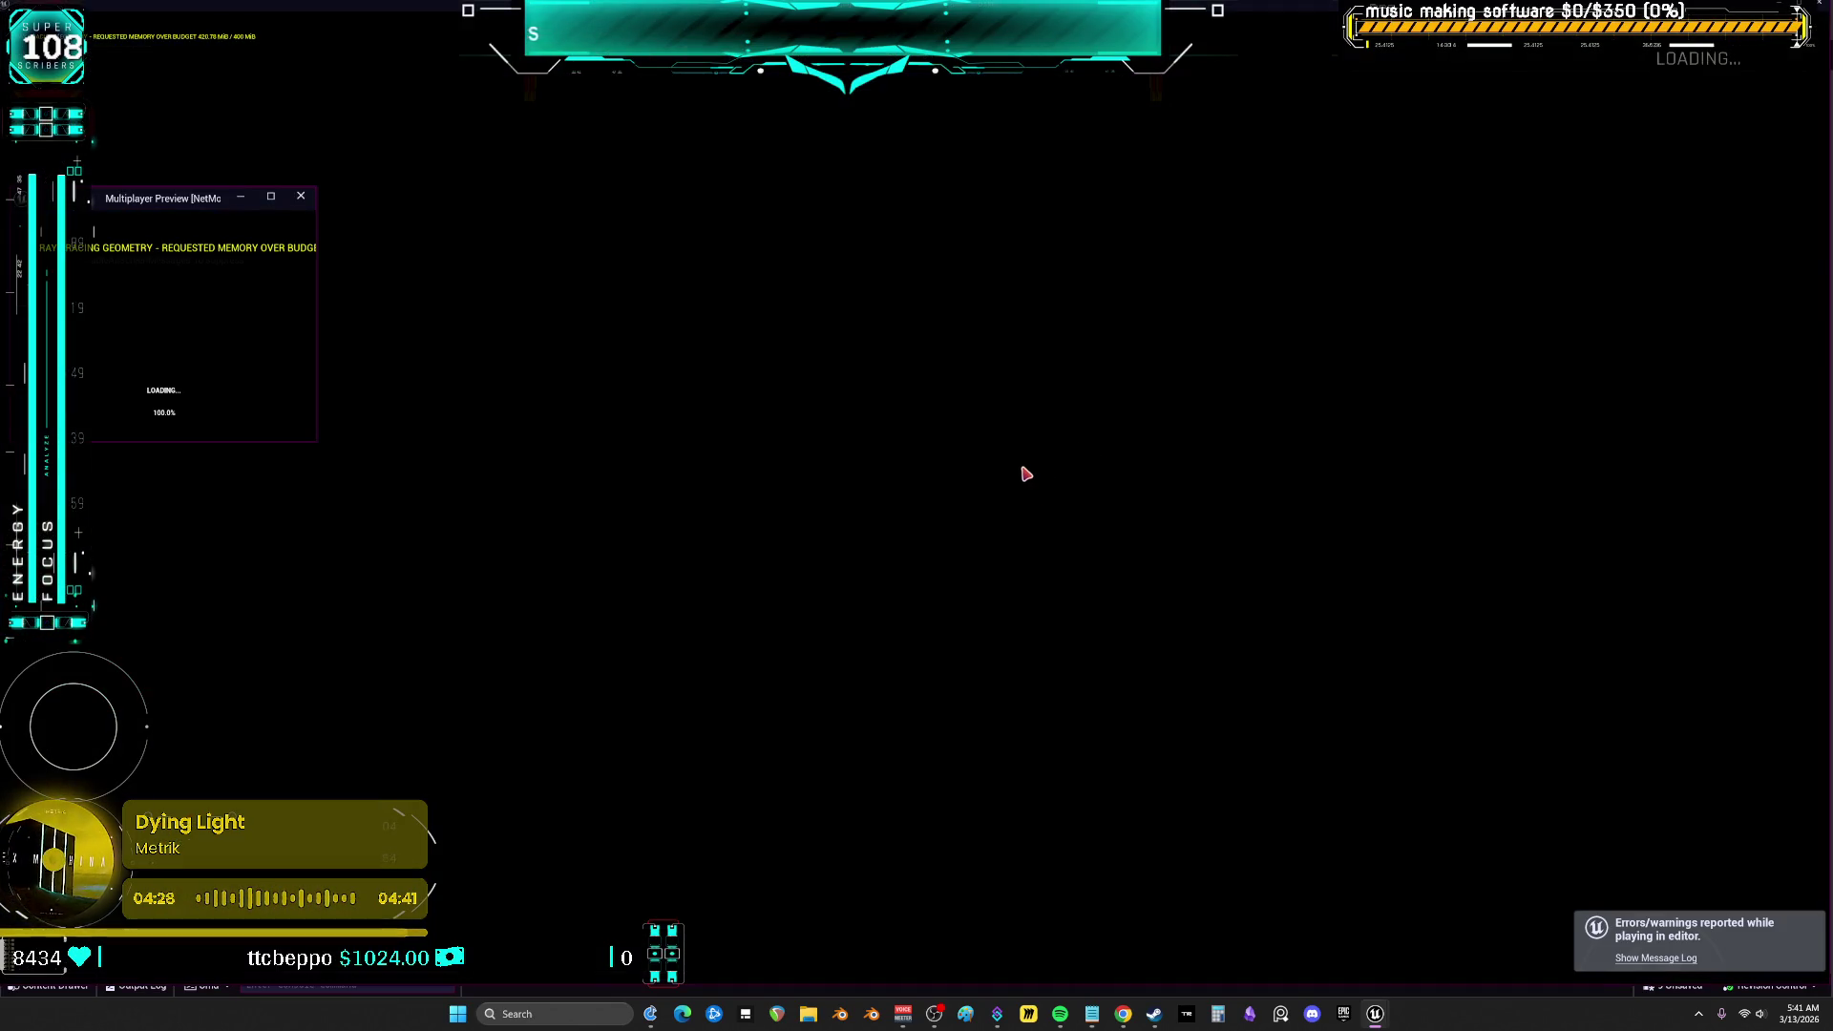
Run the character into the garage up to the pink bat until it ragdolls, then return to the graph
key(w)
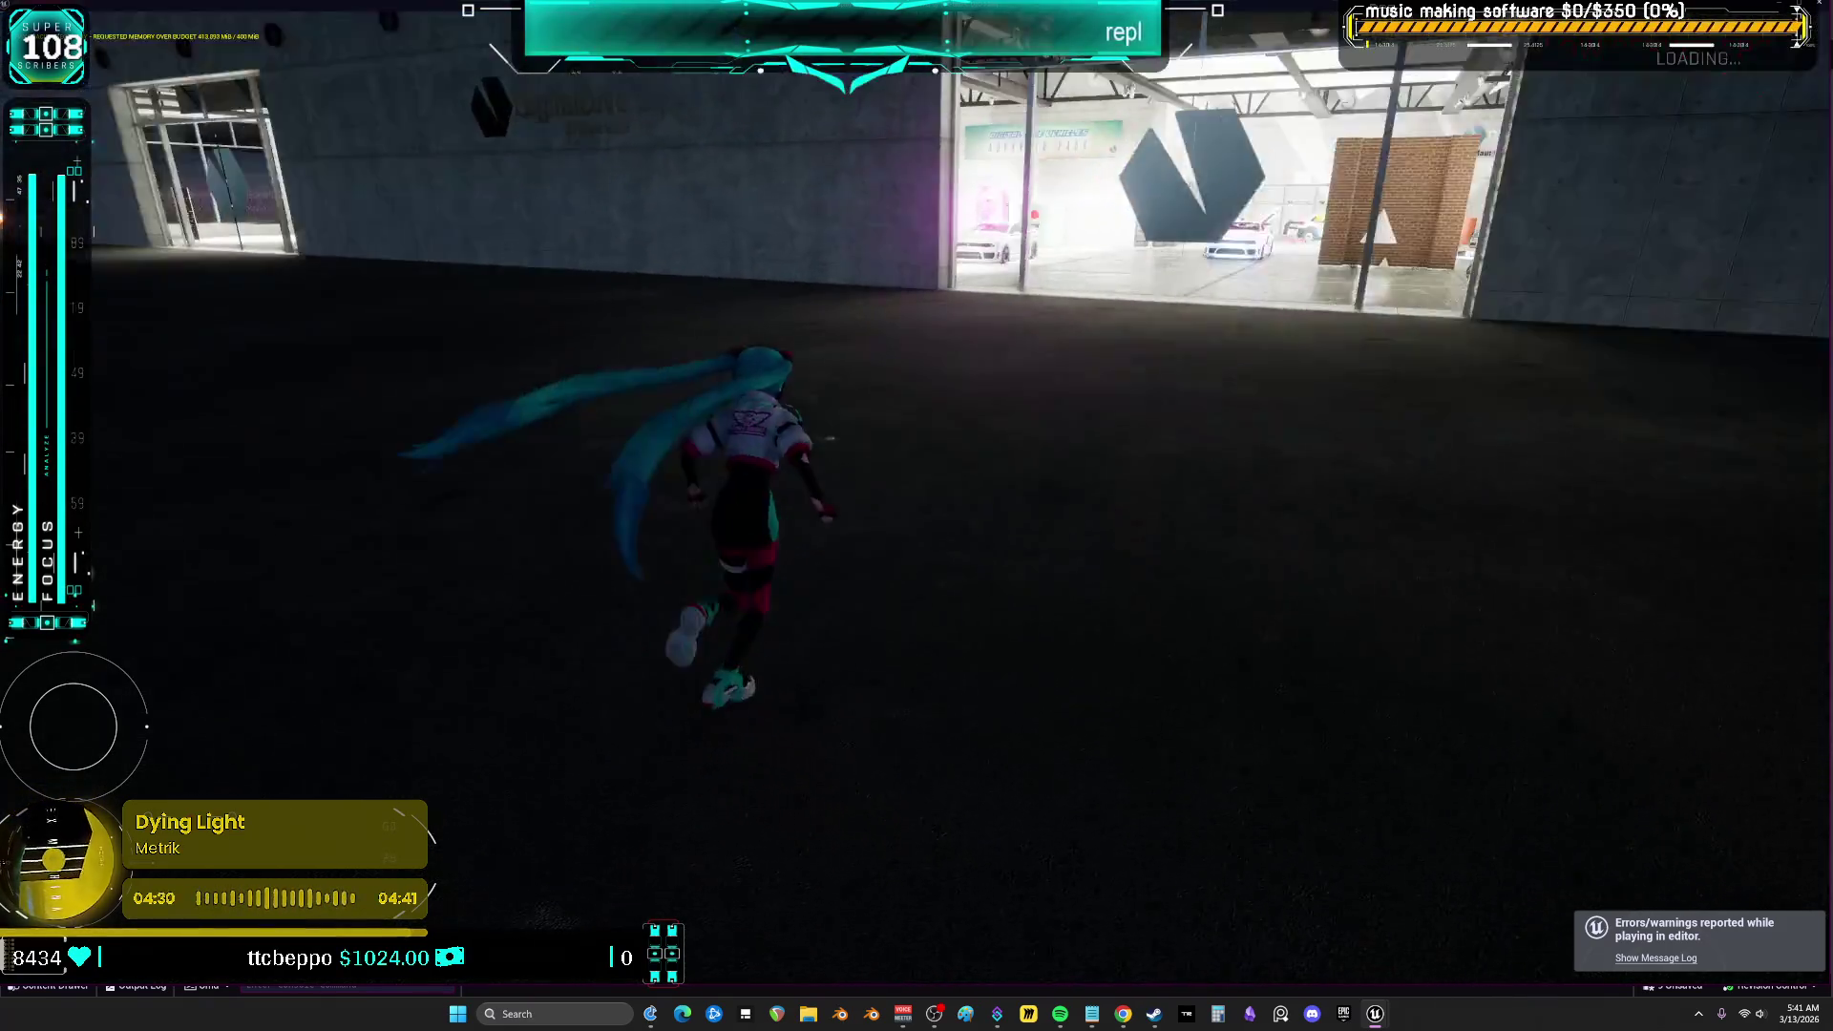
key(w)
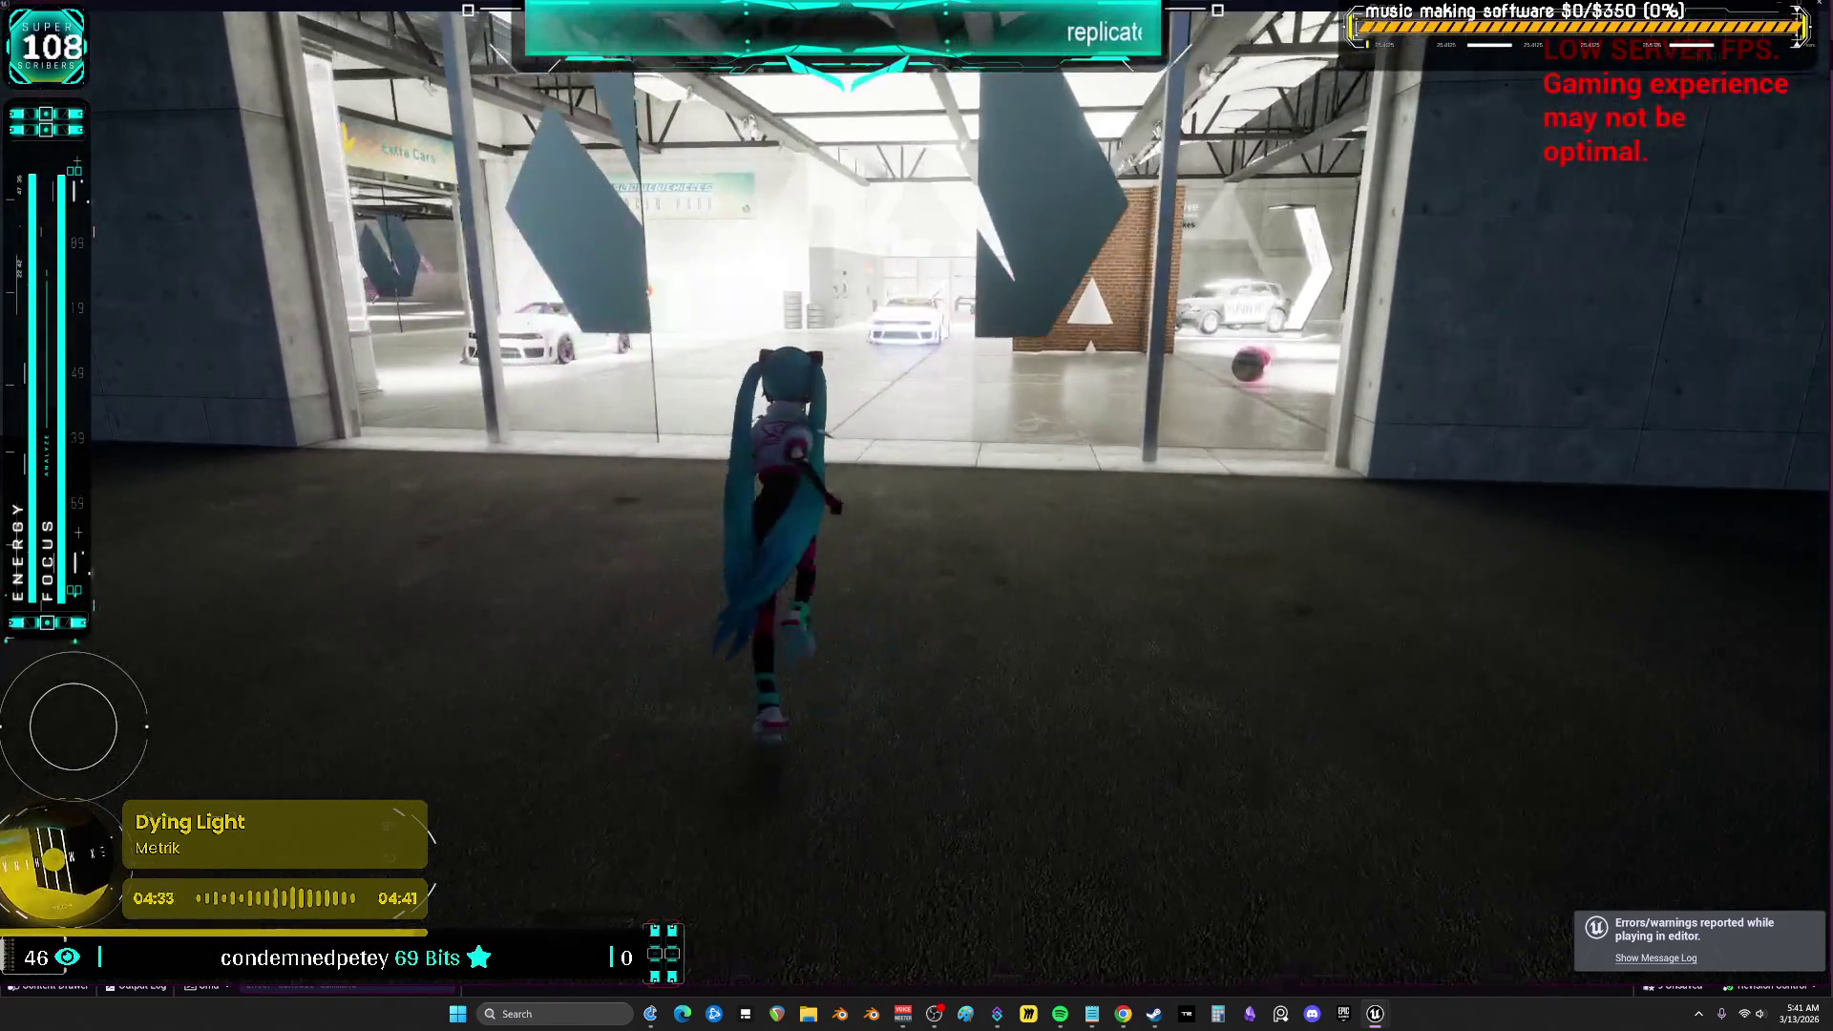
key(w)
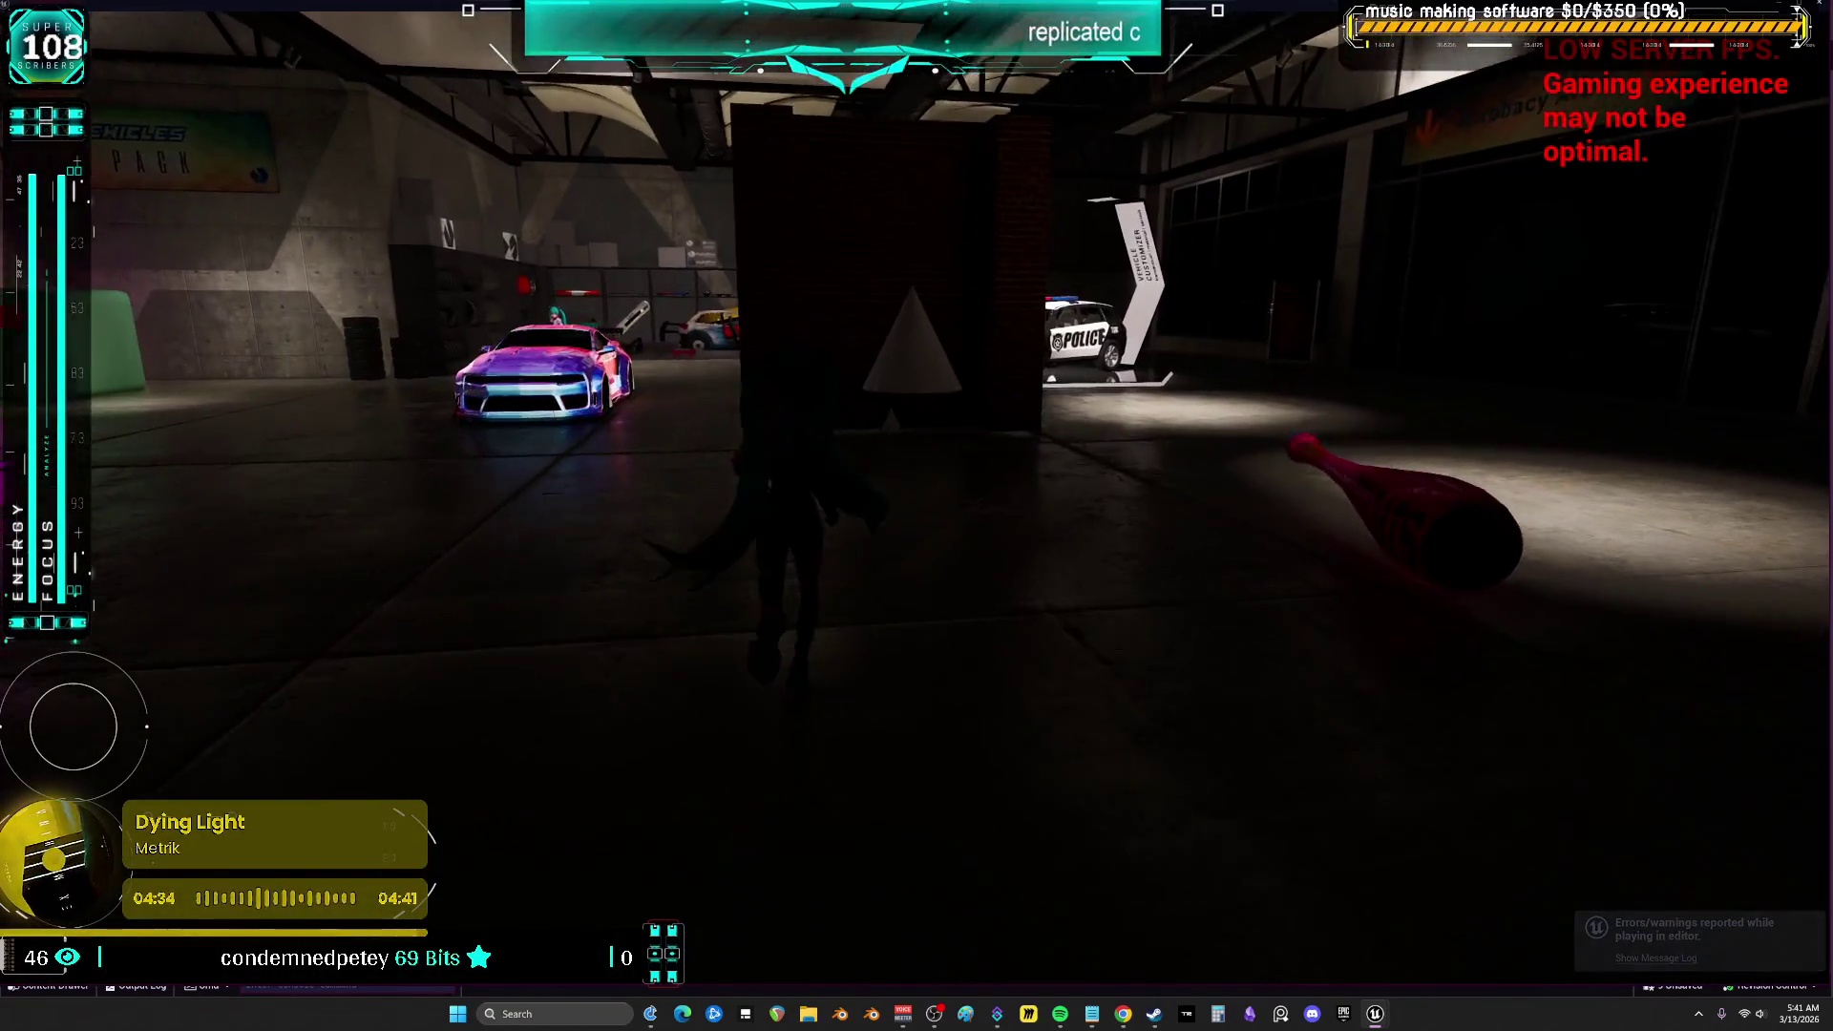
key(w)
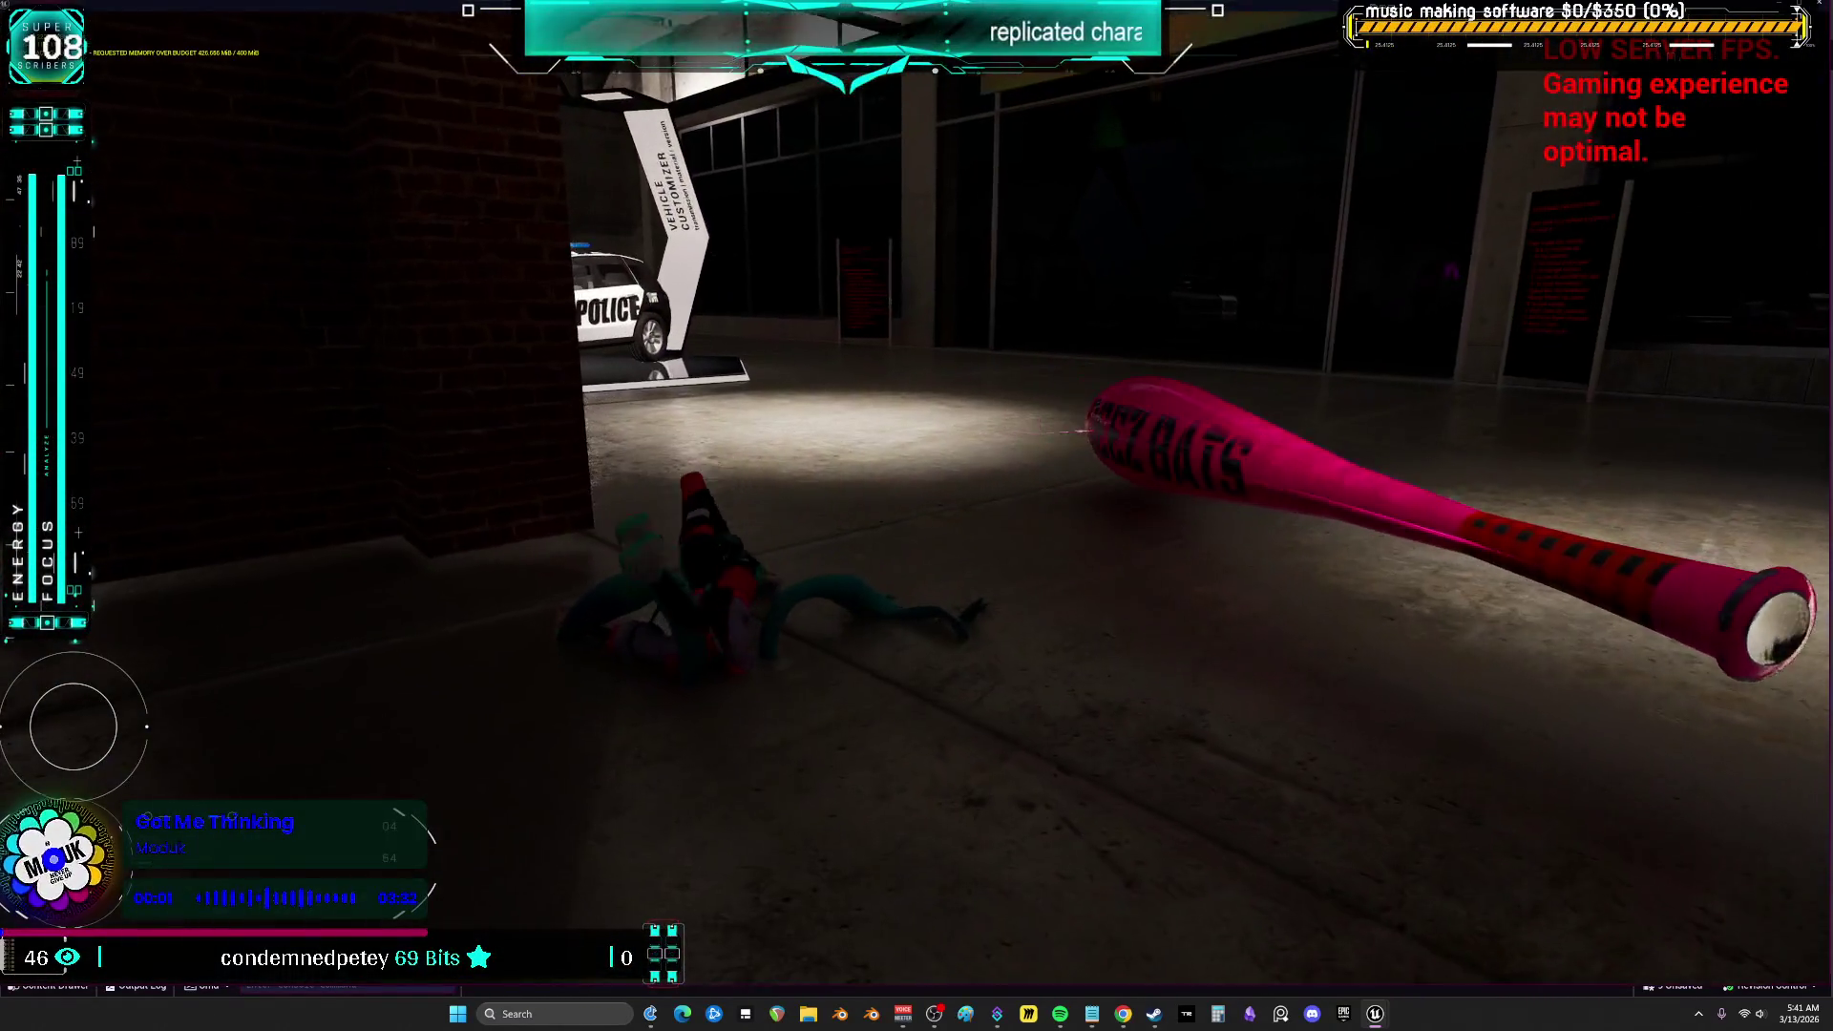
key(alt+Tab)
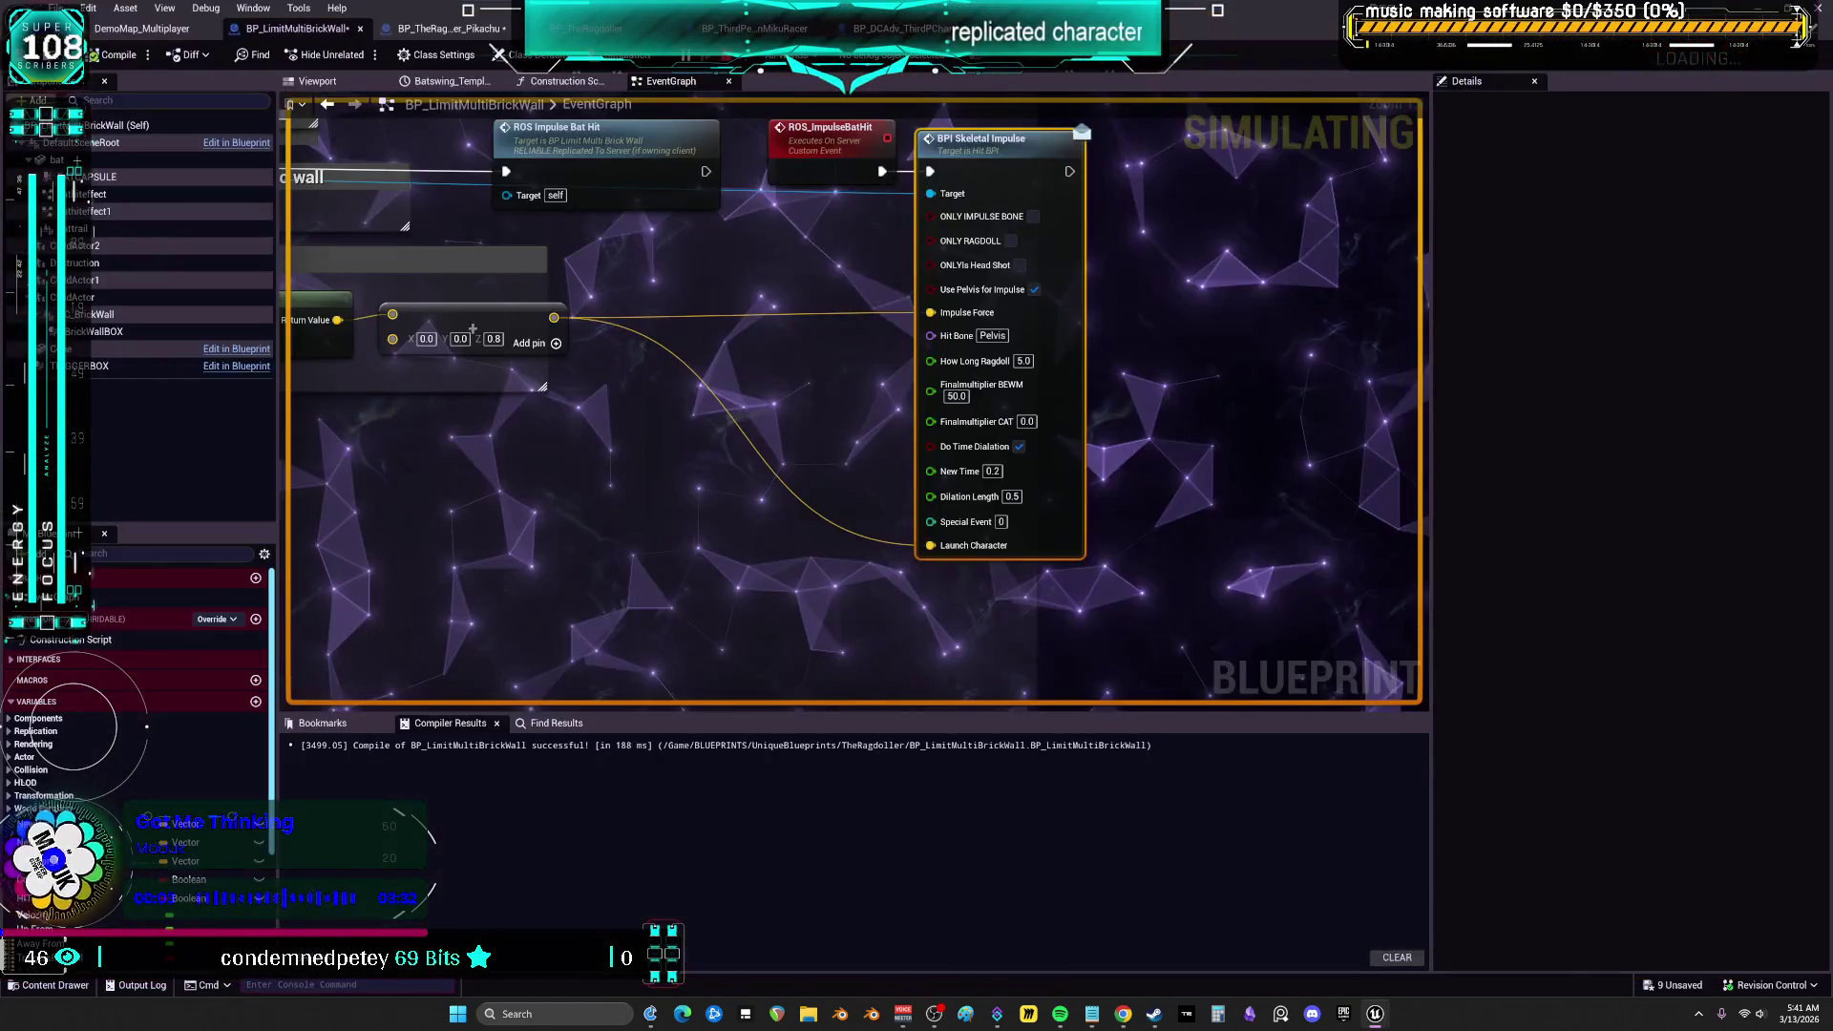
Close the Message Log, then playtest the 300 multiplier by running toward the parked cars
click(1613, 534)
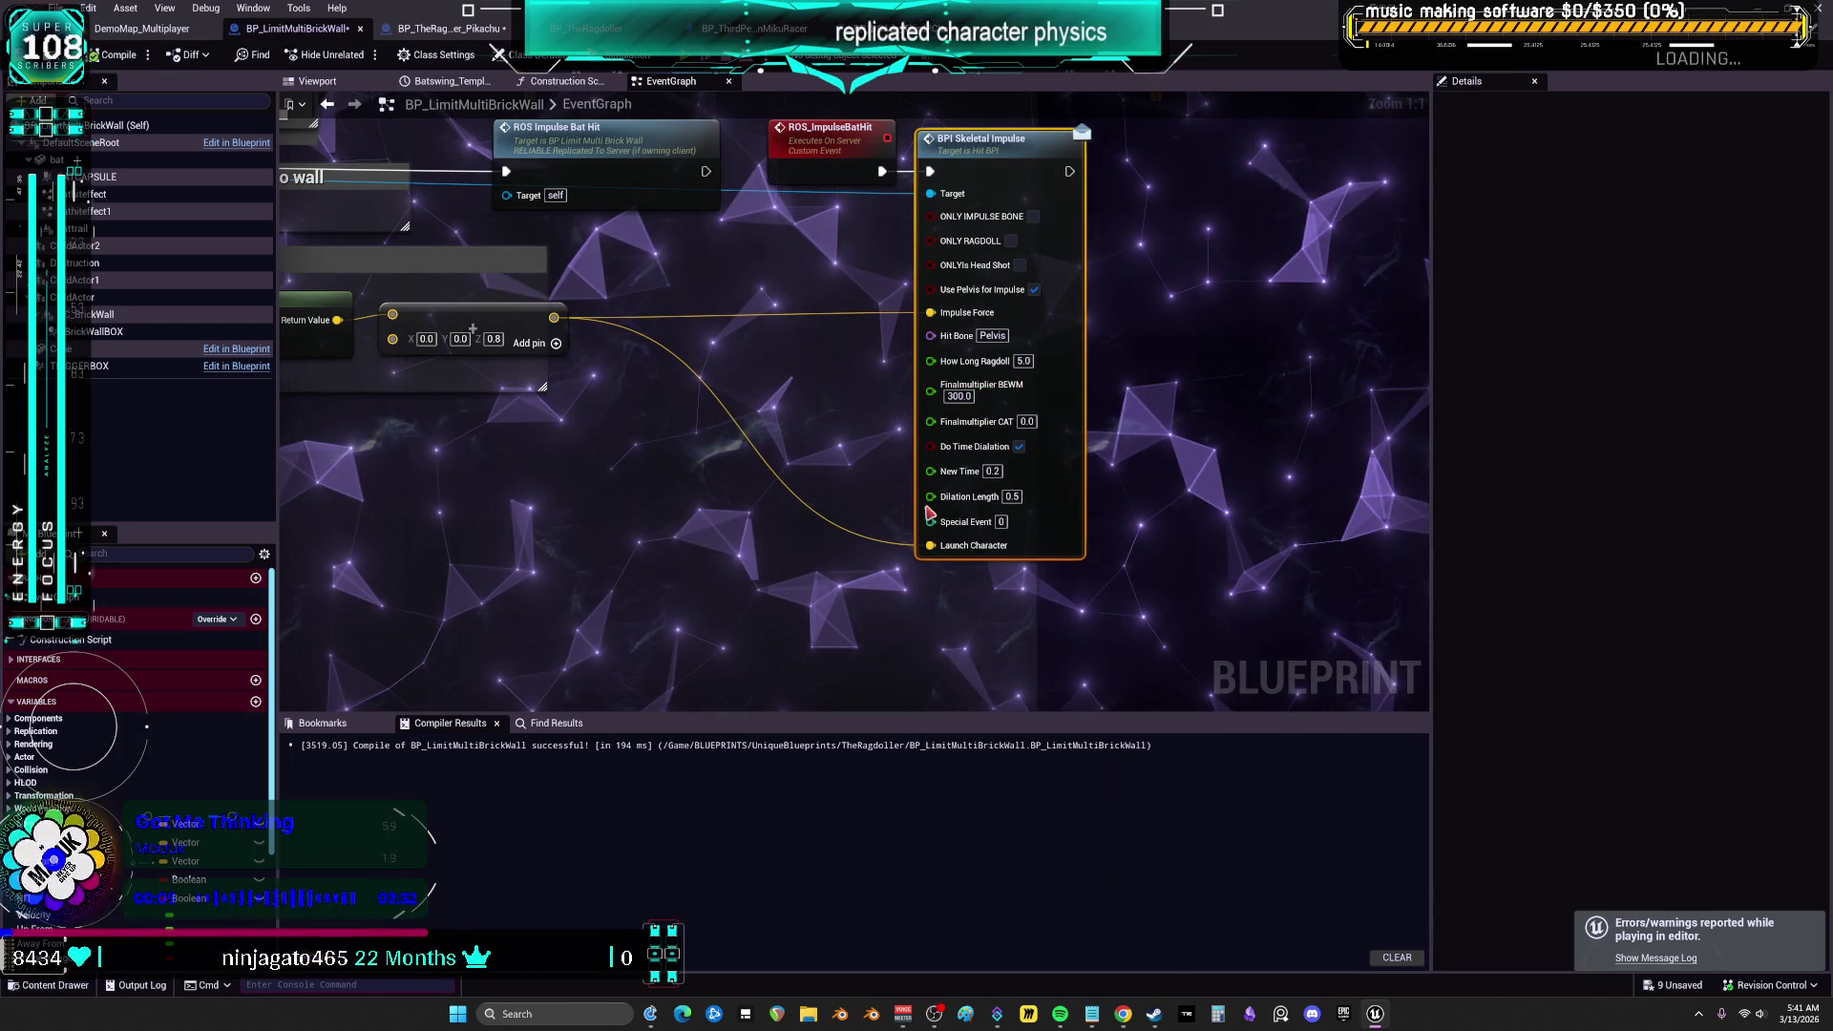
key(alt+p)
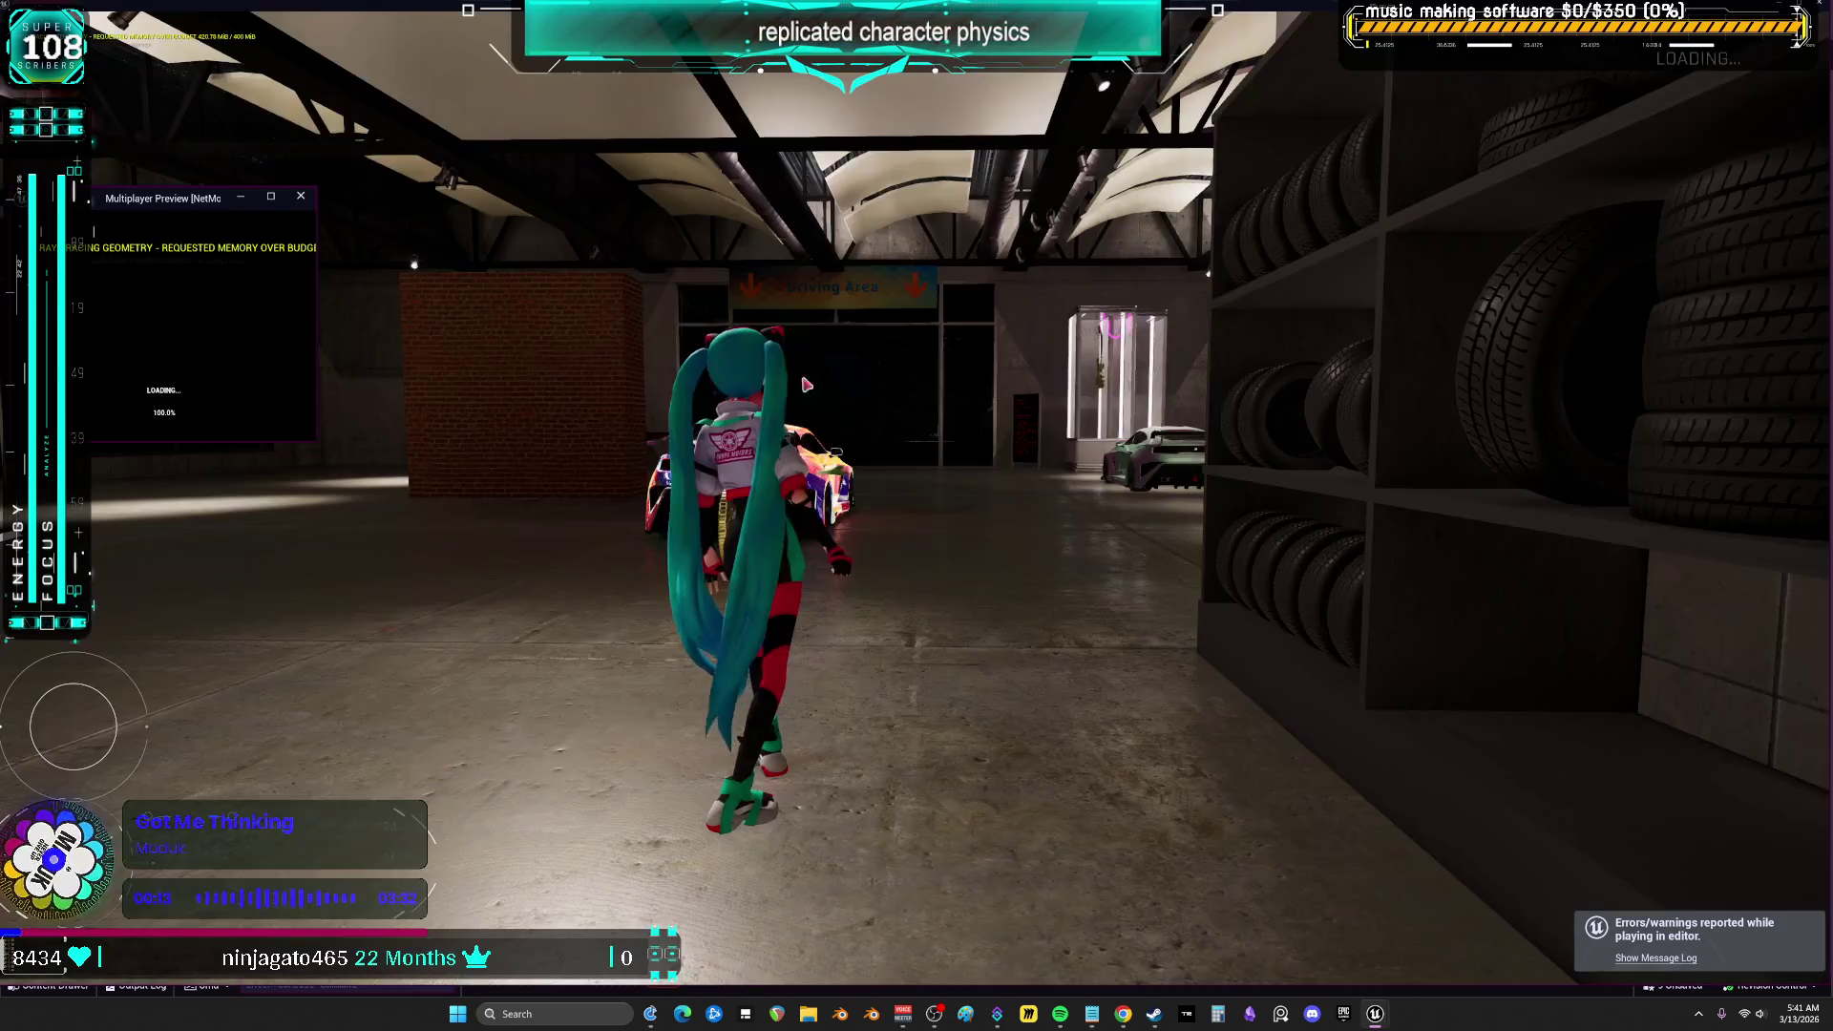
key(w)
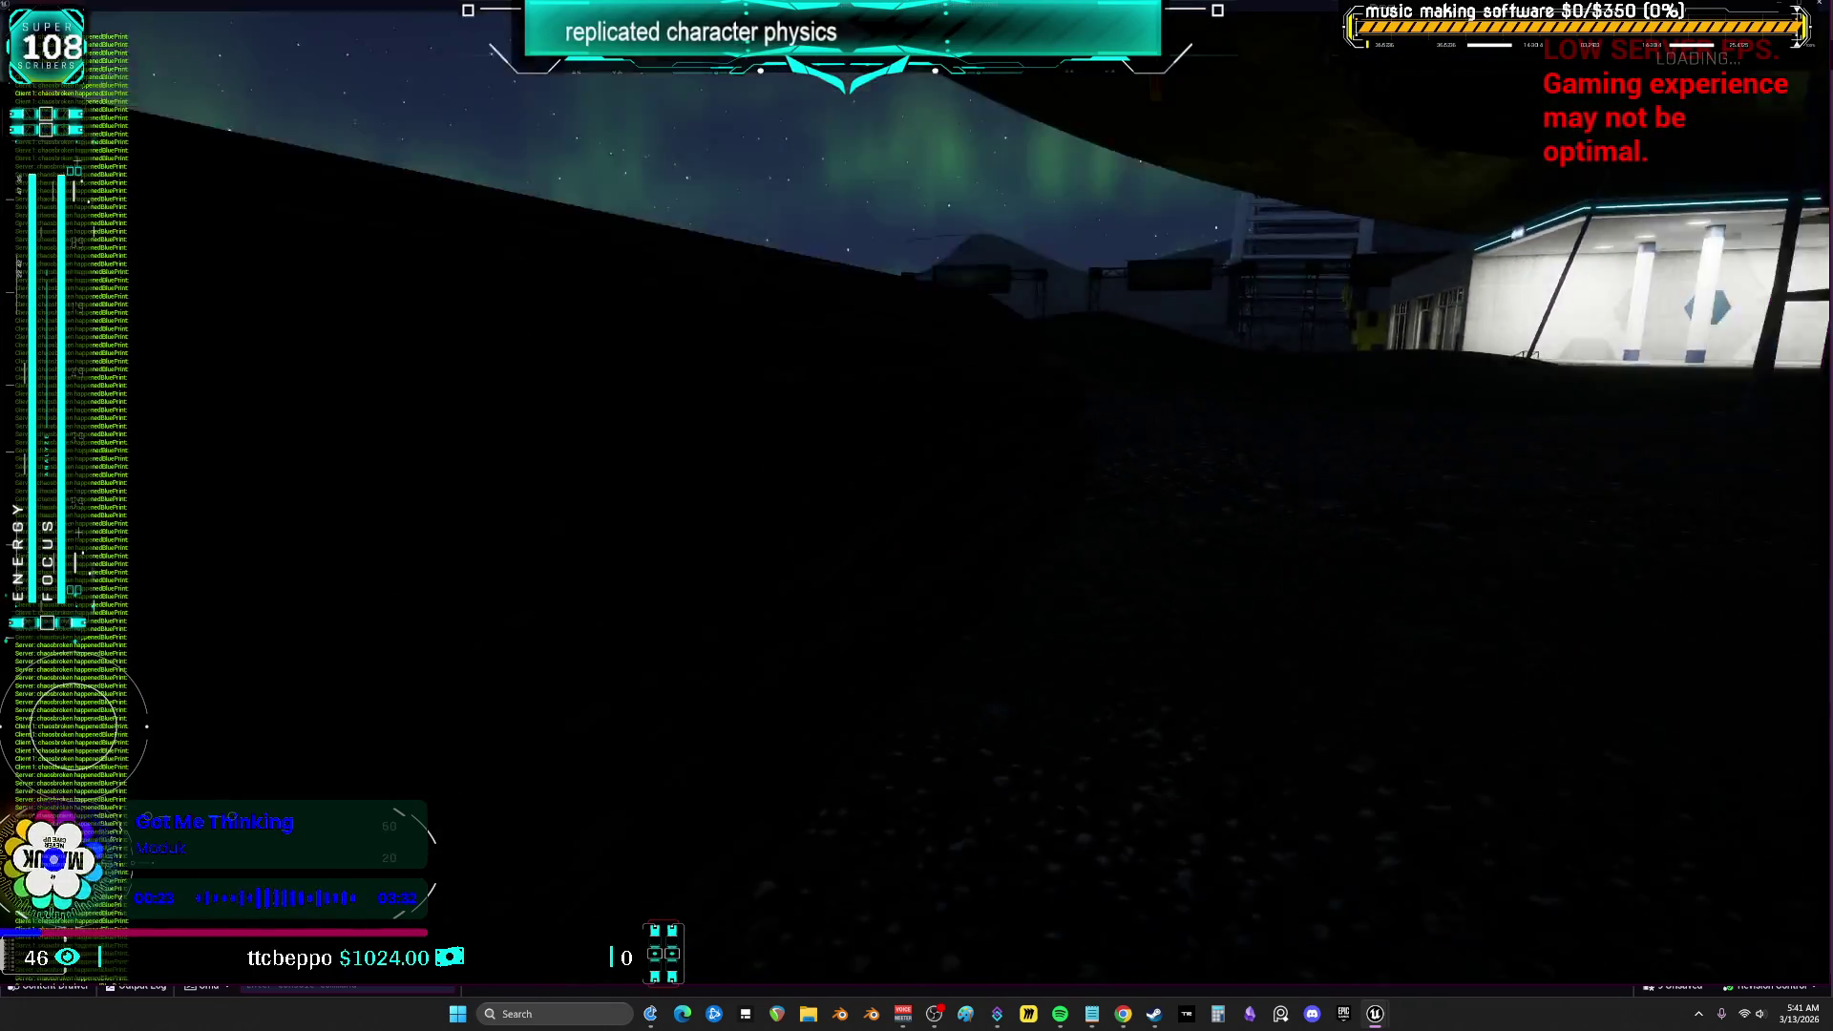
key(Escape)
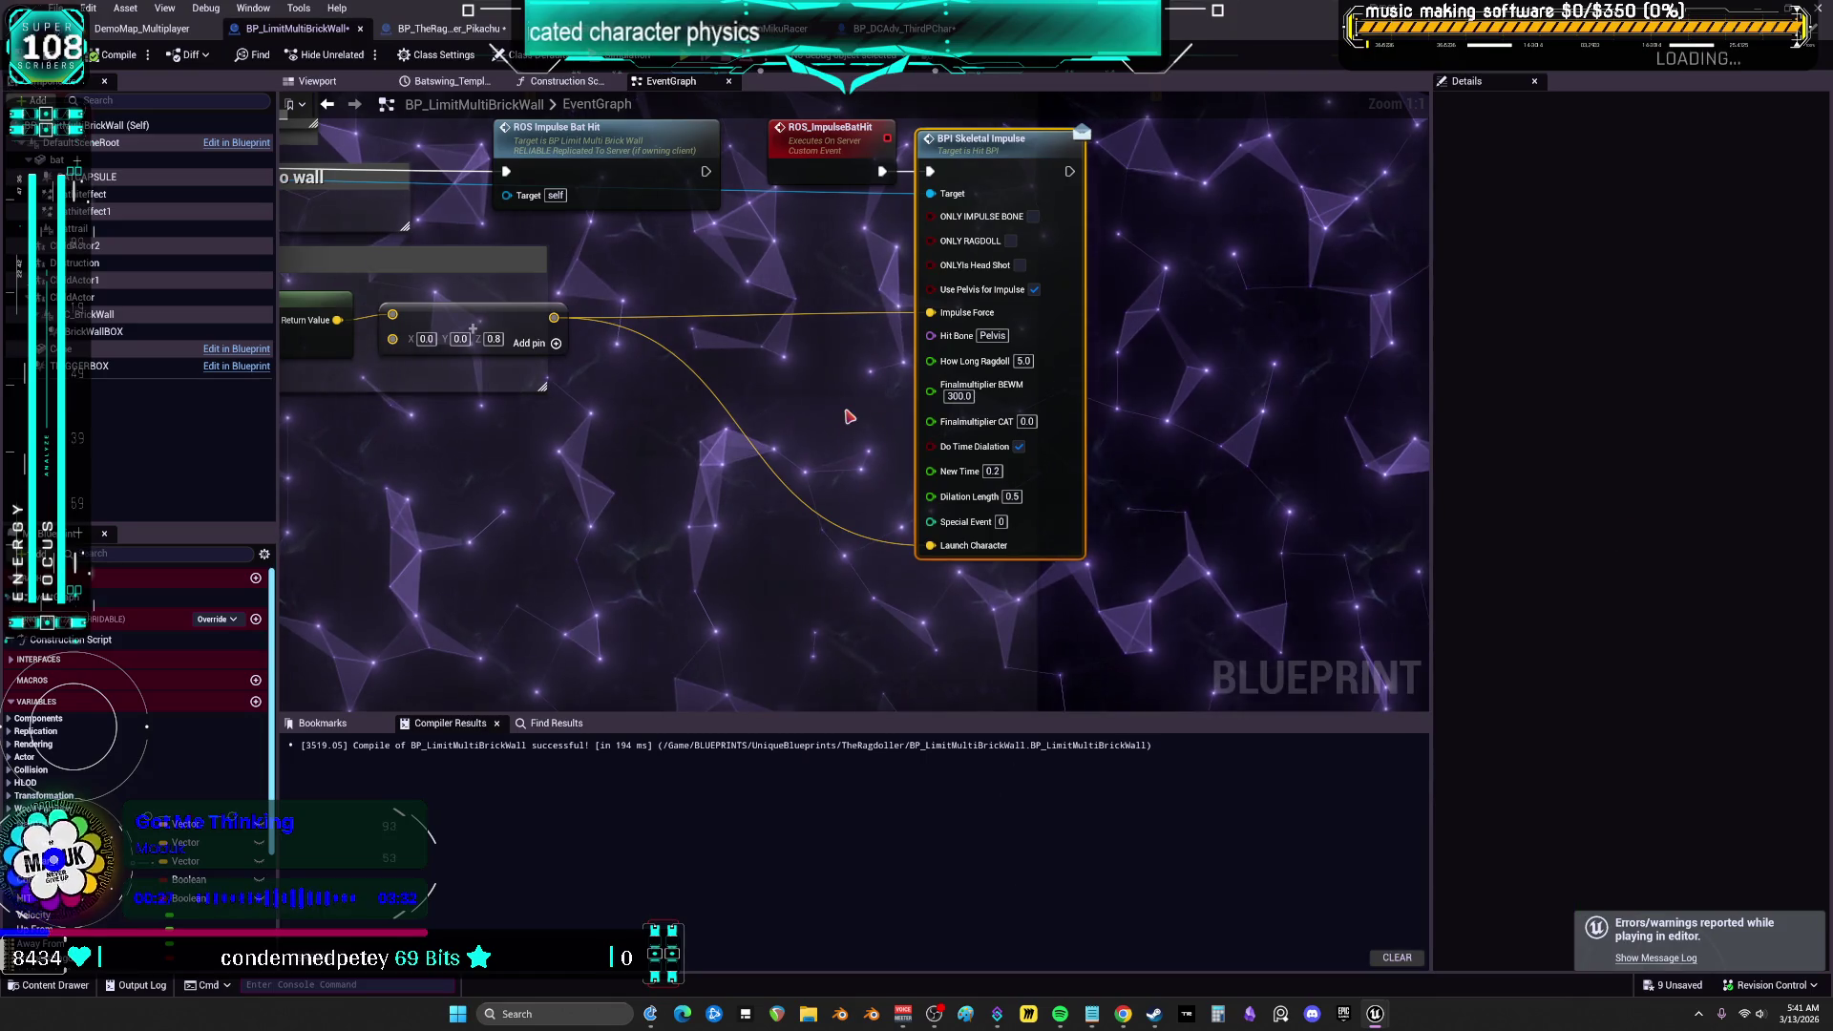
Start another multiplayer session and enlarge the server and client preview windows for viewing
drag(847, 409, 877, 533)
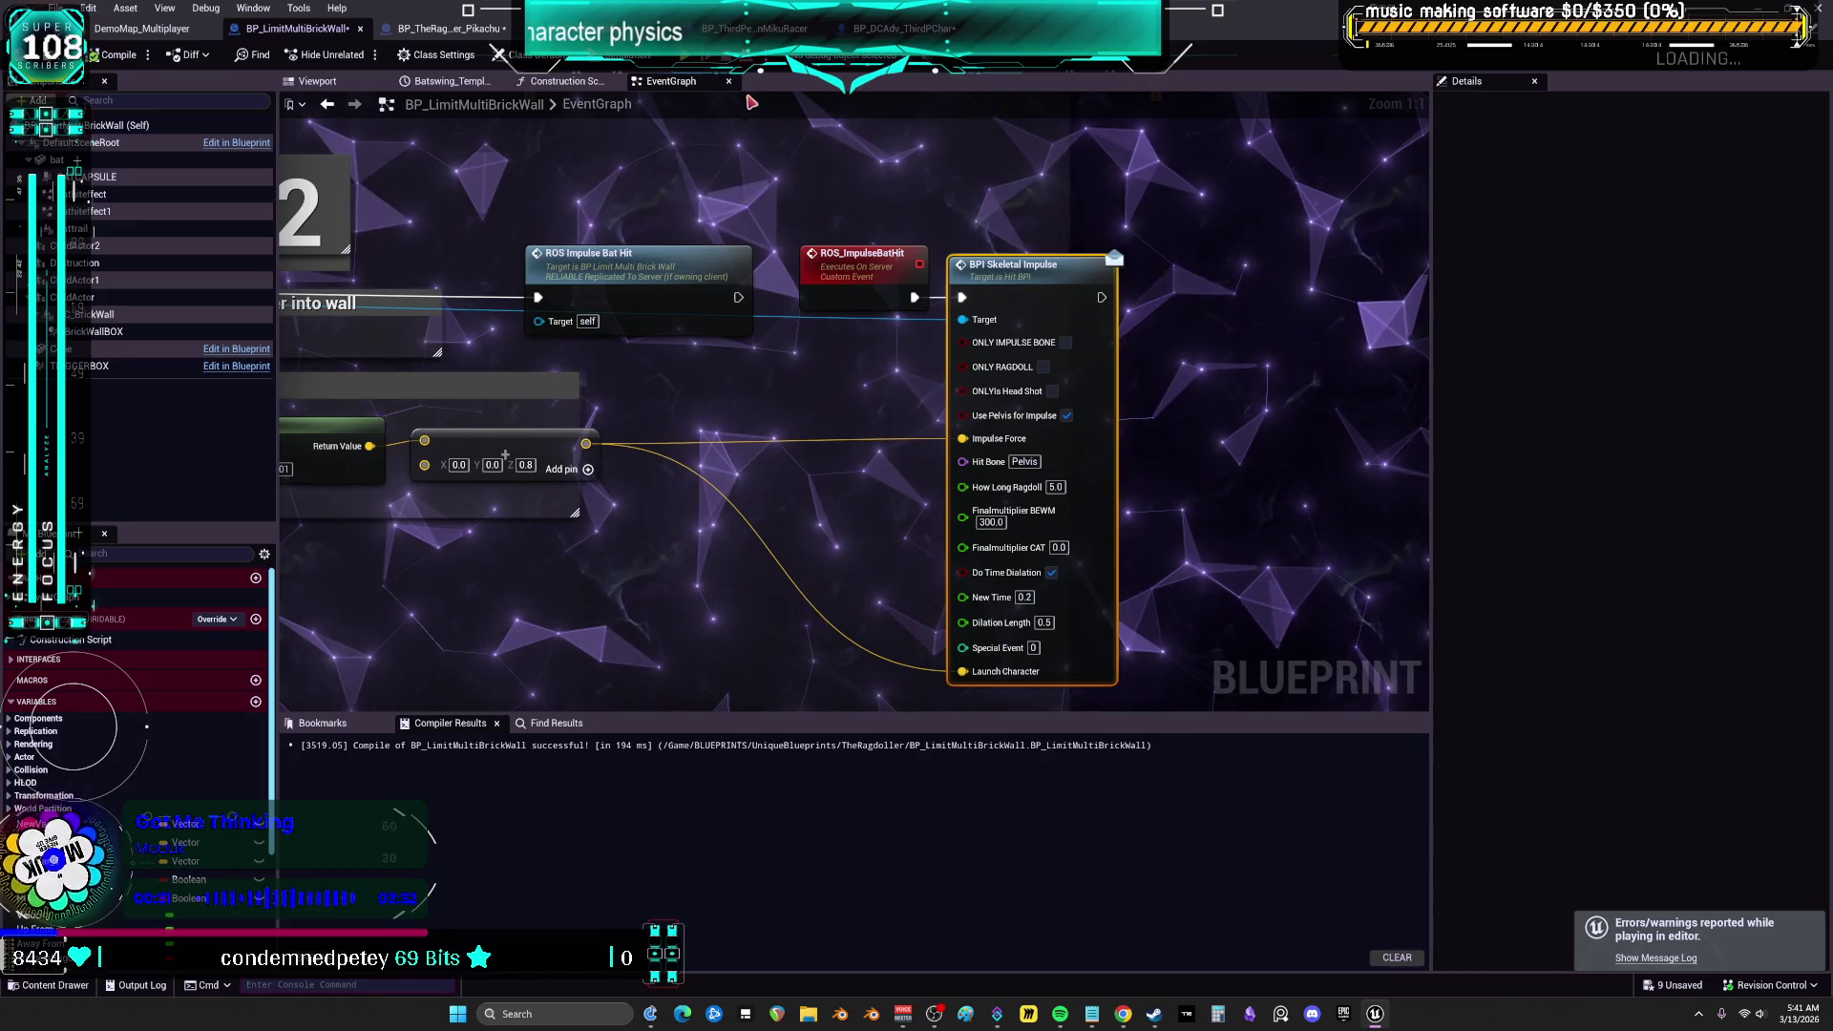
key(alt+p)
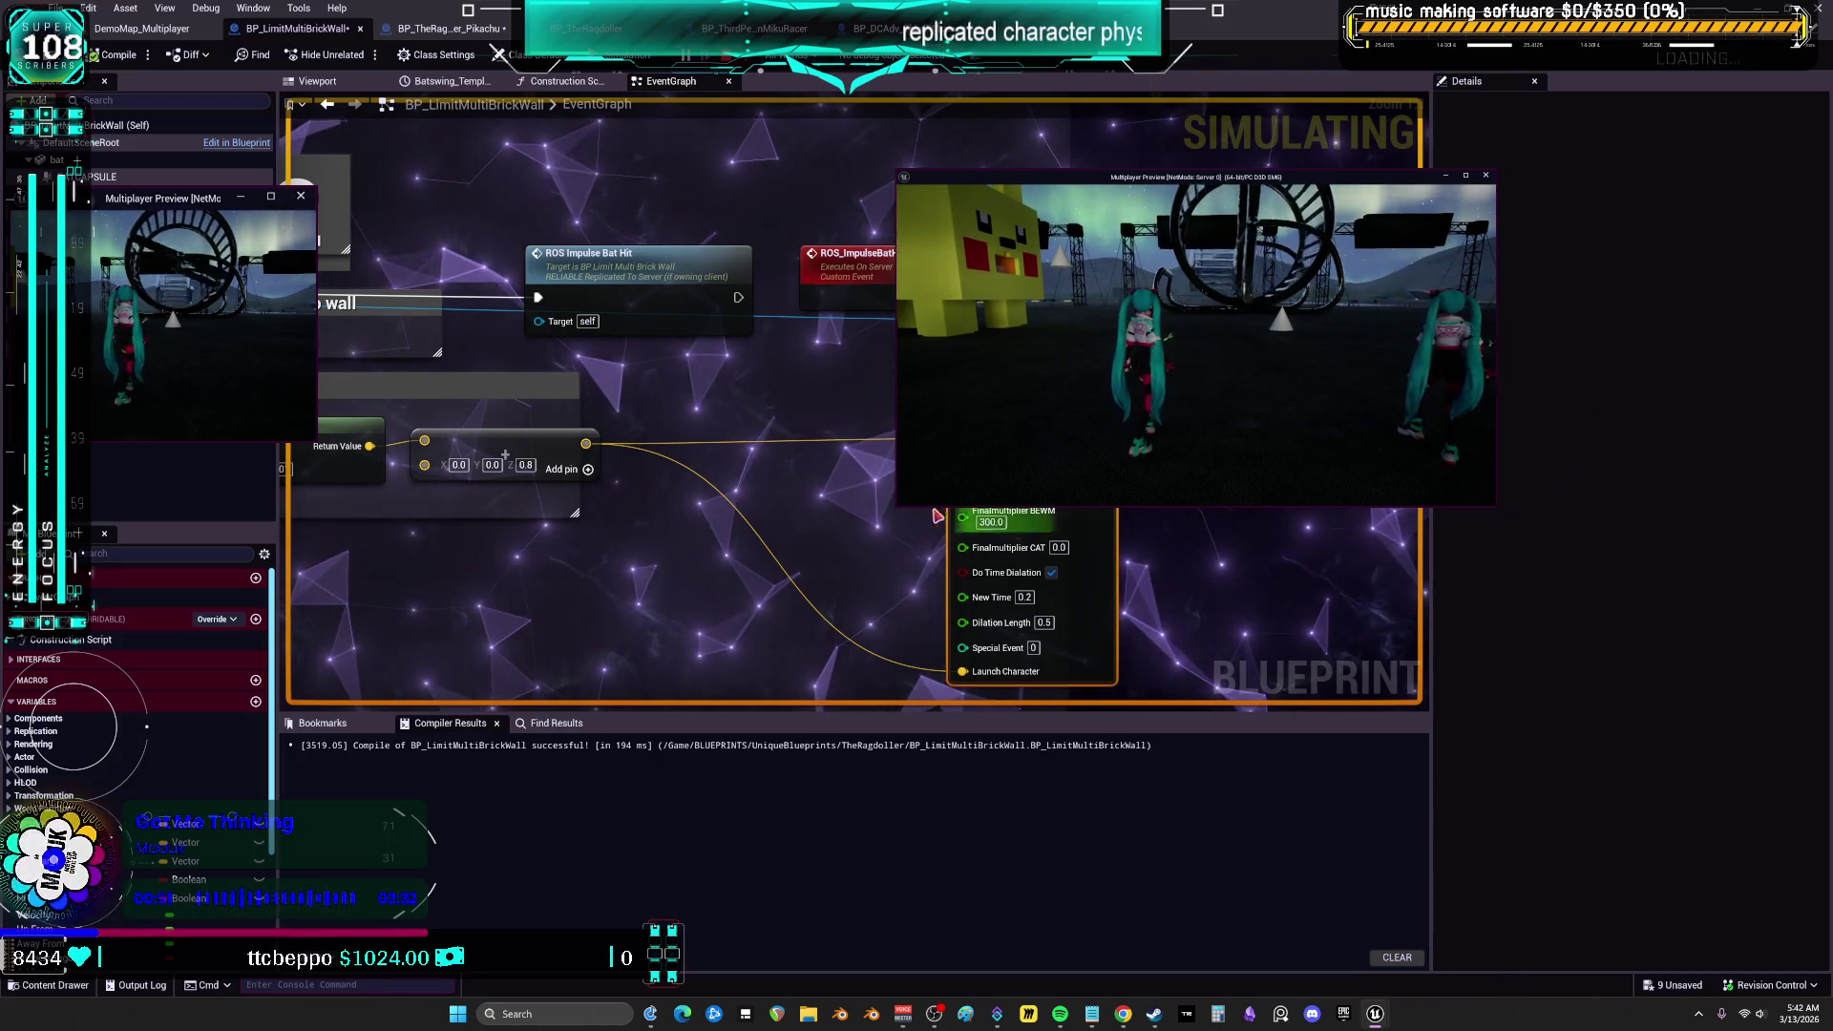
key(Escape)
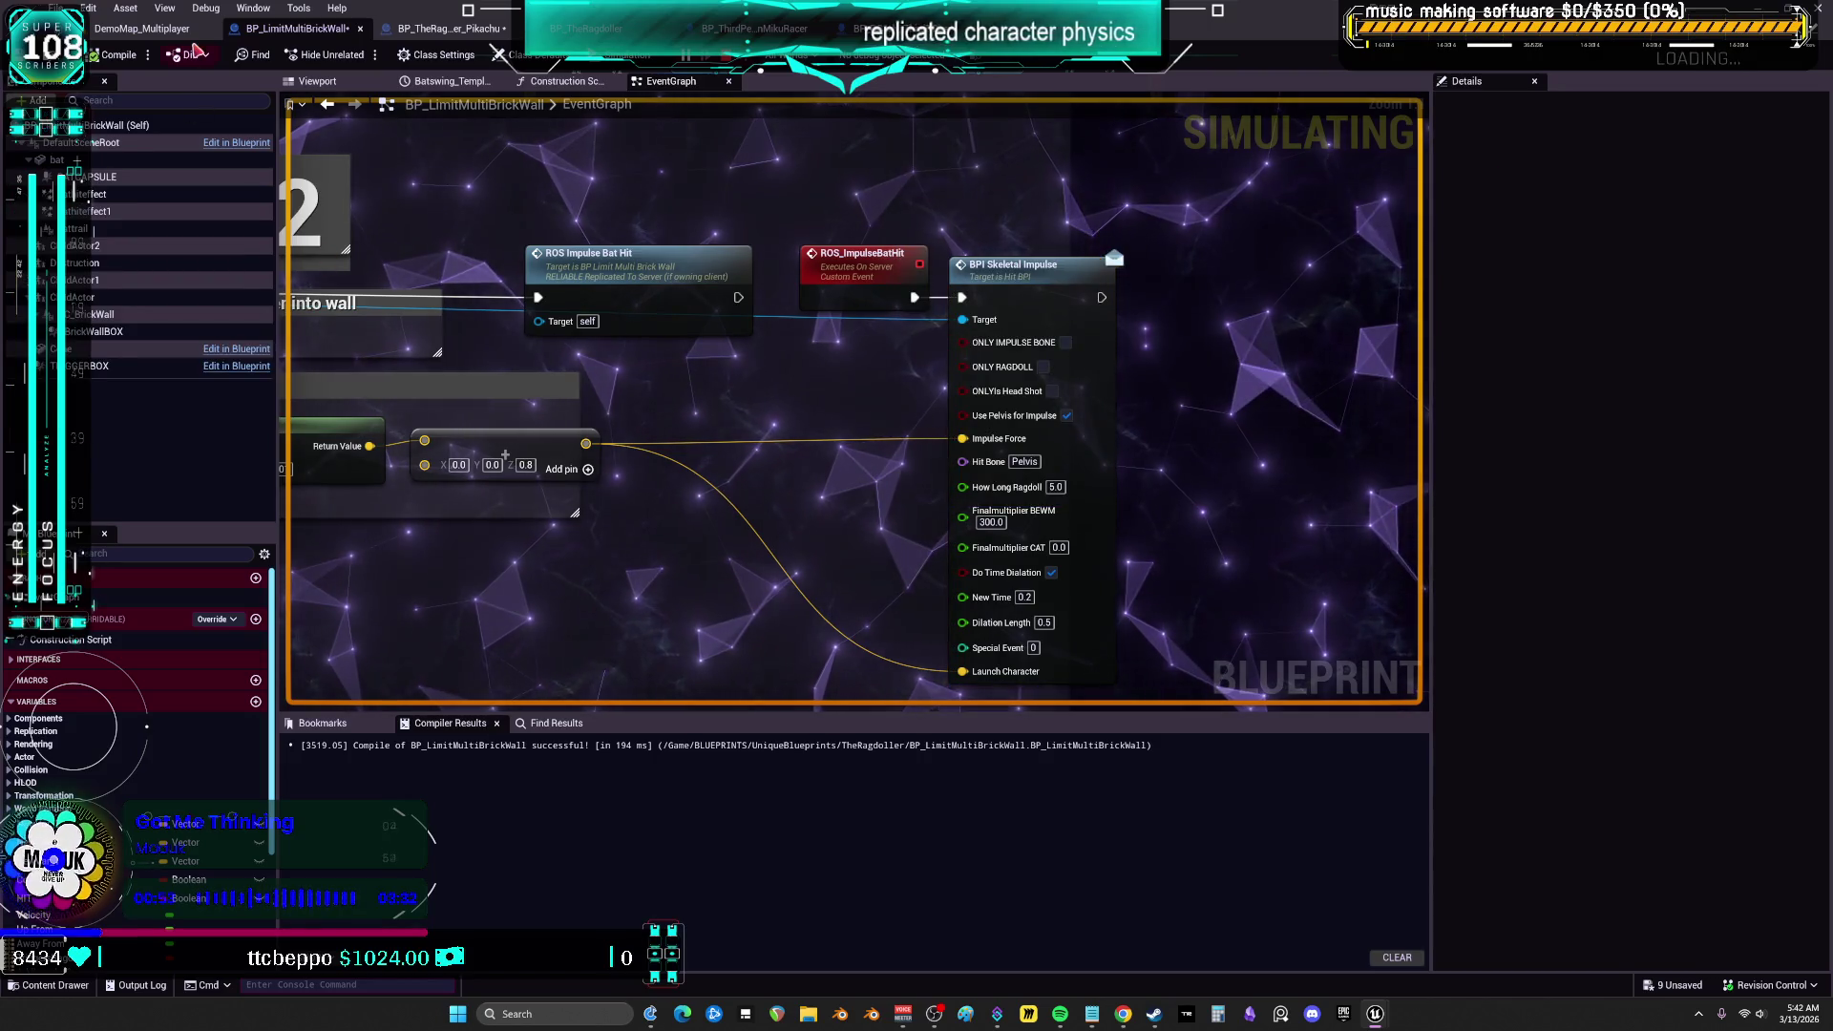
mouse_move(1375, 1014)
click(1497, 947)
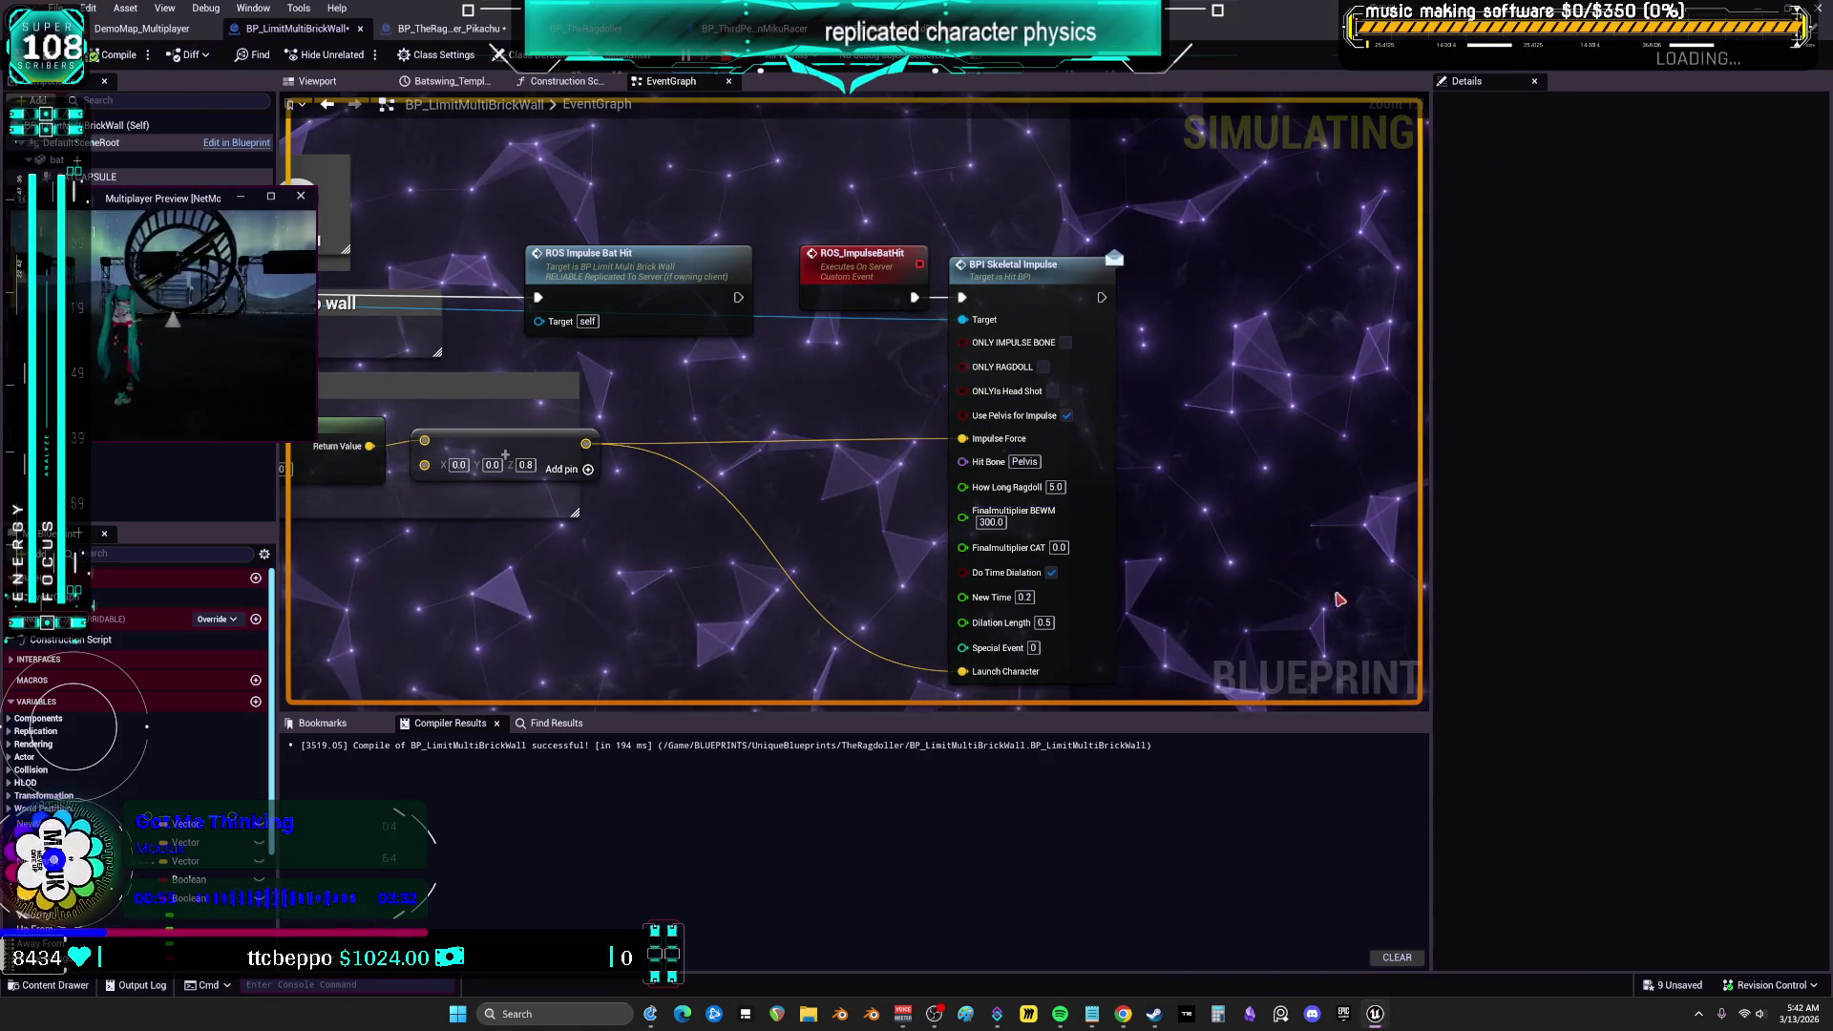
mouse_move(313, 441)
mouse_down()
mouse_move(512, 512)
mouse_move(716, 655)
mouse_move(793, 844)
mouse_up()
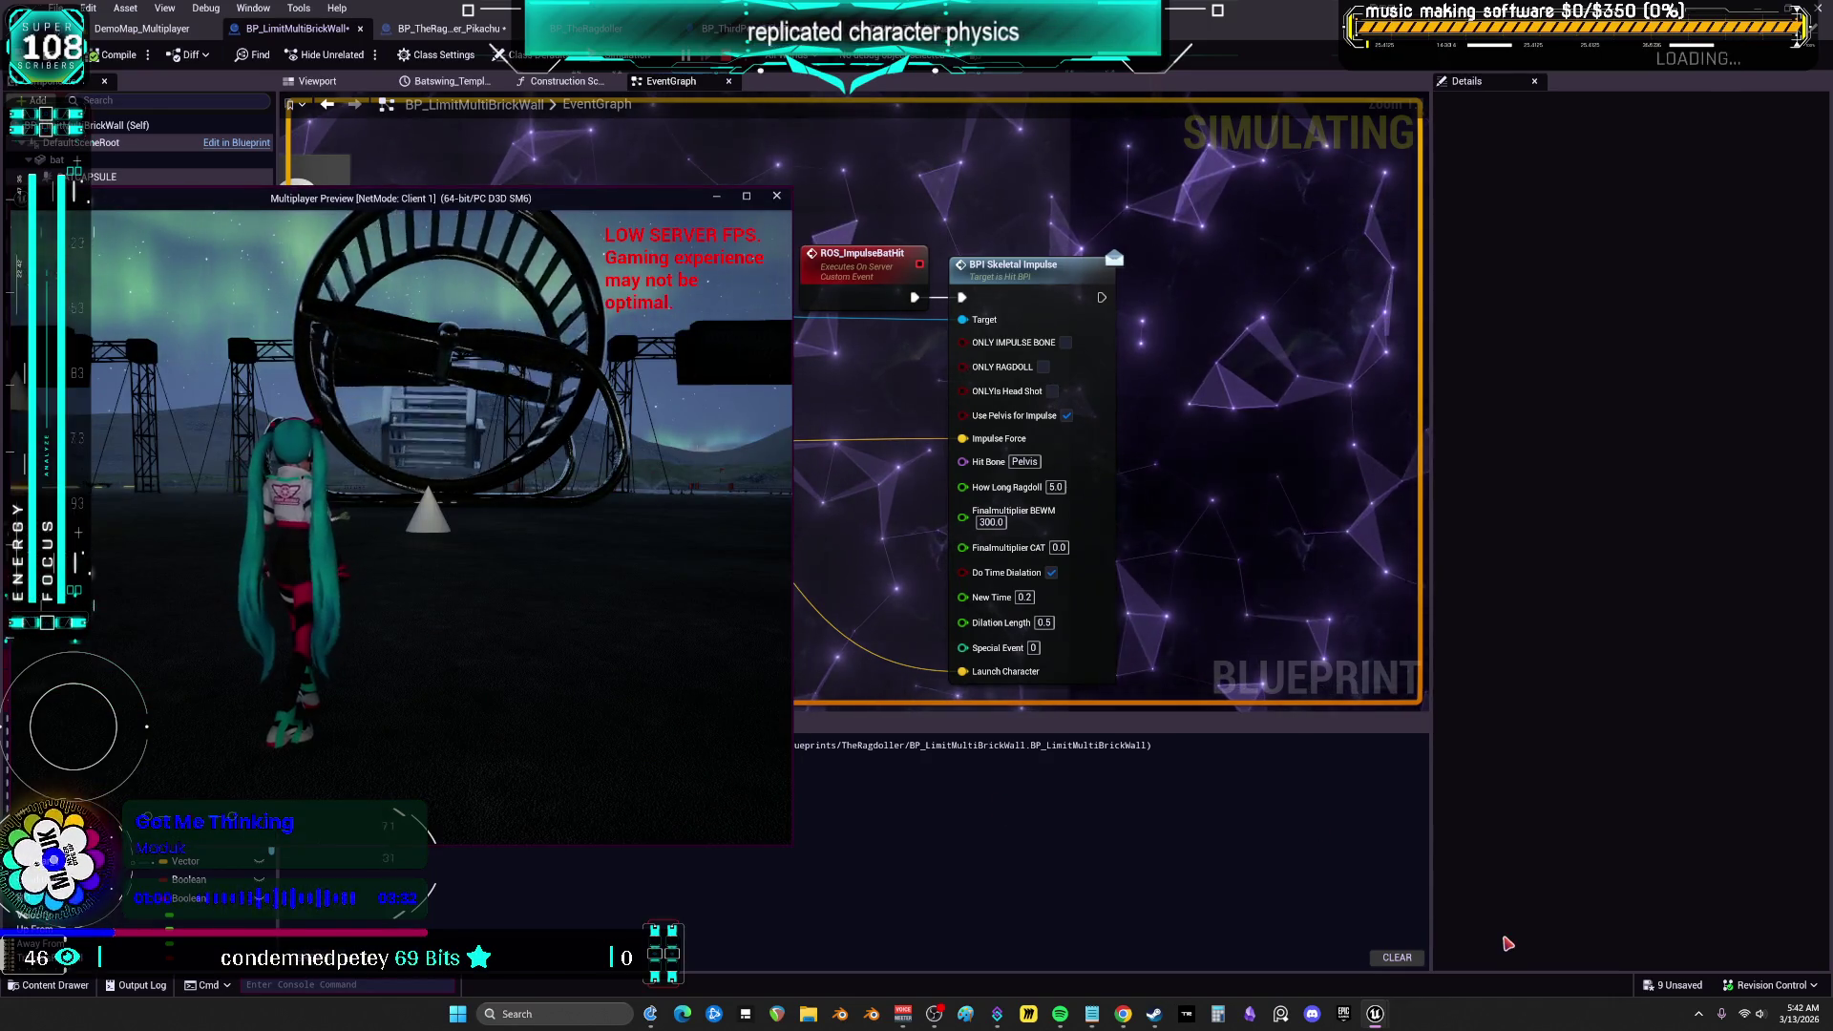
mouse_move(1379, 1023)
click(1399, 944)
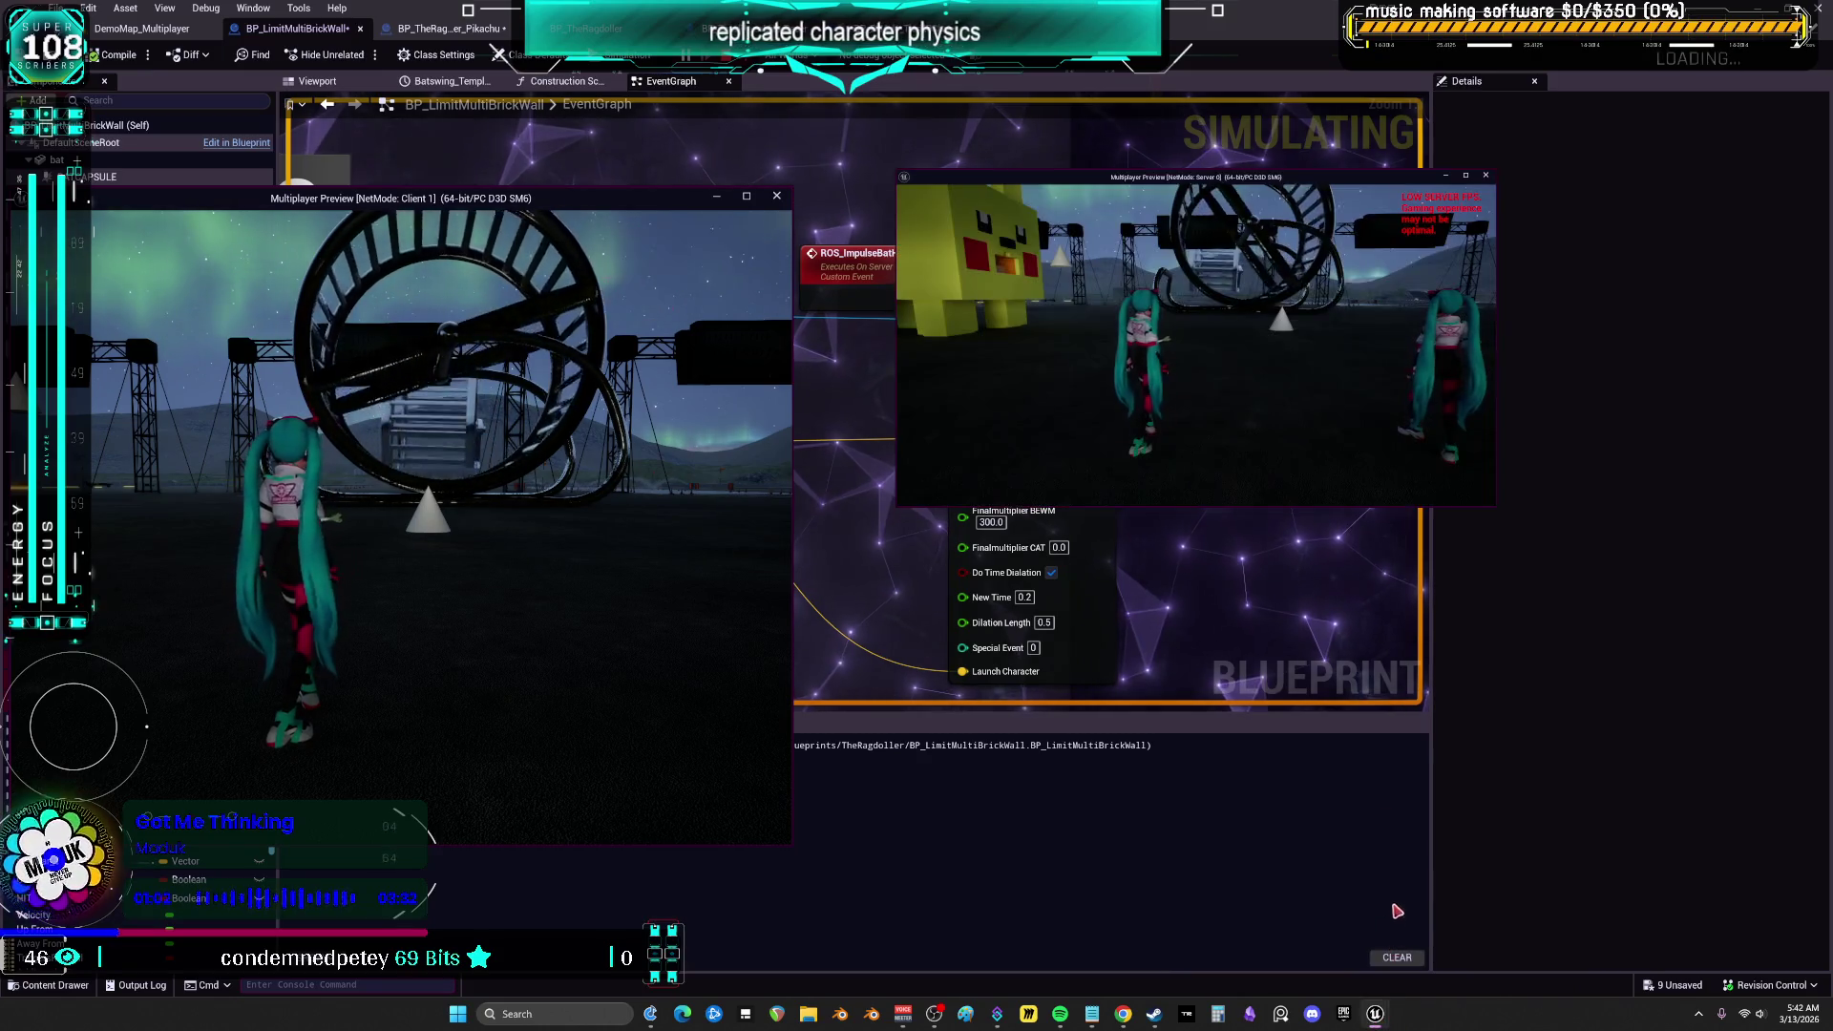
click(1492, 508)
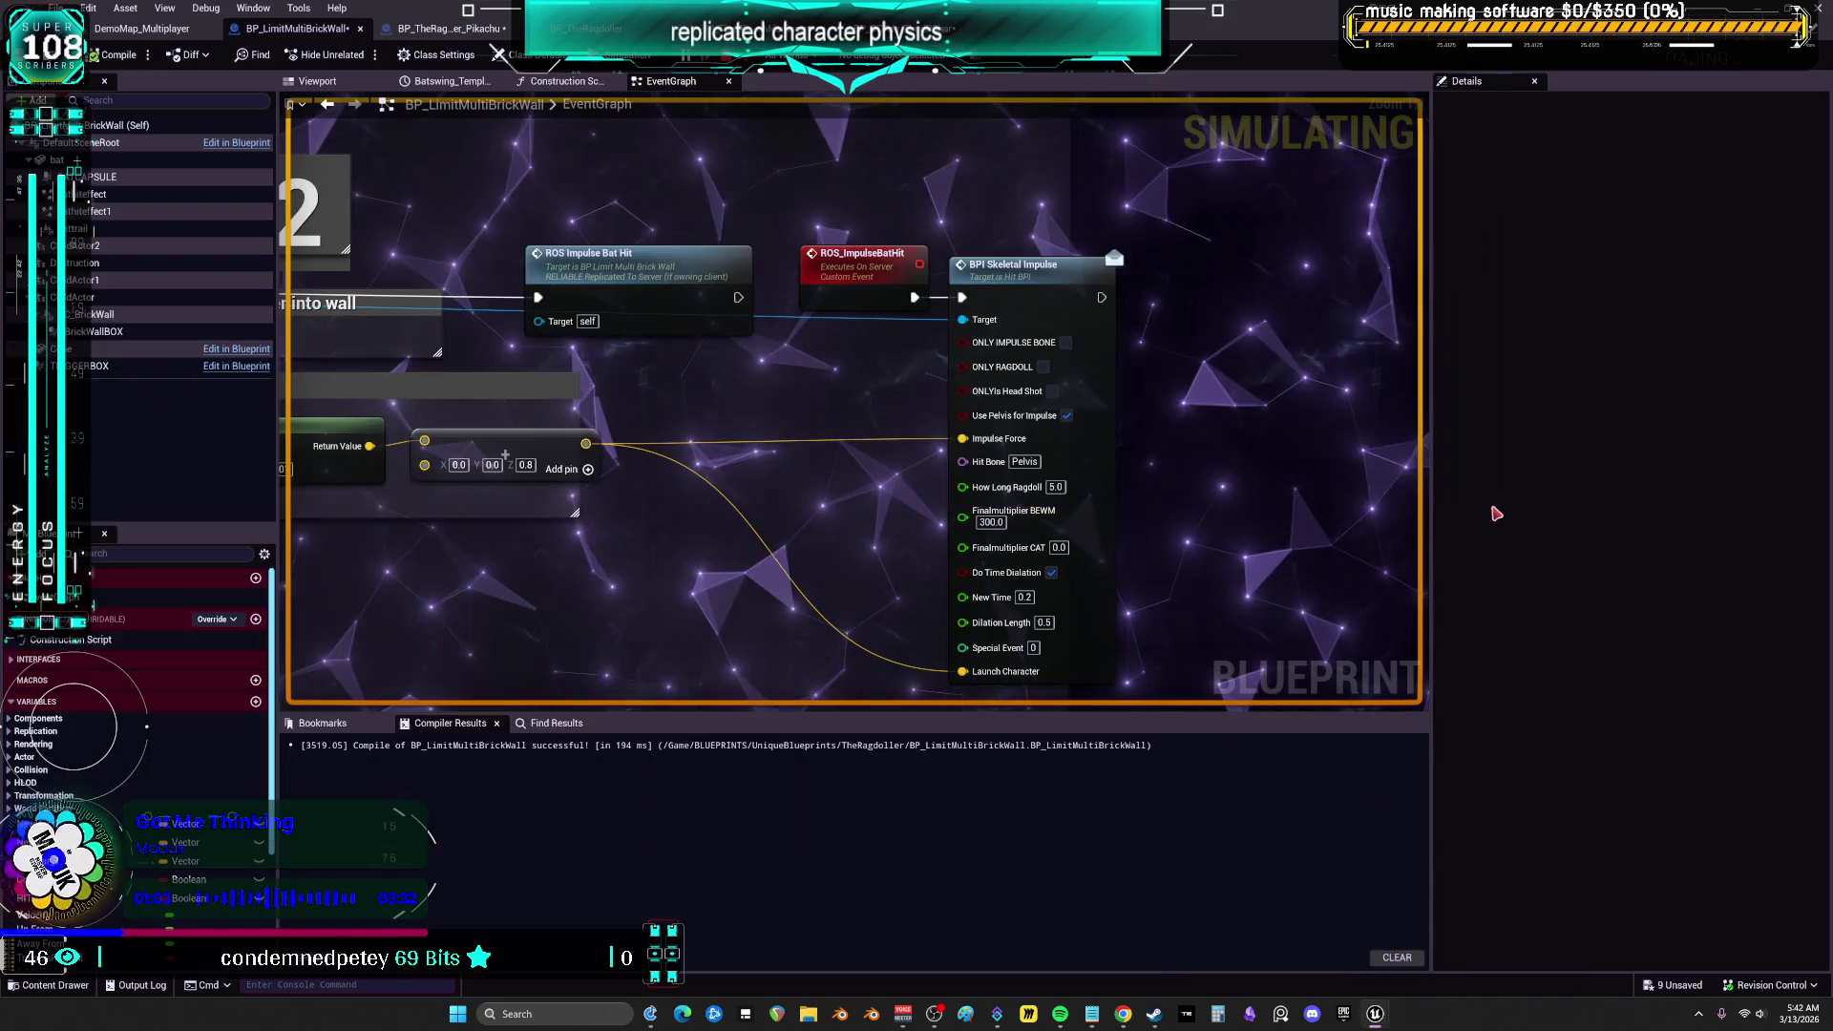
click(1381, 981)
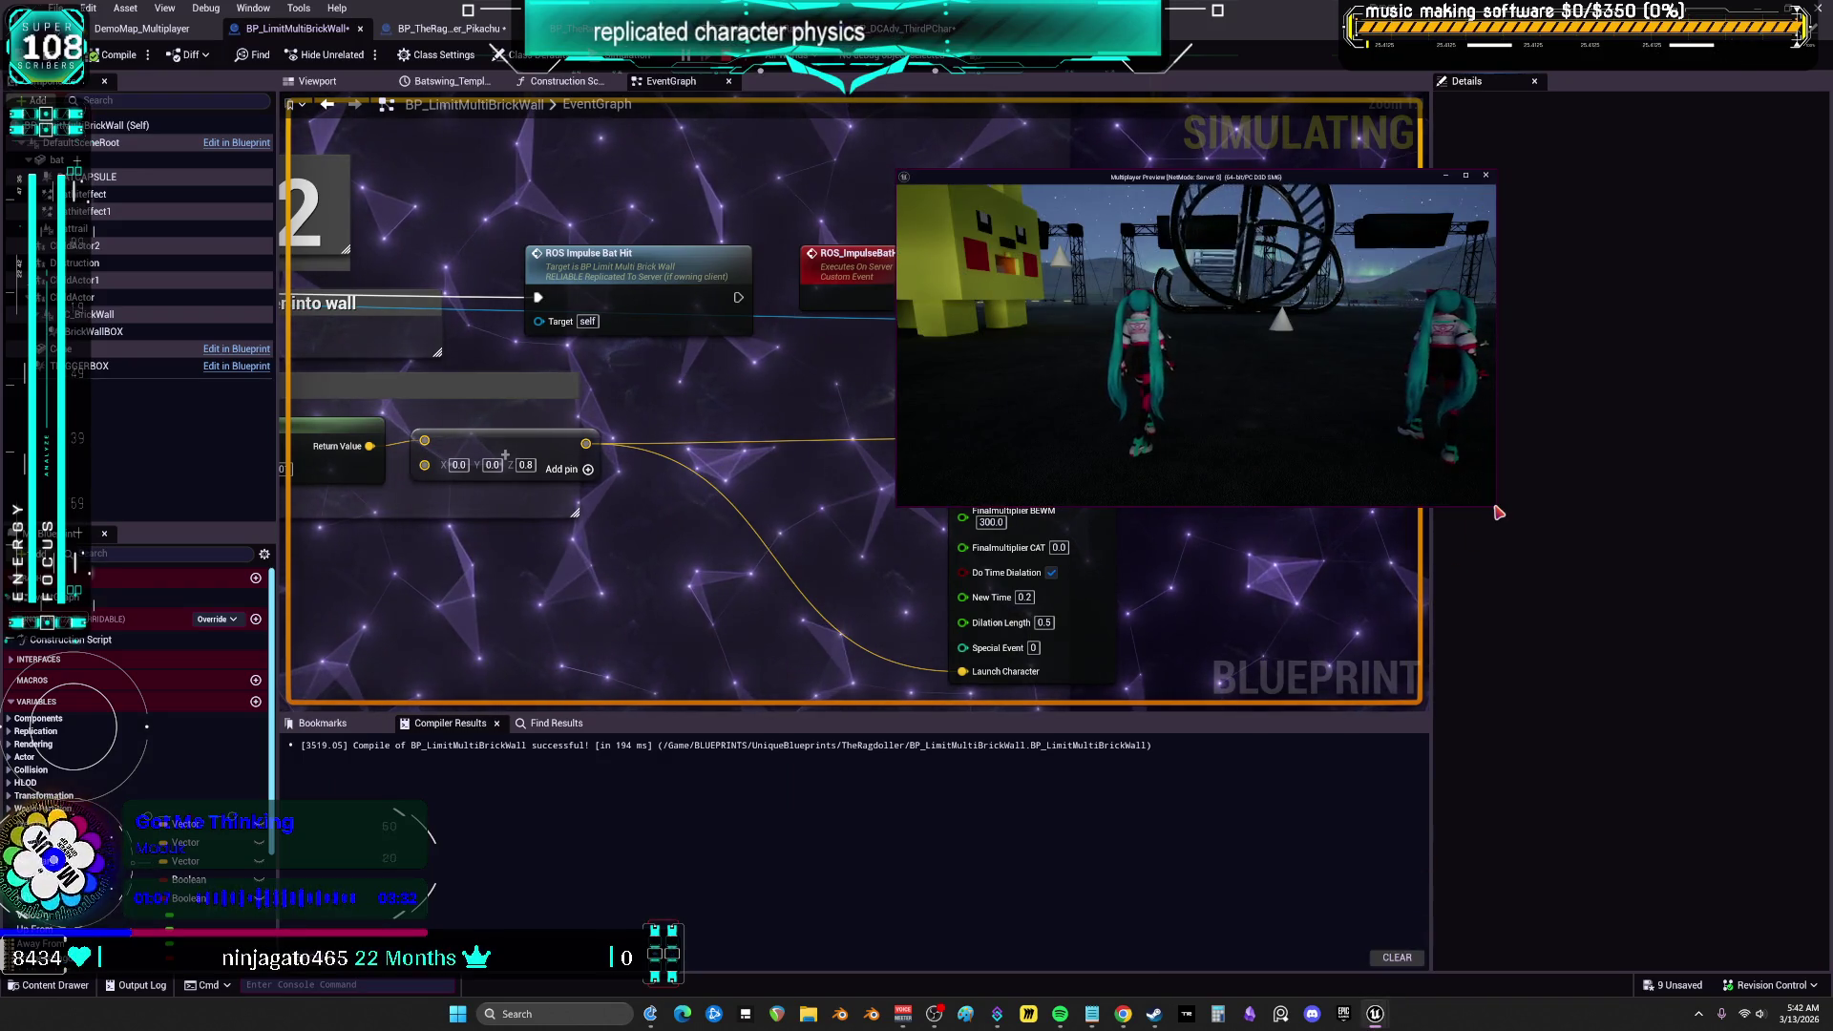
mouse_move(1497, 512)
mouse_down()
mouse_move(1645, 970)
mouse_move(1794, 937)
mouse_up()
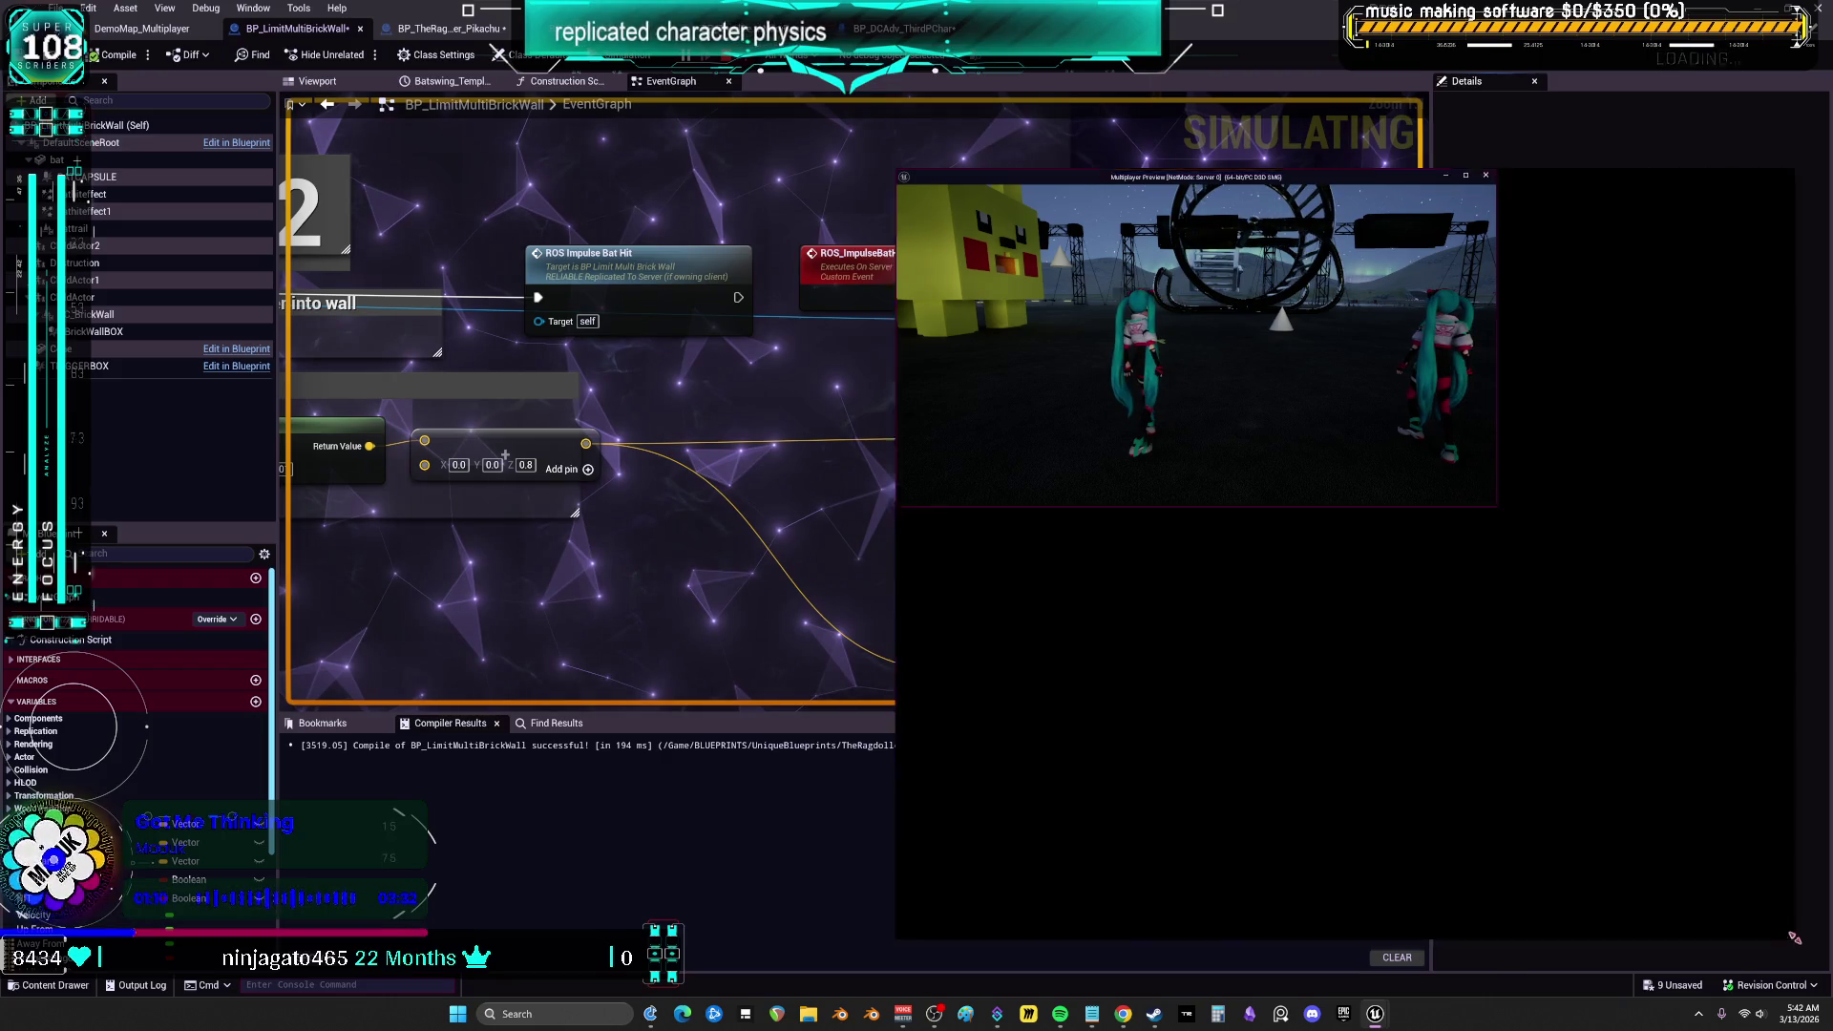
mouse_move(1374, 1012)
click(1497, 940)
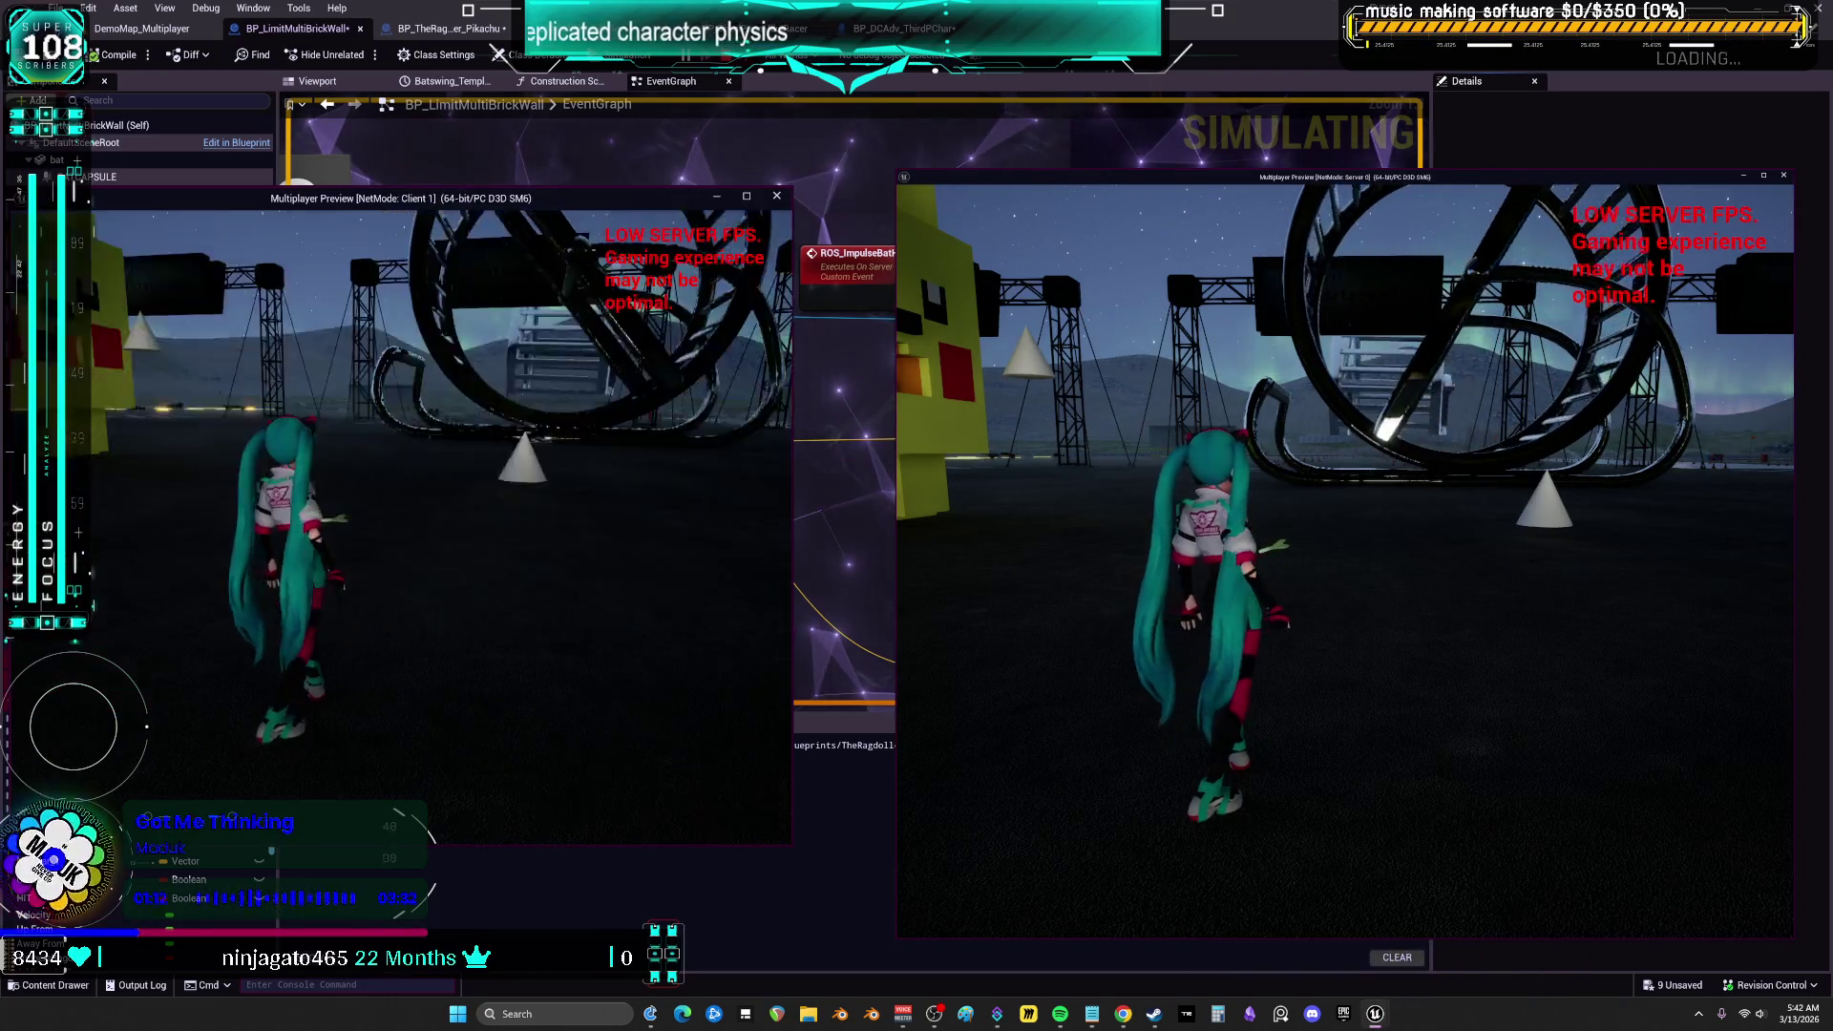
Run the server and client characters into the showroom and the bat, then stop play
key(w)
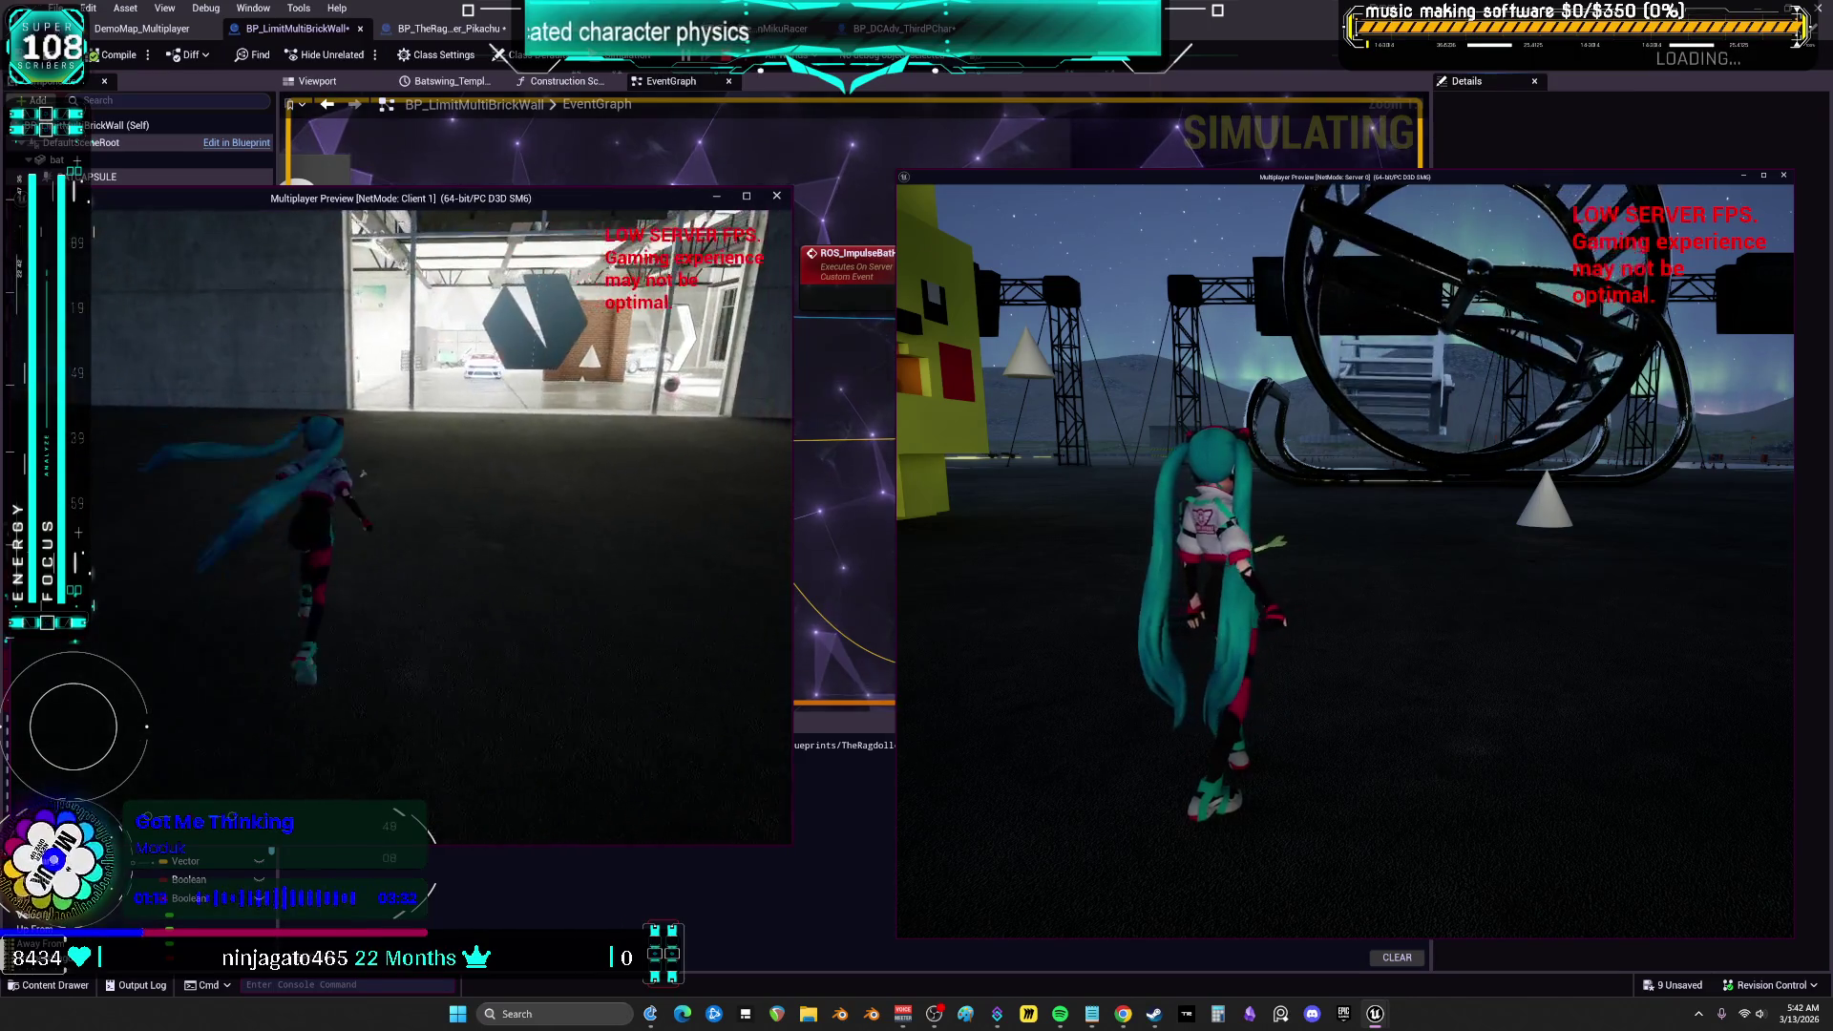
key(w)
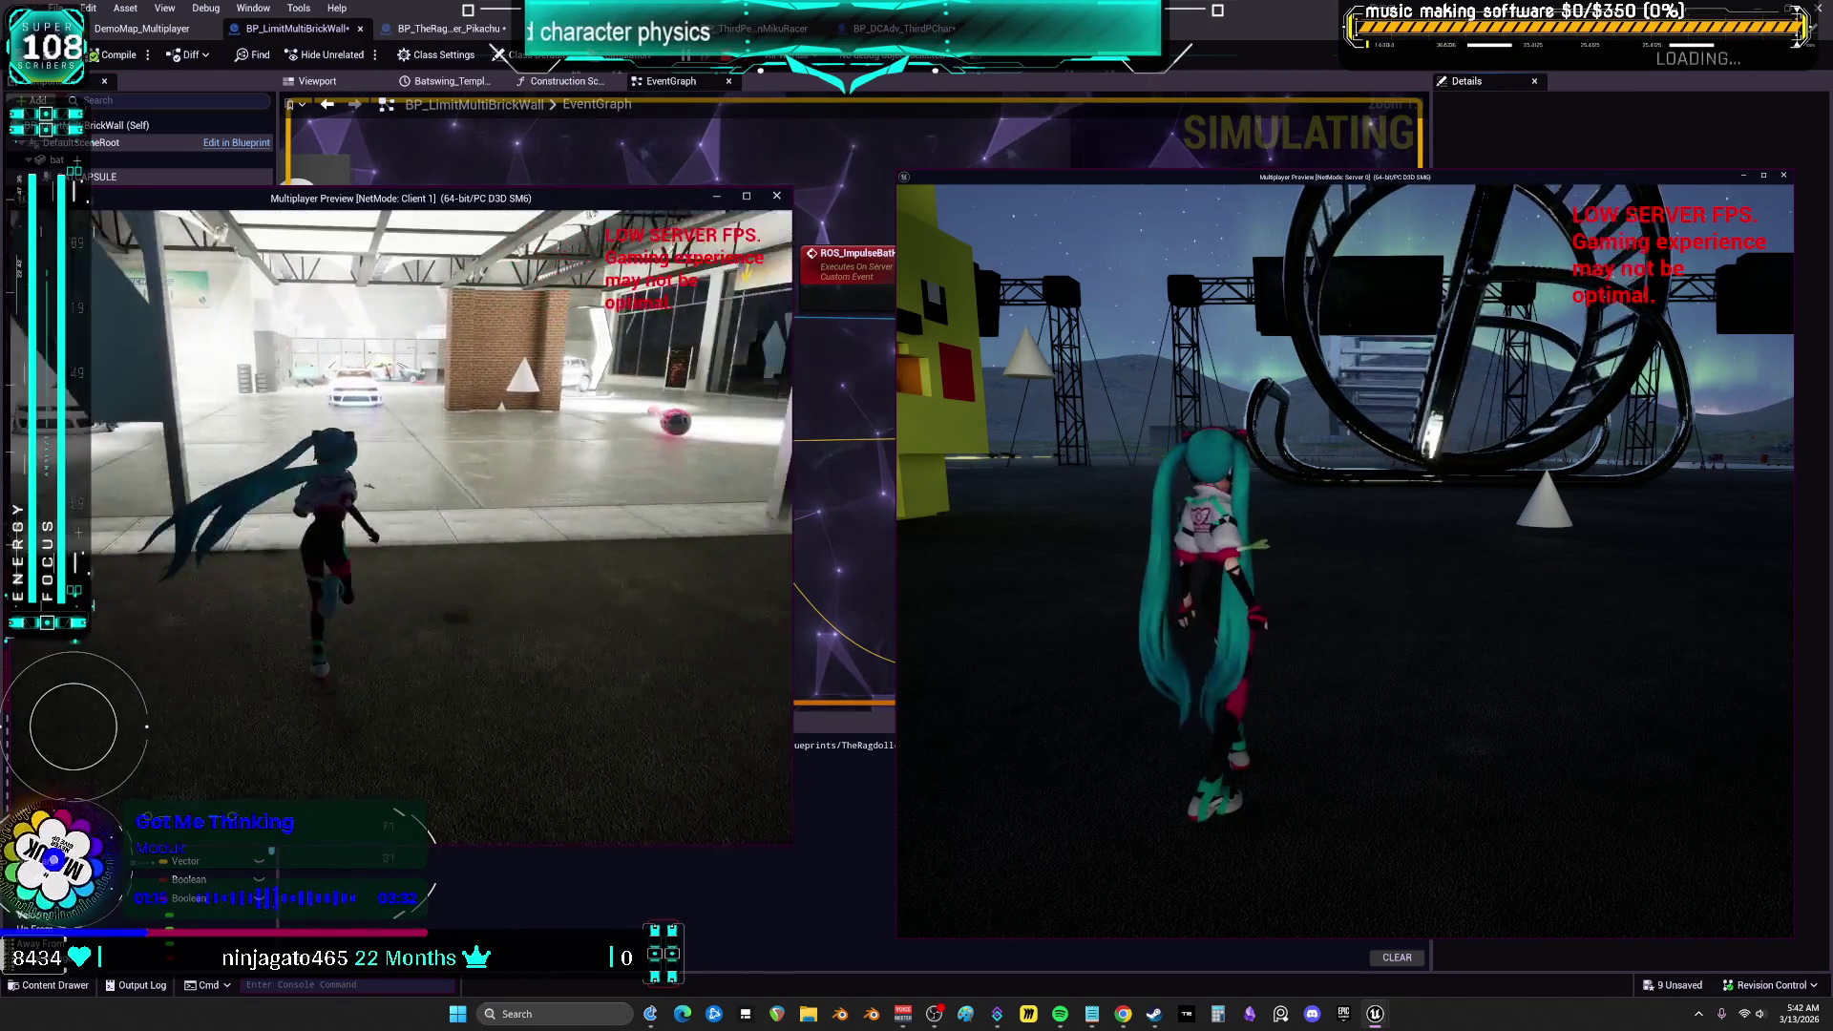
key(w)
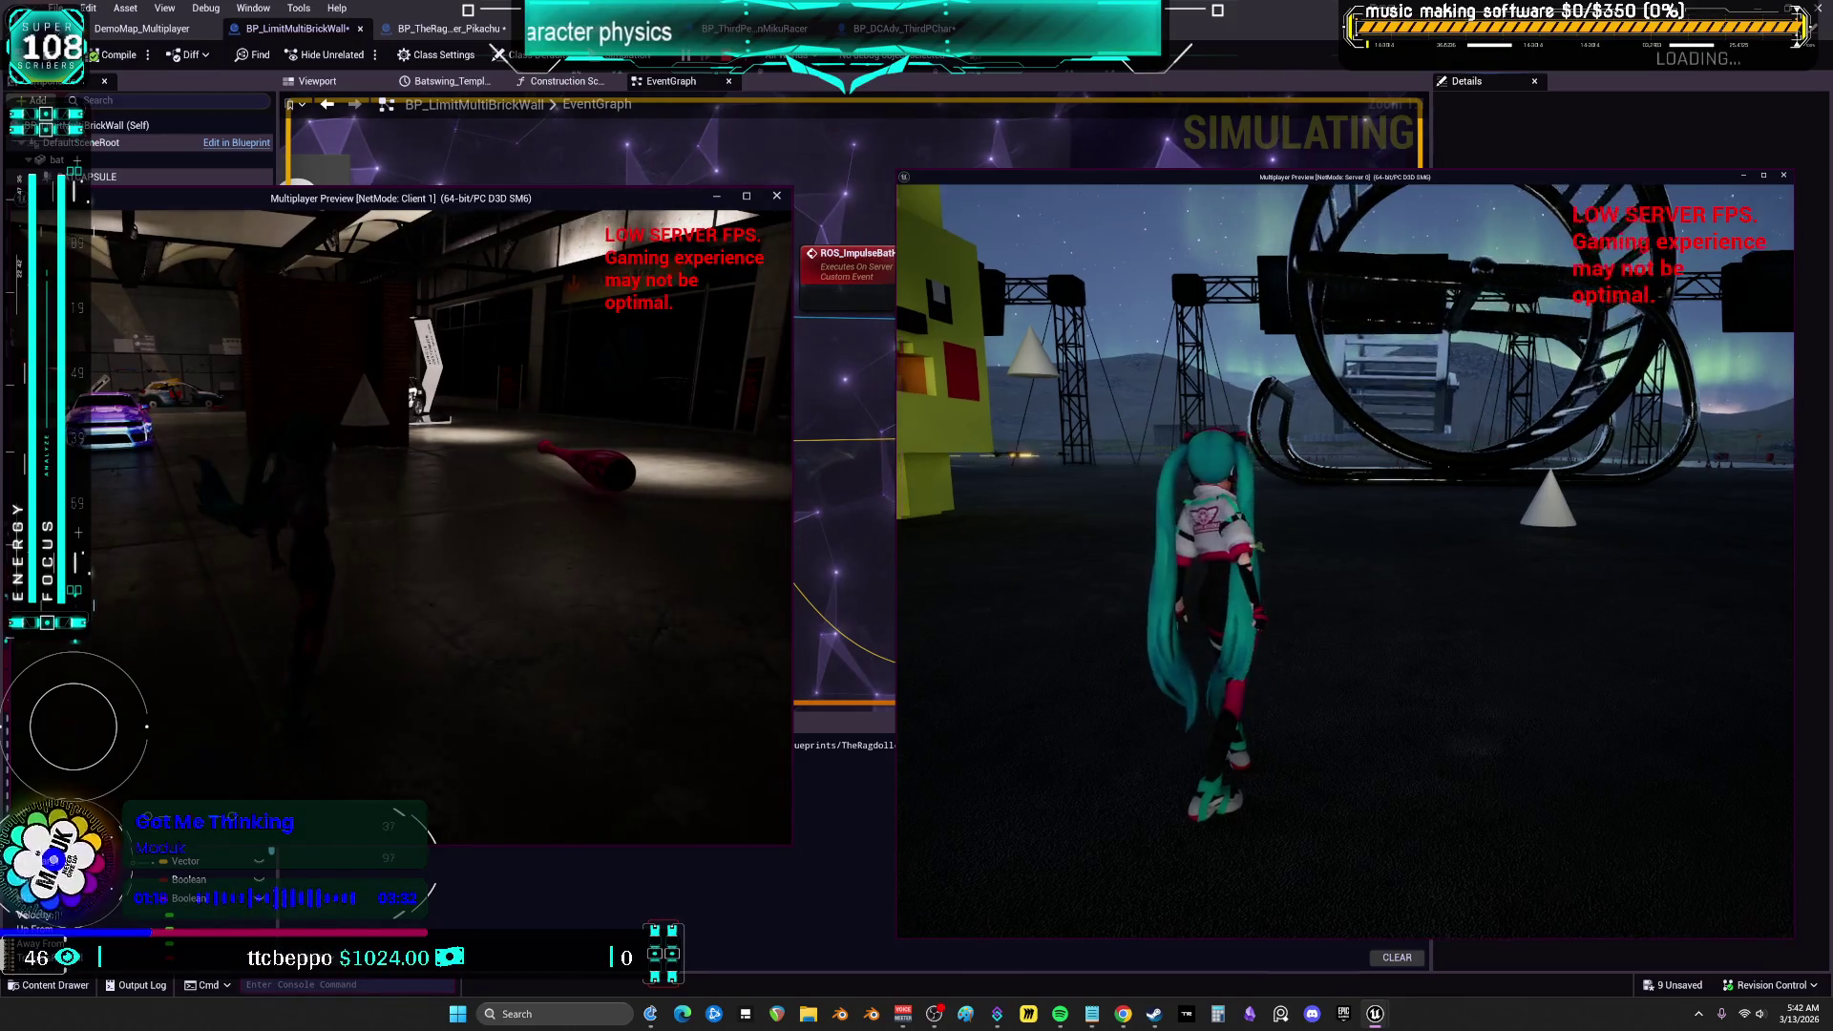
key(w)
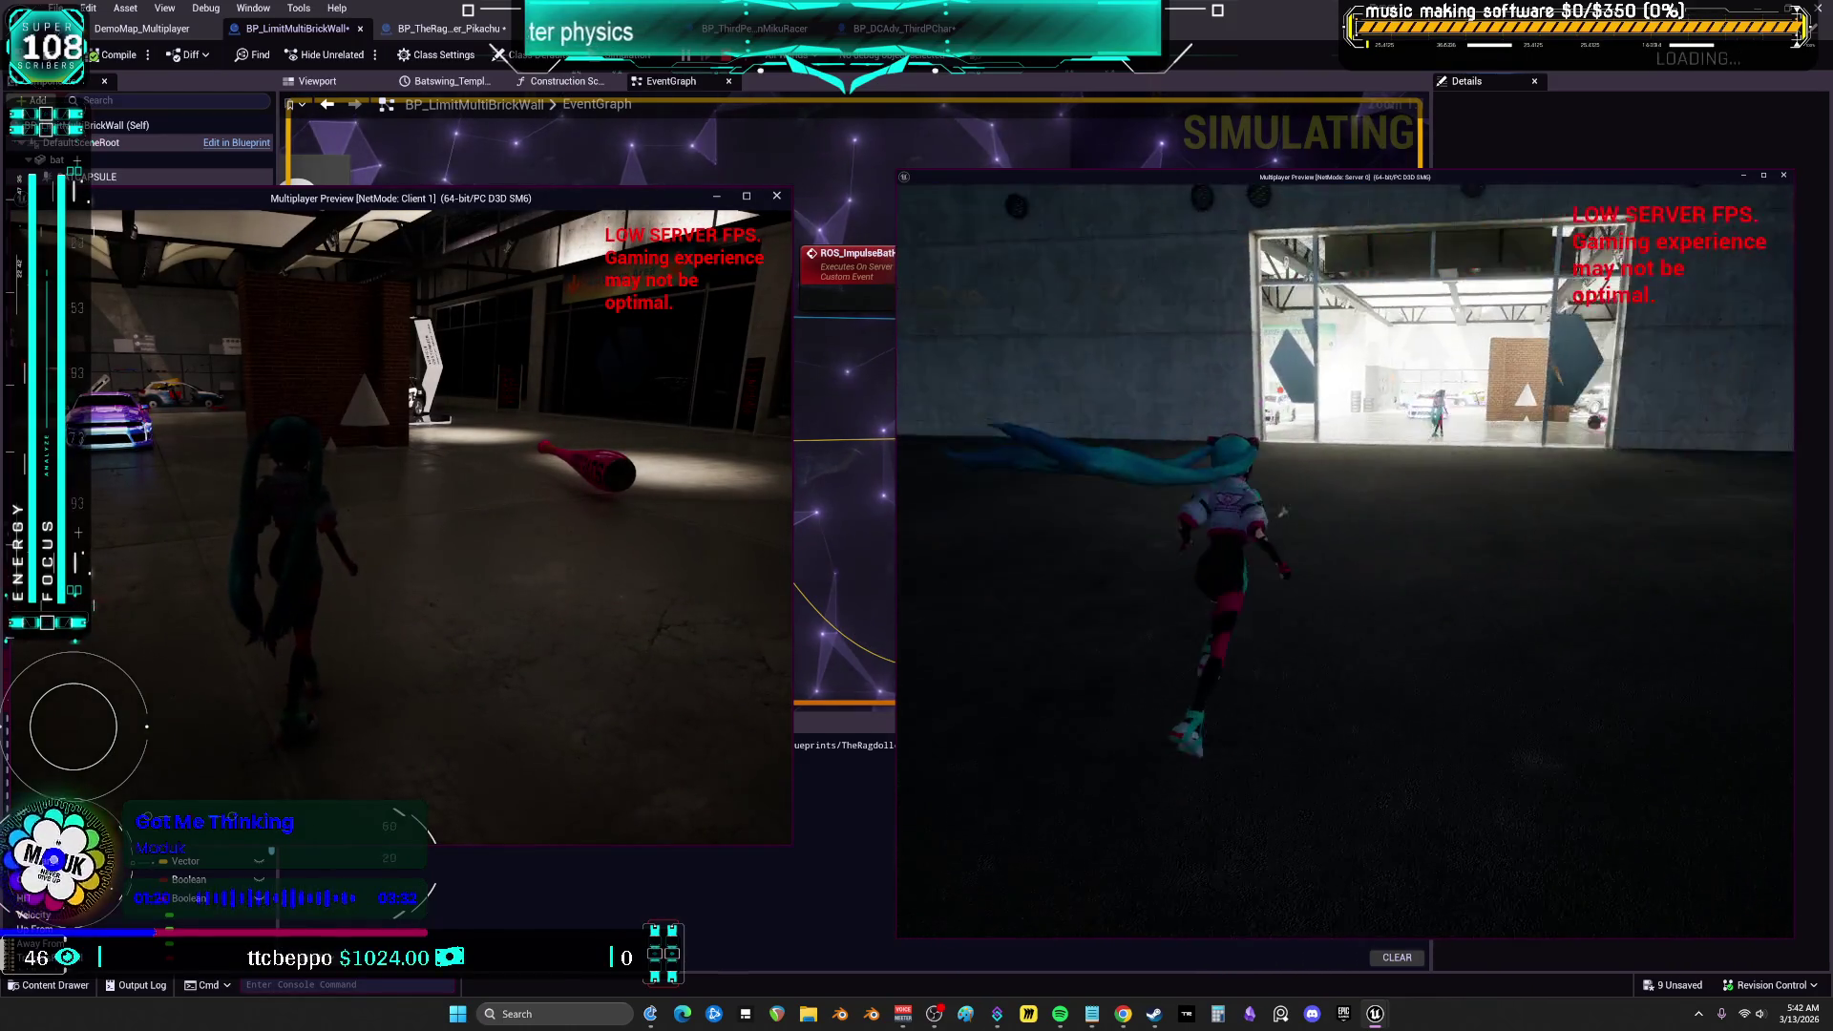
key(w)
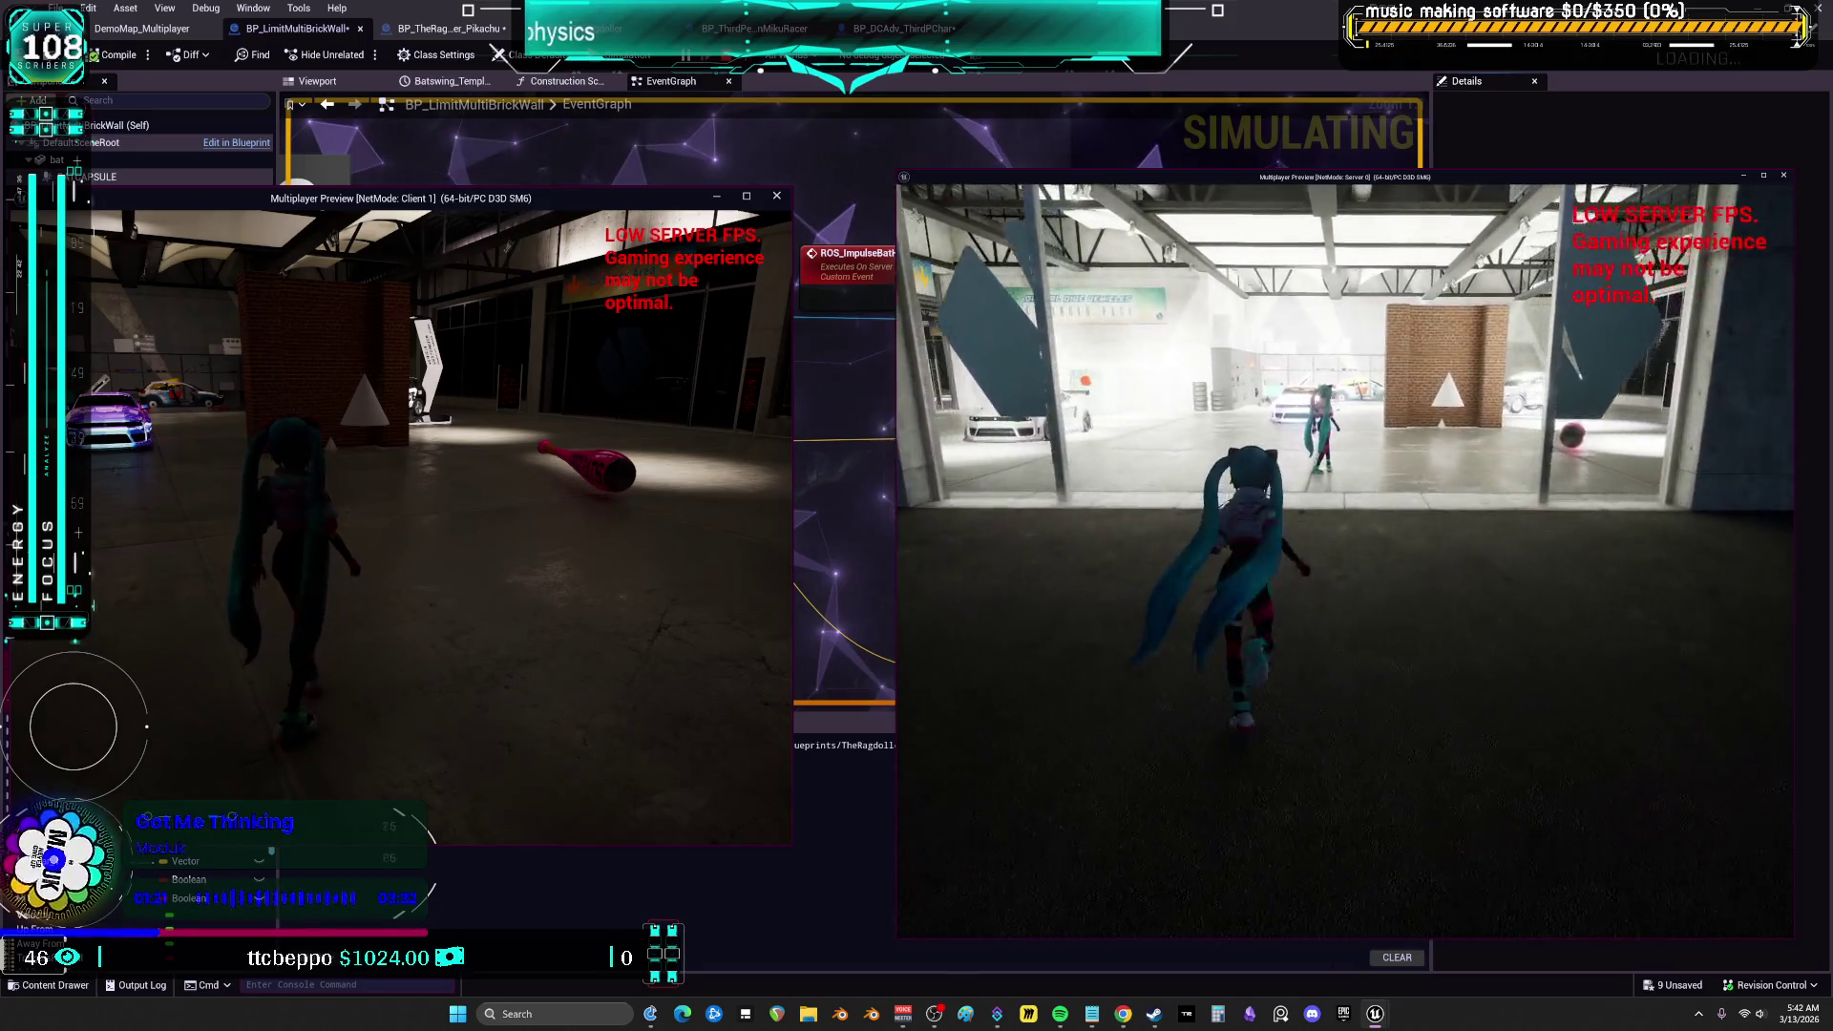
key(w)
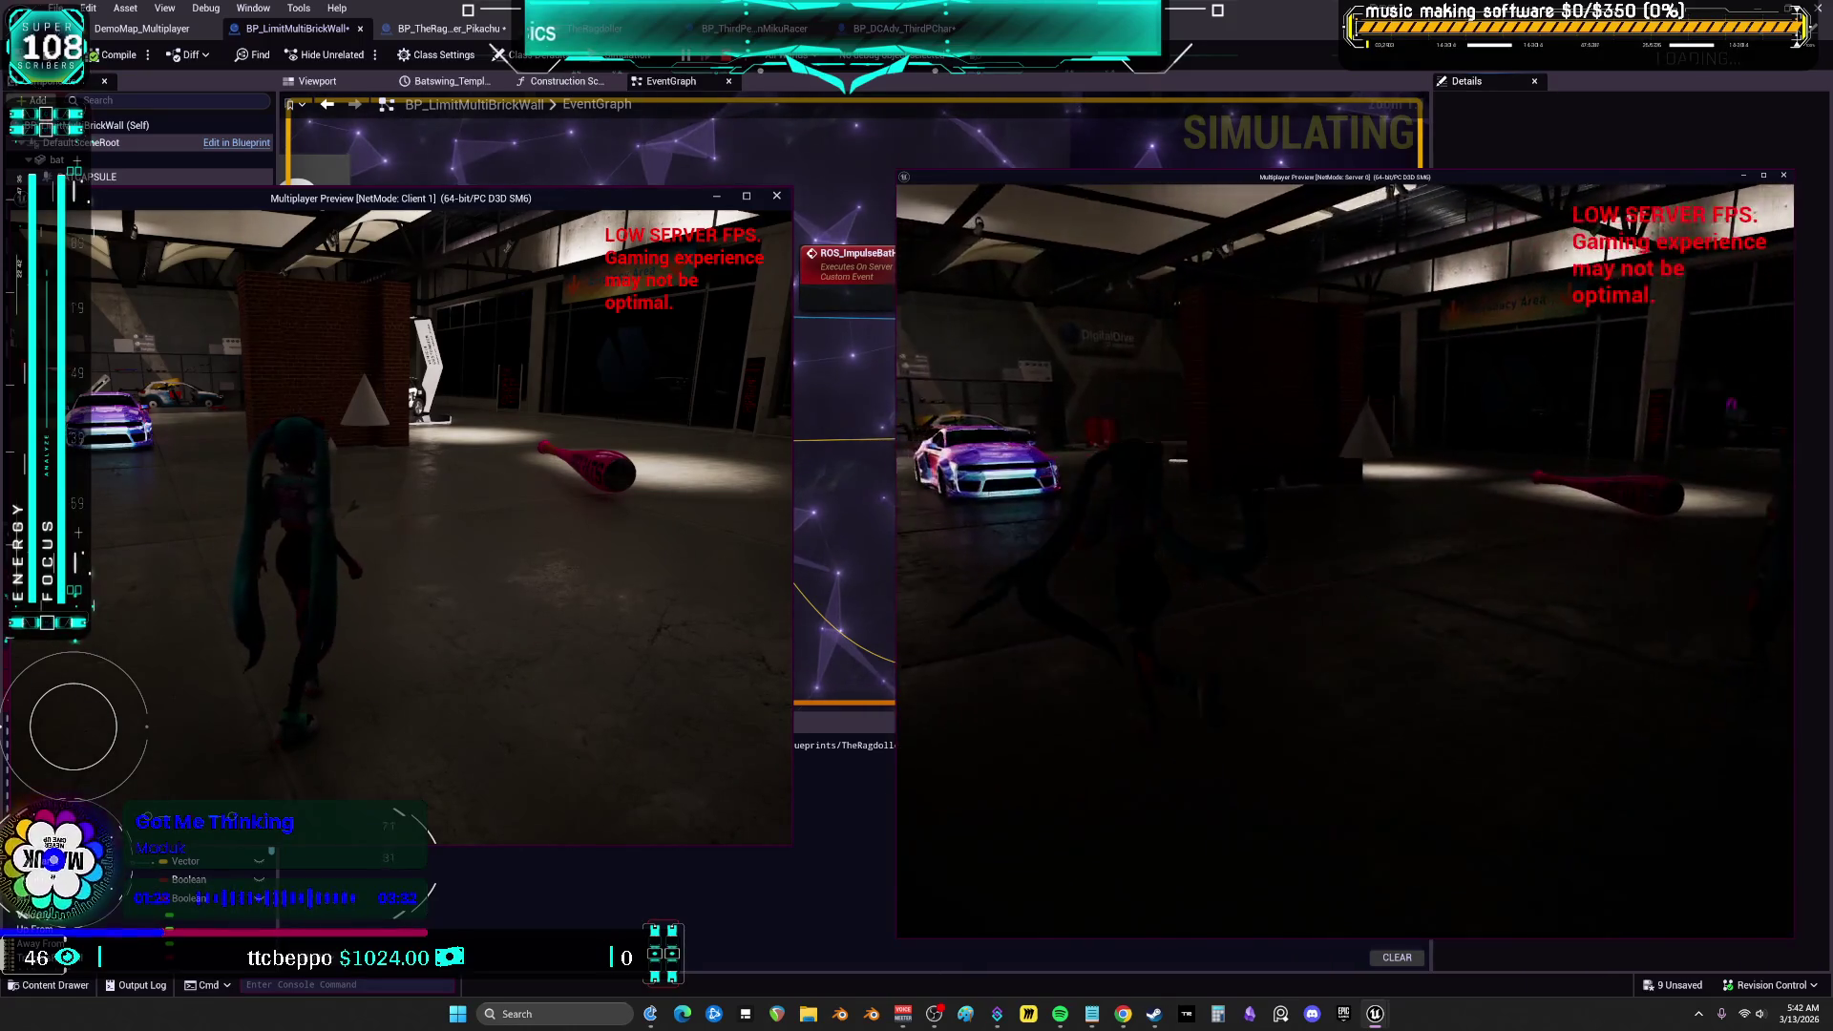
key(w)
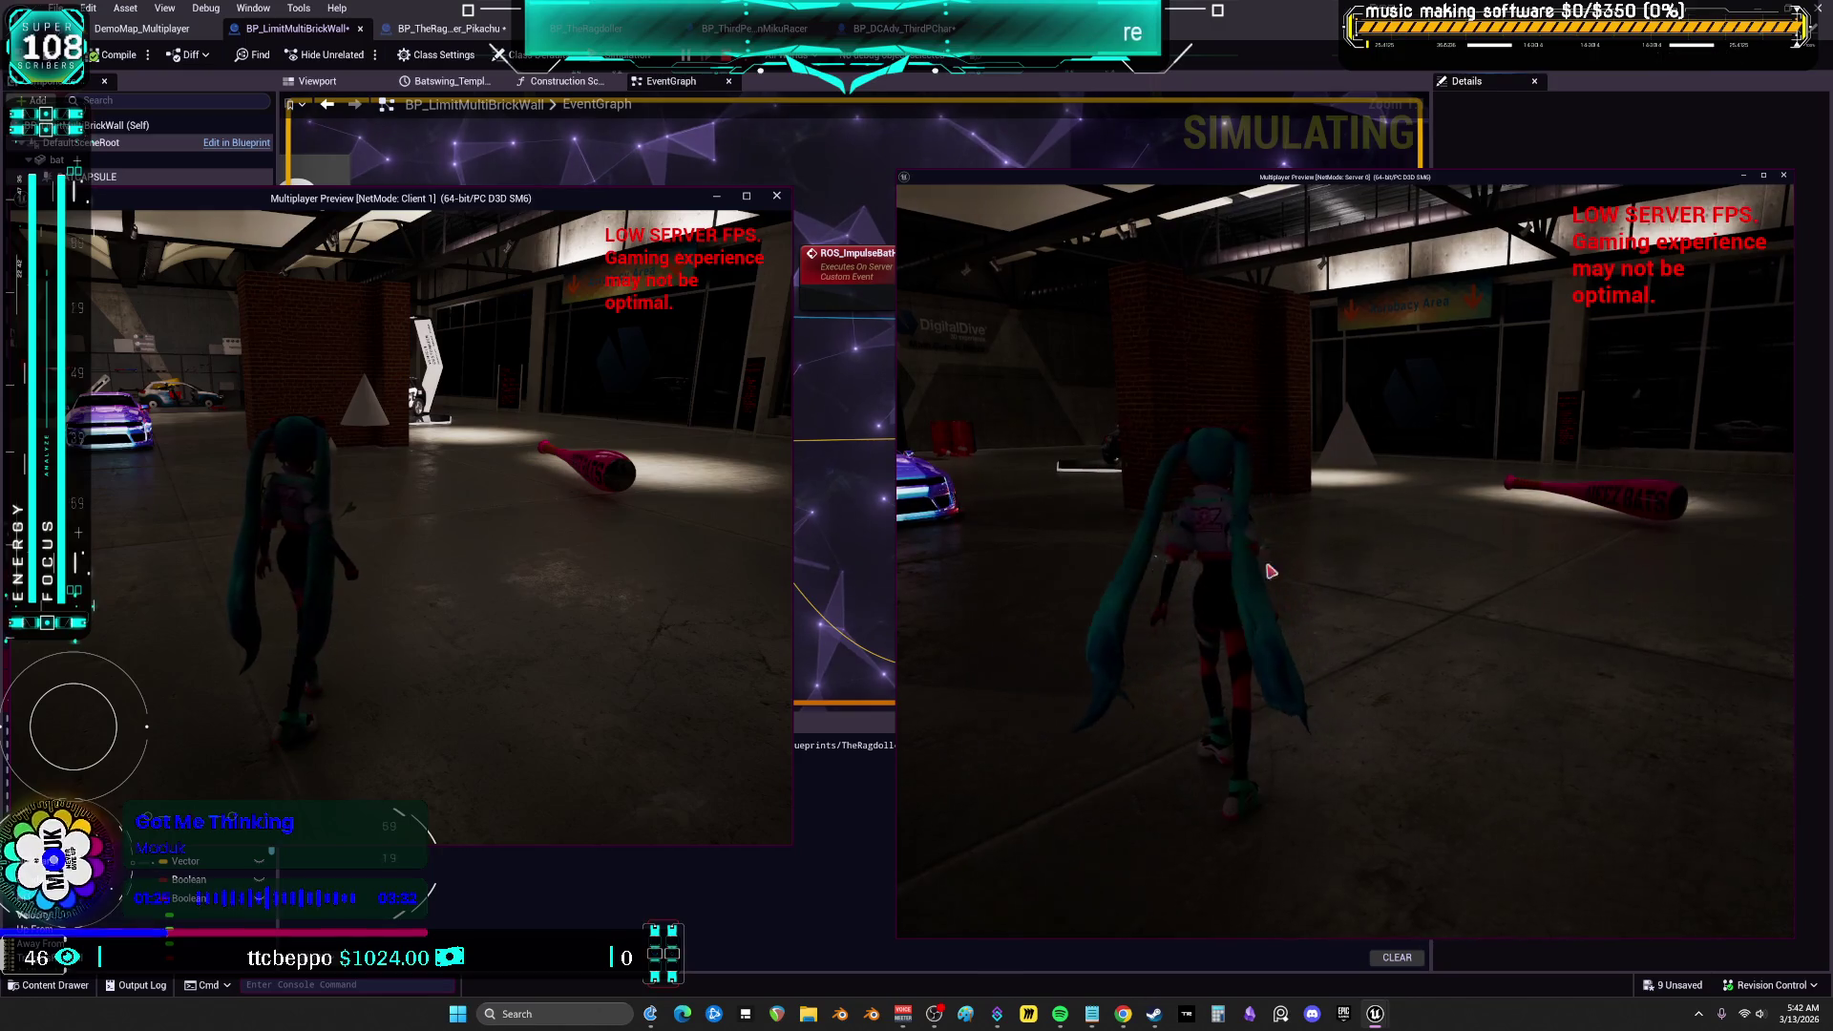
key(w)
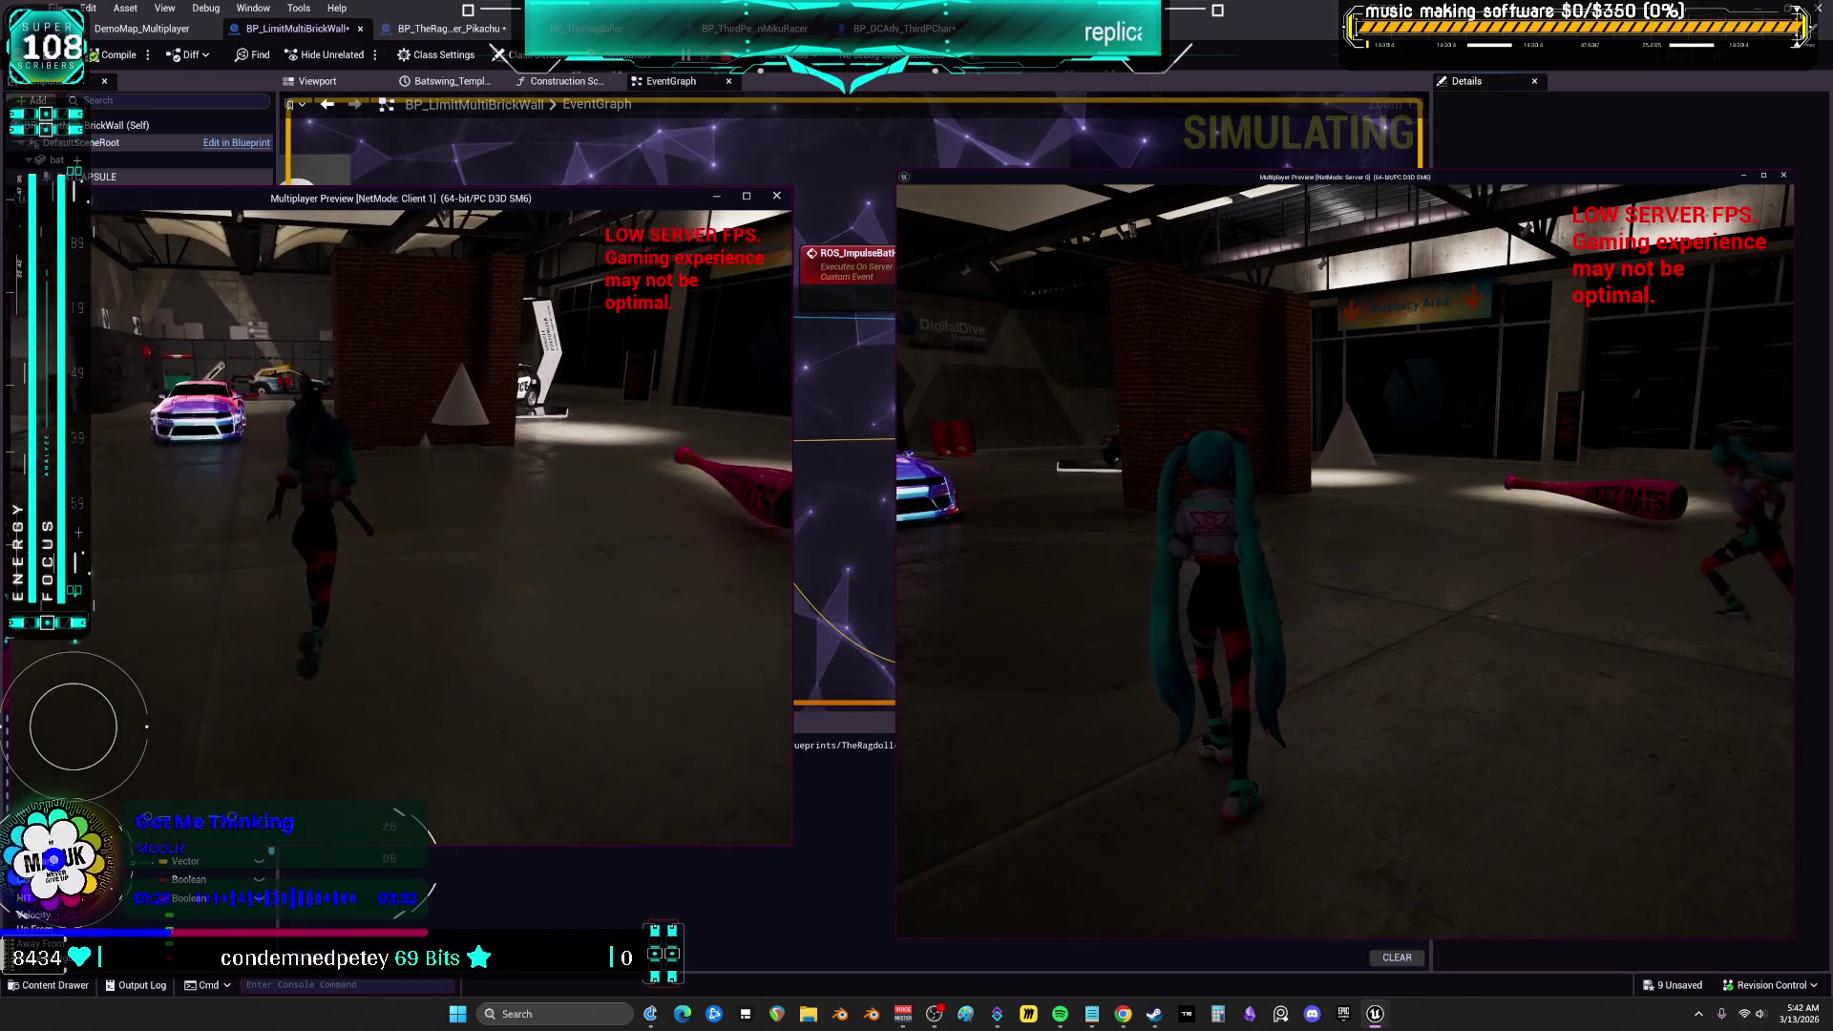
key(w)
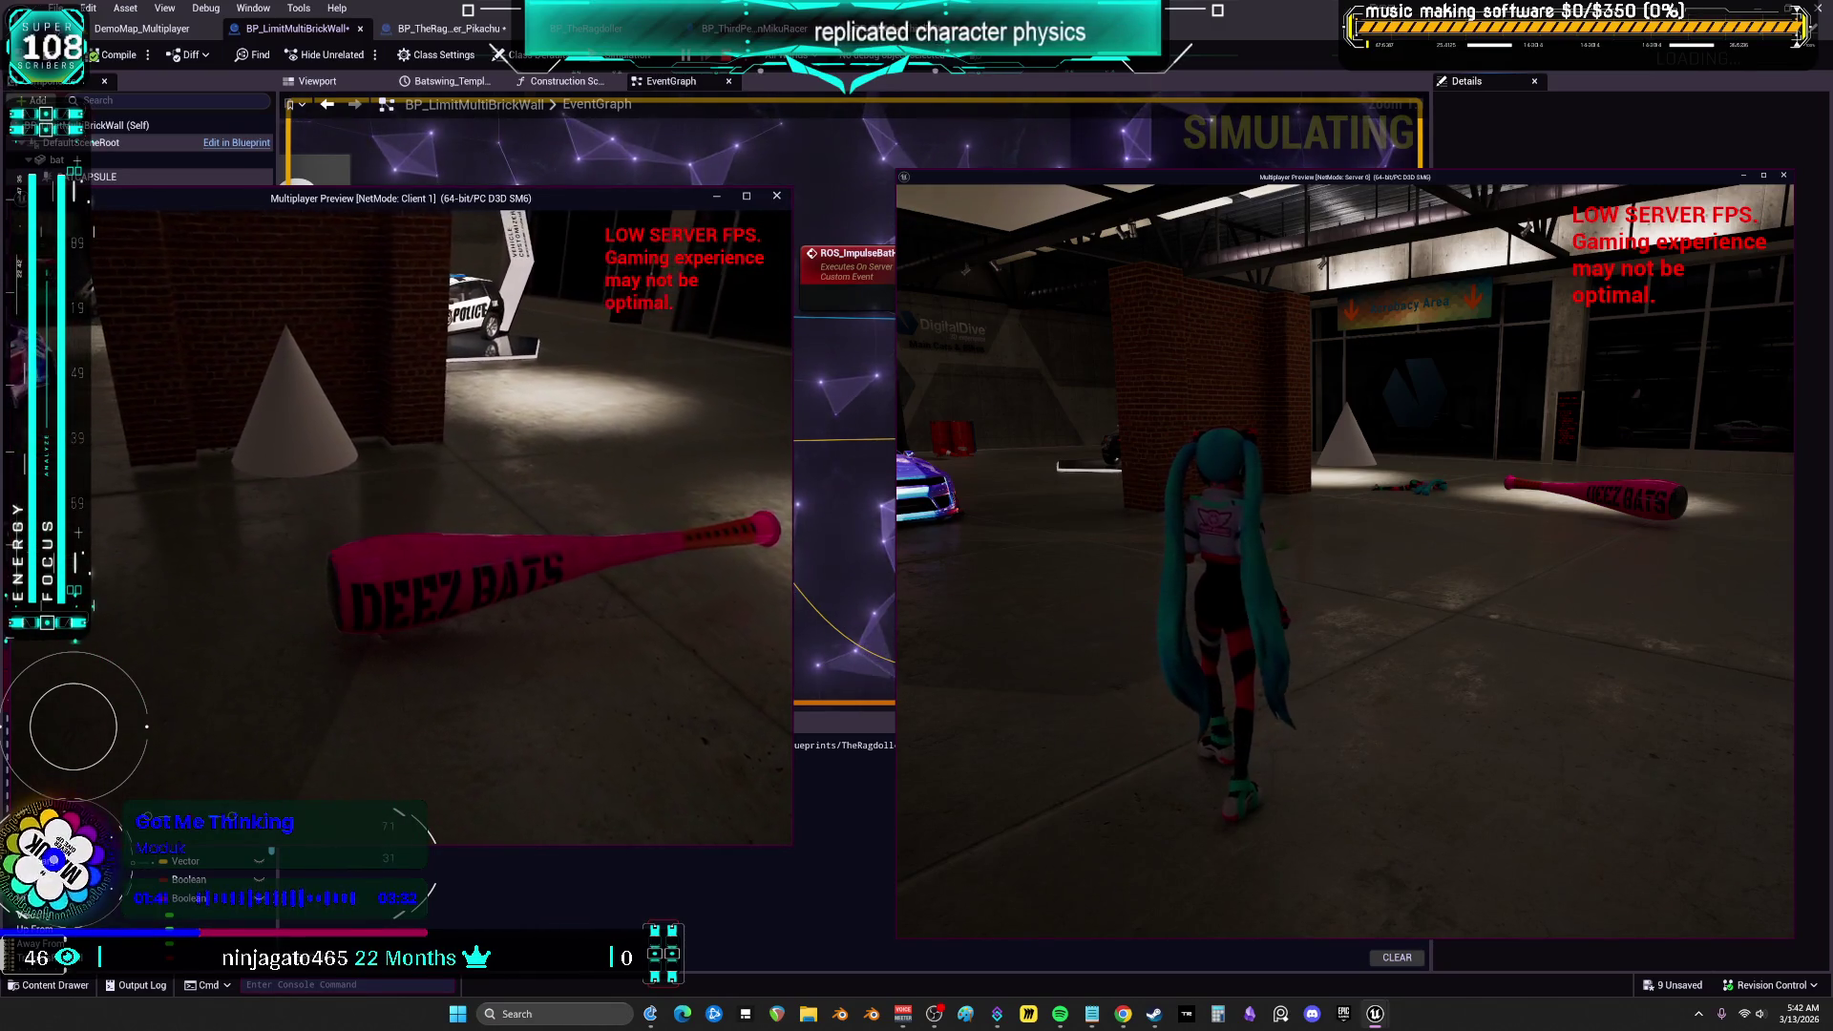
key(Escape)
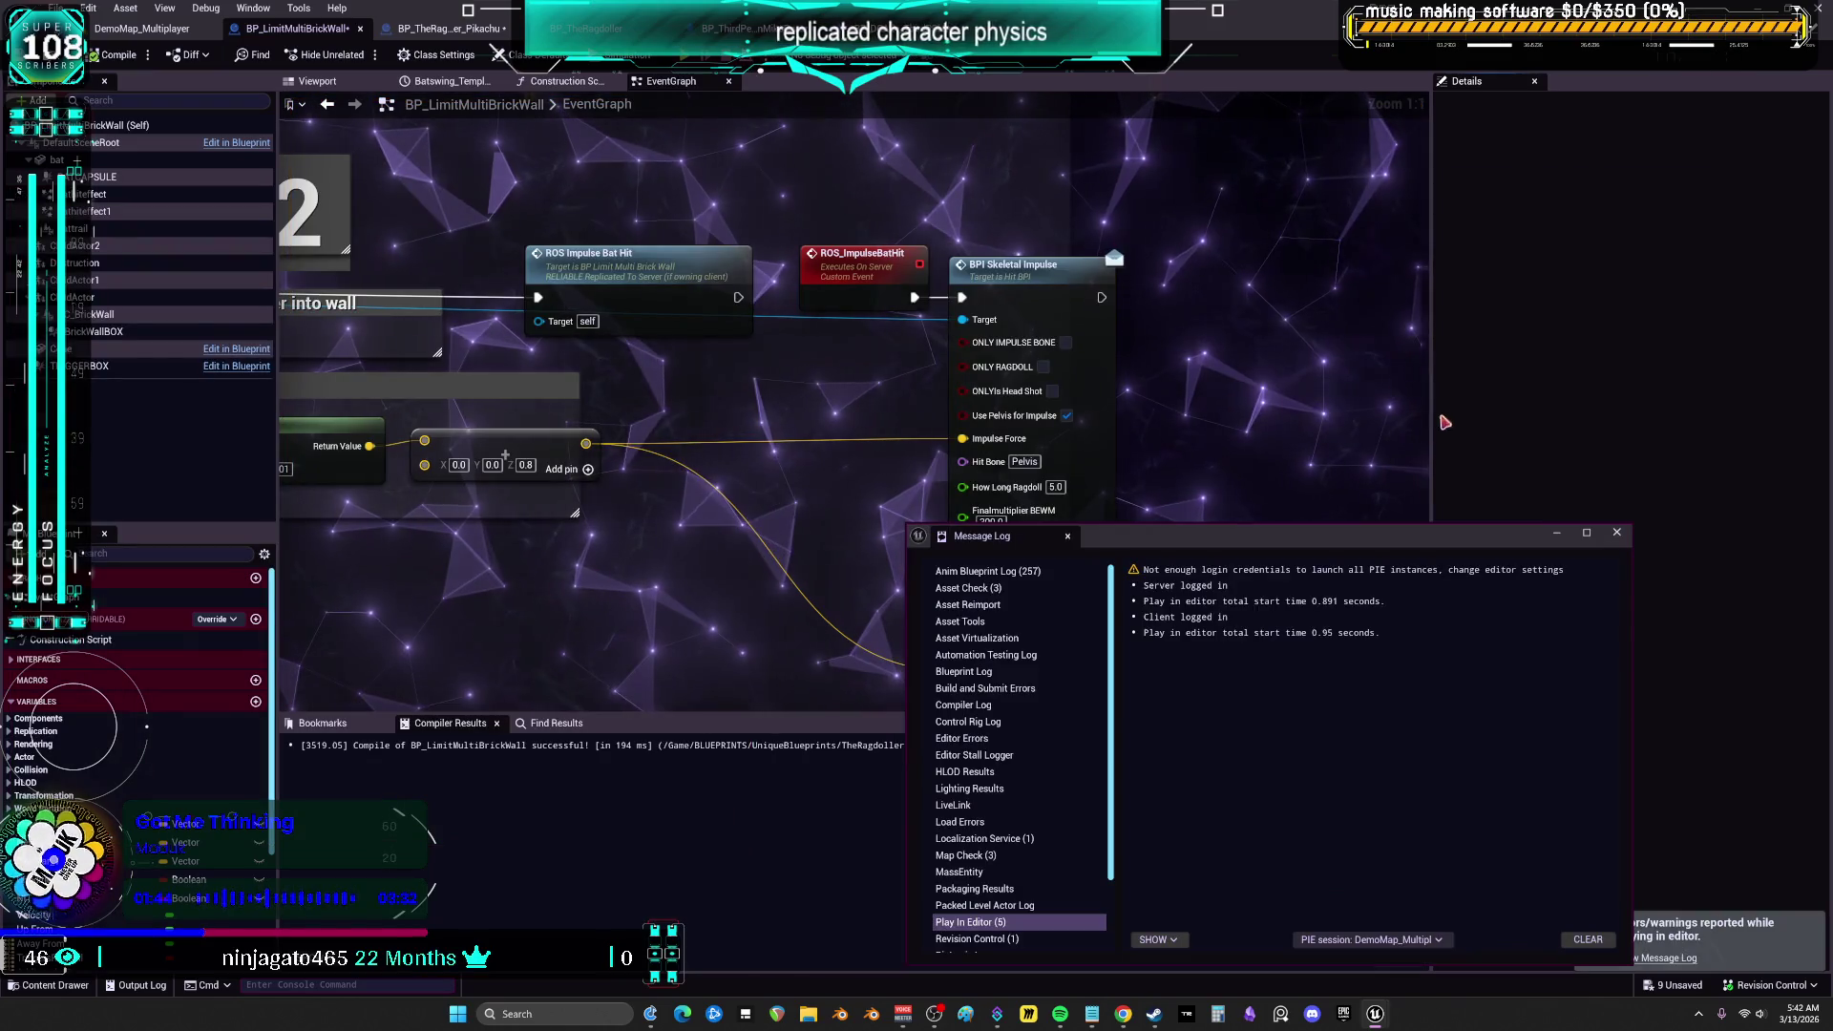
Dismiss the Message Log, view the launch strength nodes, then open BP_DCAdv_ThirdPChar's CharacterPhysics graph
click(627, 375)
scroll(627, 375, down, 2)
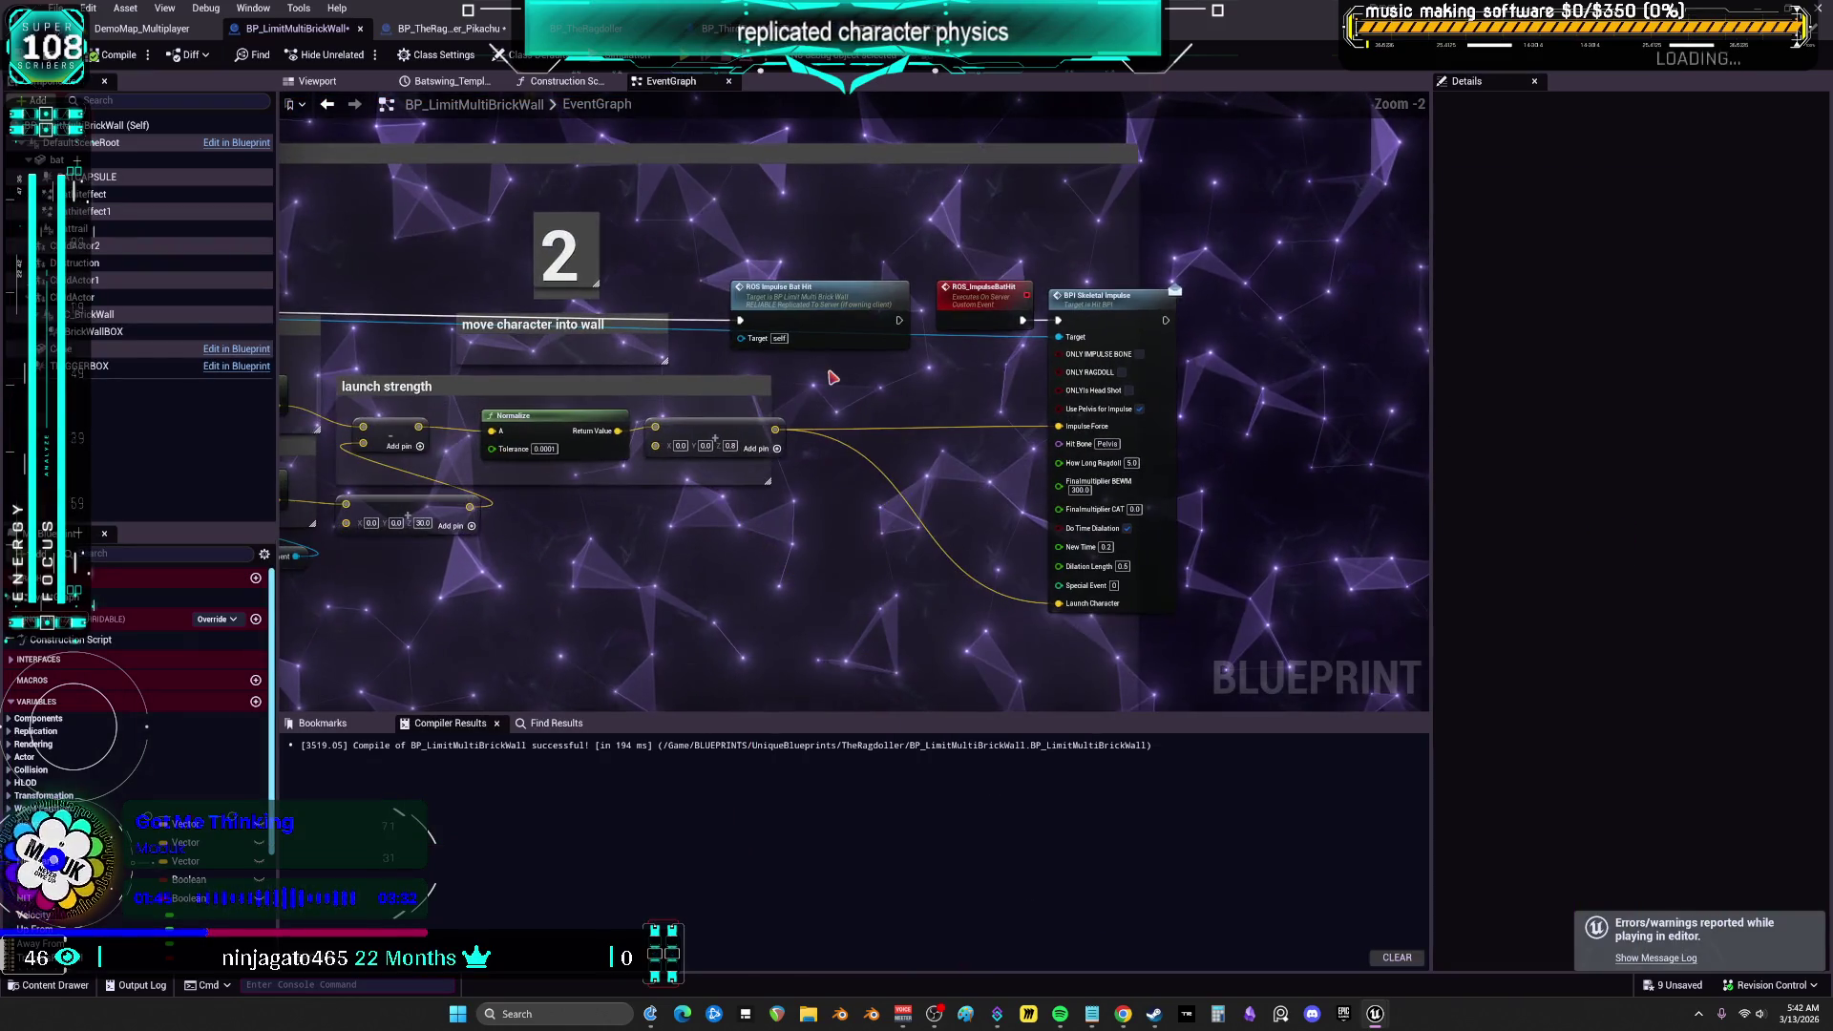
drag(627, 375, 818, 379)
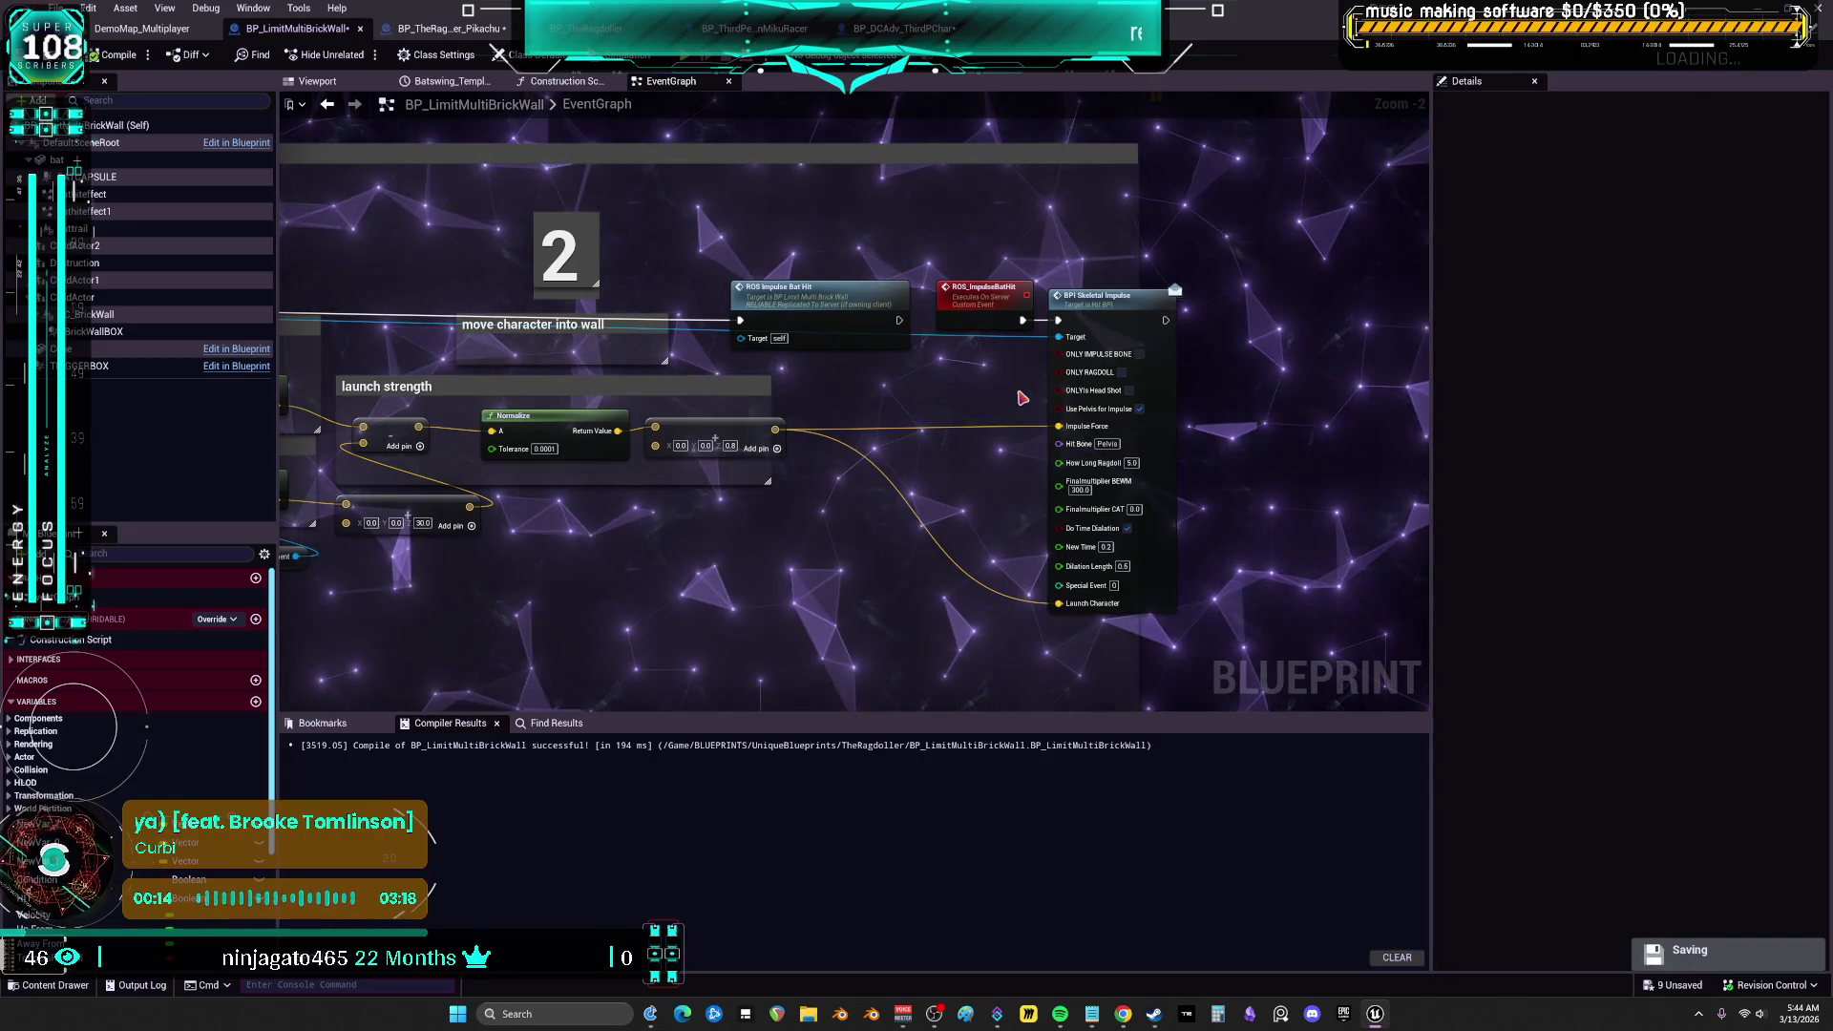
double_click(1098, 296)
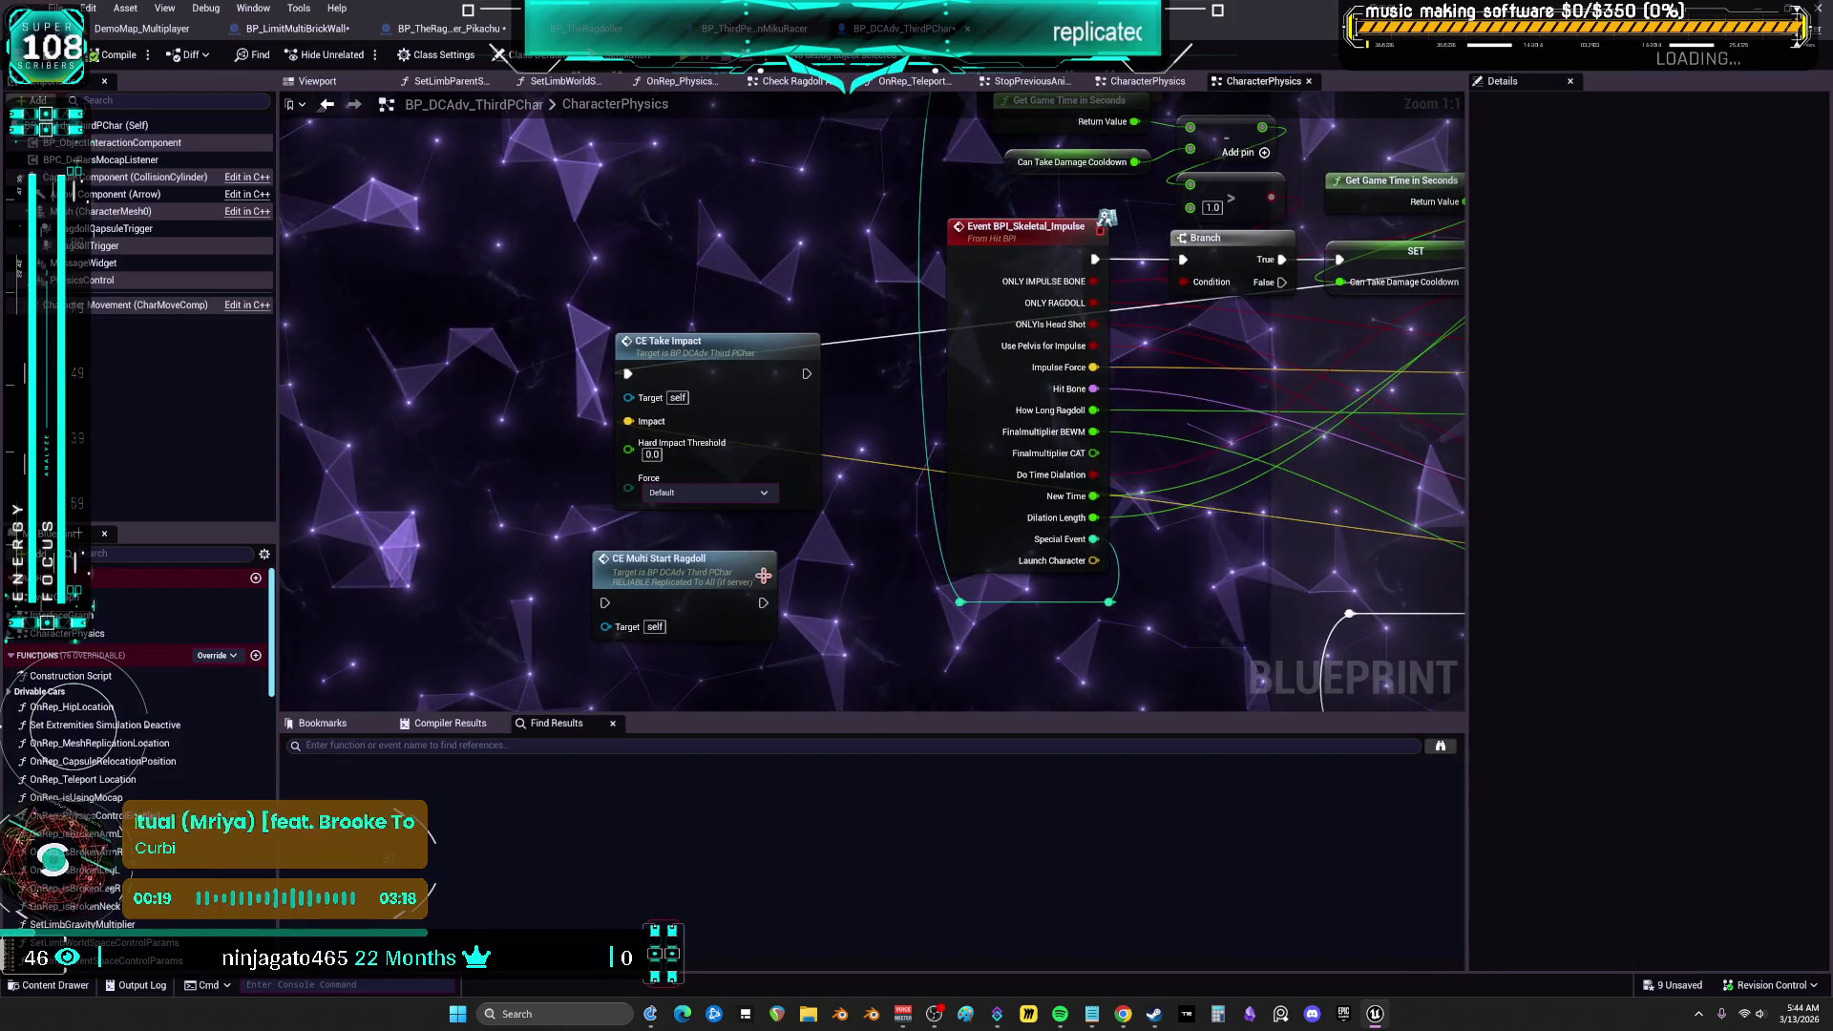
Remove CE Multi Start Ragdoll from the character graph and open BP_ThirdPersonMikuRacer's EventGraph
click(688, 571)
key(Delete)
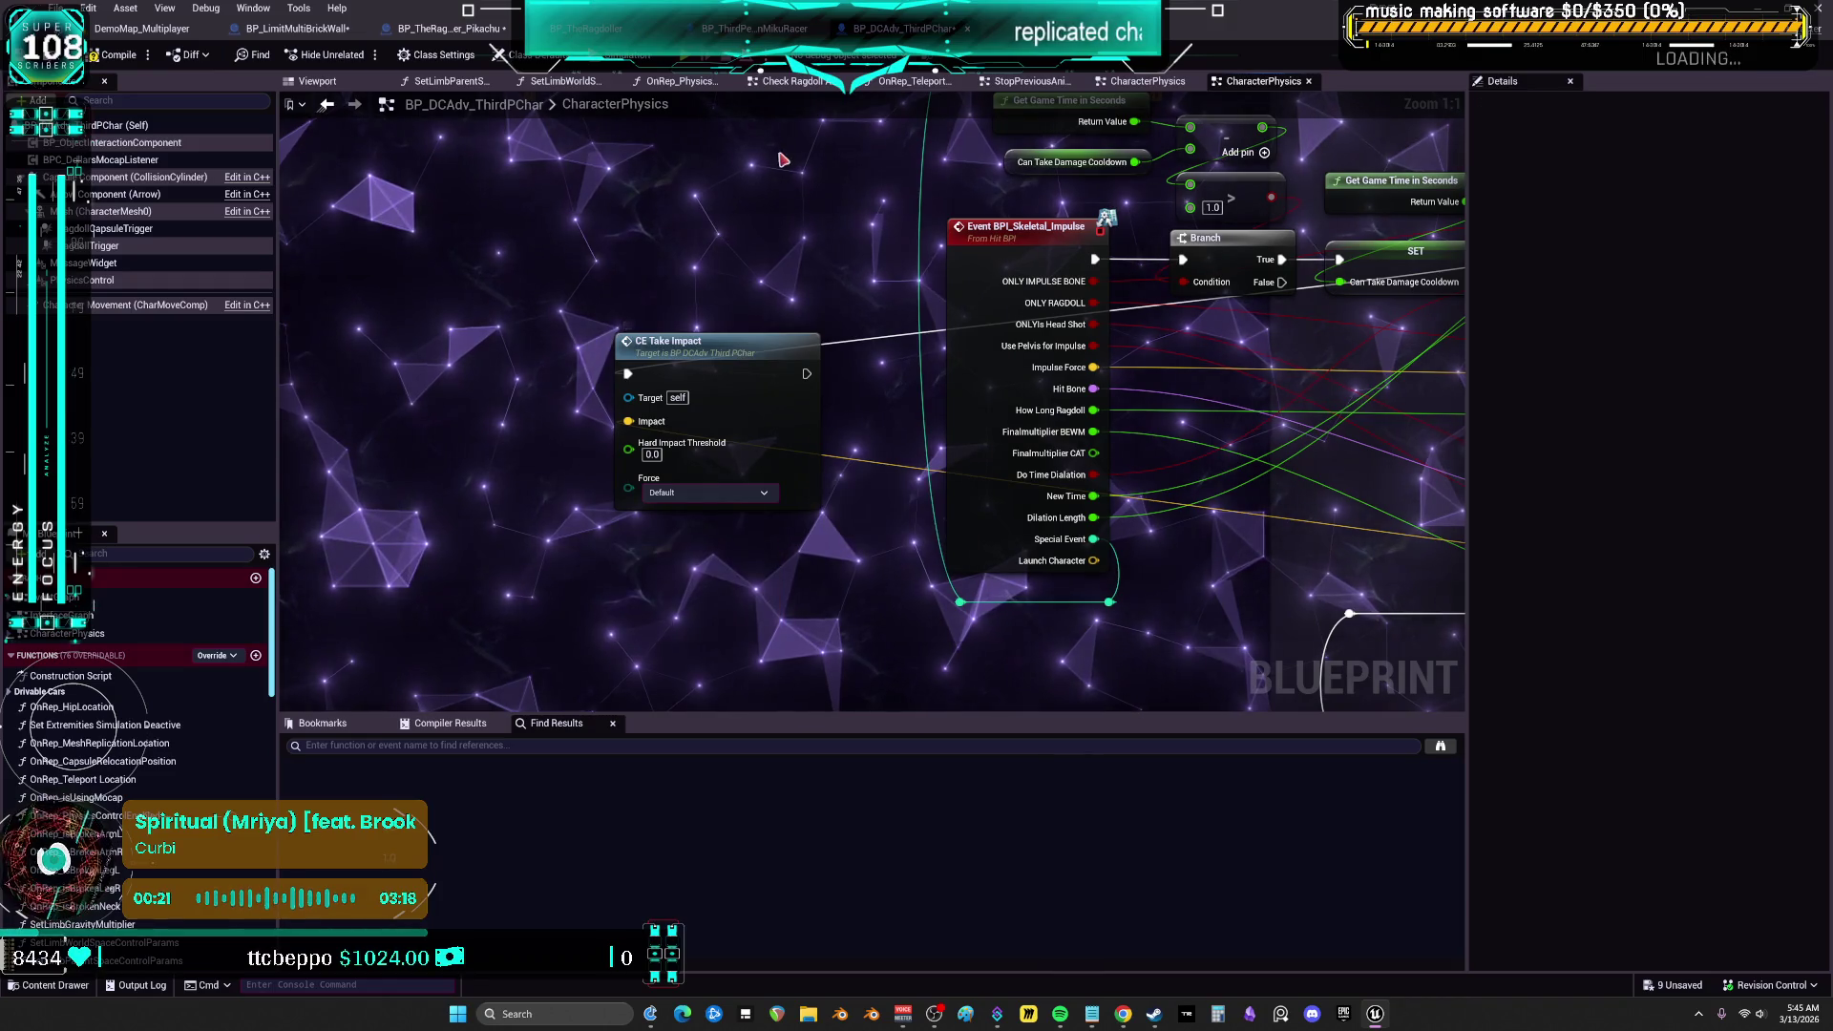
click(768, 29)
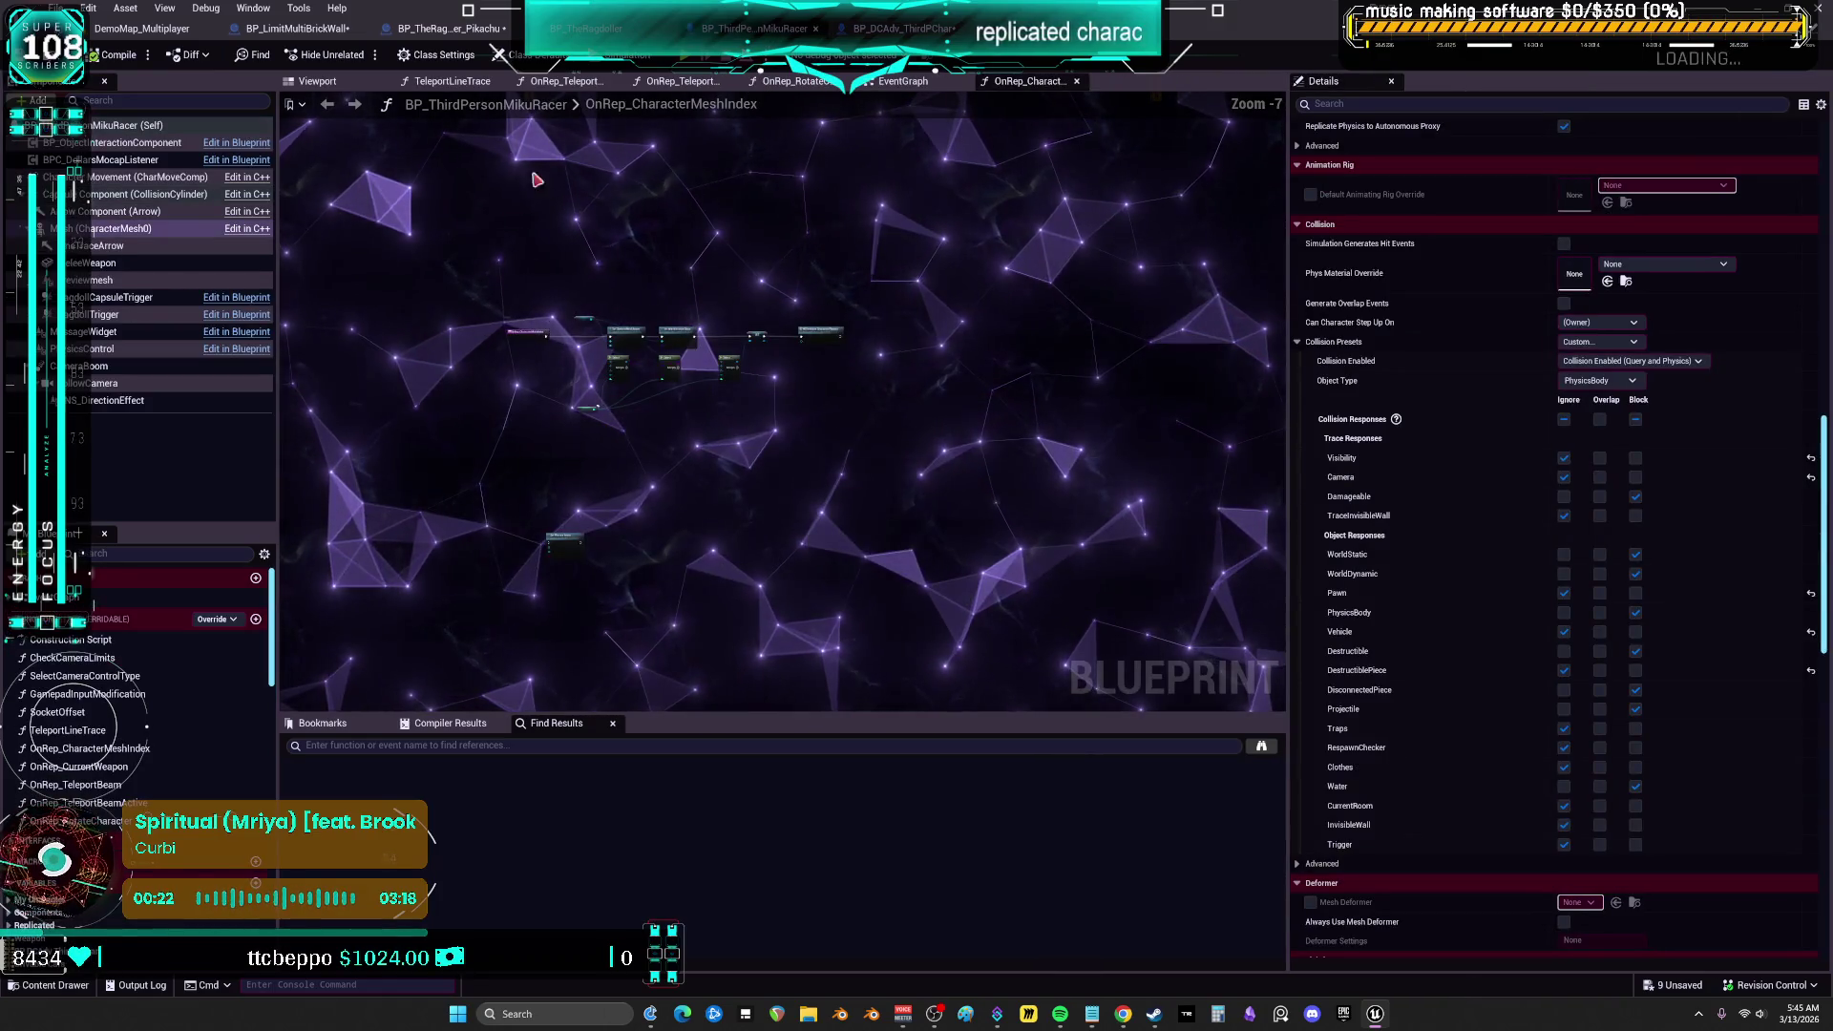
double_click(678, 334)
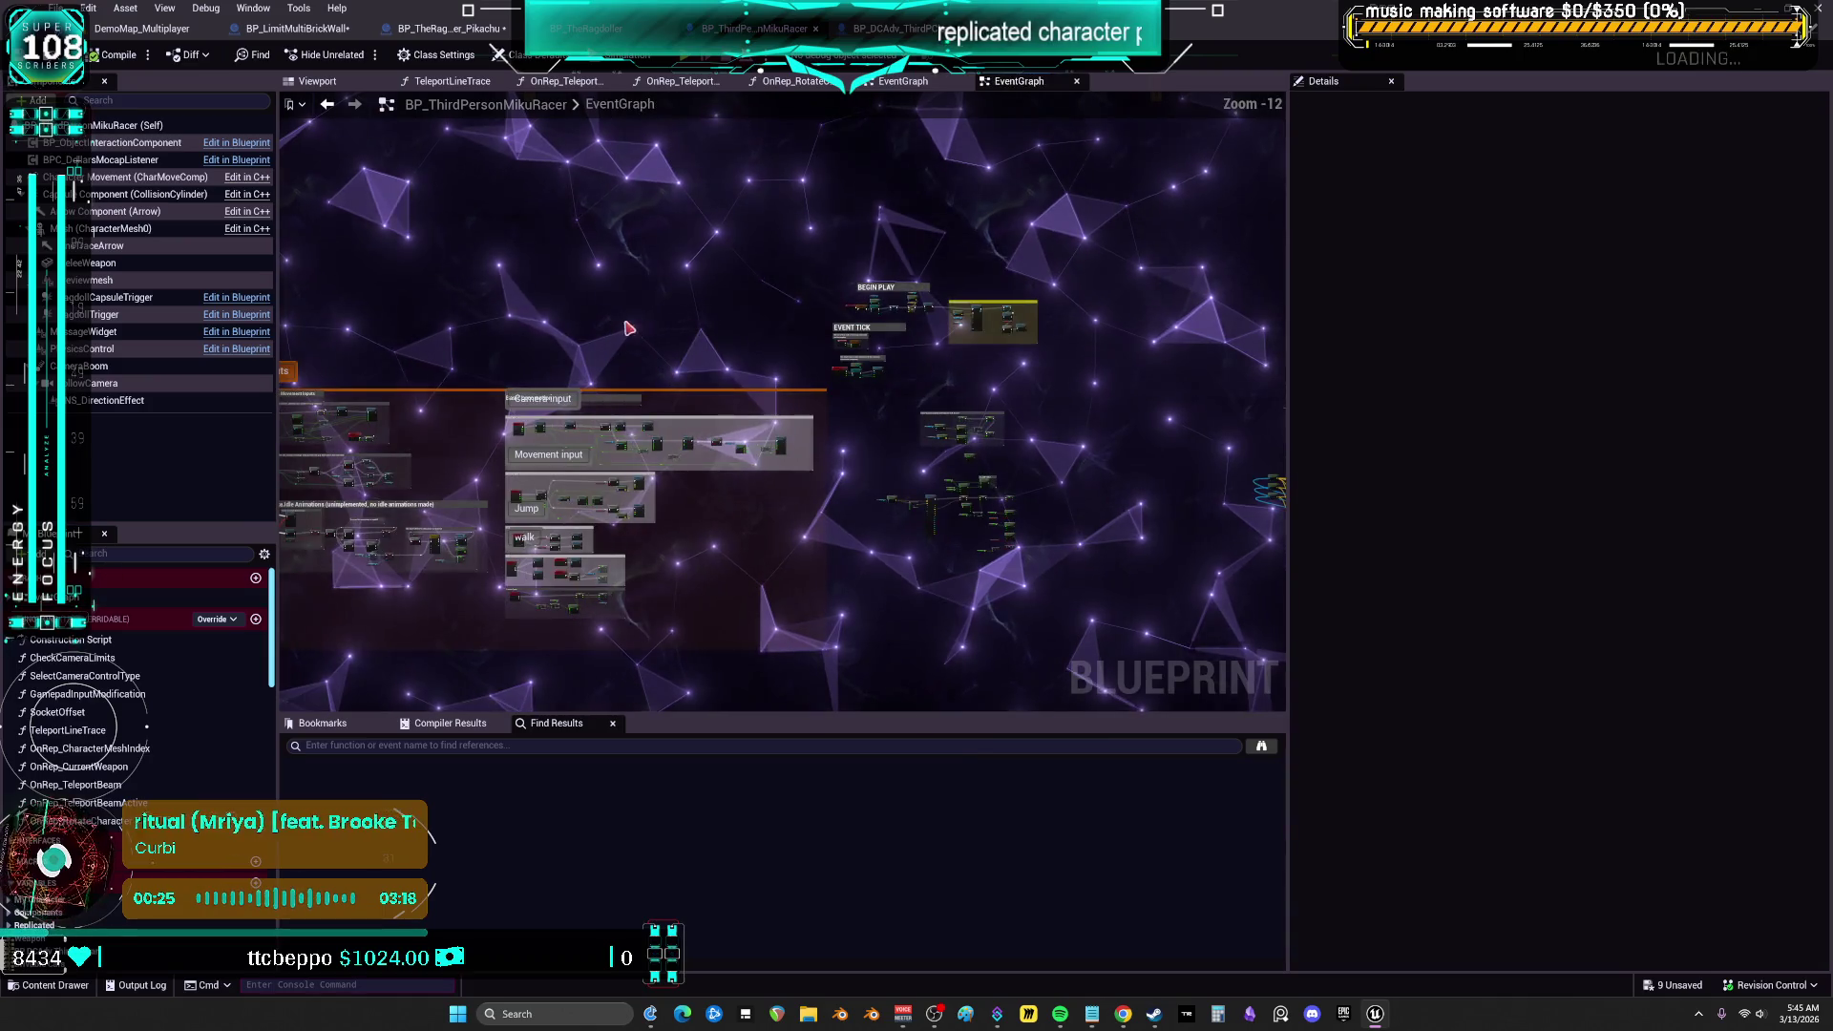
scroll(643, 273, up, 5)
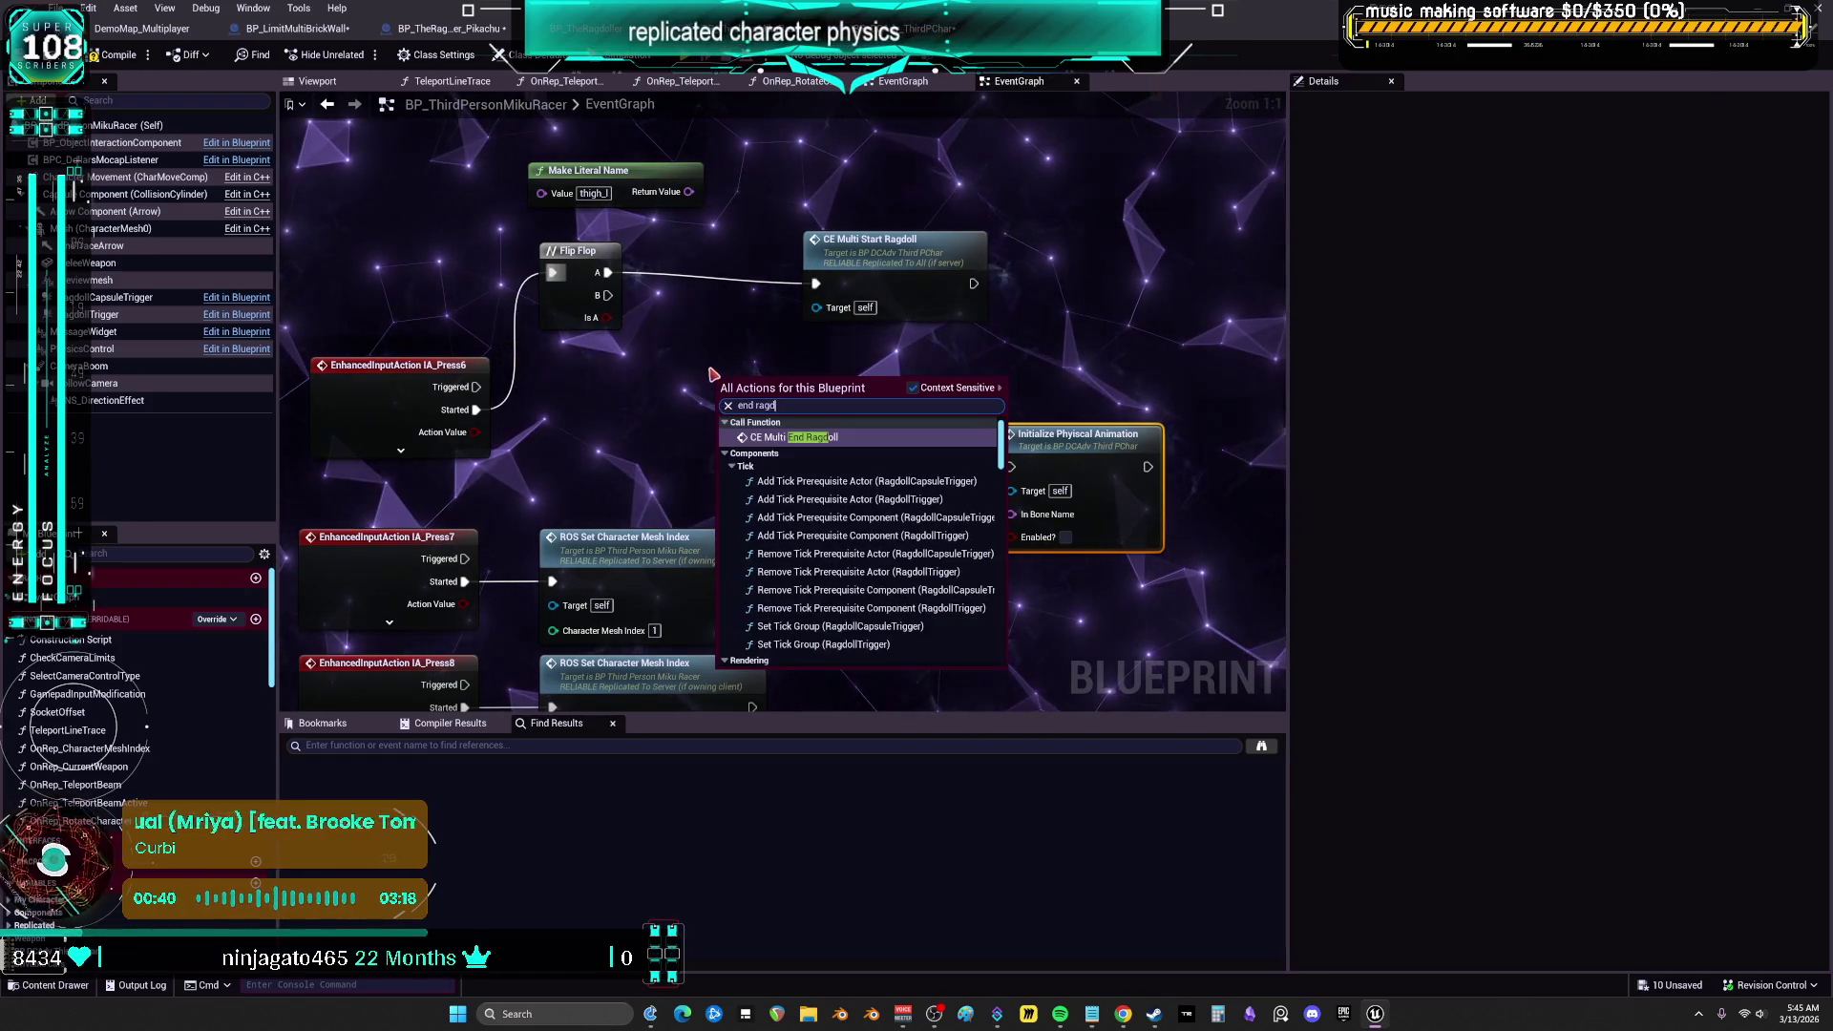
Add a CE Multi End Ragdoll node for Flip Flop B and focus the server preview
click(831, 442)
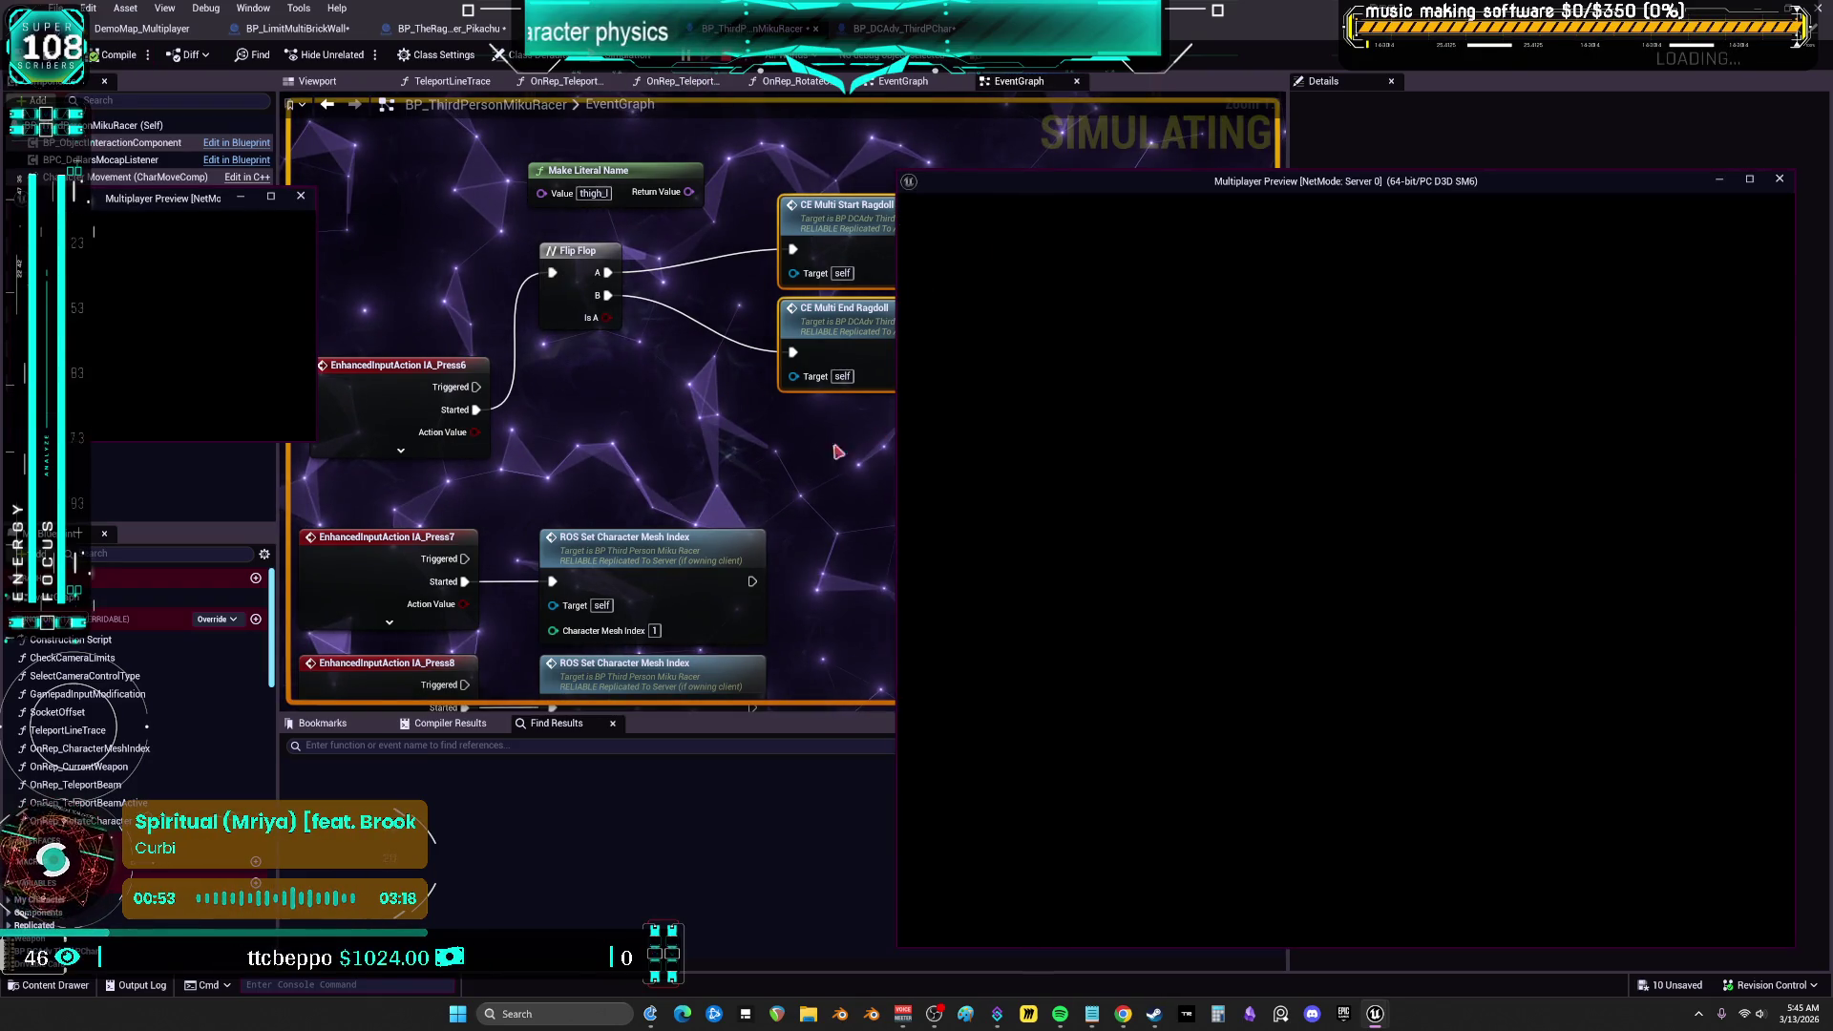
click(1275, 365)
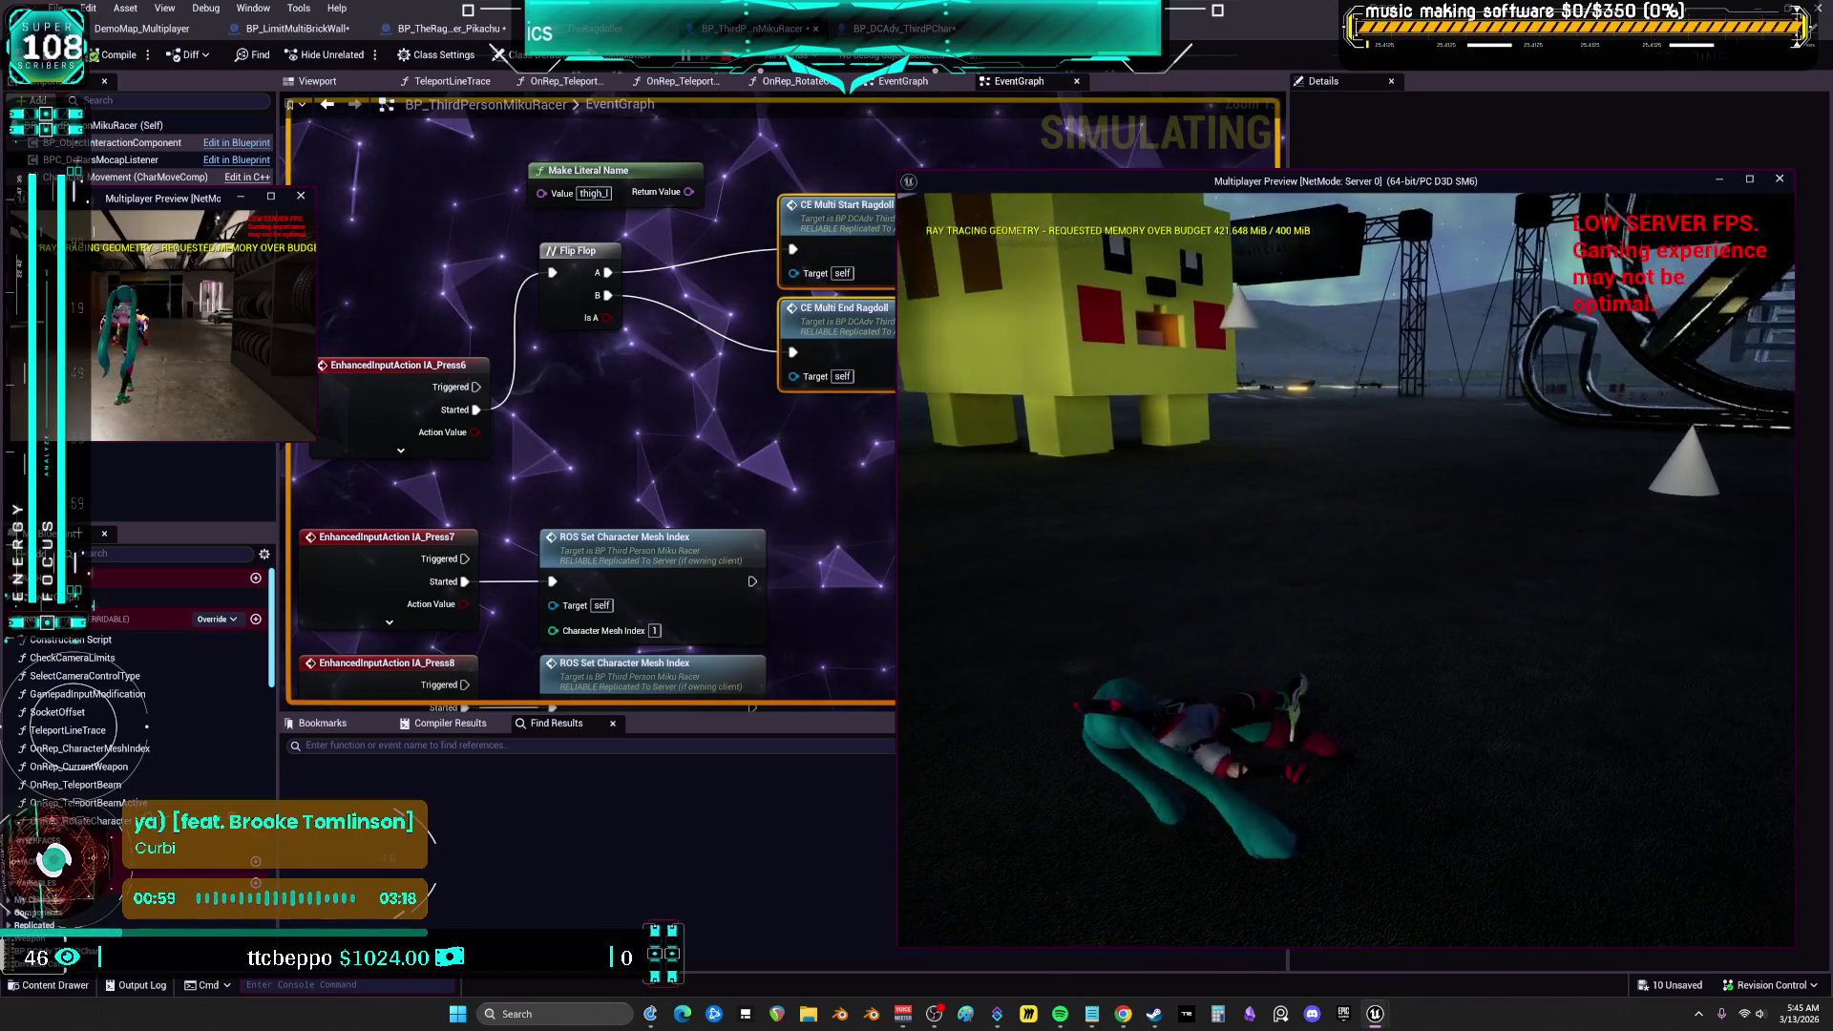
Press 6 twice to ragdoll the character and stand it back up, then stop play
key(6)
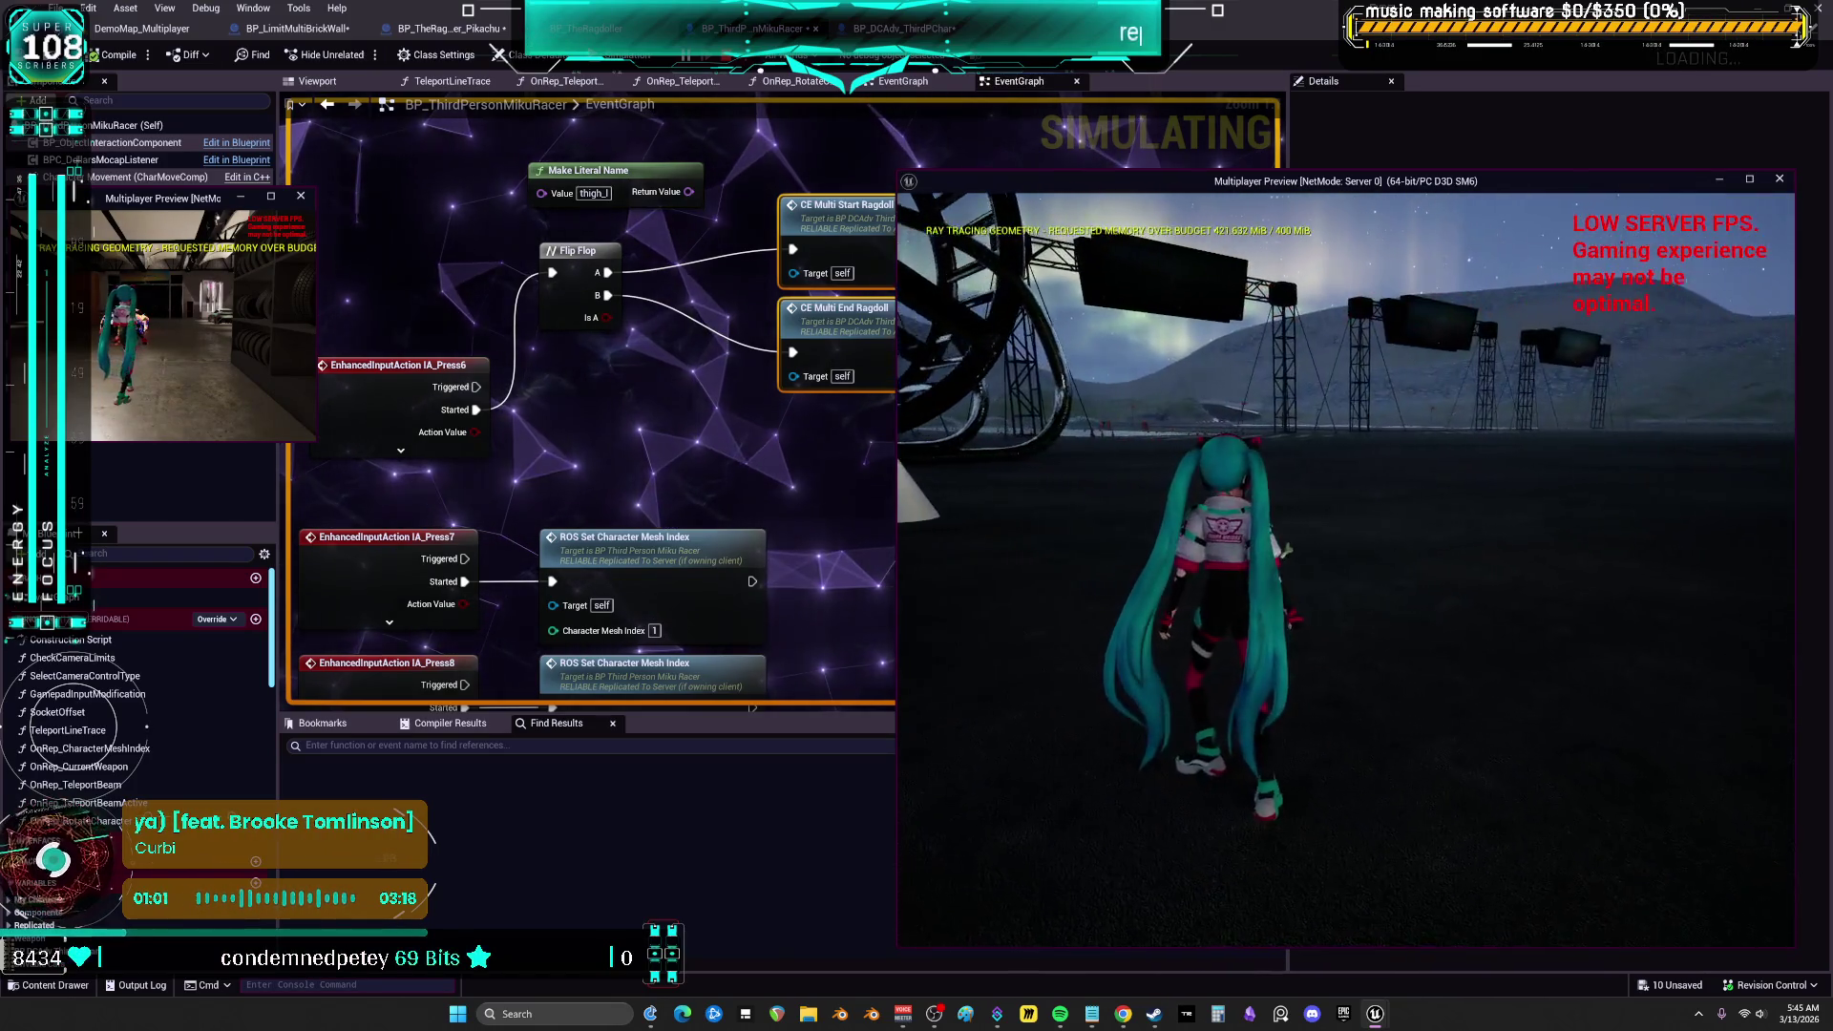
key(6)
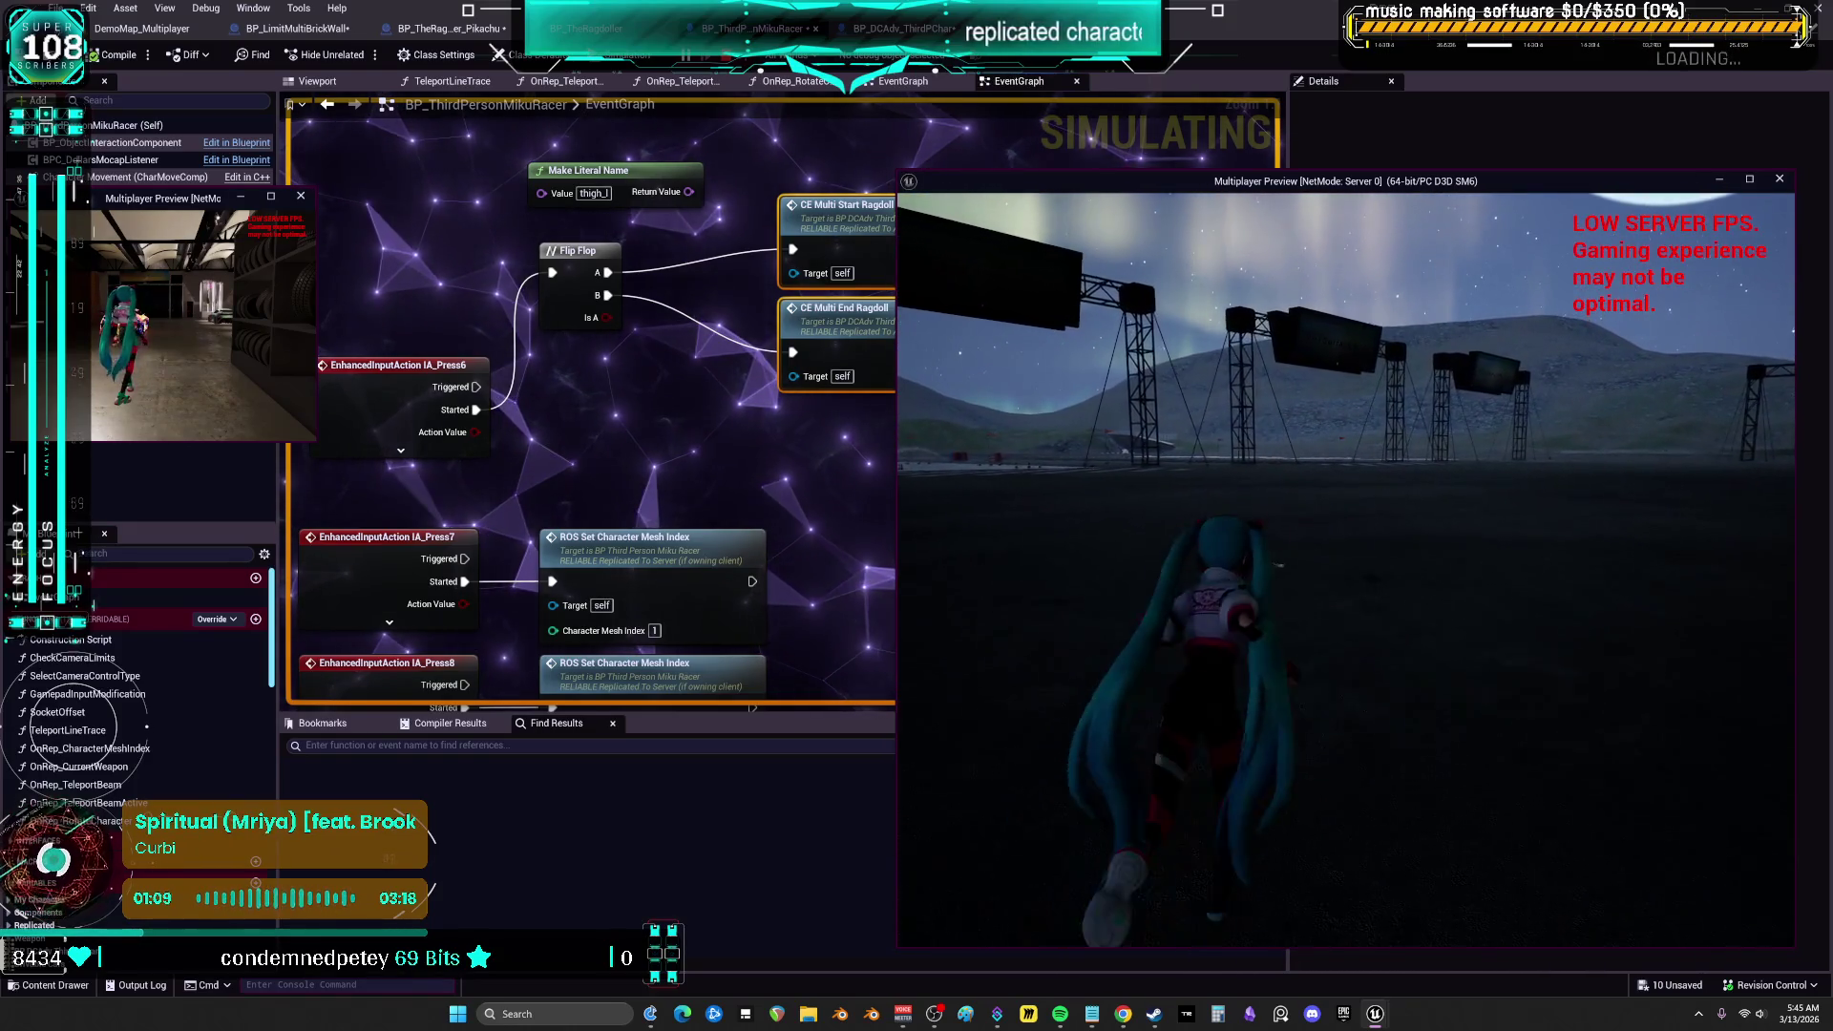
key(Escape)
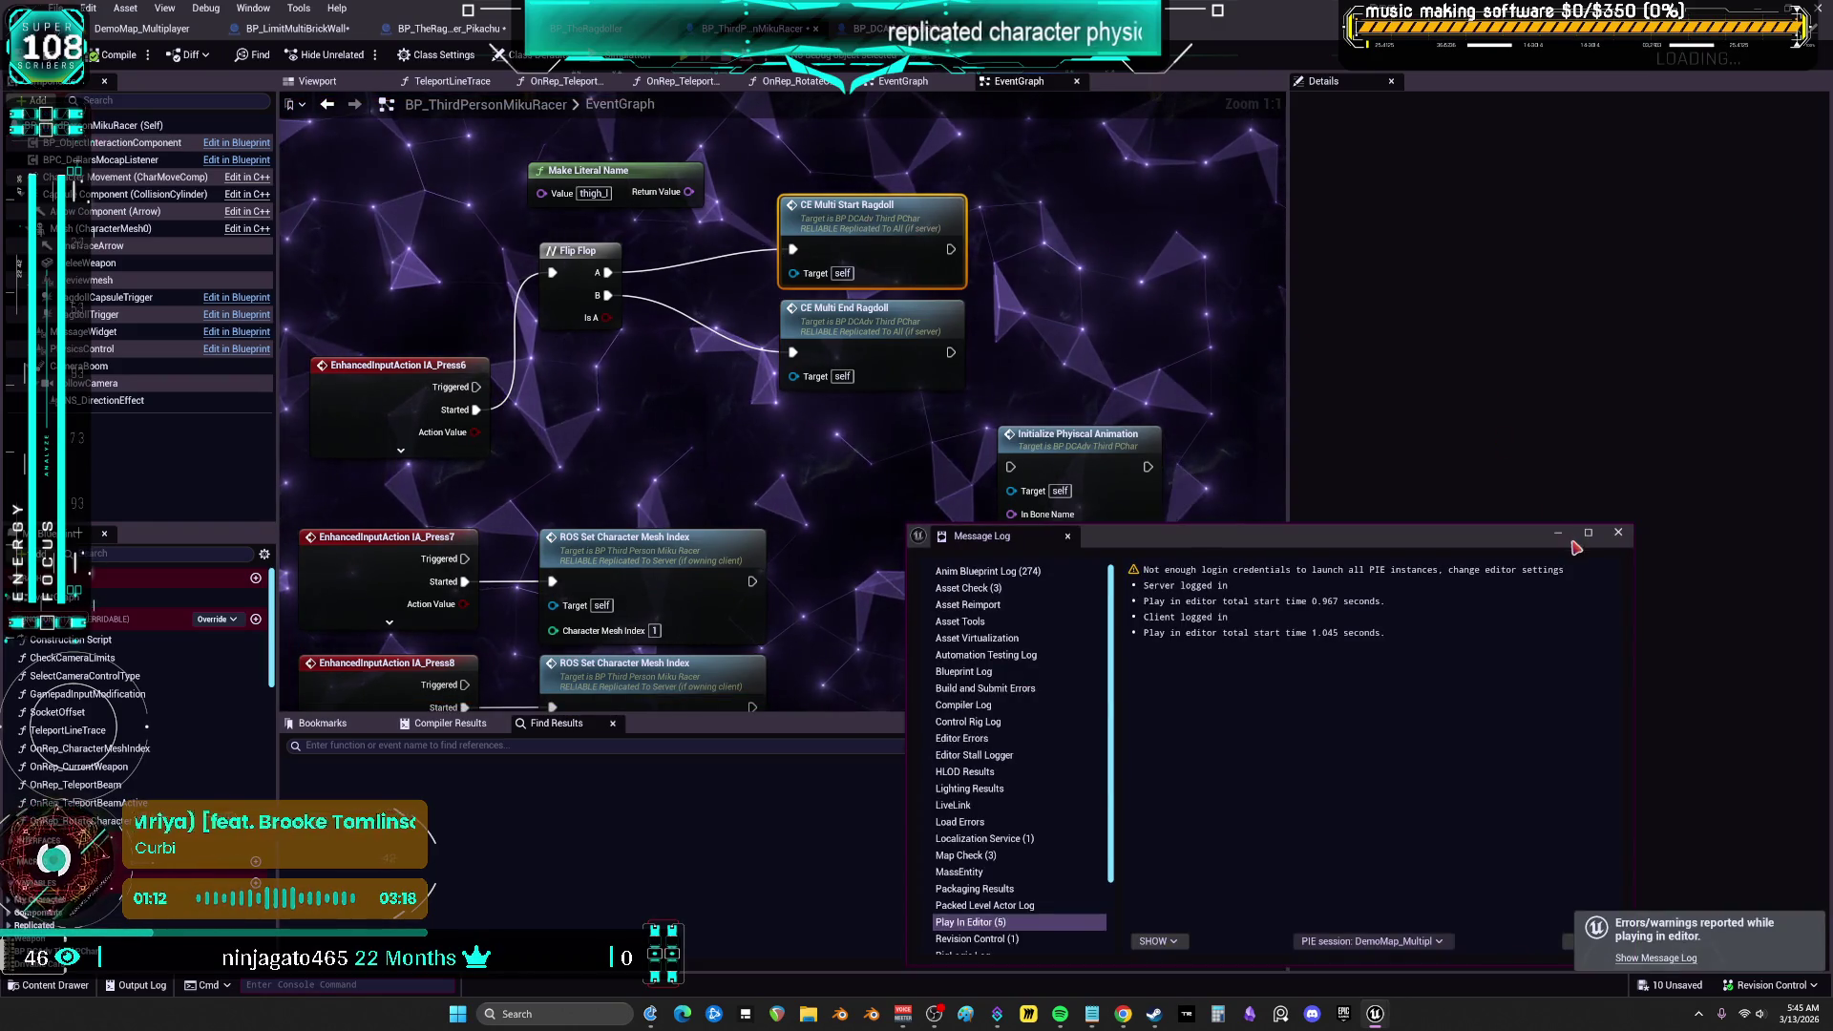
Jump to the CE_Multi_StartRagdoll event and review the Ragdoll Activation and CE_TakeImpact nodes
click(1618, 533)
double_click(859, 206)
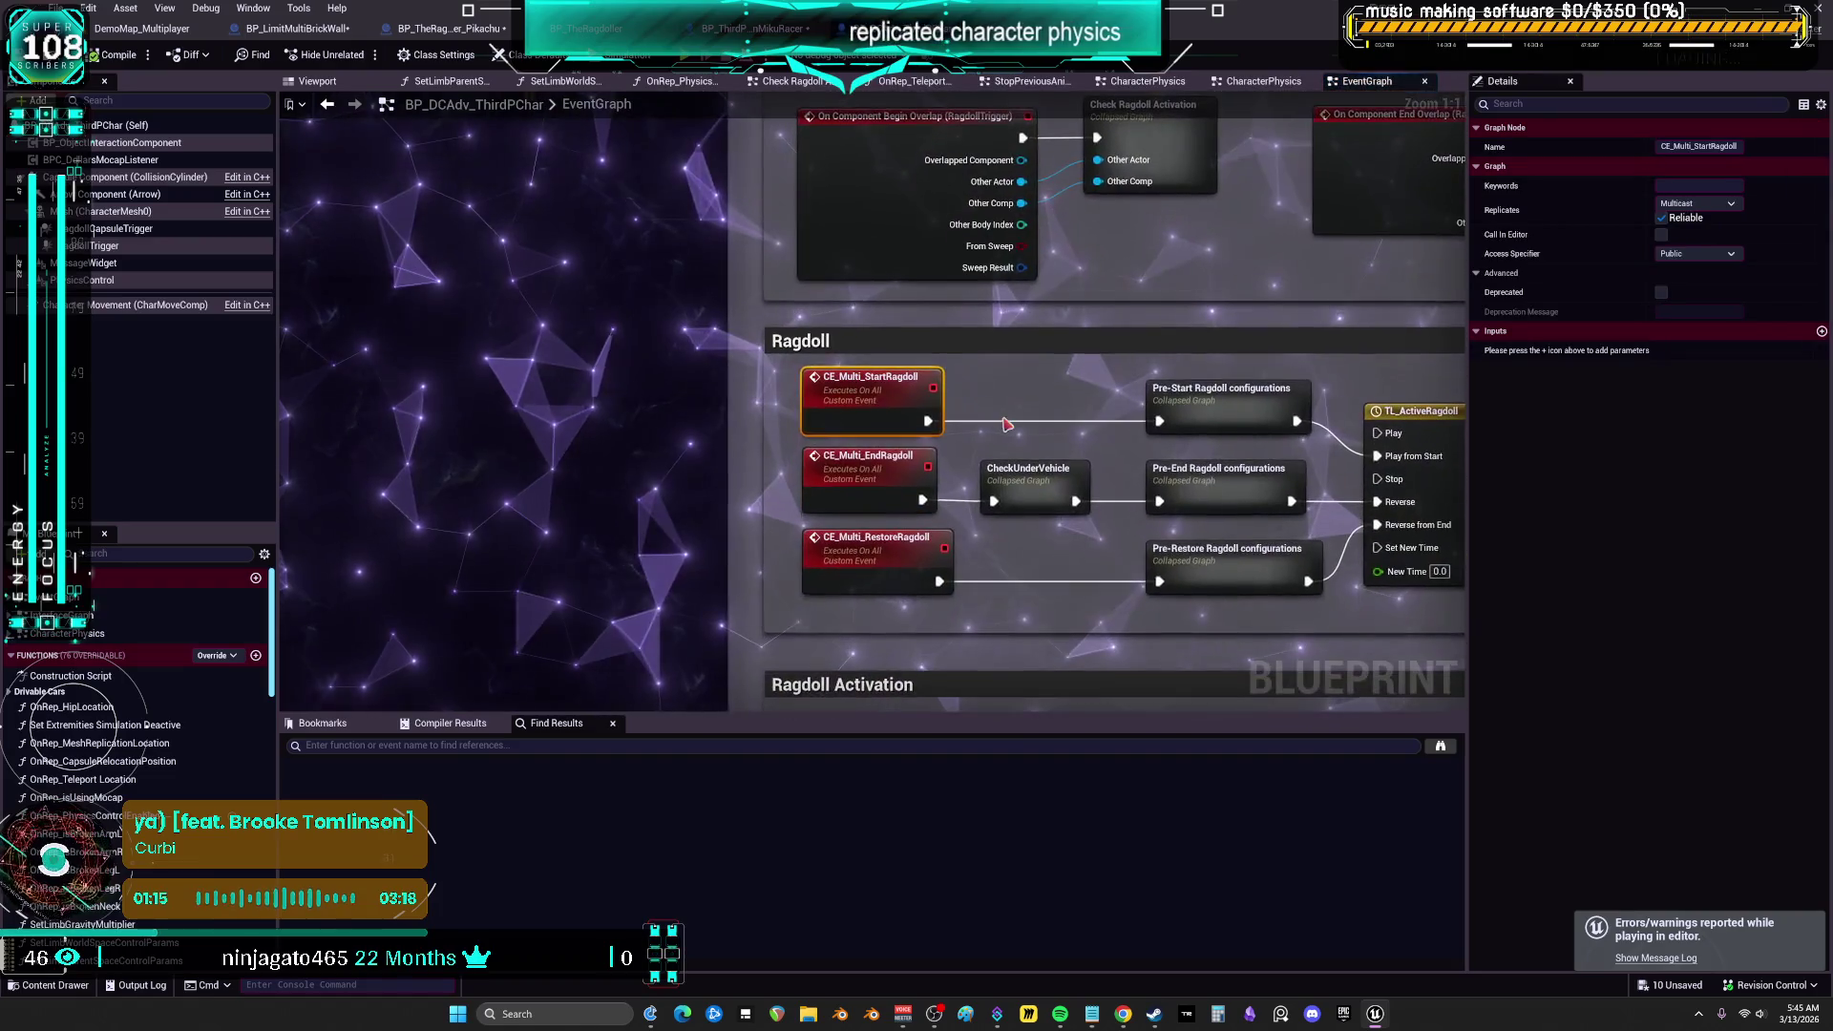
scroll(948, 428, down, 1)
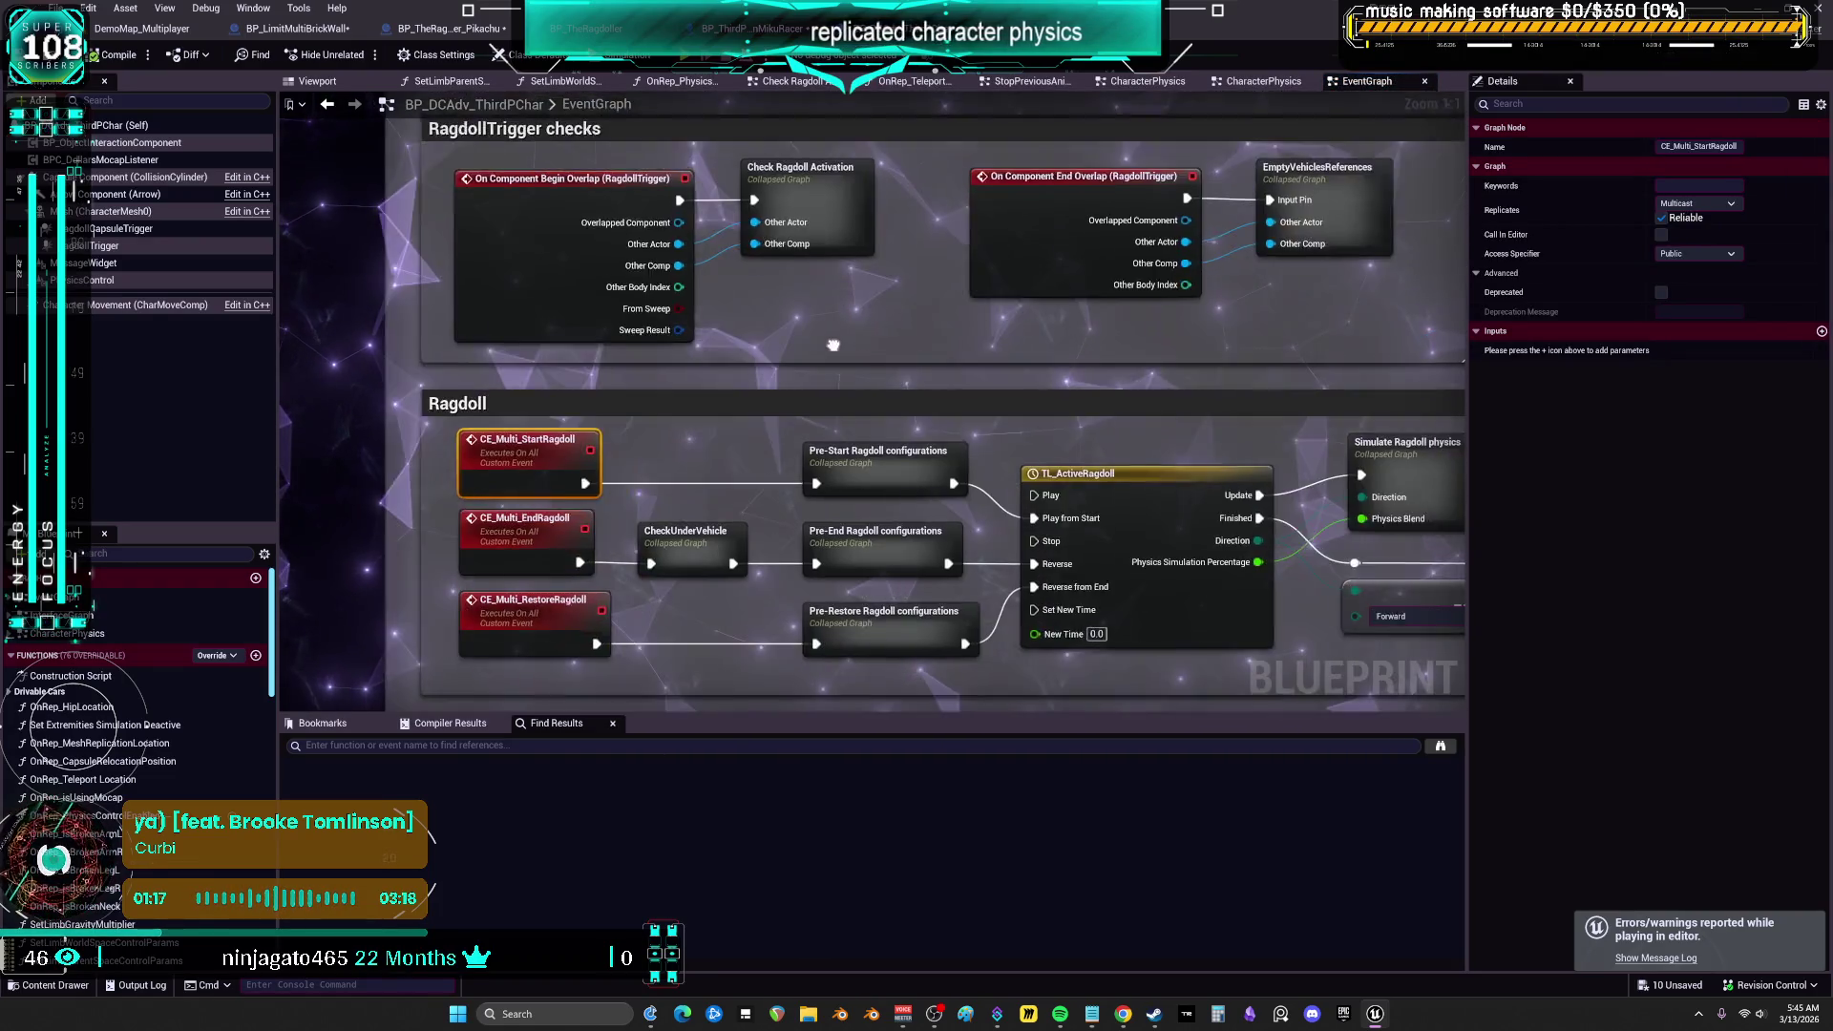
scroll(945, 368, down, 1)
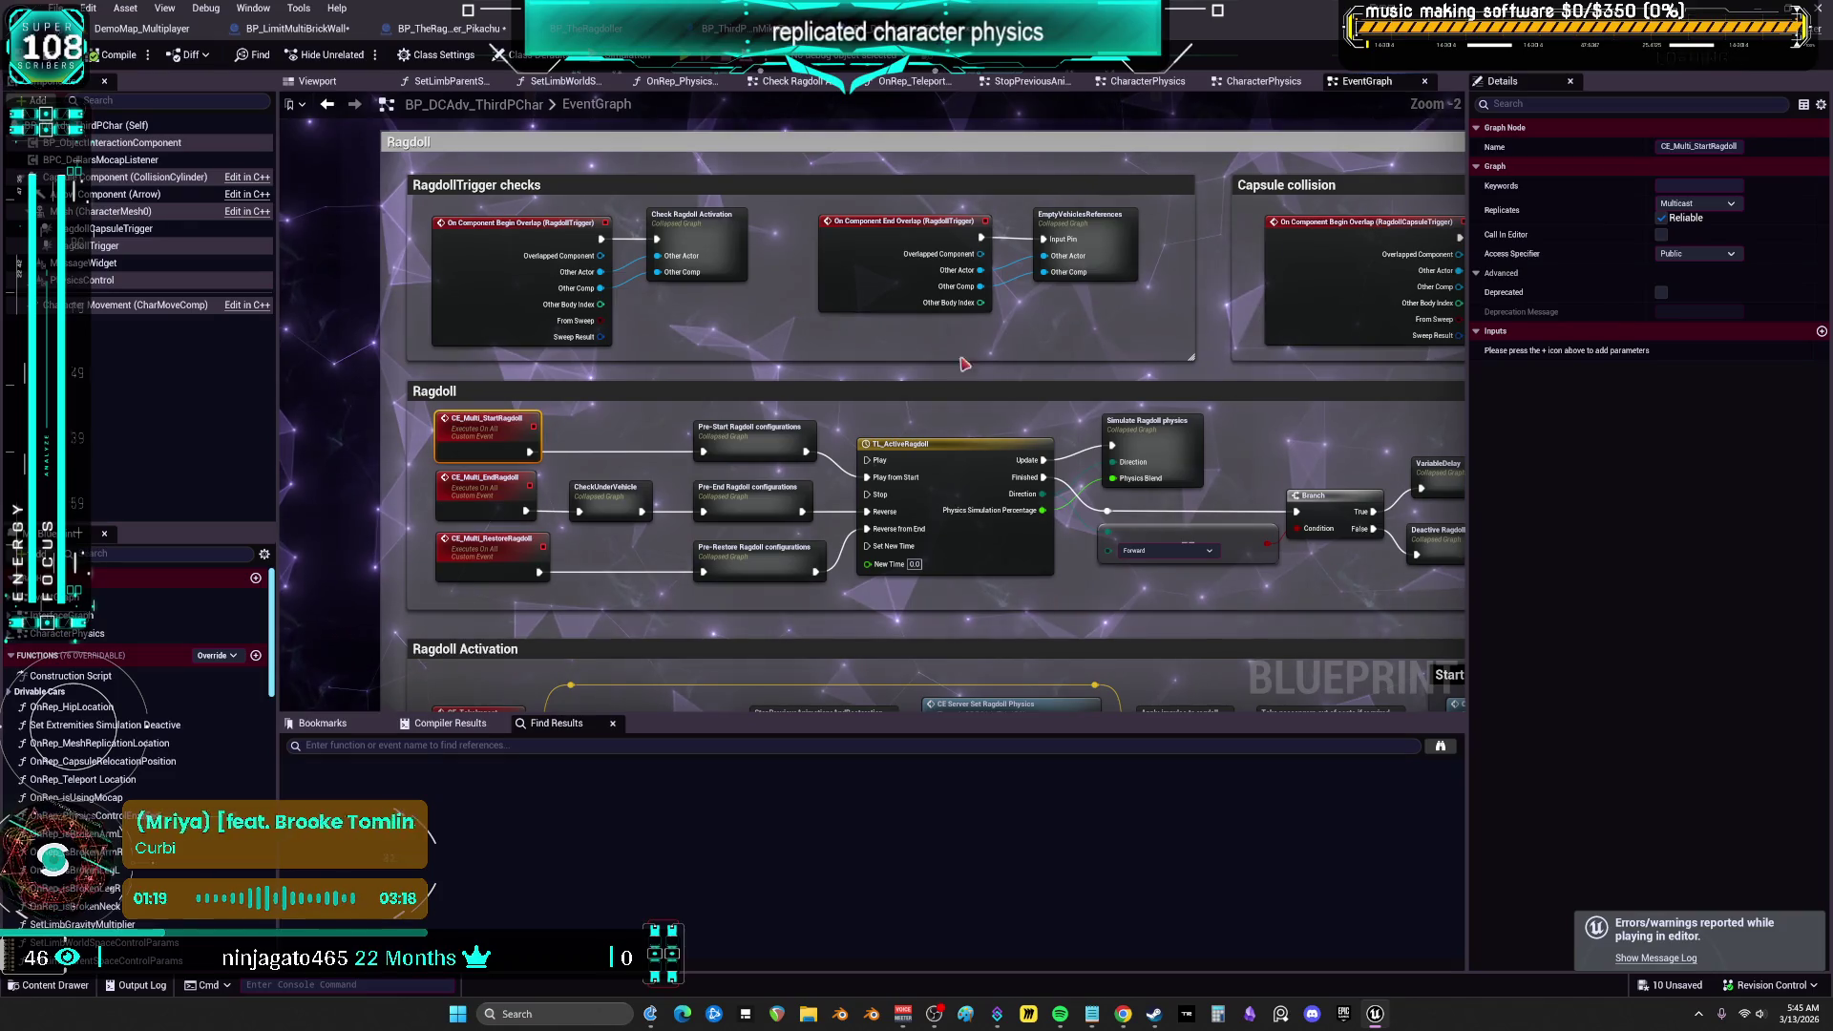
drag(964, 363, 1000, 0)
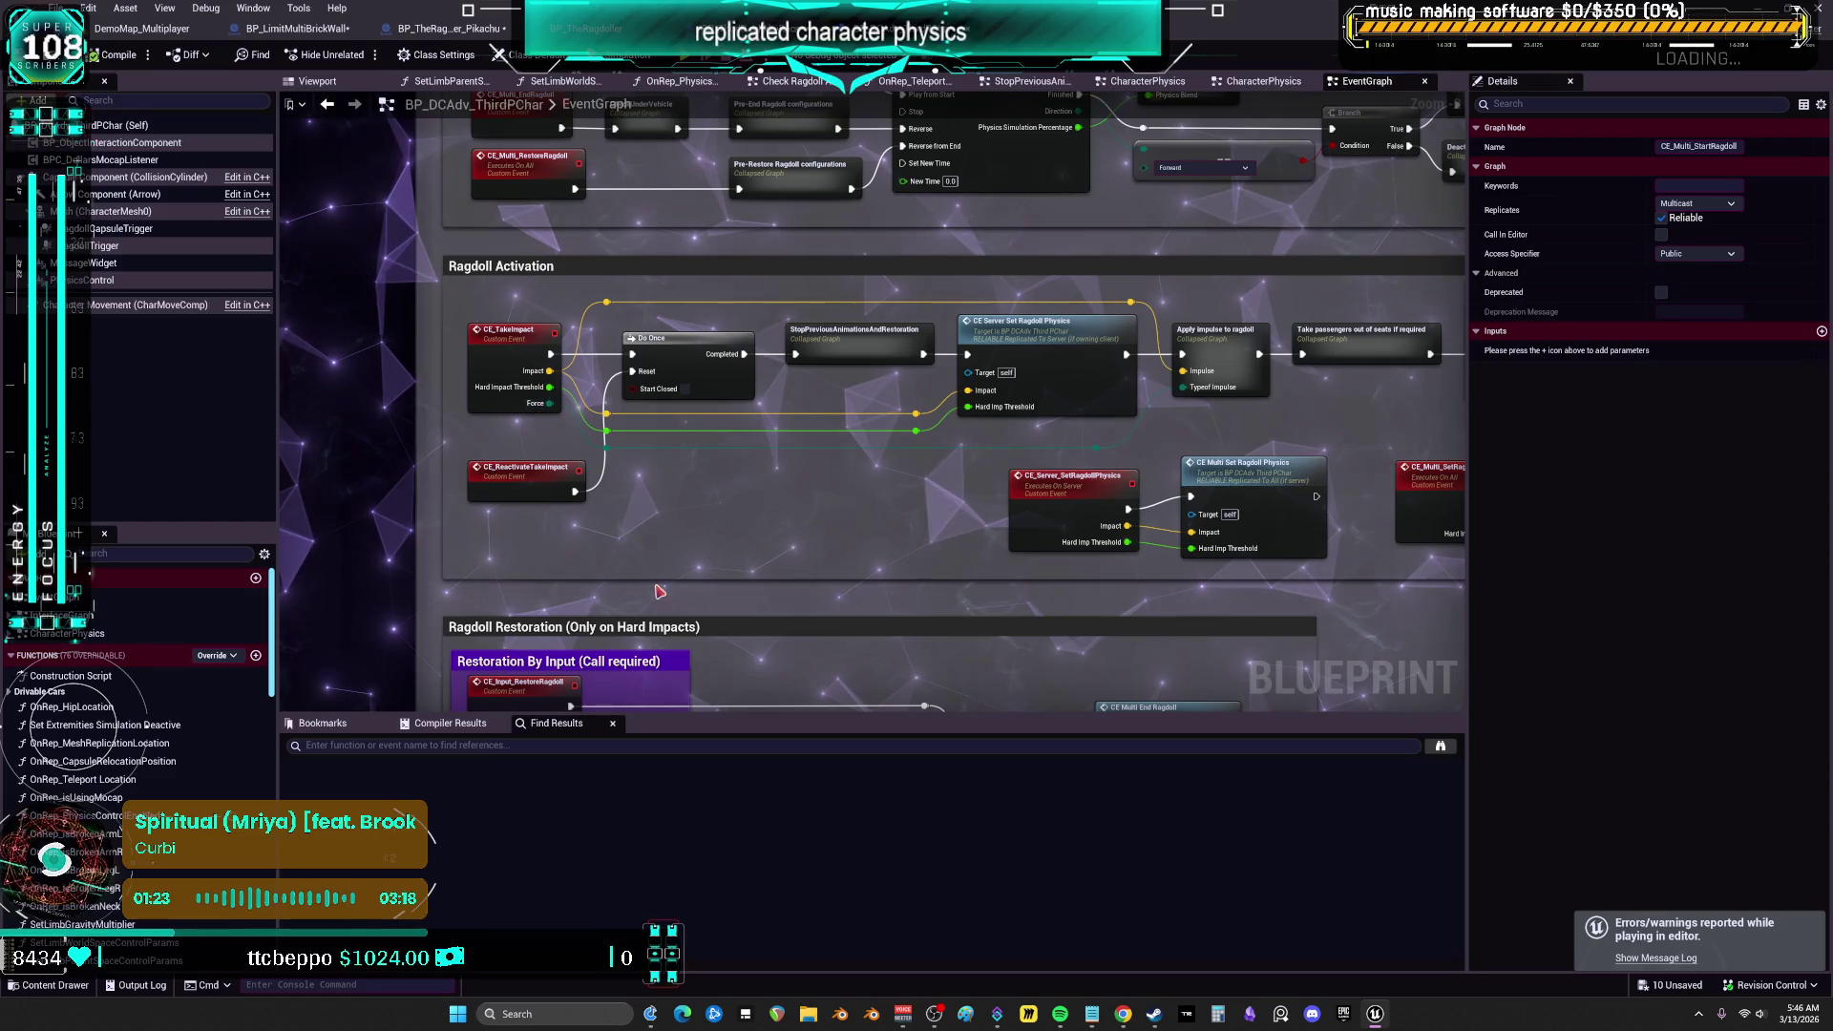
click(512, 366)
click(791, 303)
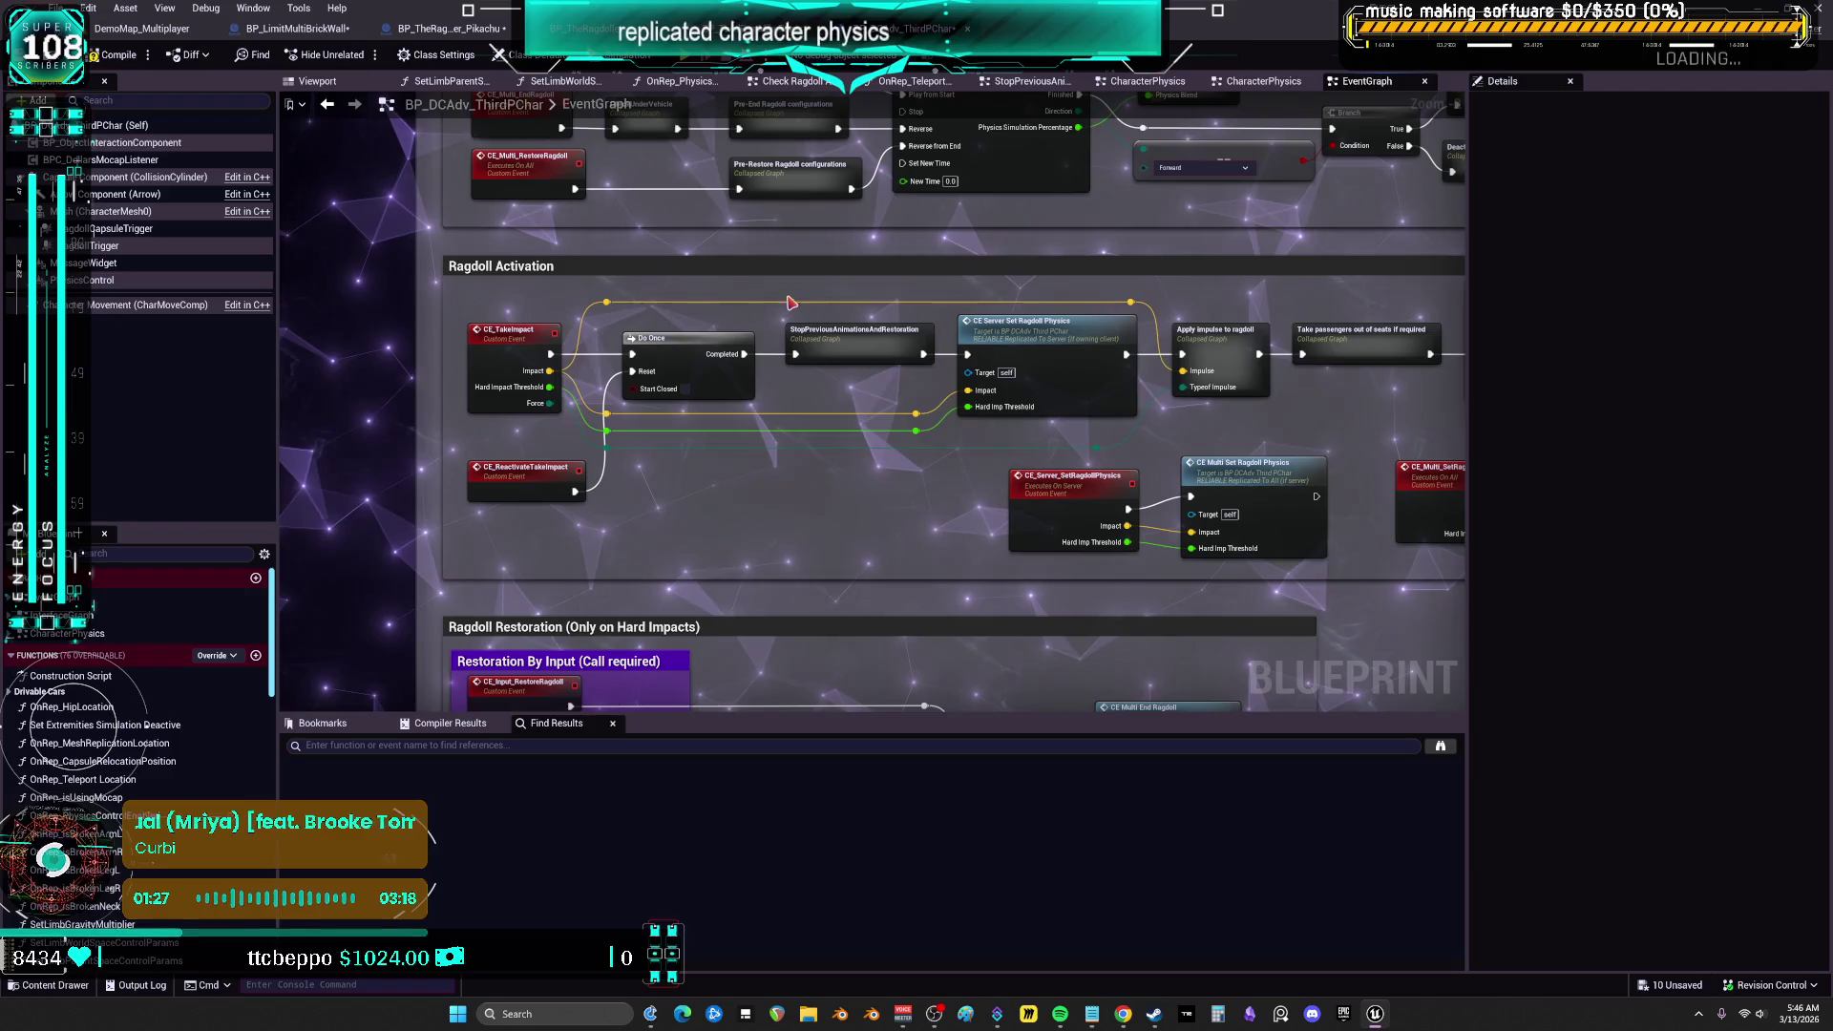
drag(792, 303, 778, 431)
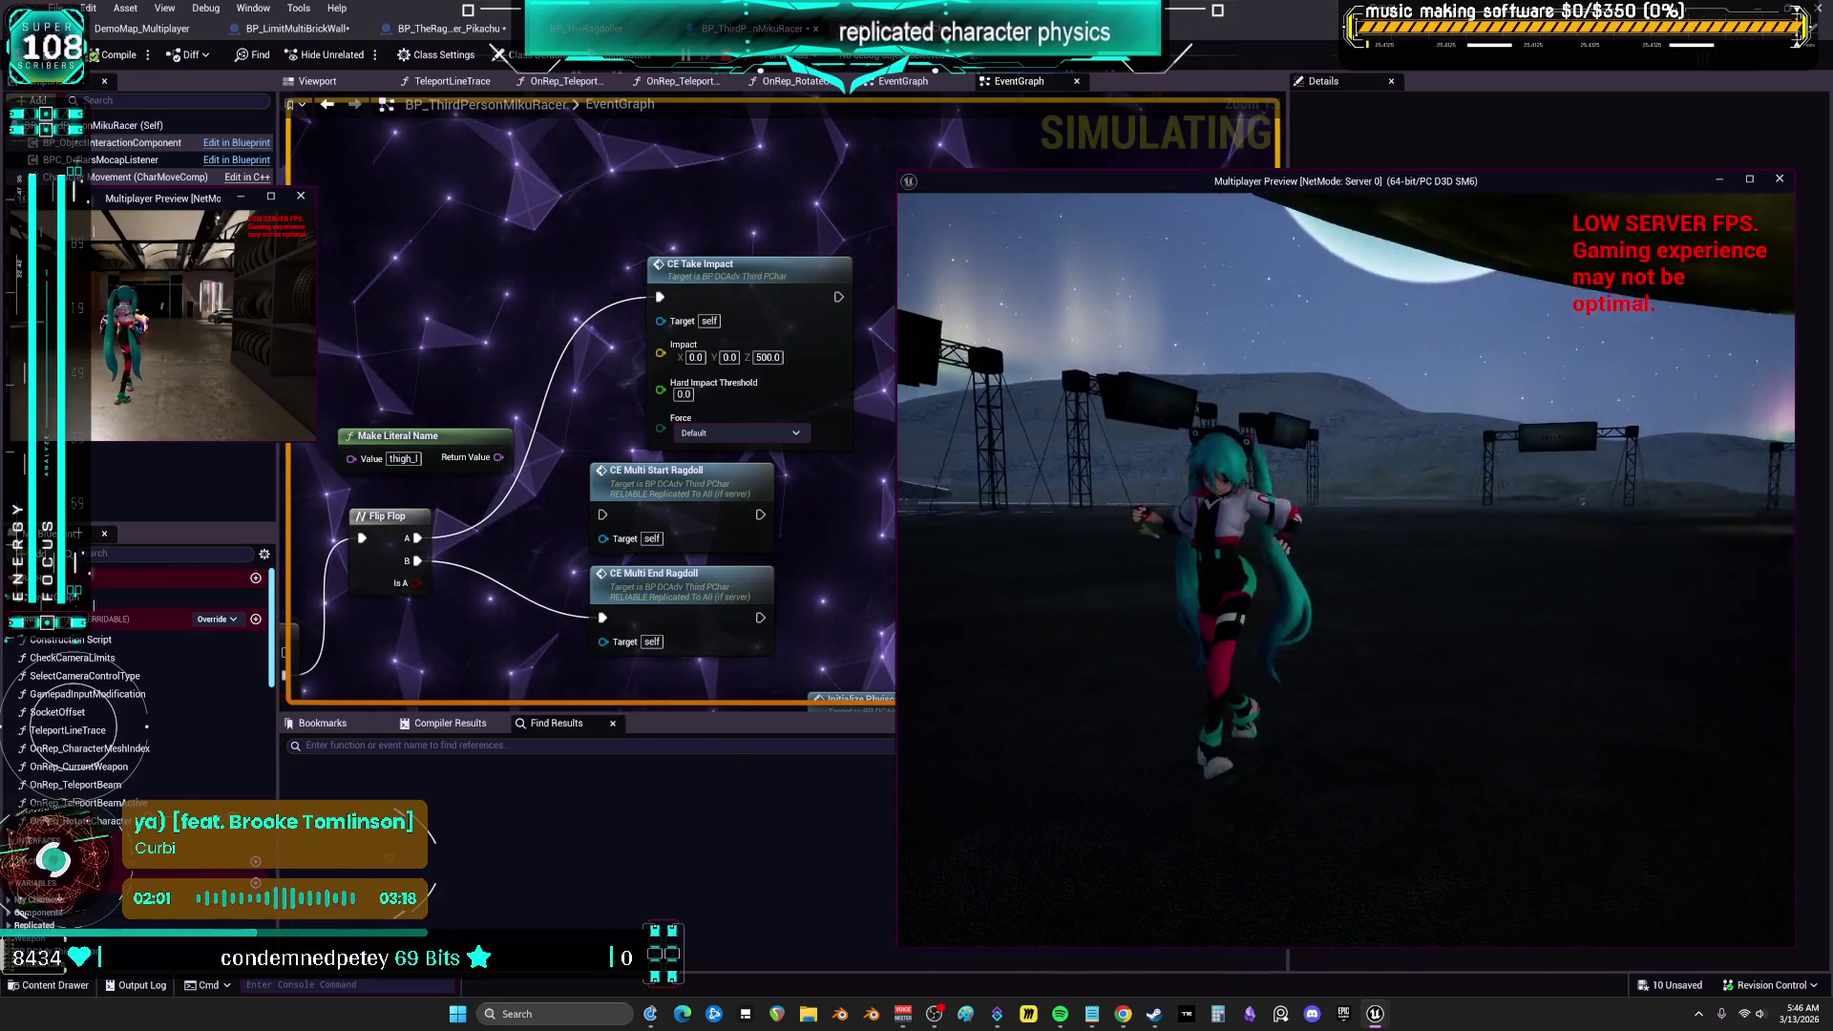
Stop the CE Take Impact 500 impulse playtest
key(Escape)
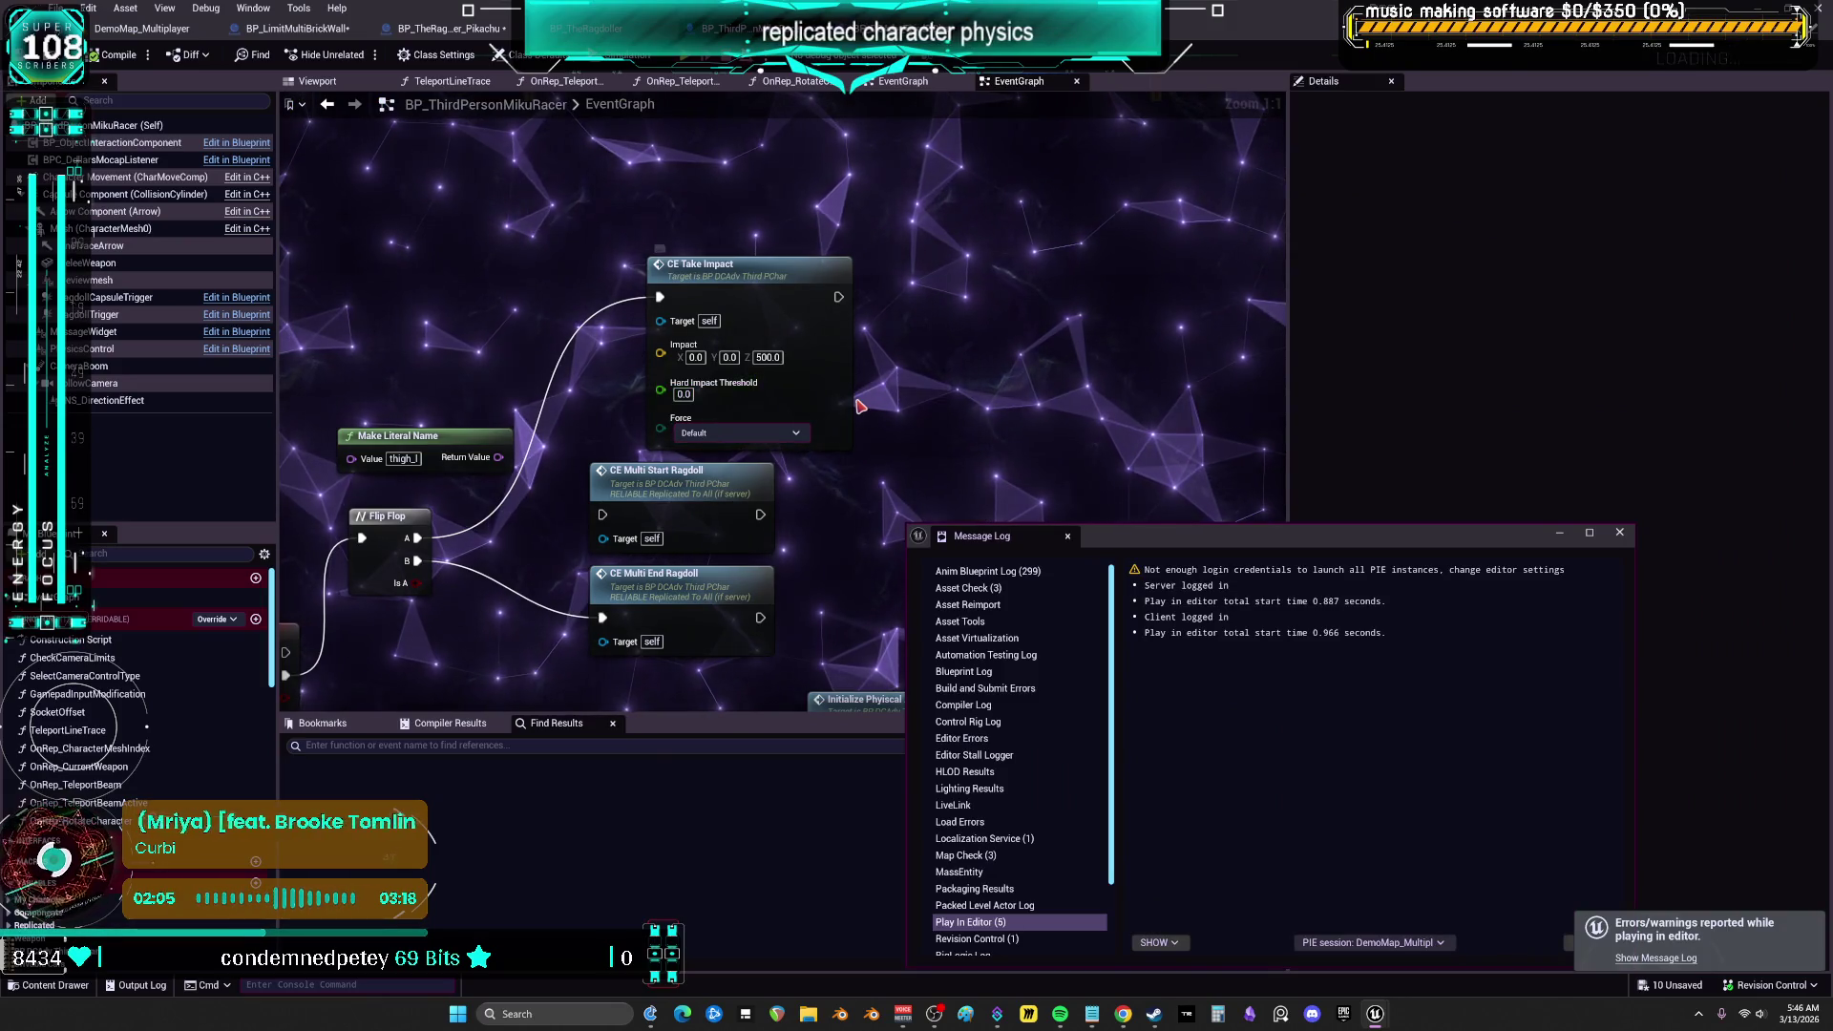
Open CE Take Impact's definition in the CharacterPhysics graph and reposition the node
click(744, 291)
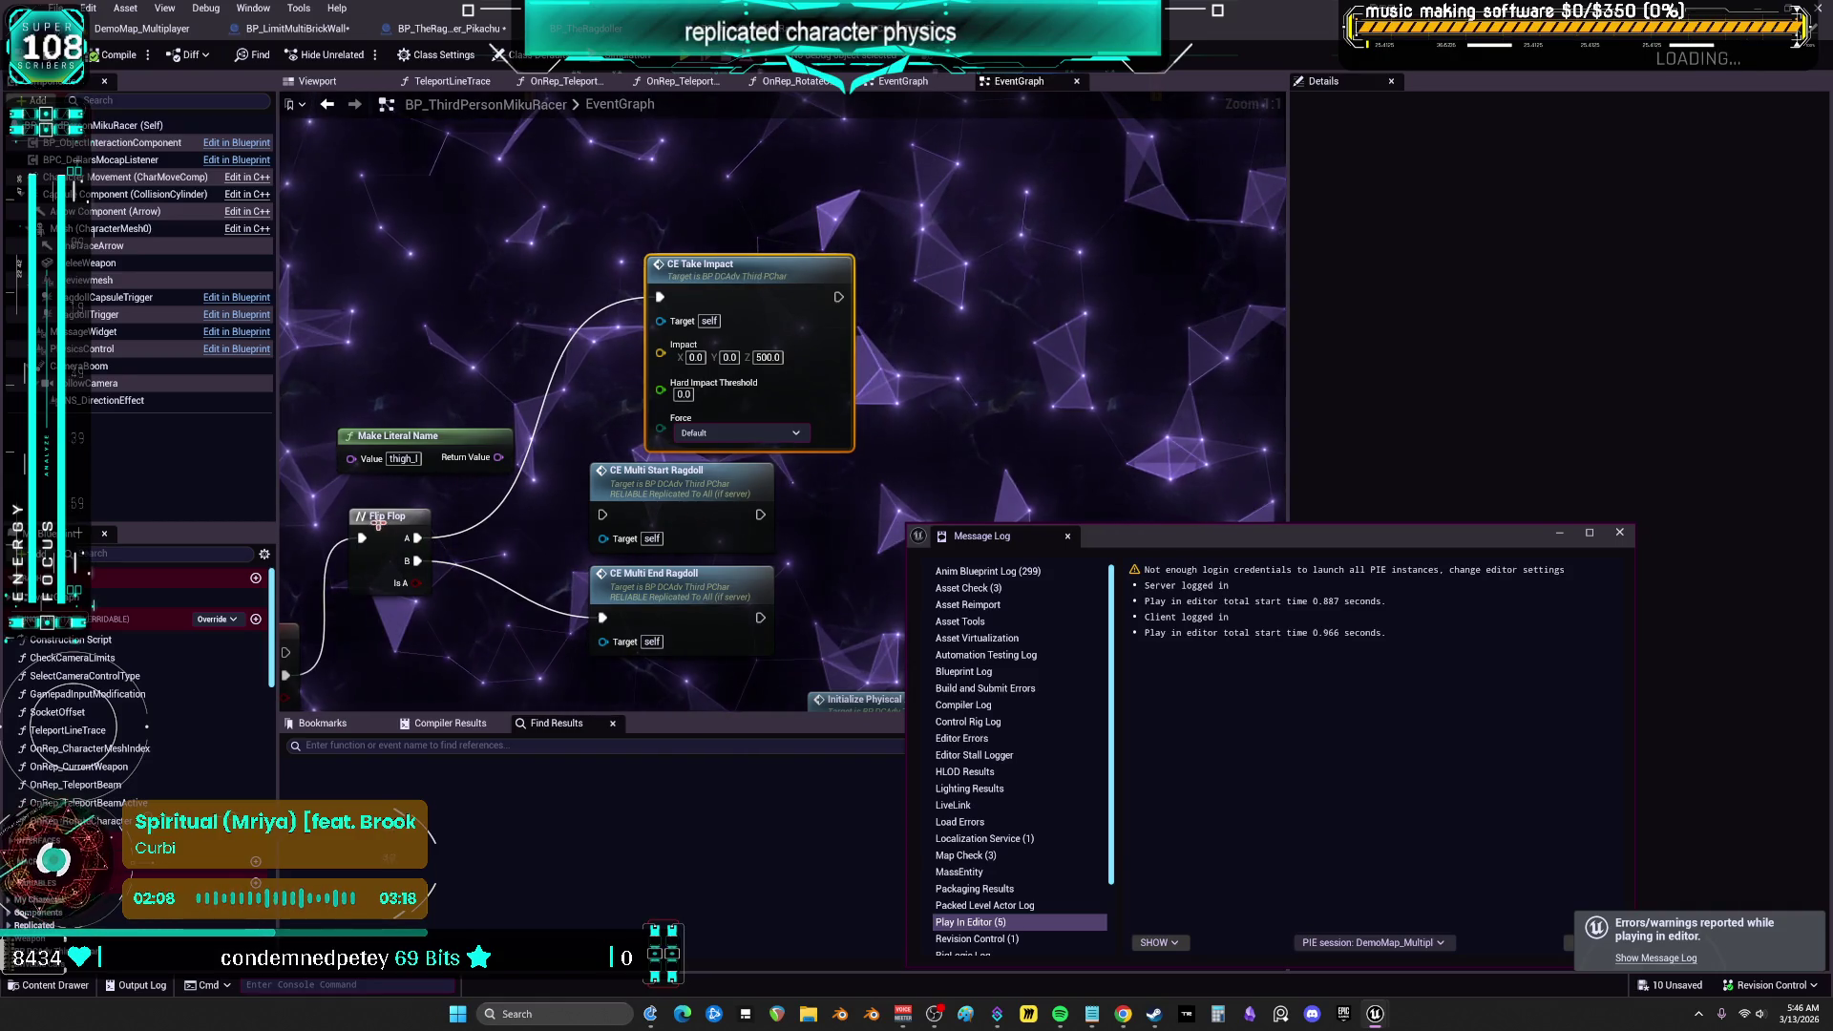
double_click(744, 291)
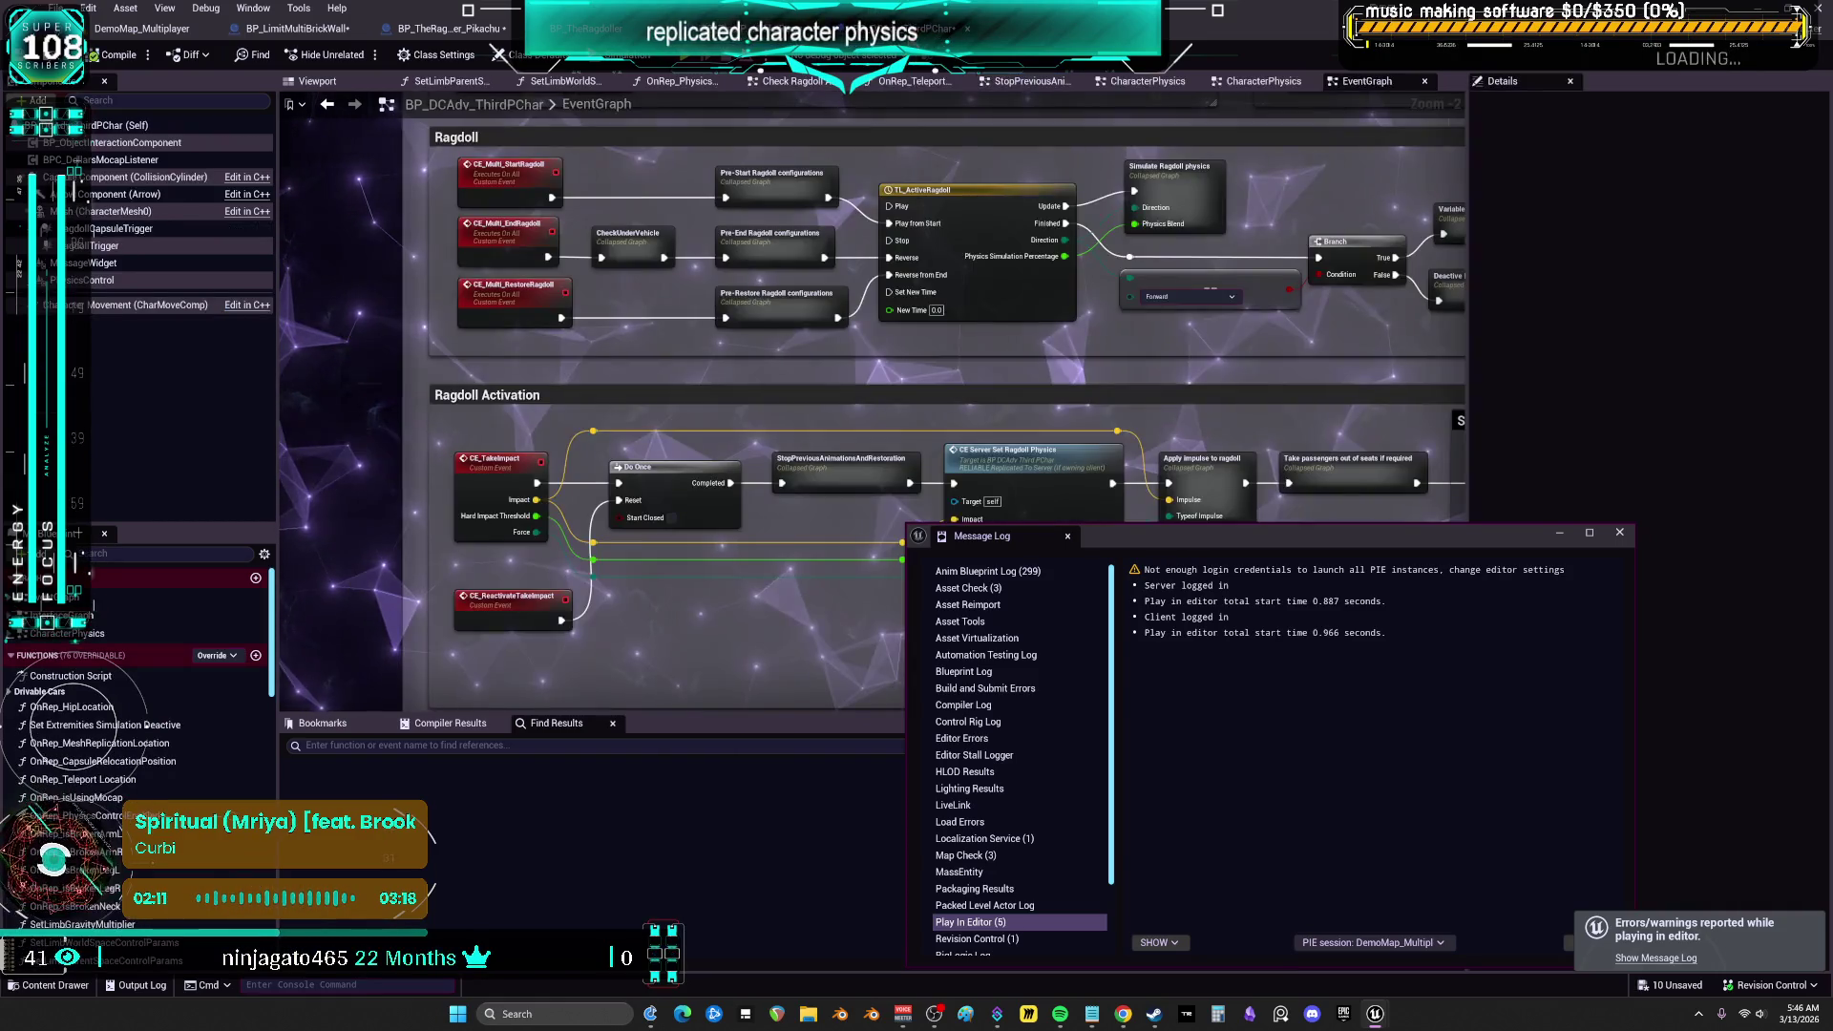
click(1623, 534)
click(1276, 82)
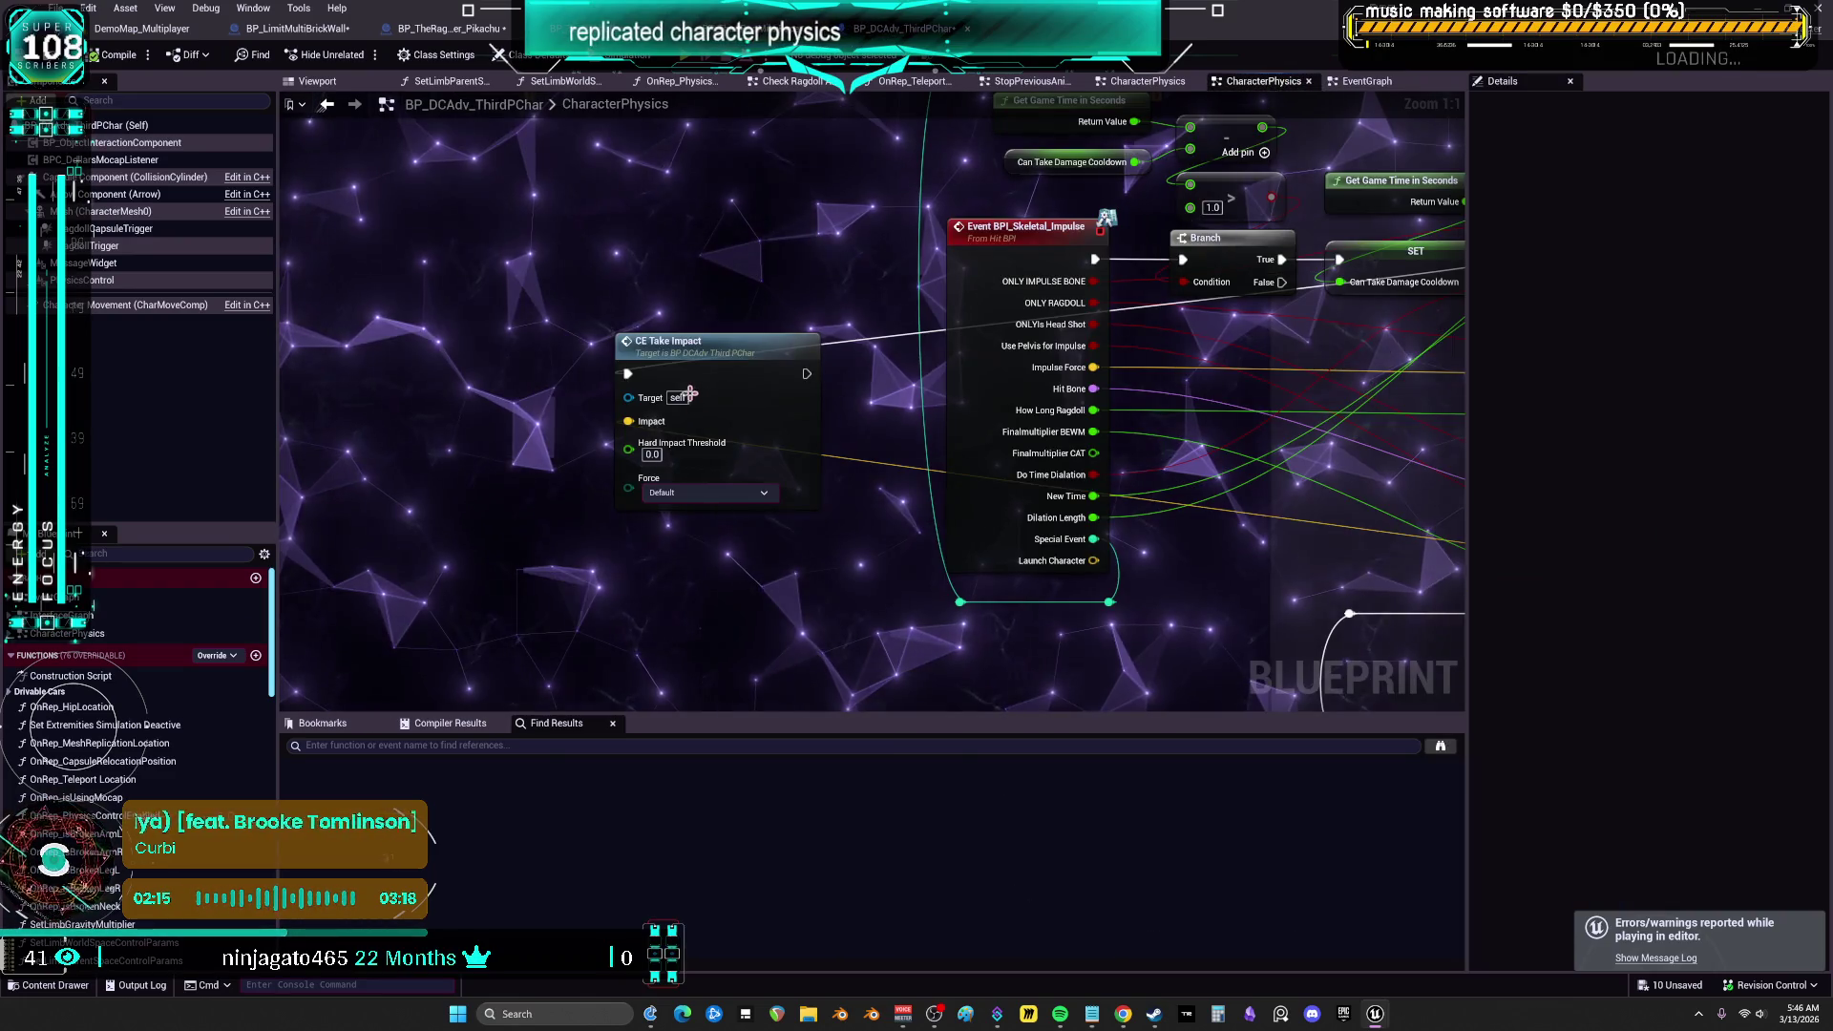
mouse_move(691, 352)
mouse_down()
mouse_move(586, 427)
mouse_move(720, 541)
mouse_up()
mouse_move(461, 250)
mouse_down()
mouse_move(530, 393)
mouse_move(551, 372)
mouse_up()
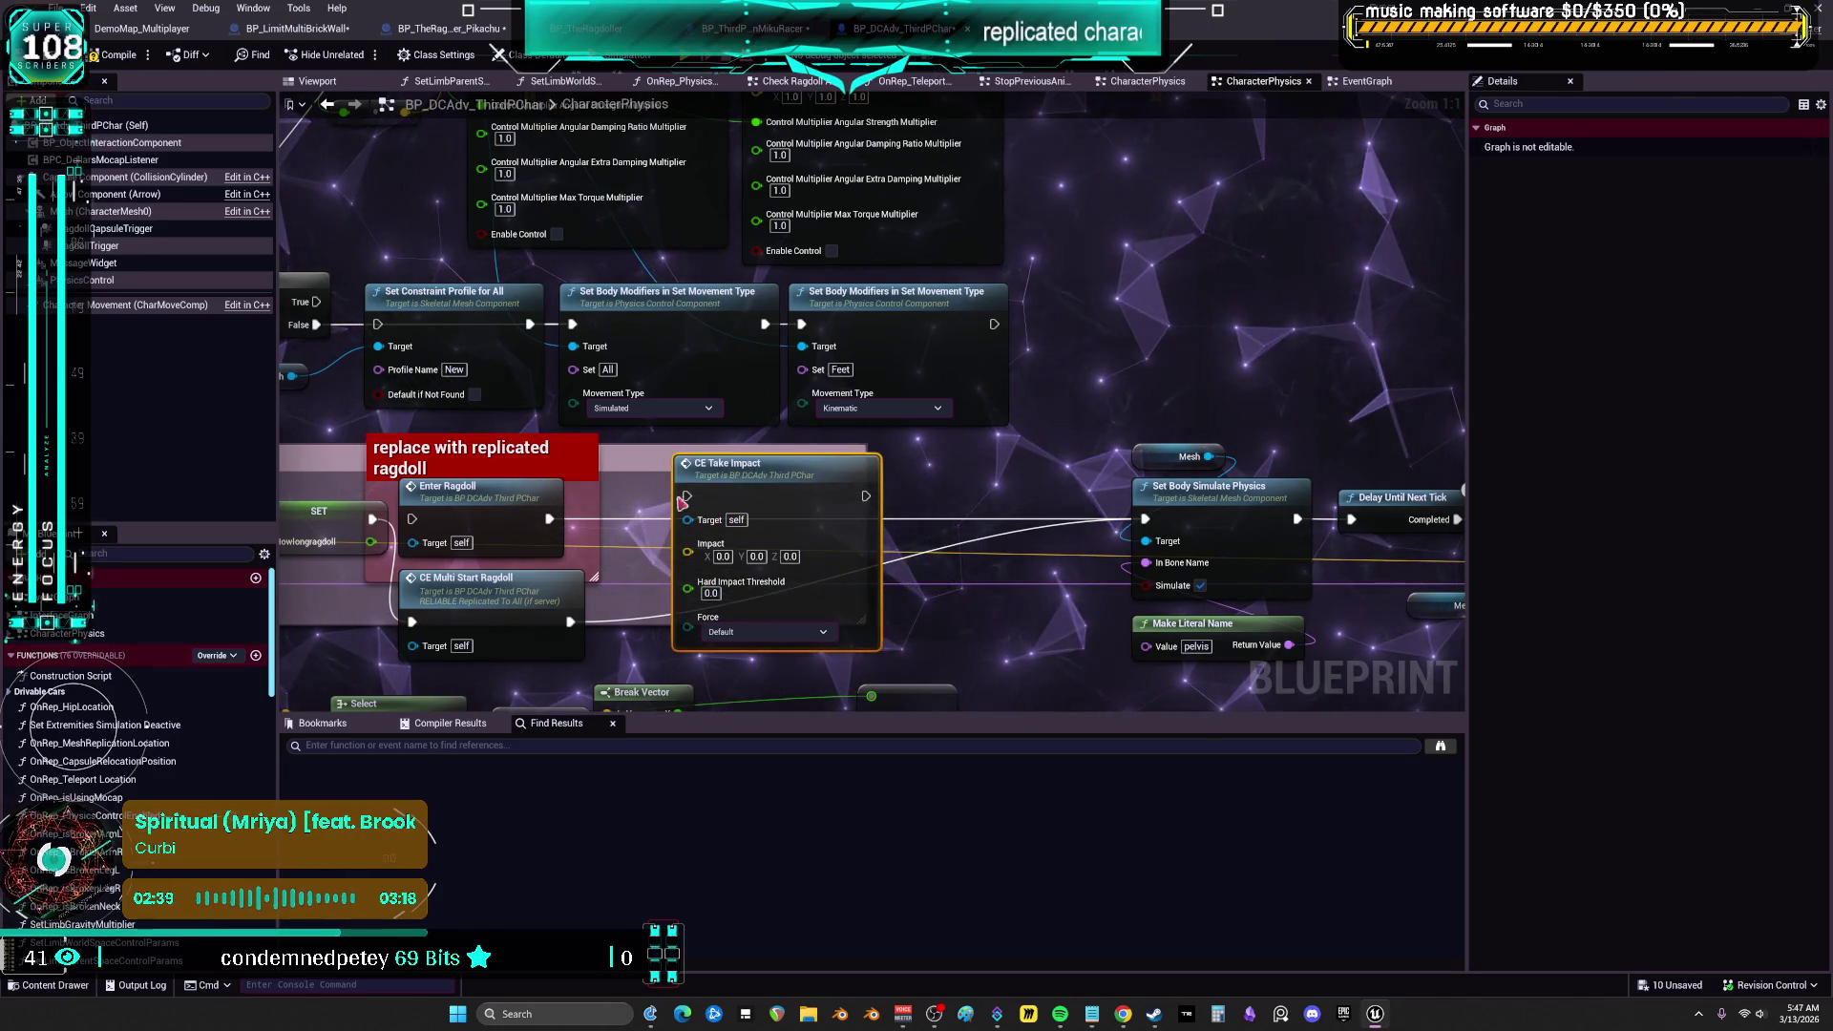
Delete the Mesh, Set Body Simulate Physics and Make Literal Name nodes, wire CE Take Impact to Delay Until Next Tick, and relaunch
drag(684, 498, 586, 468)
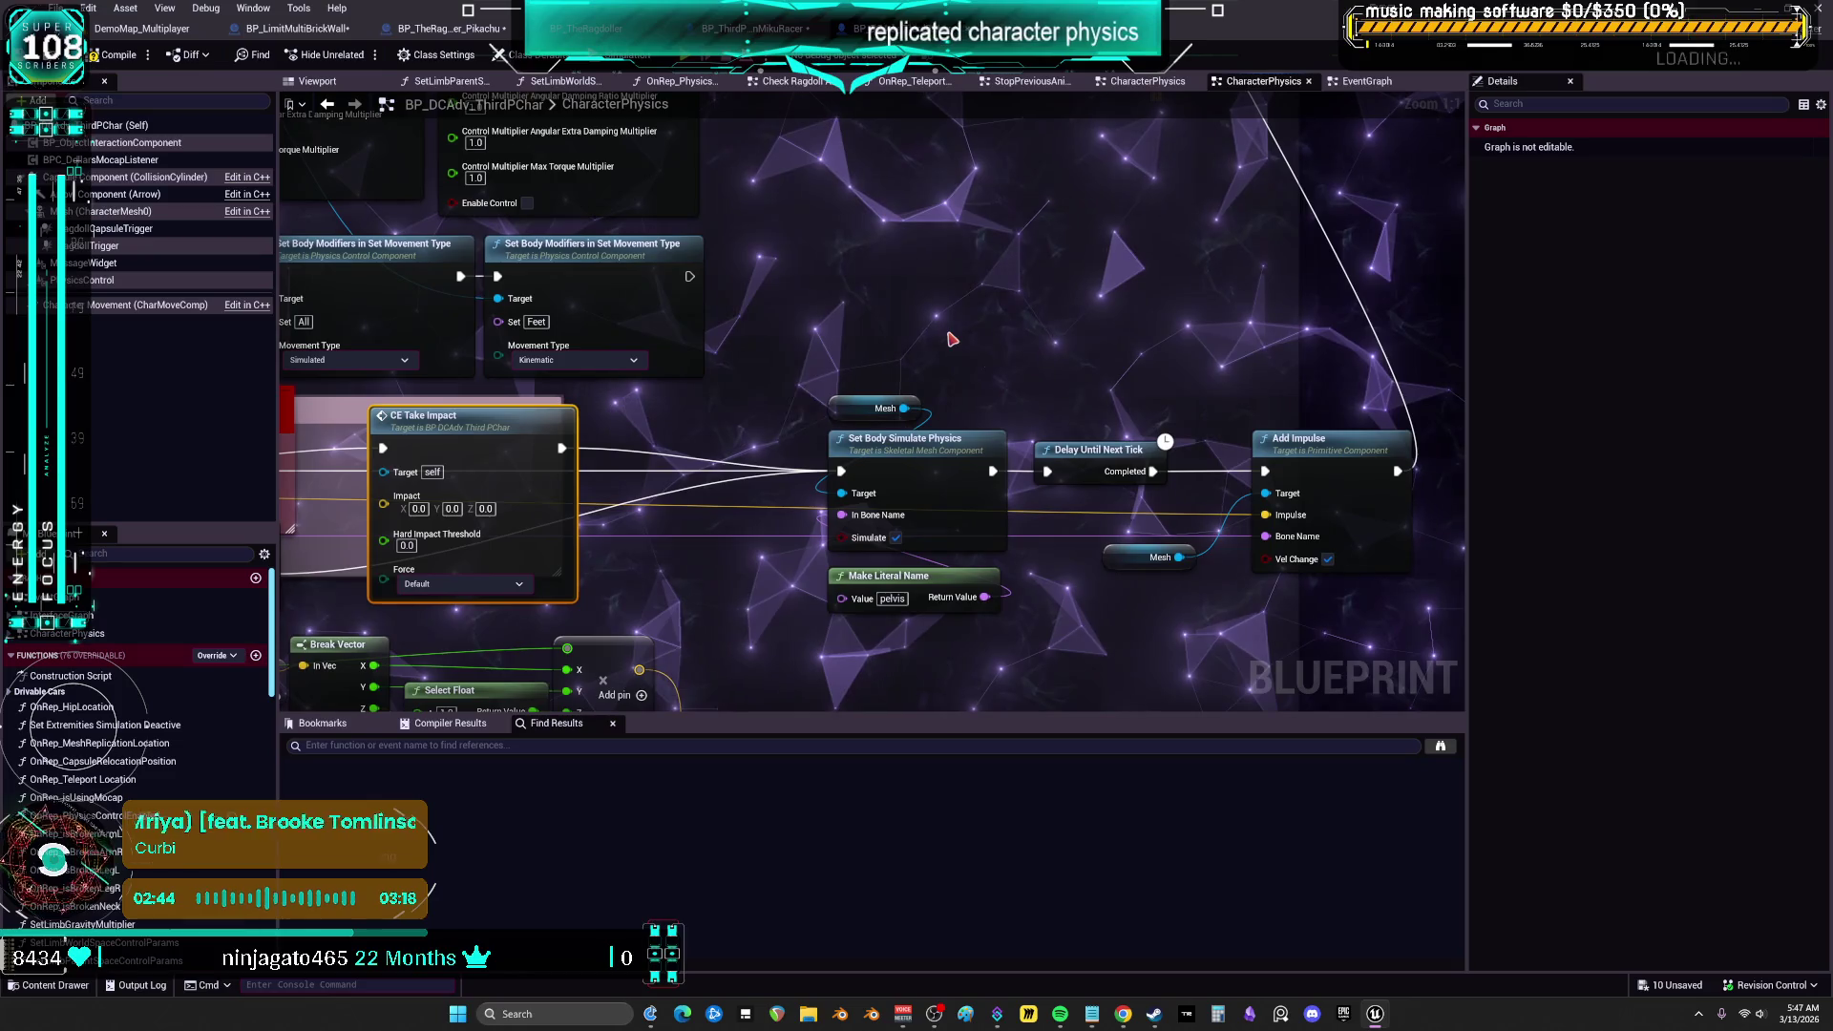
mouse_move(699, 397)
mouse_down()
mouse_move(1147, 372)
mouse_move(707, 369)
mouse_move(930, 619)
mouse_up()
key(Delete)
mouse_move(484, 453)
mouse_down()
mouse_move(859, 381)
mouse_move(969, 473)
mouse_up()
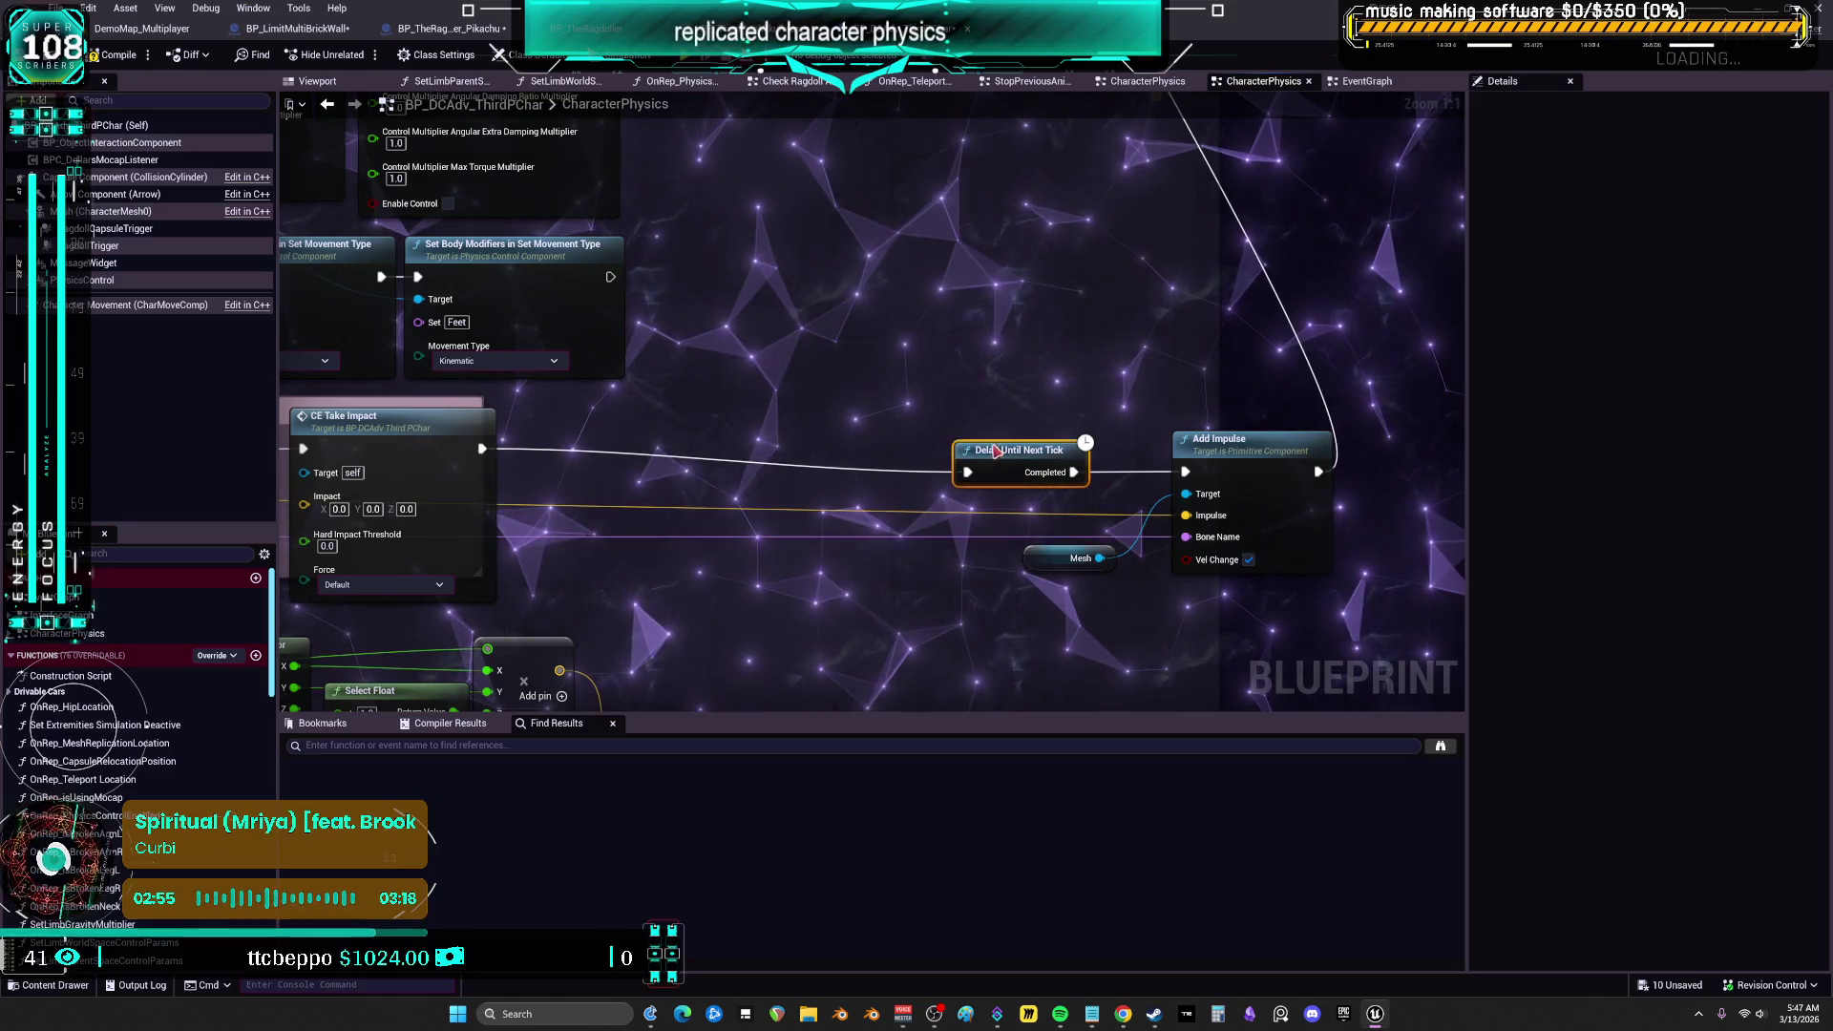
mouse_move(549, 492)
mouse_down()
mouse_move(751, 492)
mouse_move(749, 457)
mouse_up()
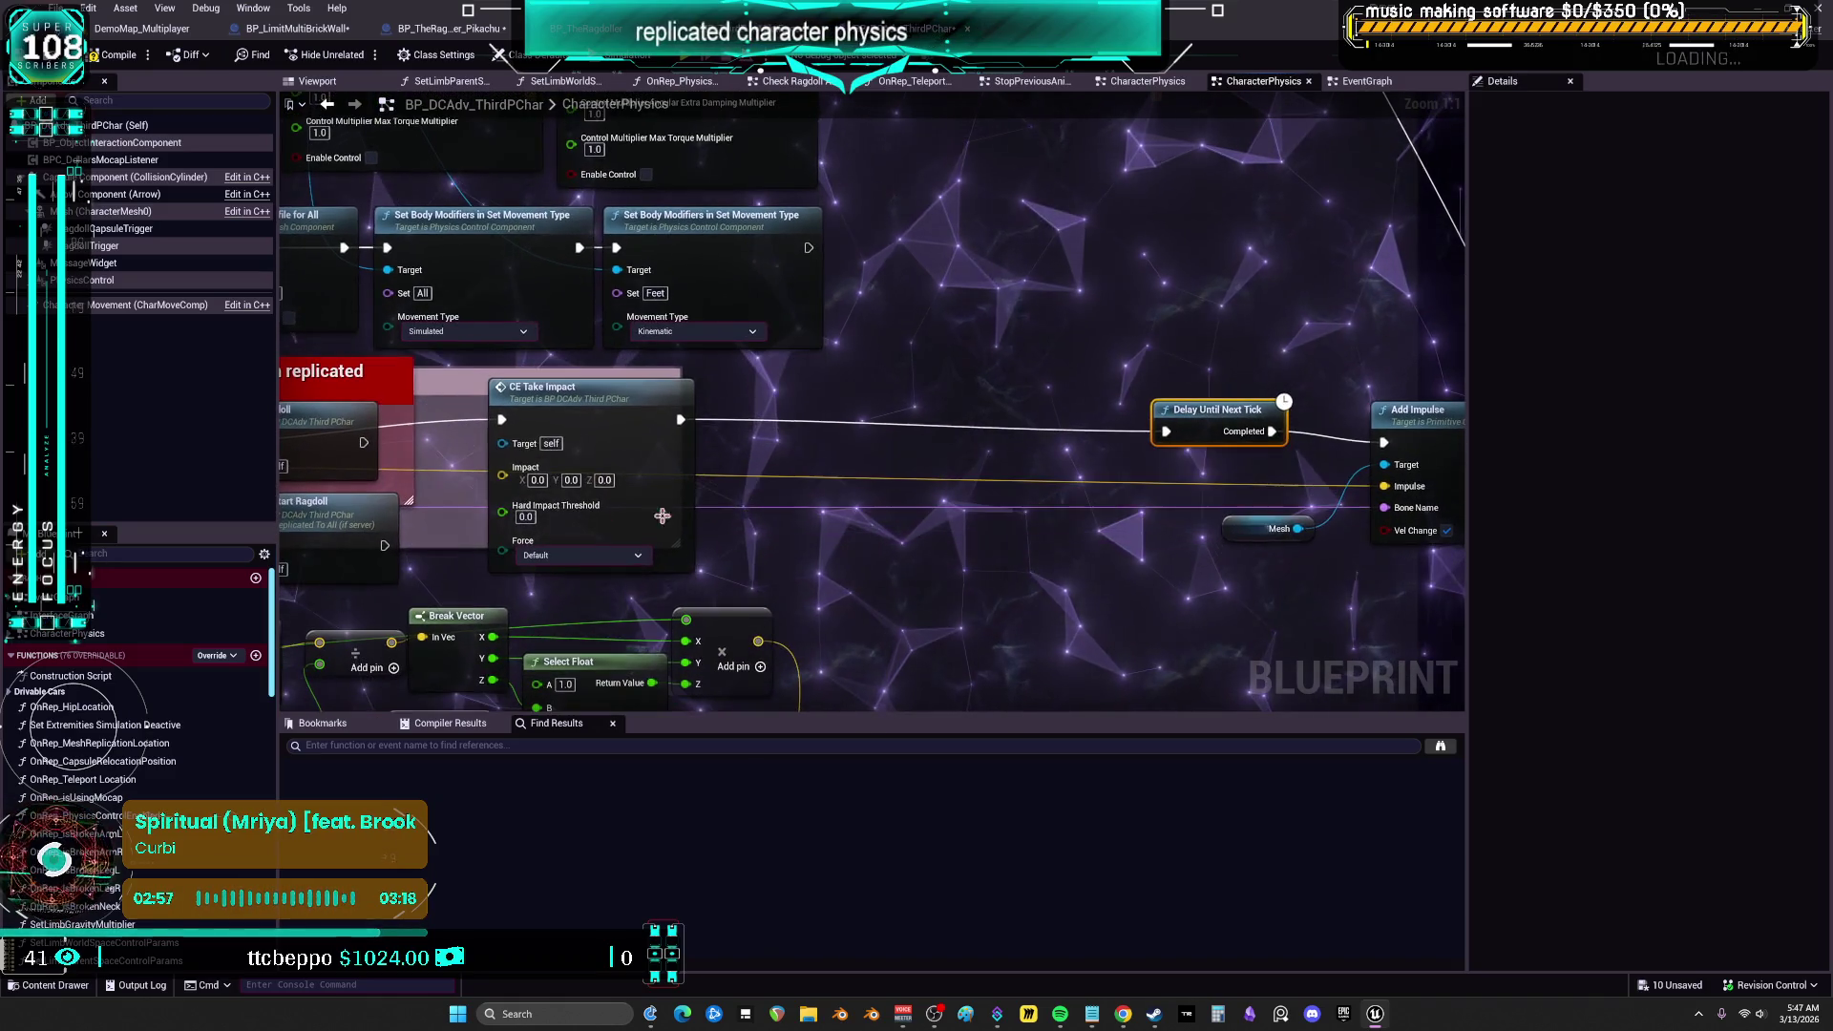
mouse_move(1084, 352)
mouse_down()
mouse_move(876, 353)
mouse_move(826, 418)
mouse_move(819, 393)
mouse_up()
mouse_move(938, 399)
mouse_down()
mouse_move(954, 507)
mouse_move(864, 293)
mouse_up()
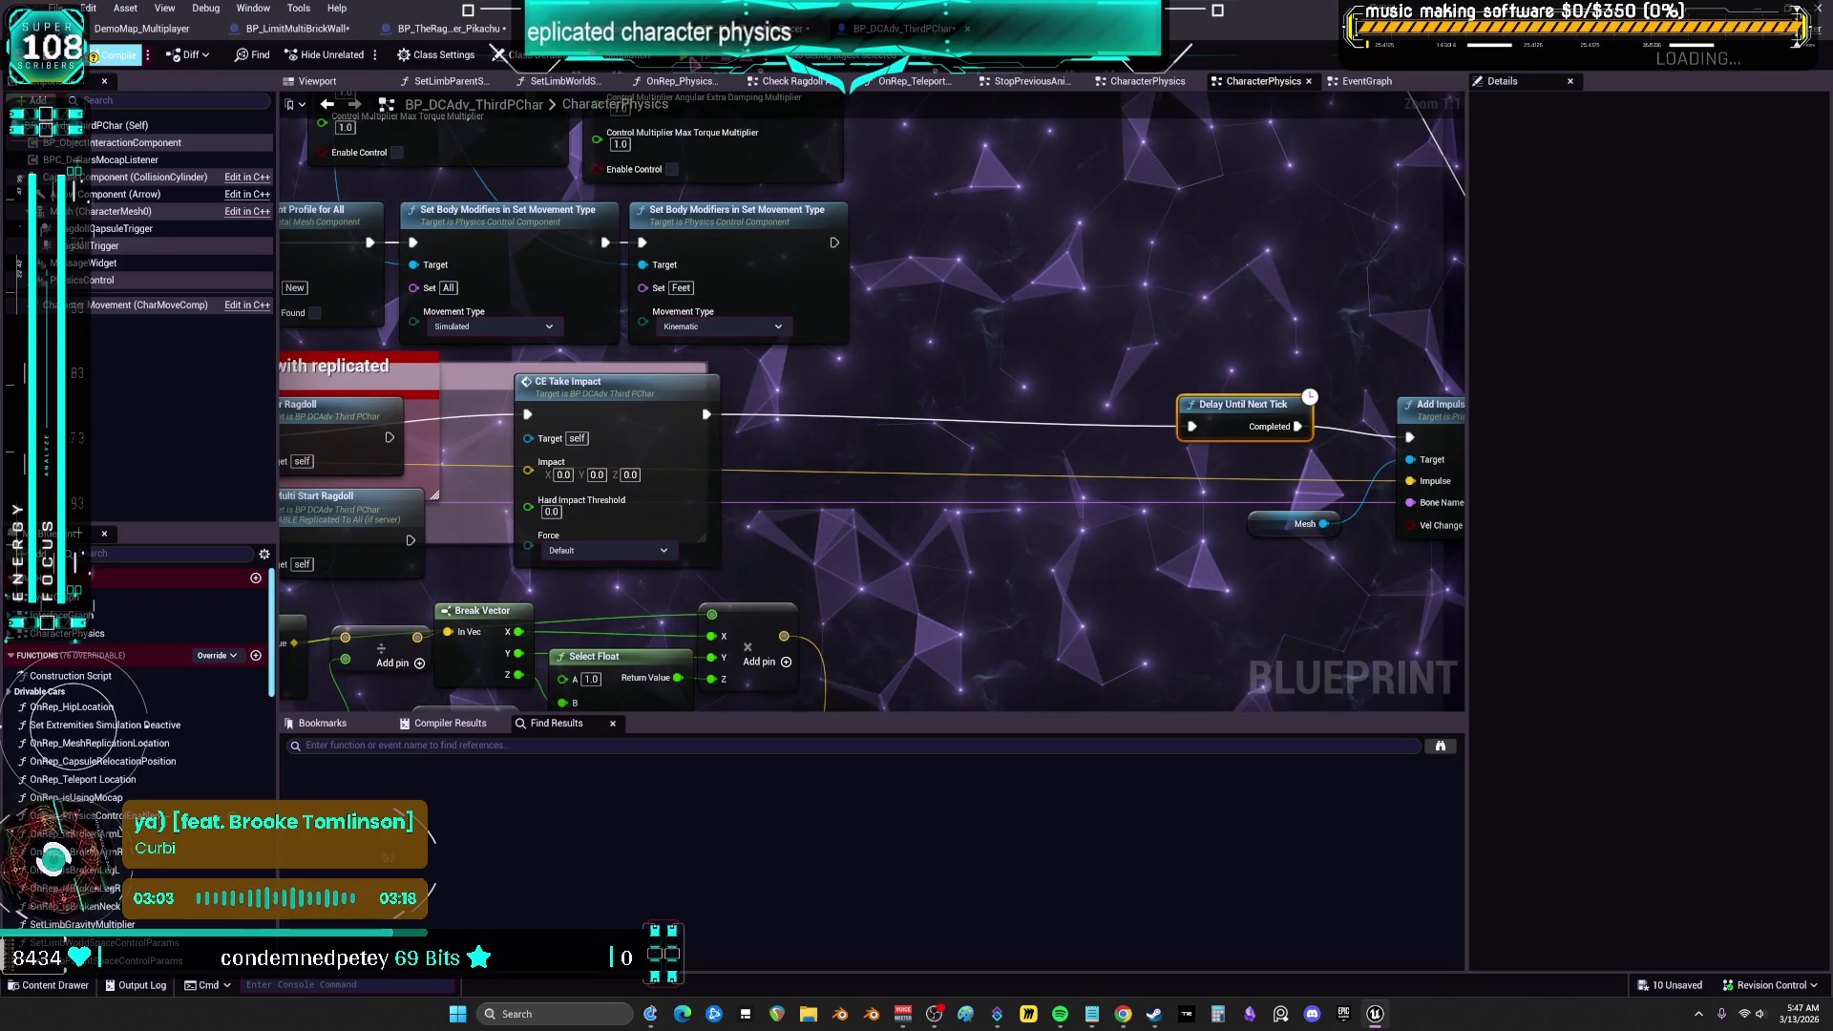
key(alt+p)
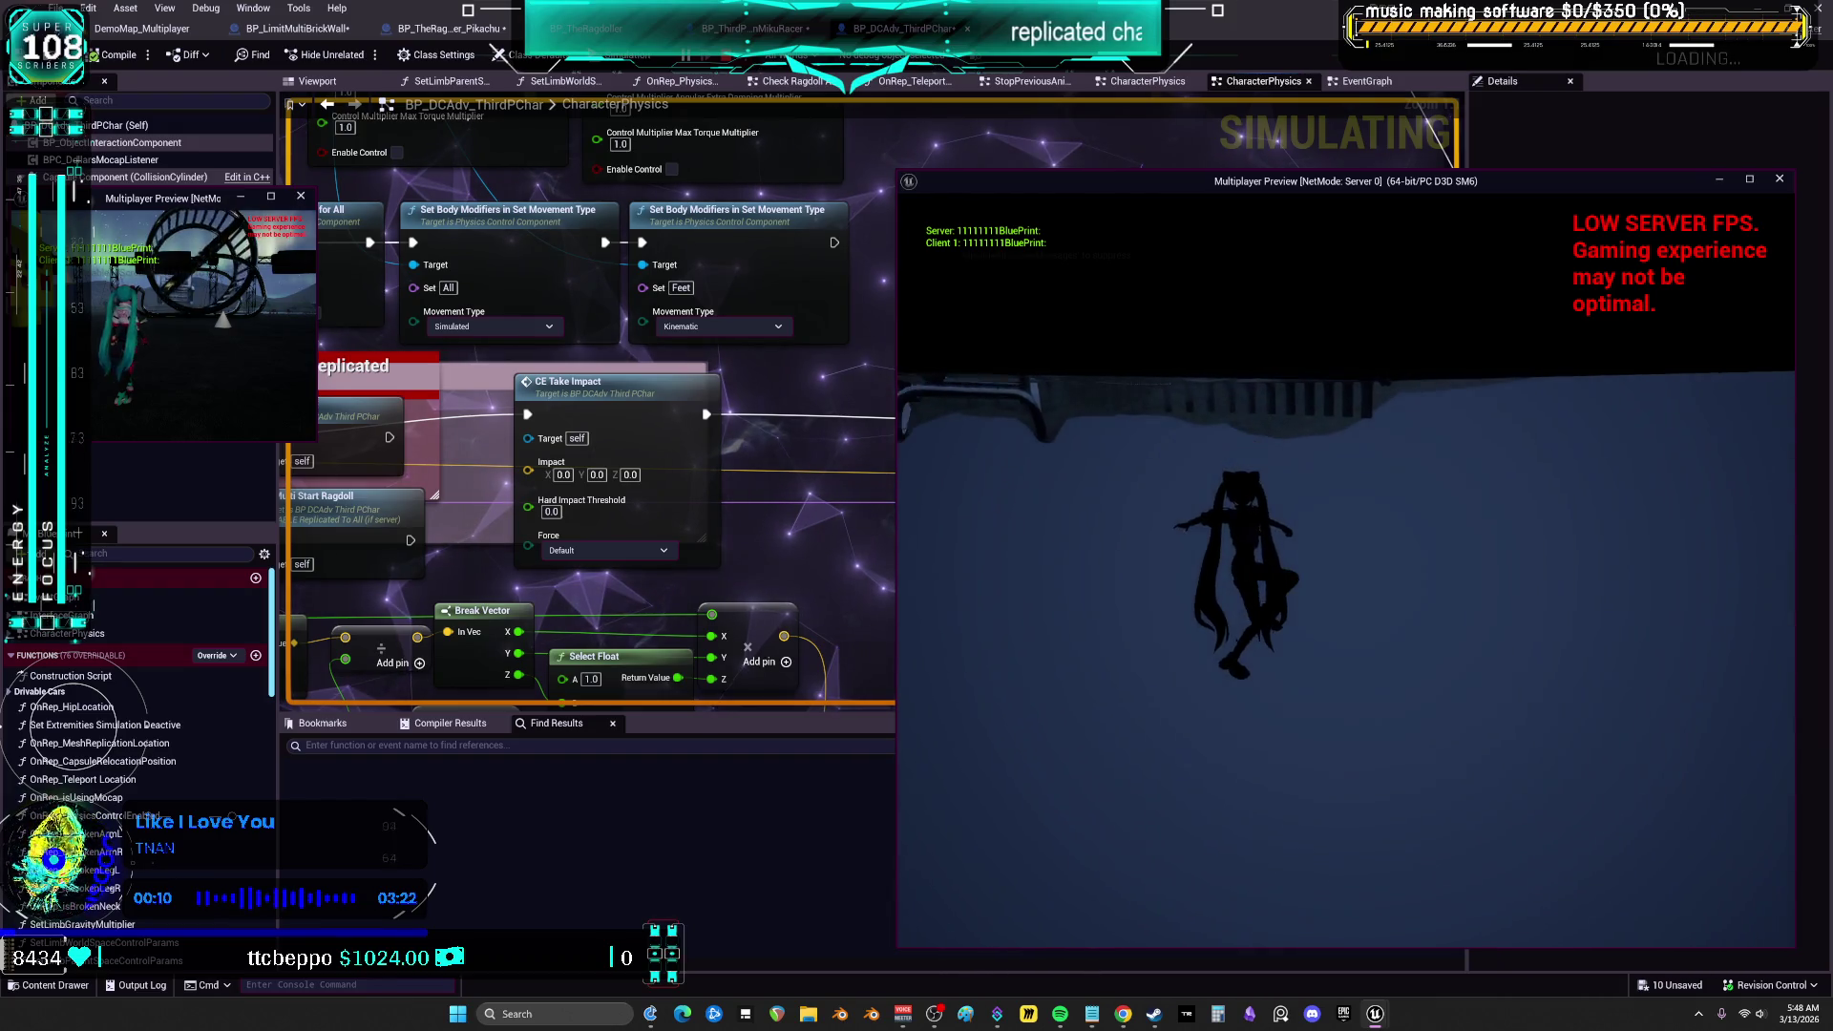
Stop play and line up CE Take Impact, Delay Until Next Tick, Add Impulse and Mesh compactly, then replay
key(Escape)
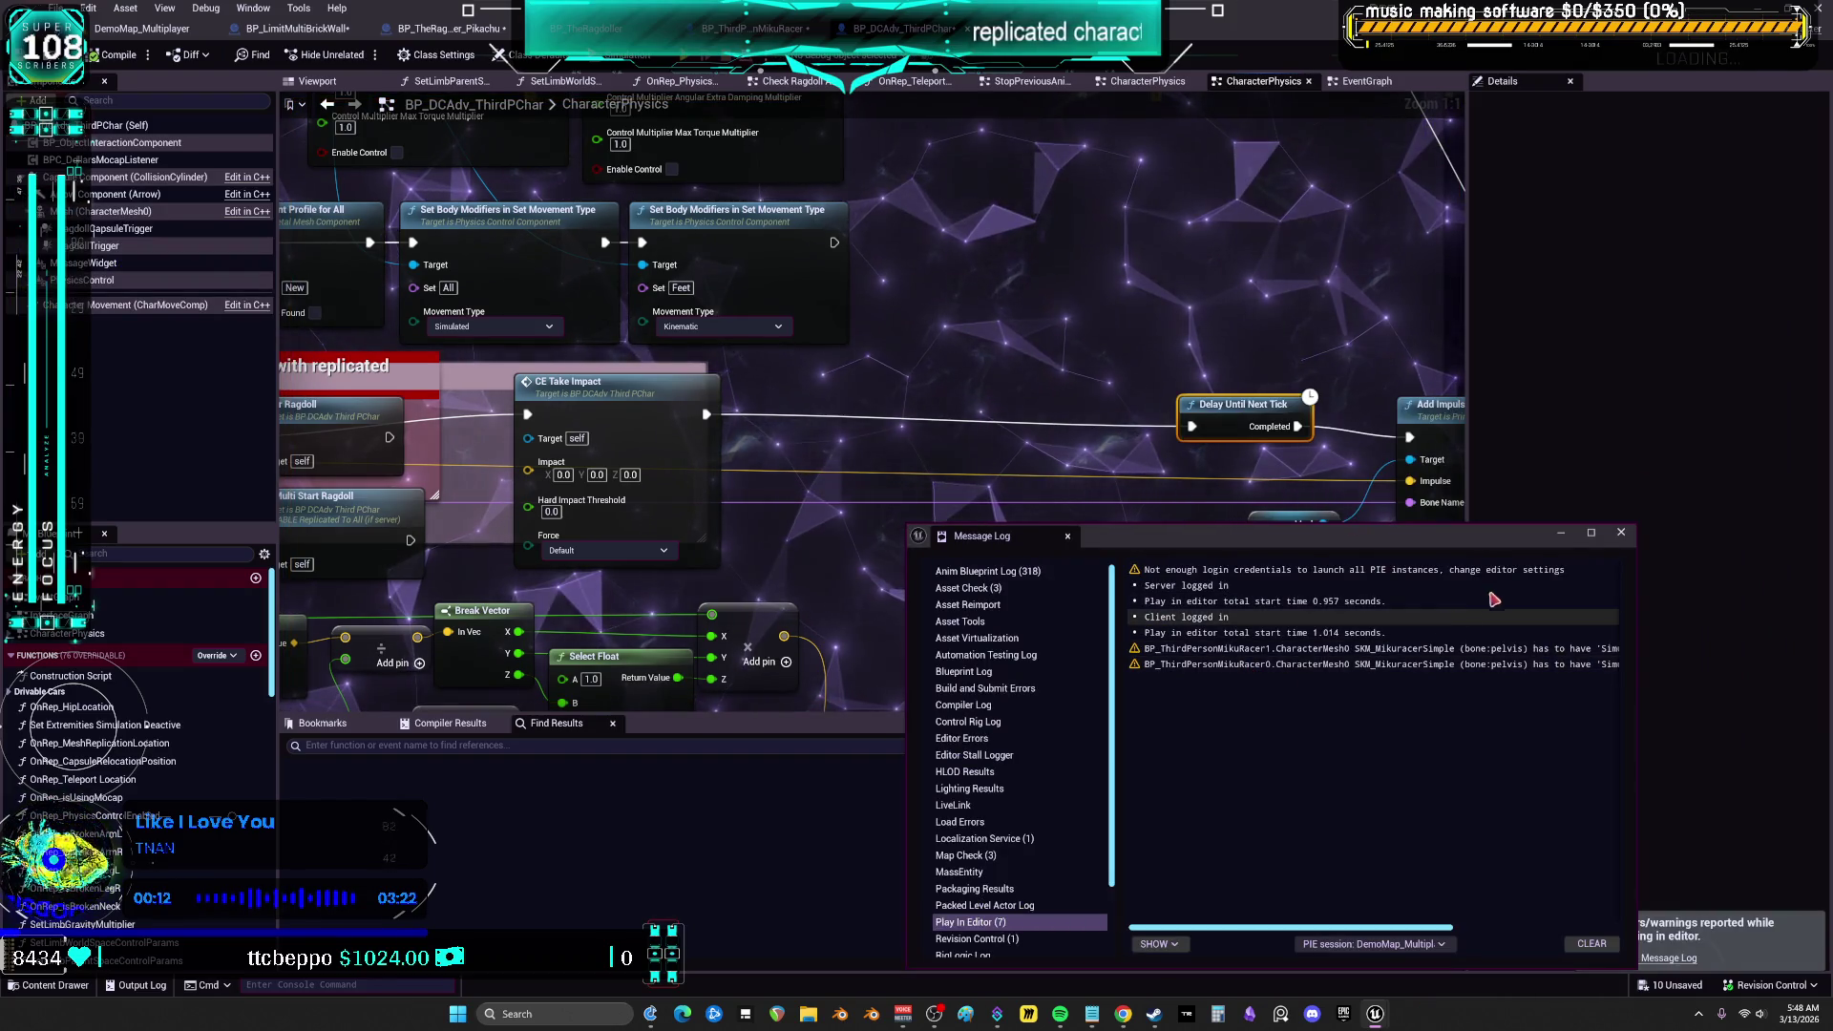
click(1621, 535)
drag(707, 409, 901, 431)
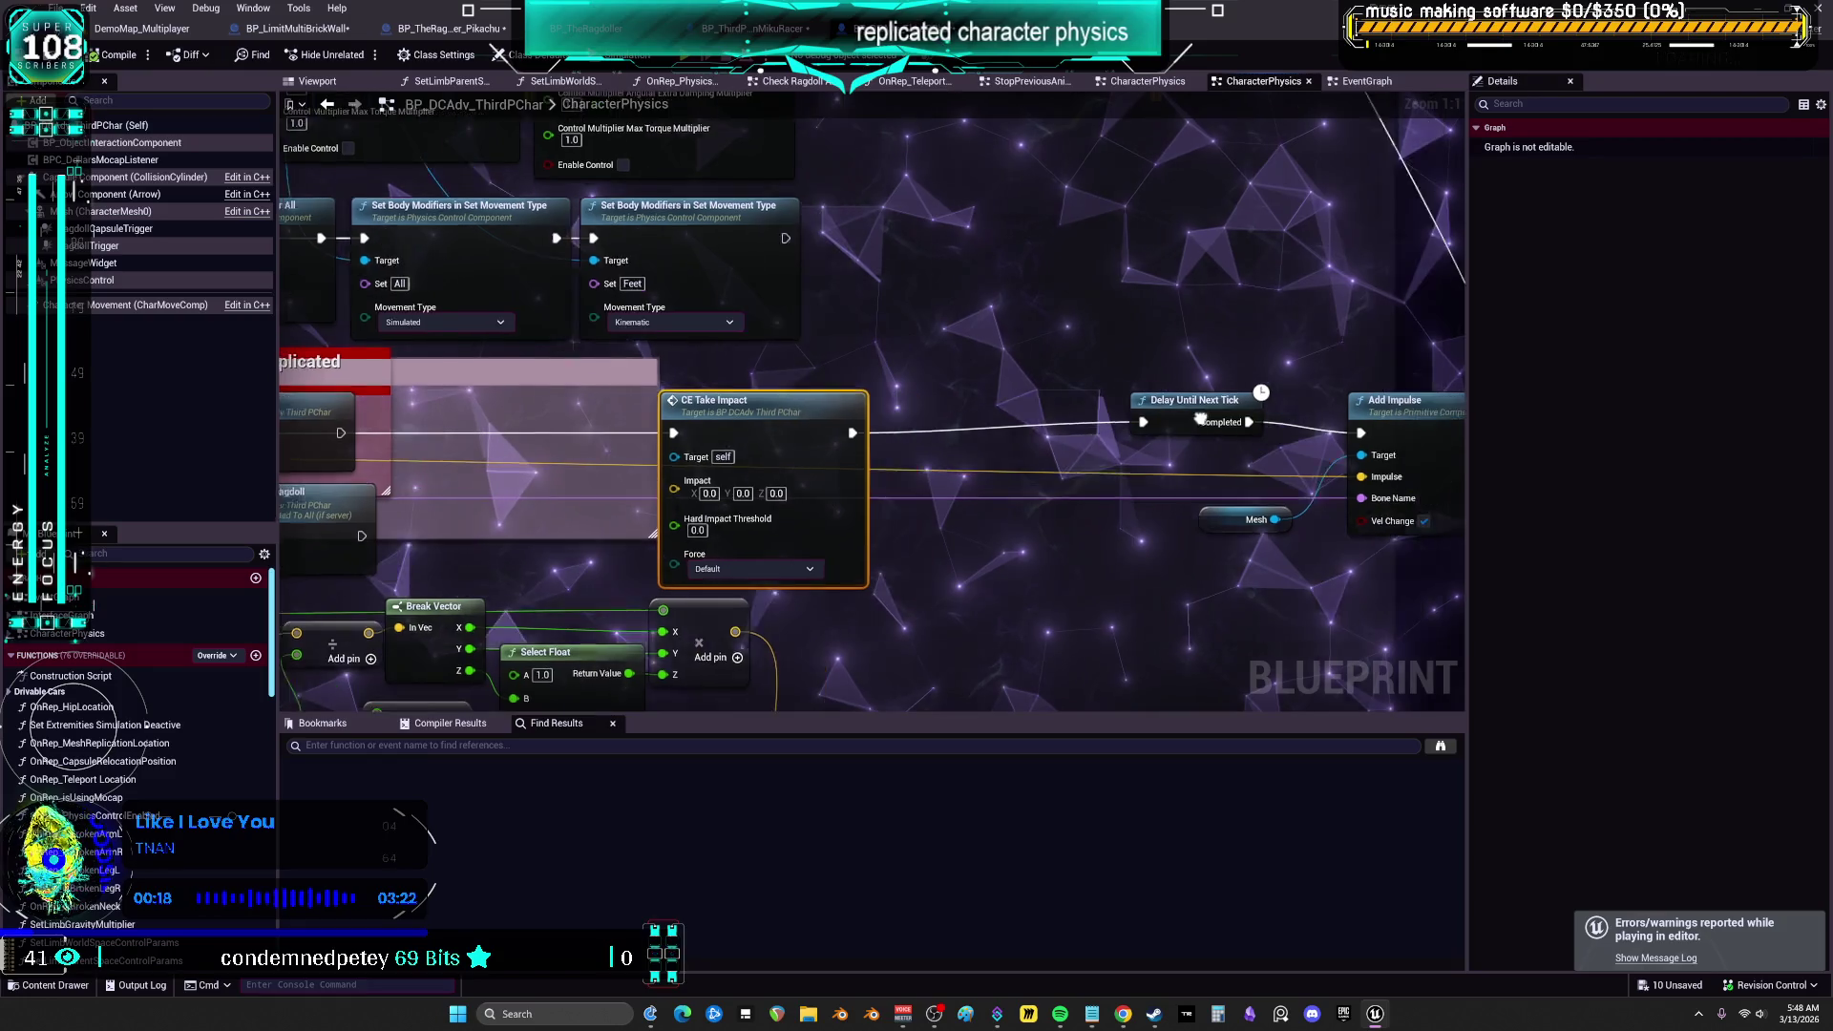
drag(1117, 404, 864, 402)
drag(1413, 373, 1078, 530)
drag(1329, 421, 1063, 424)
click(853, 319)
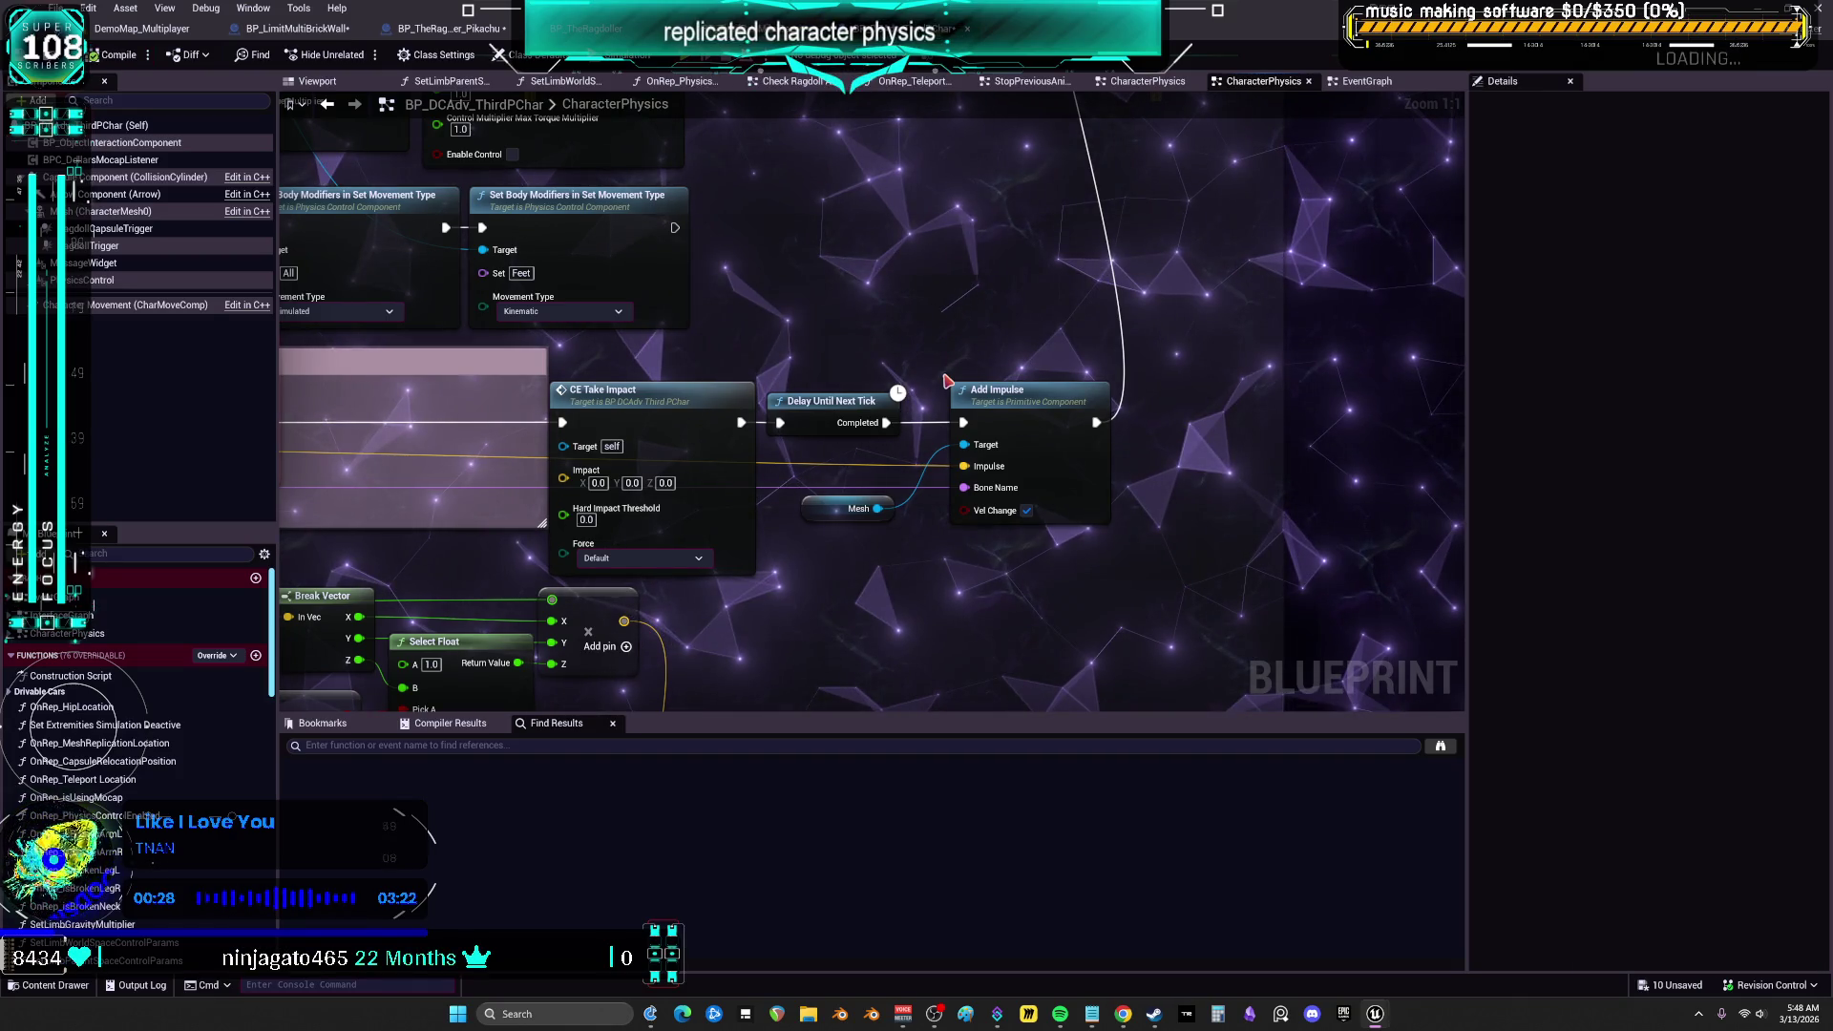
key(alt+p)
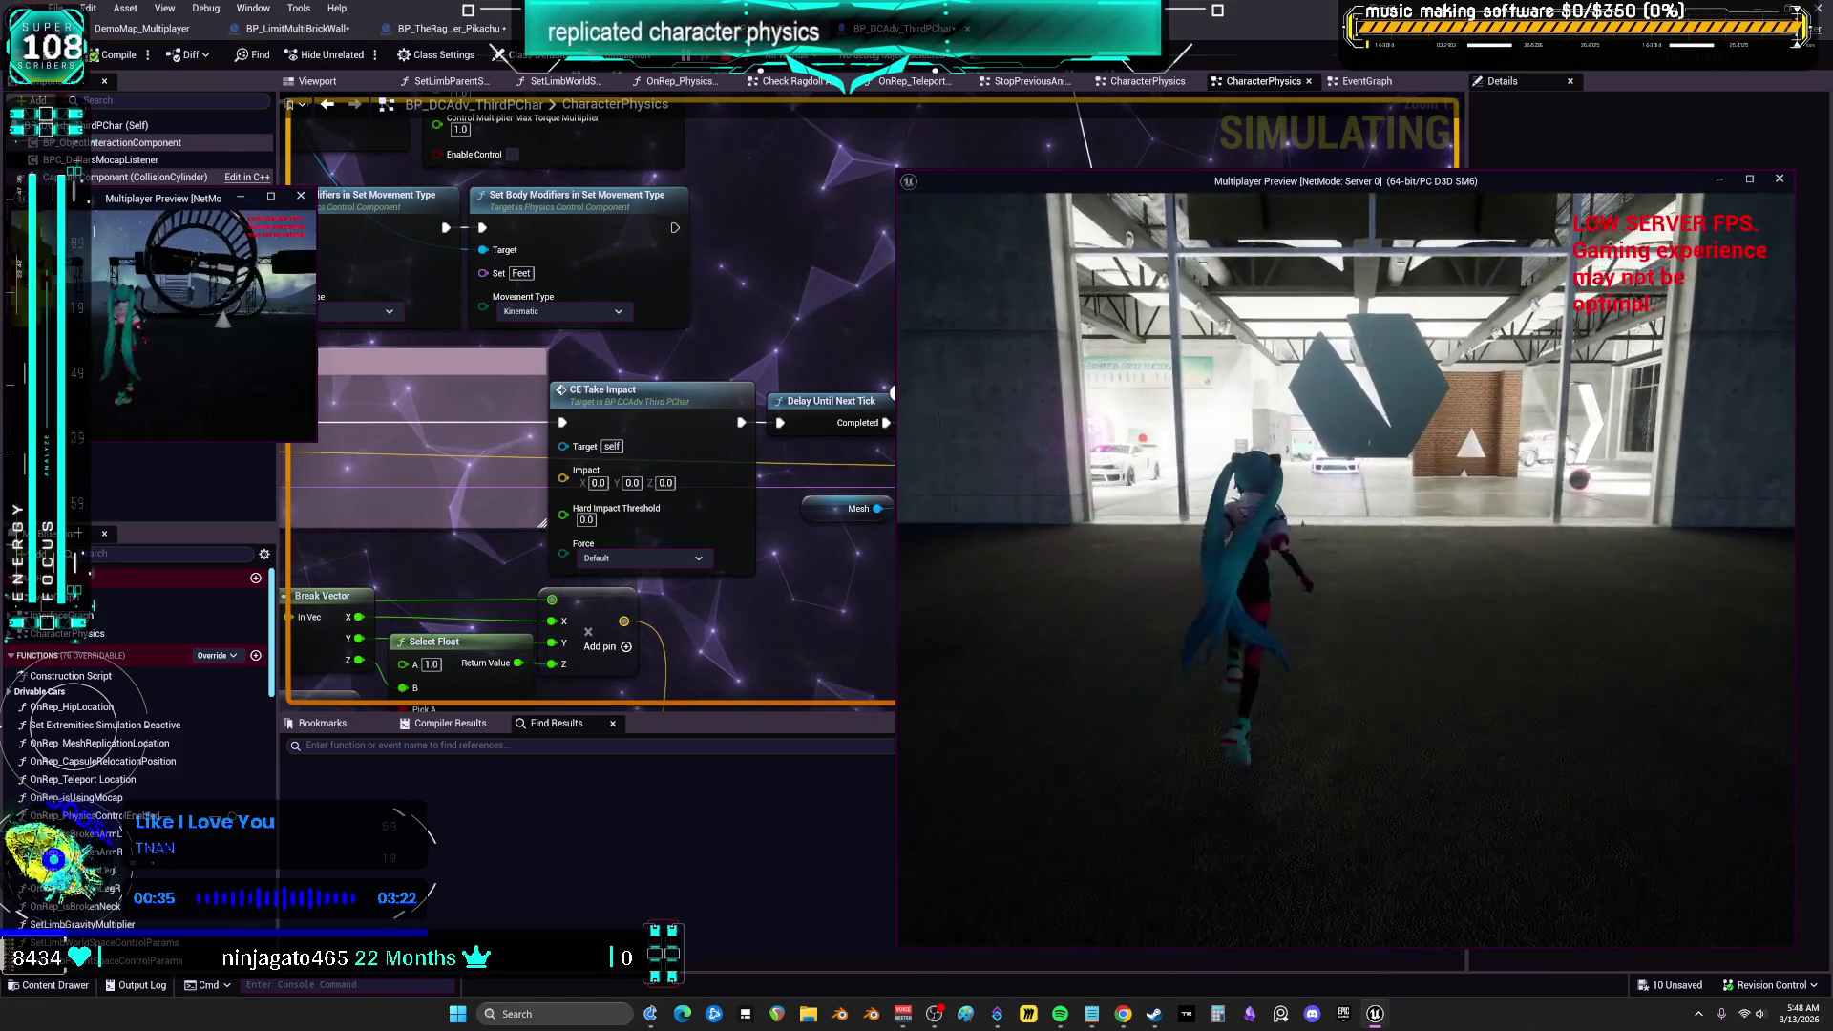
Run the character forward into the garage in the server preview, then end the test session
key(w)
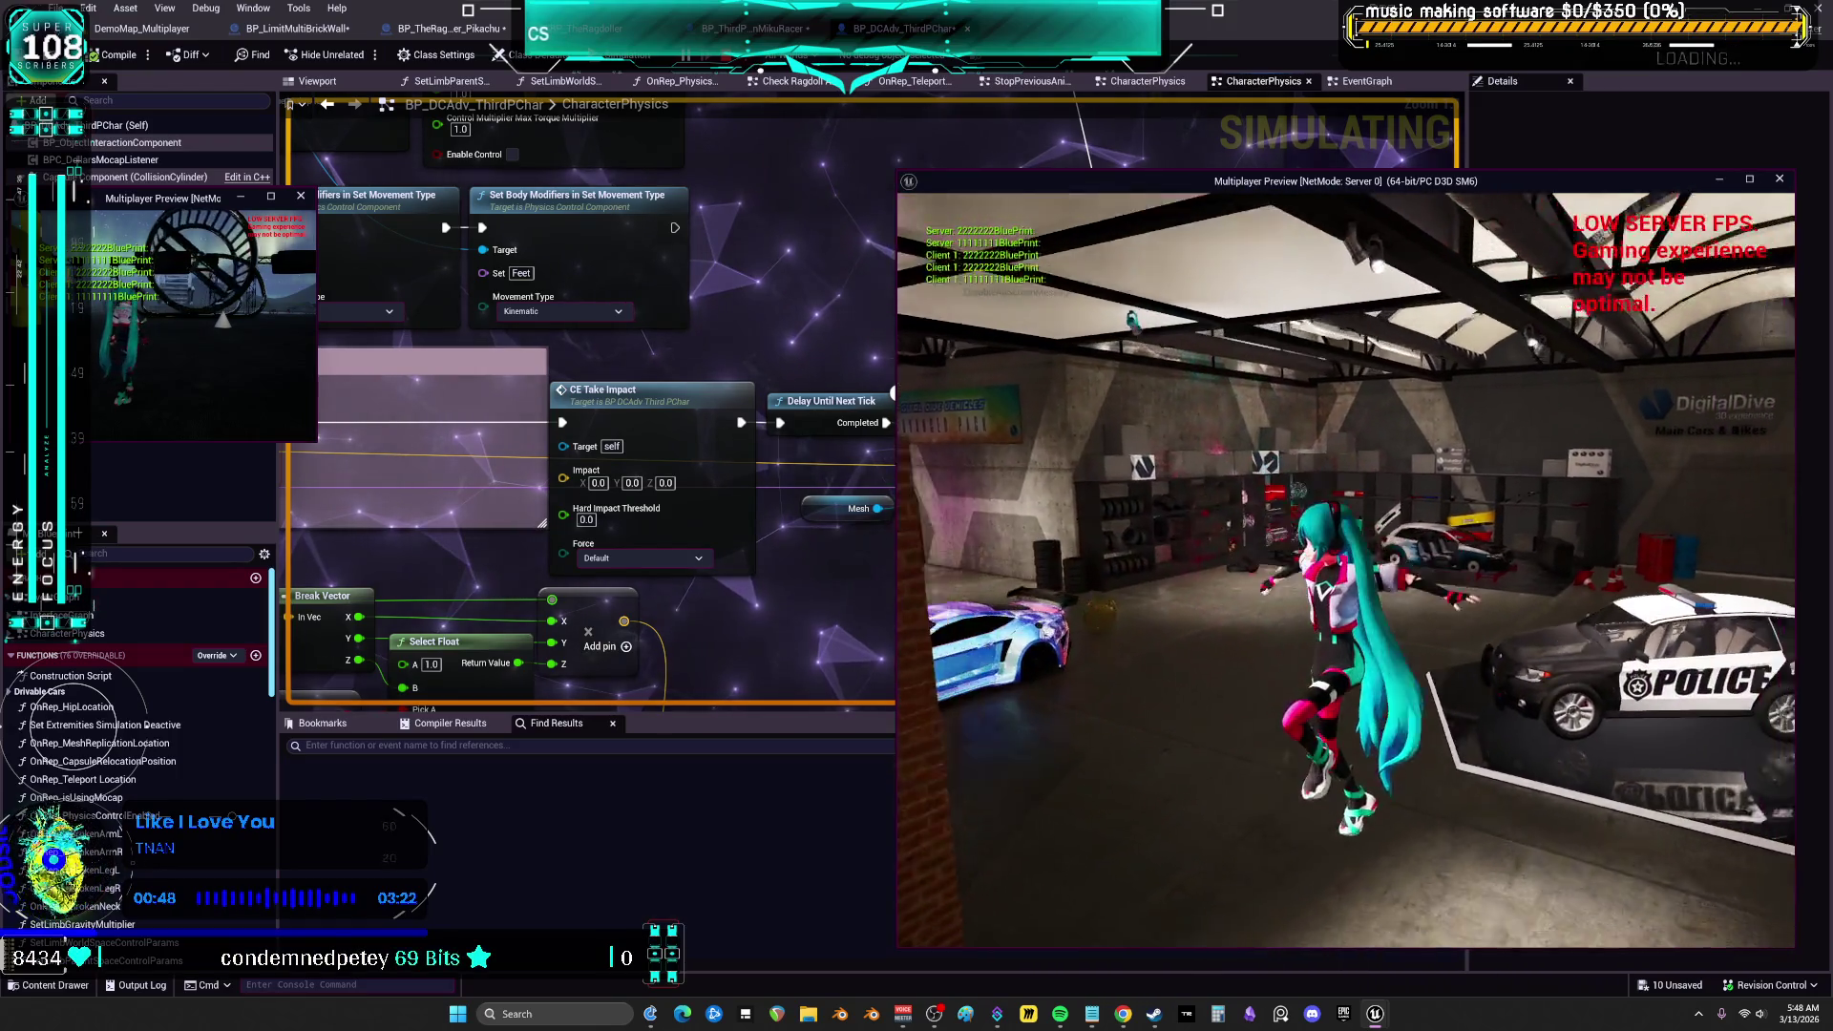
key(Escape)
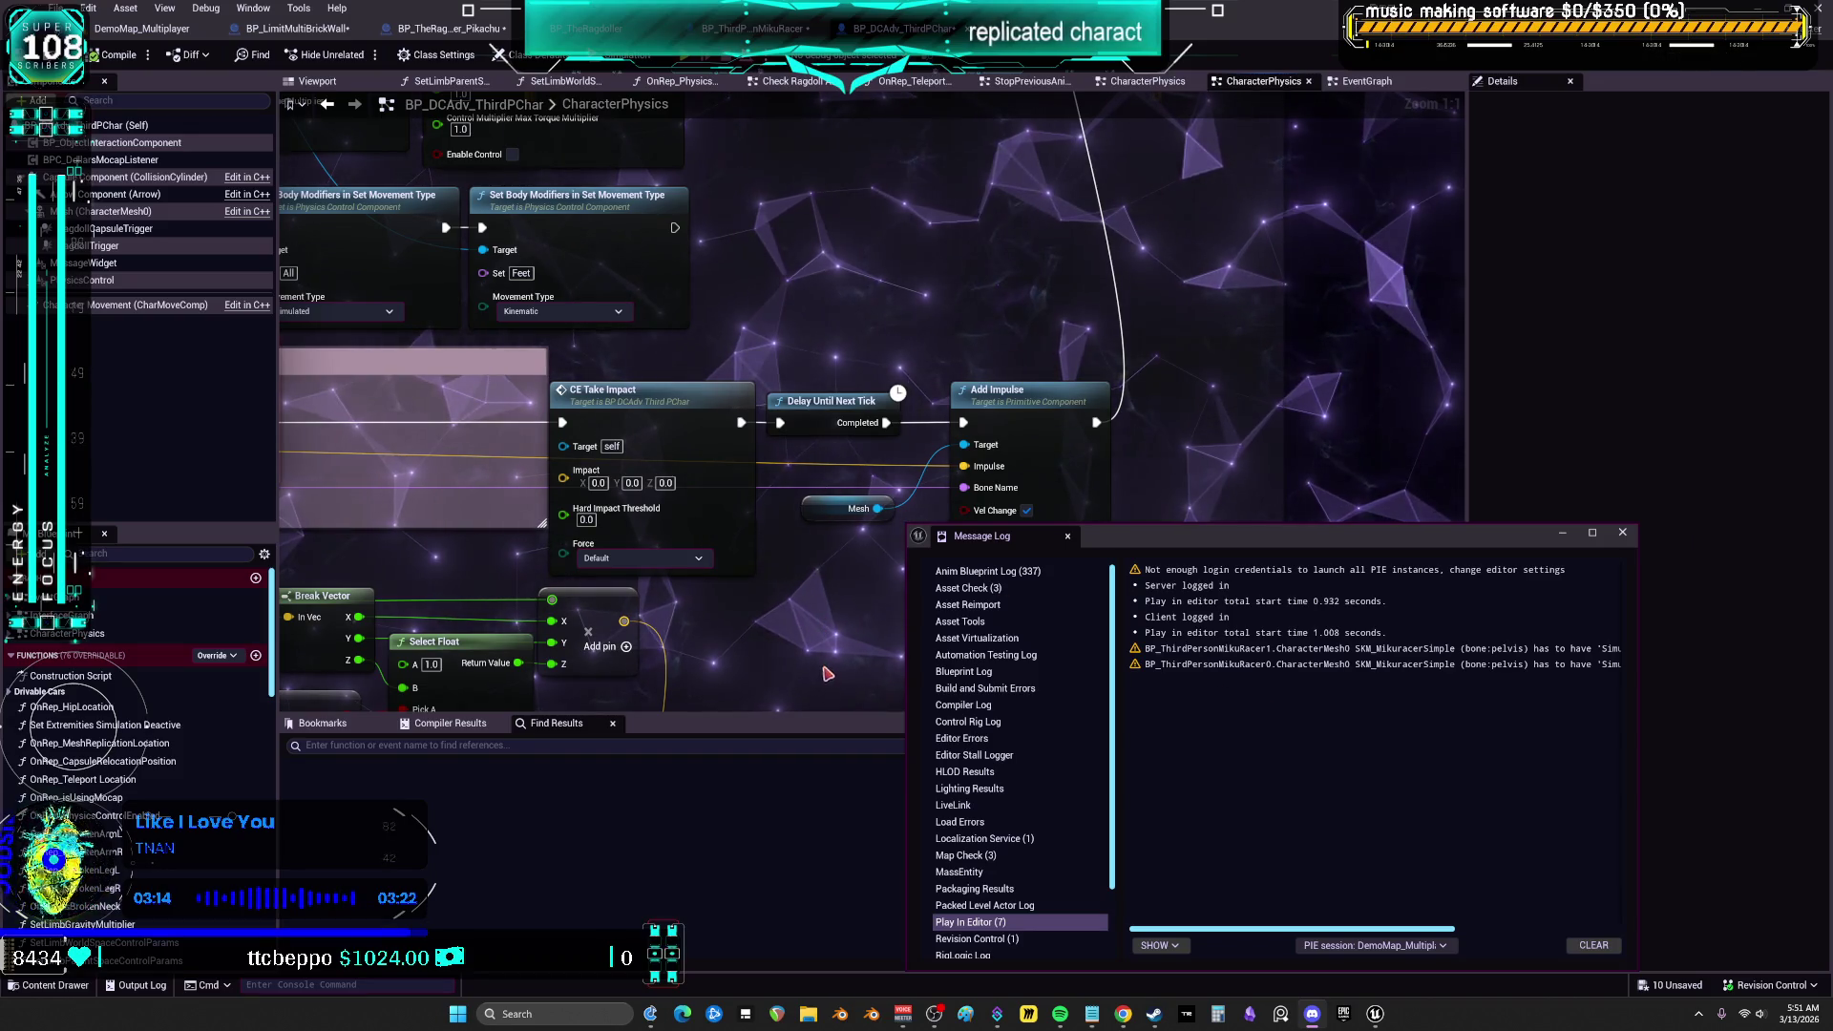
Quit Streamer.bot, confirming with Yes, and dismiss its already-running notice
click(997, 1013)
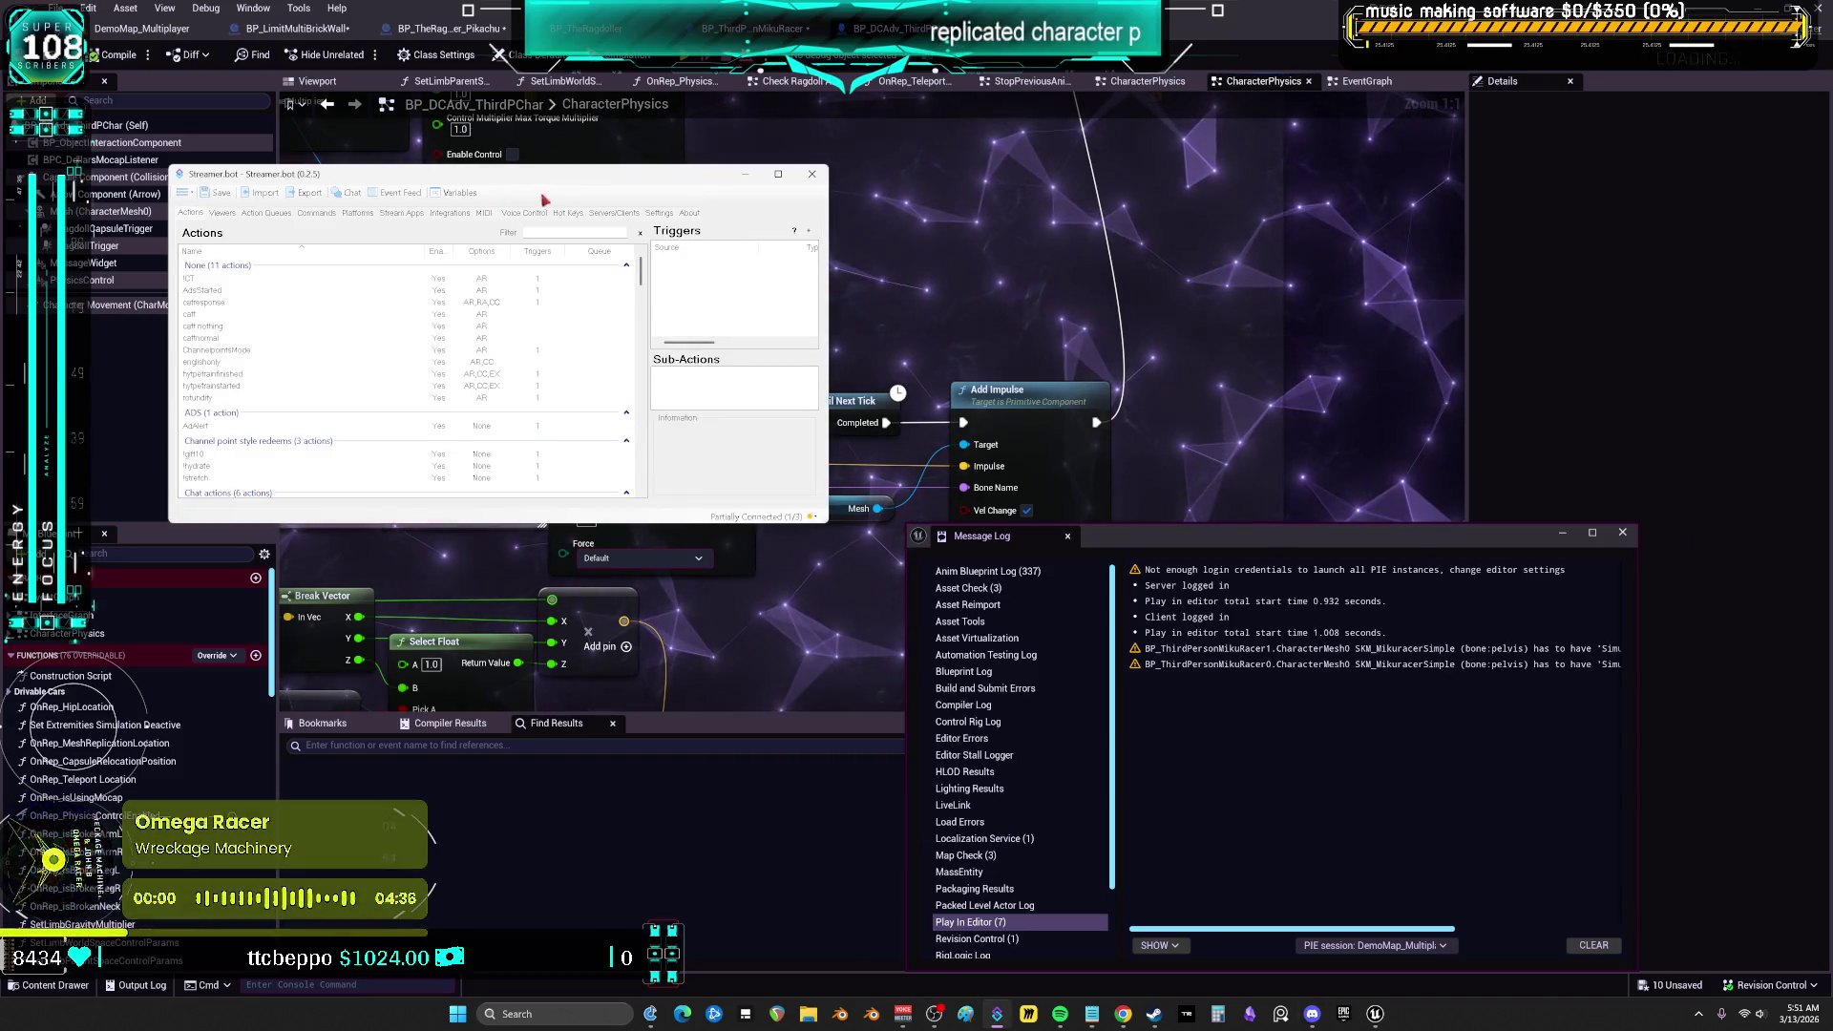
drag(561, 178, 792, 239)
click(1038, 229)
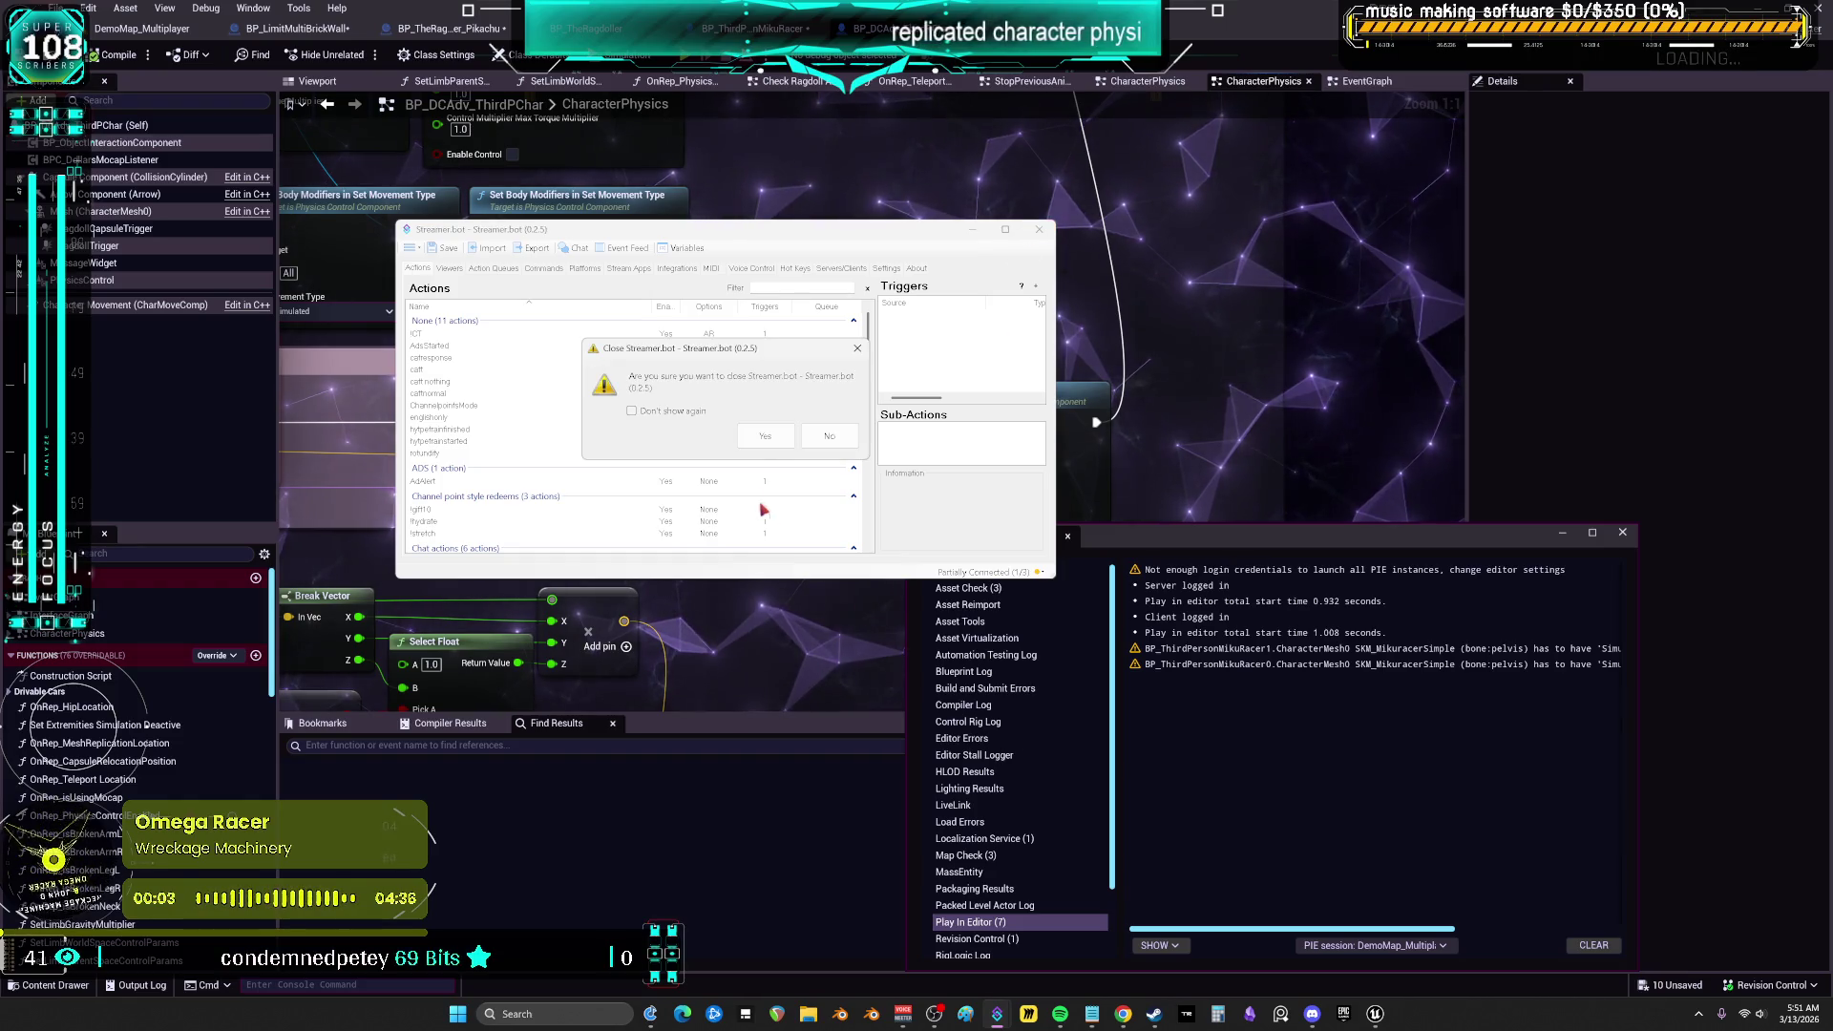
click(778, 441)
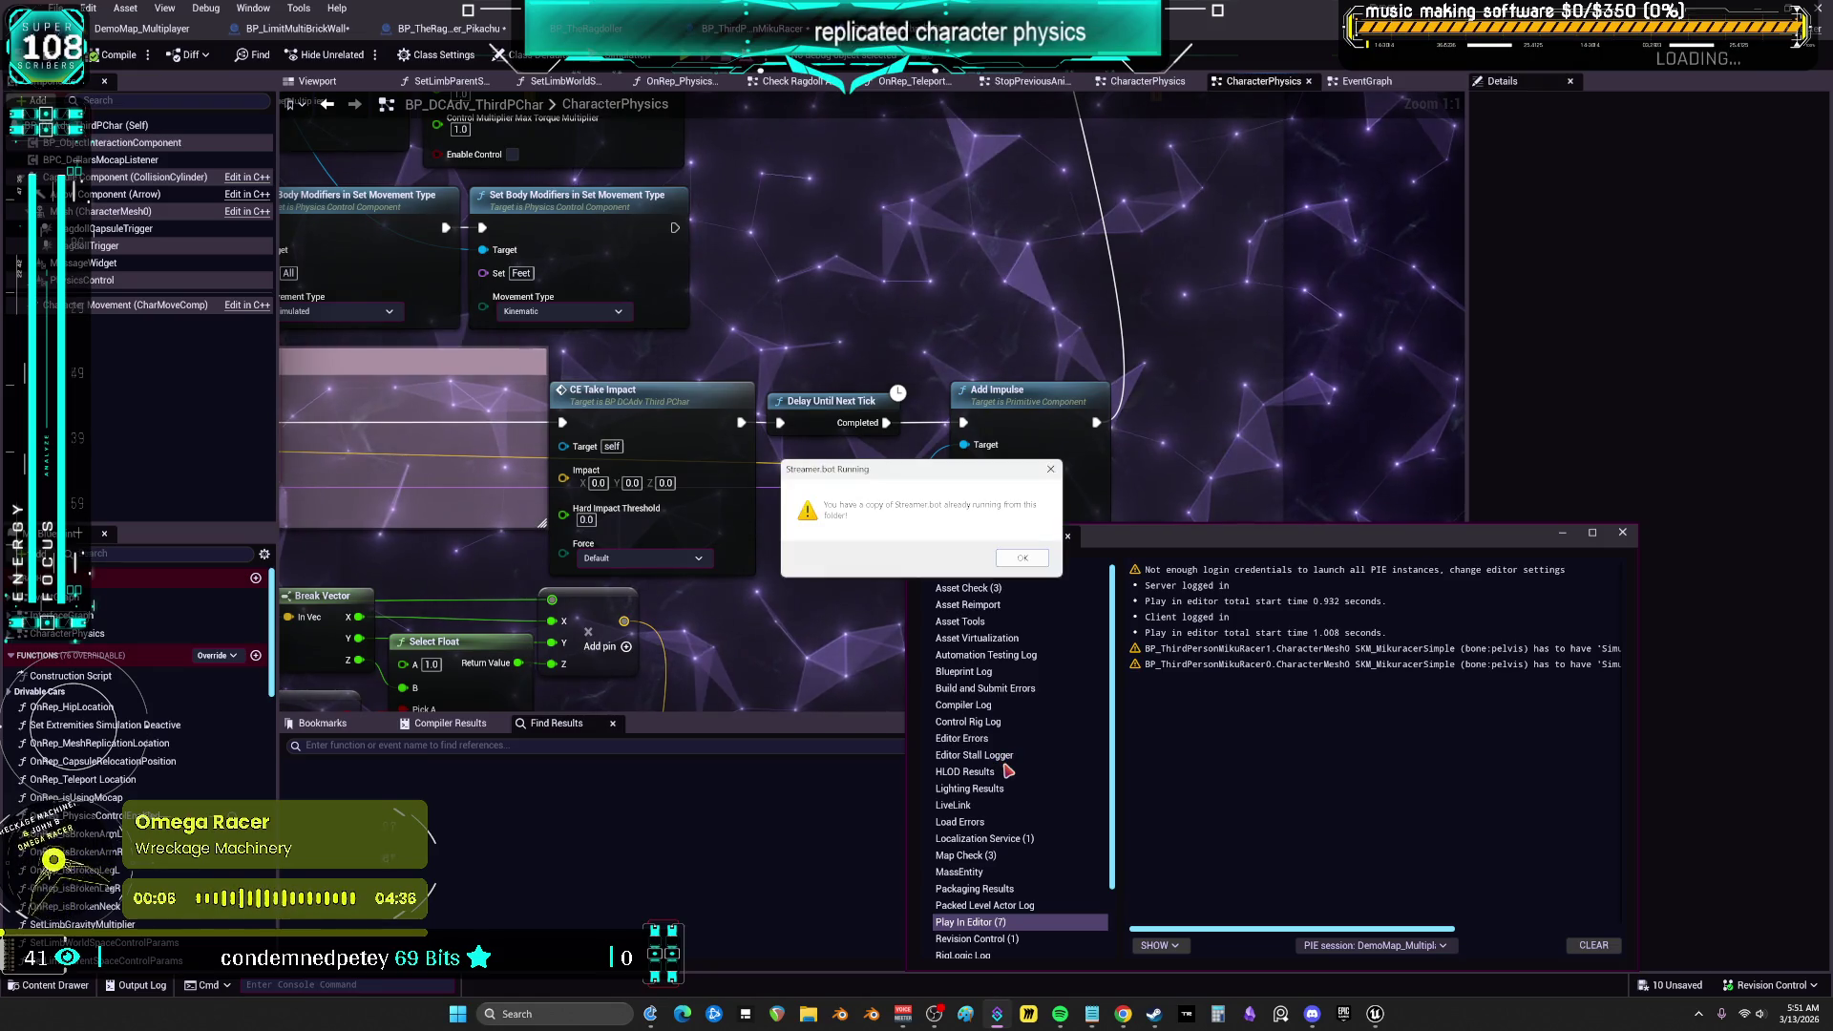
click(1019, 554)
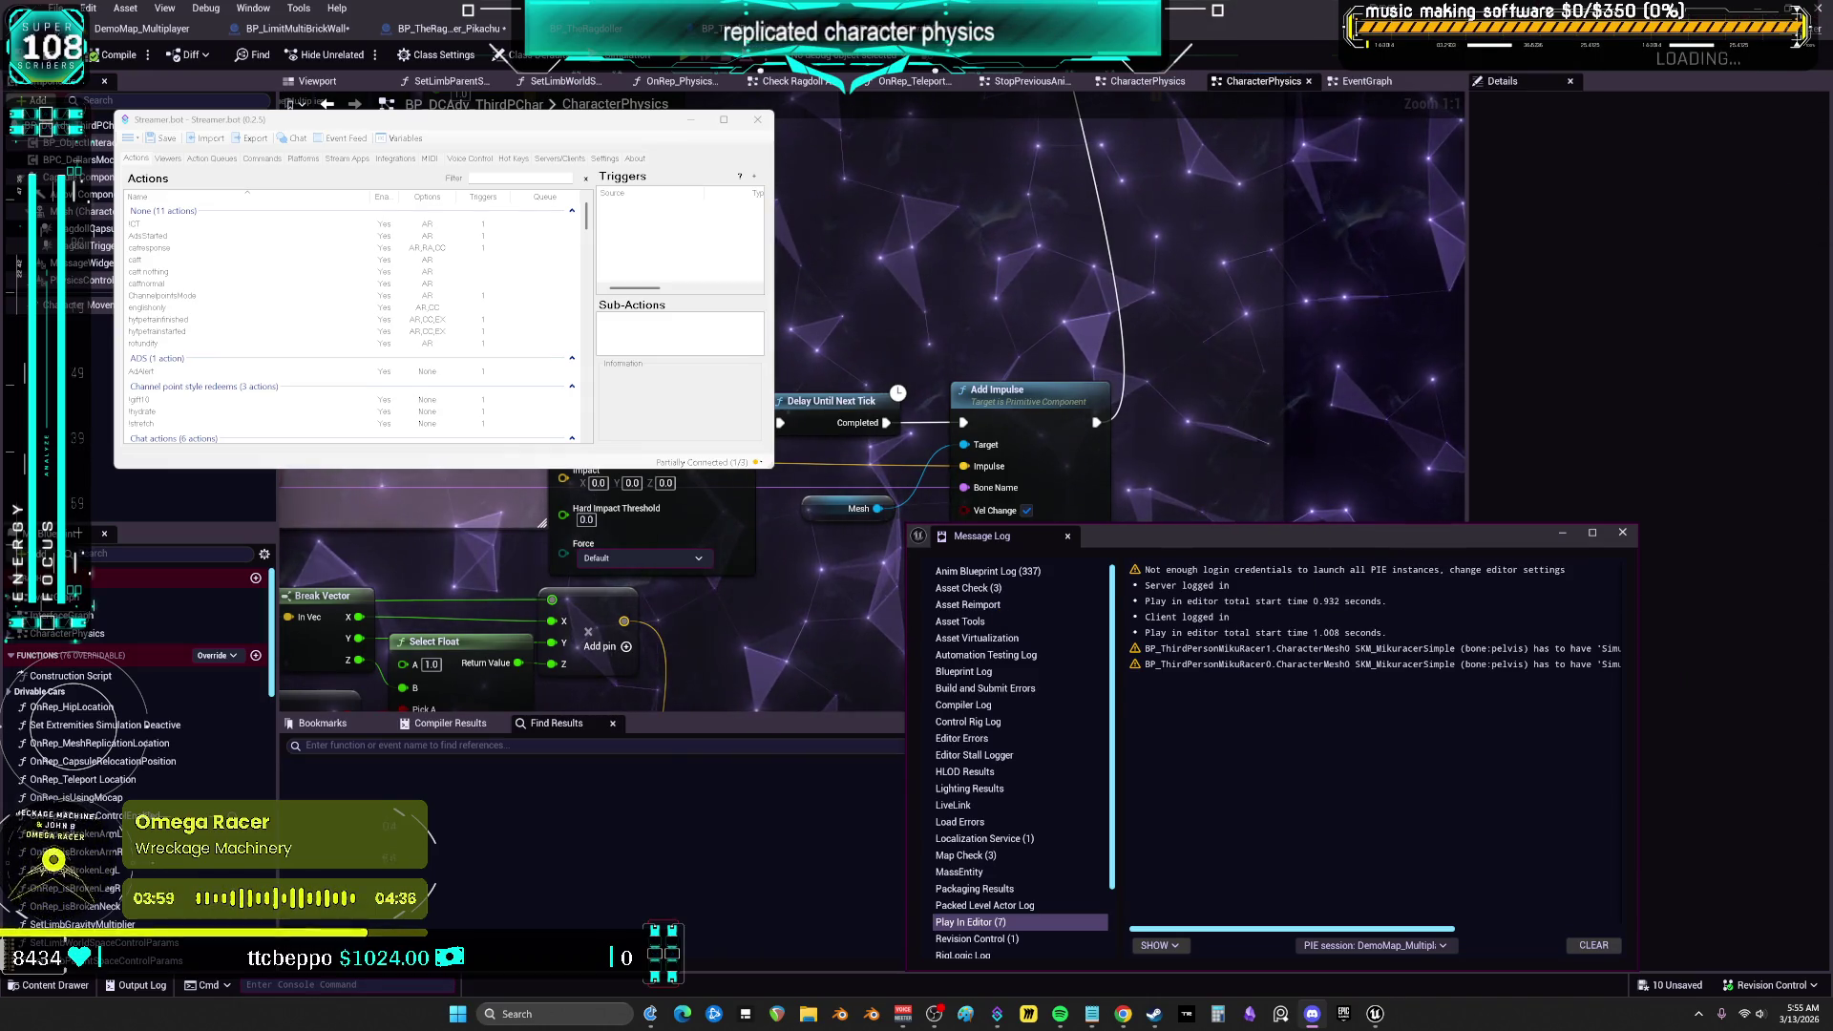
Return to the blueprint editor and save the listed modified assets with Save Selected
click(1192, 453)
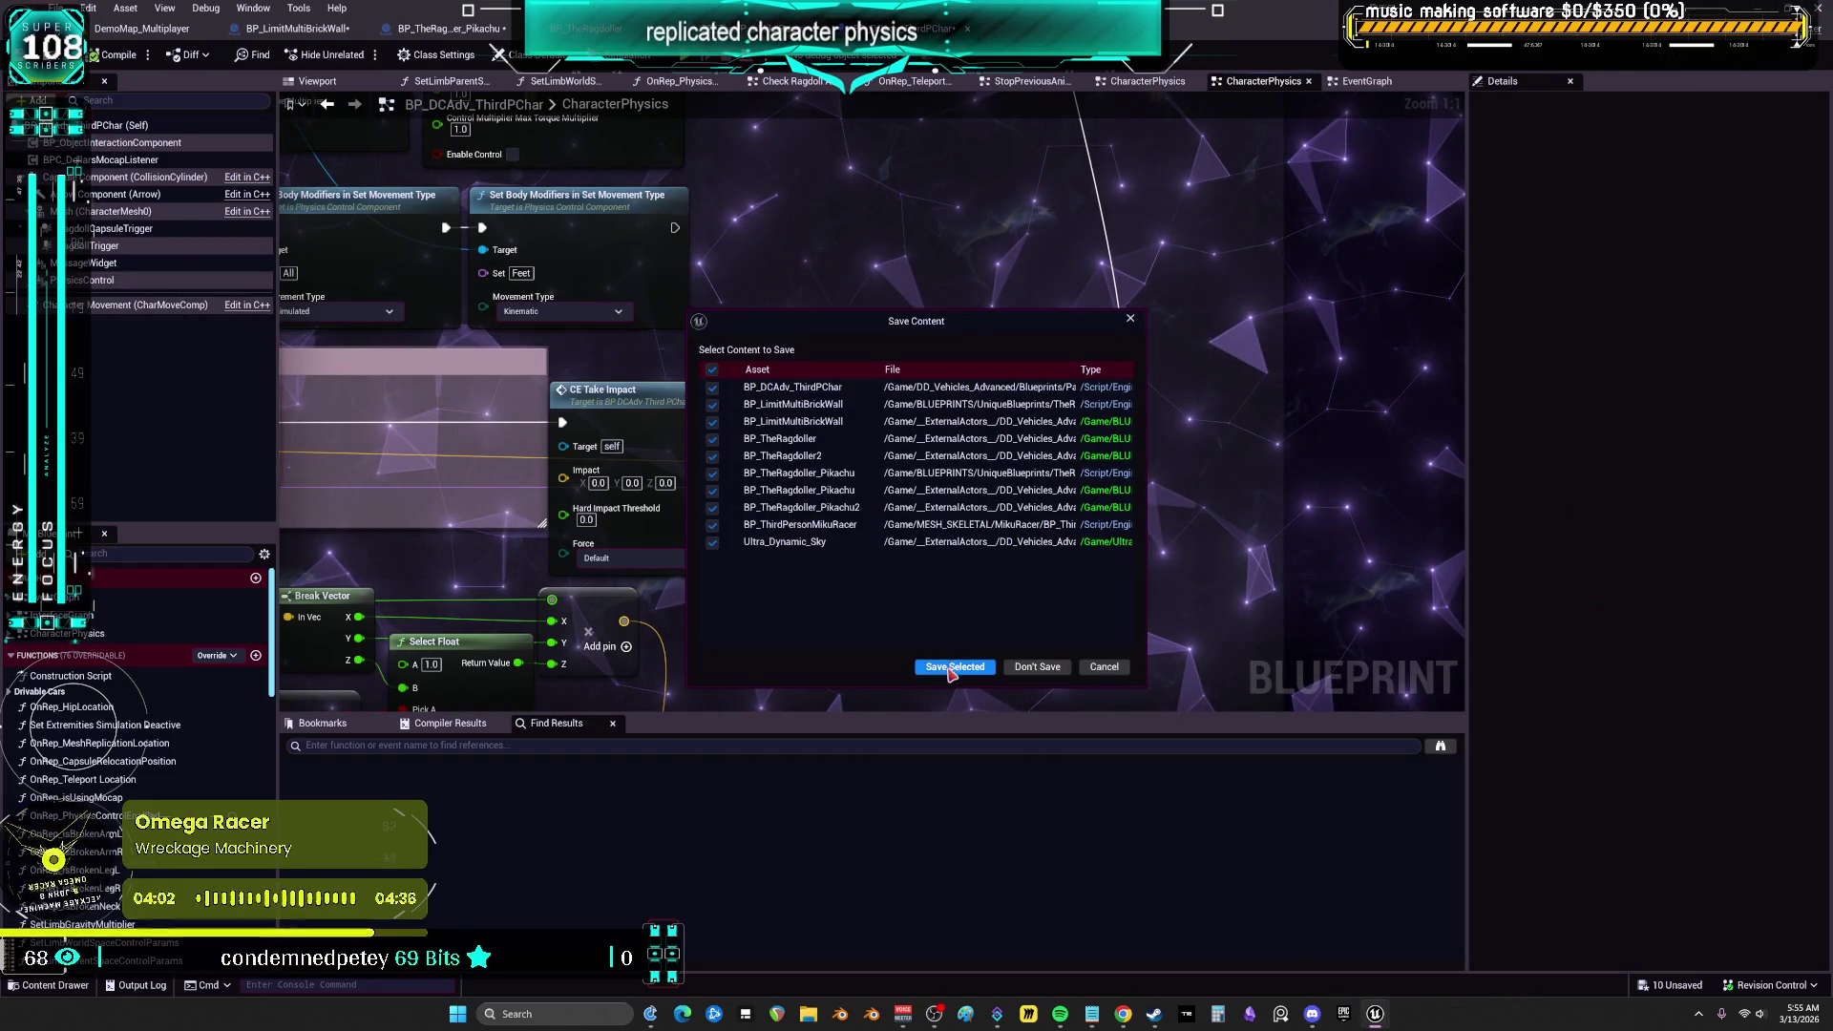
click(954, 667)
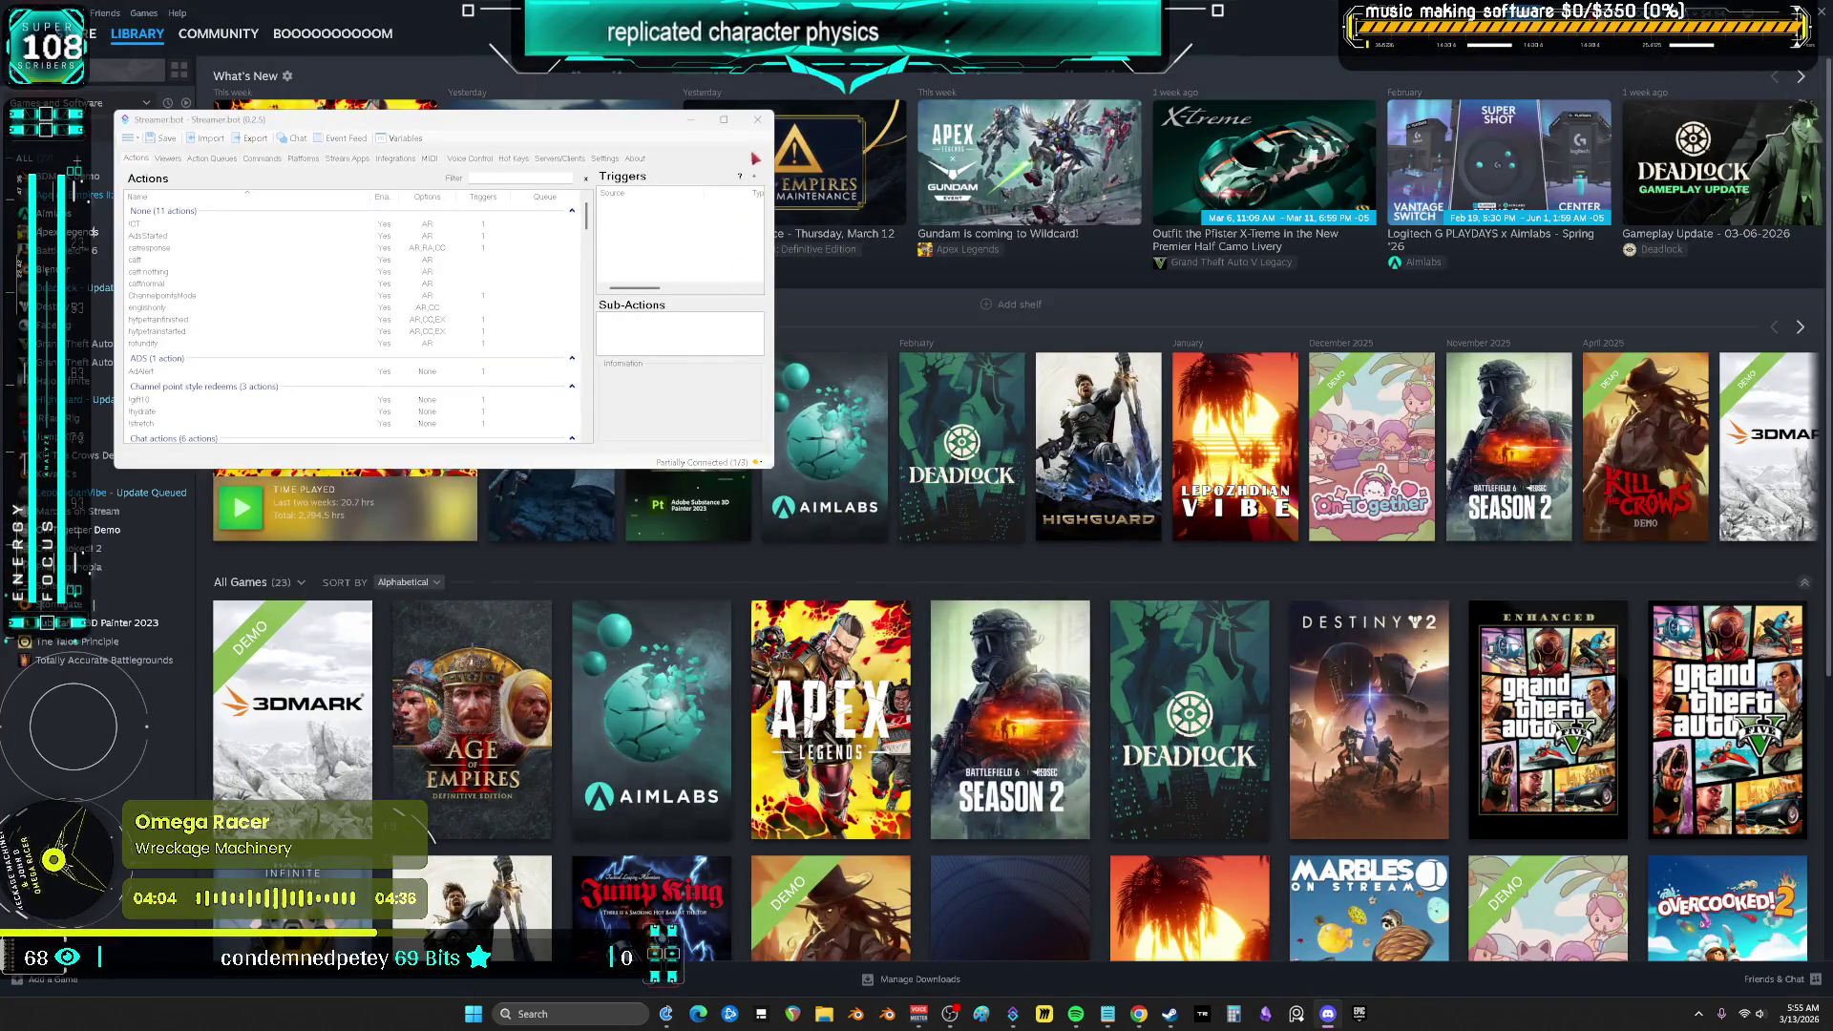
Launch the deleteme project from the launcher's My Projects, then close the launcher
click(1356, 1020)
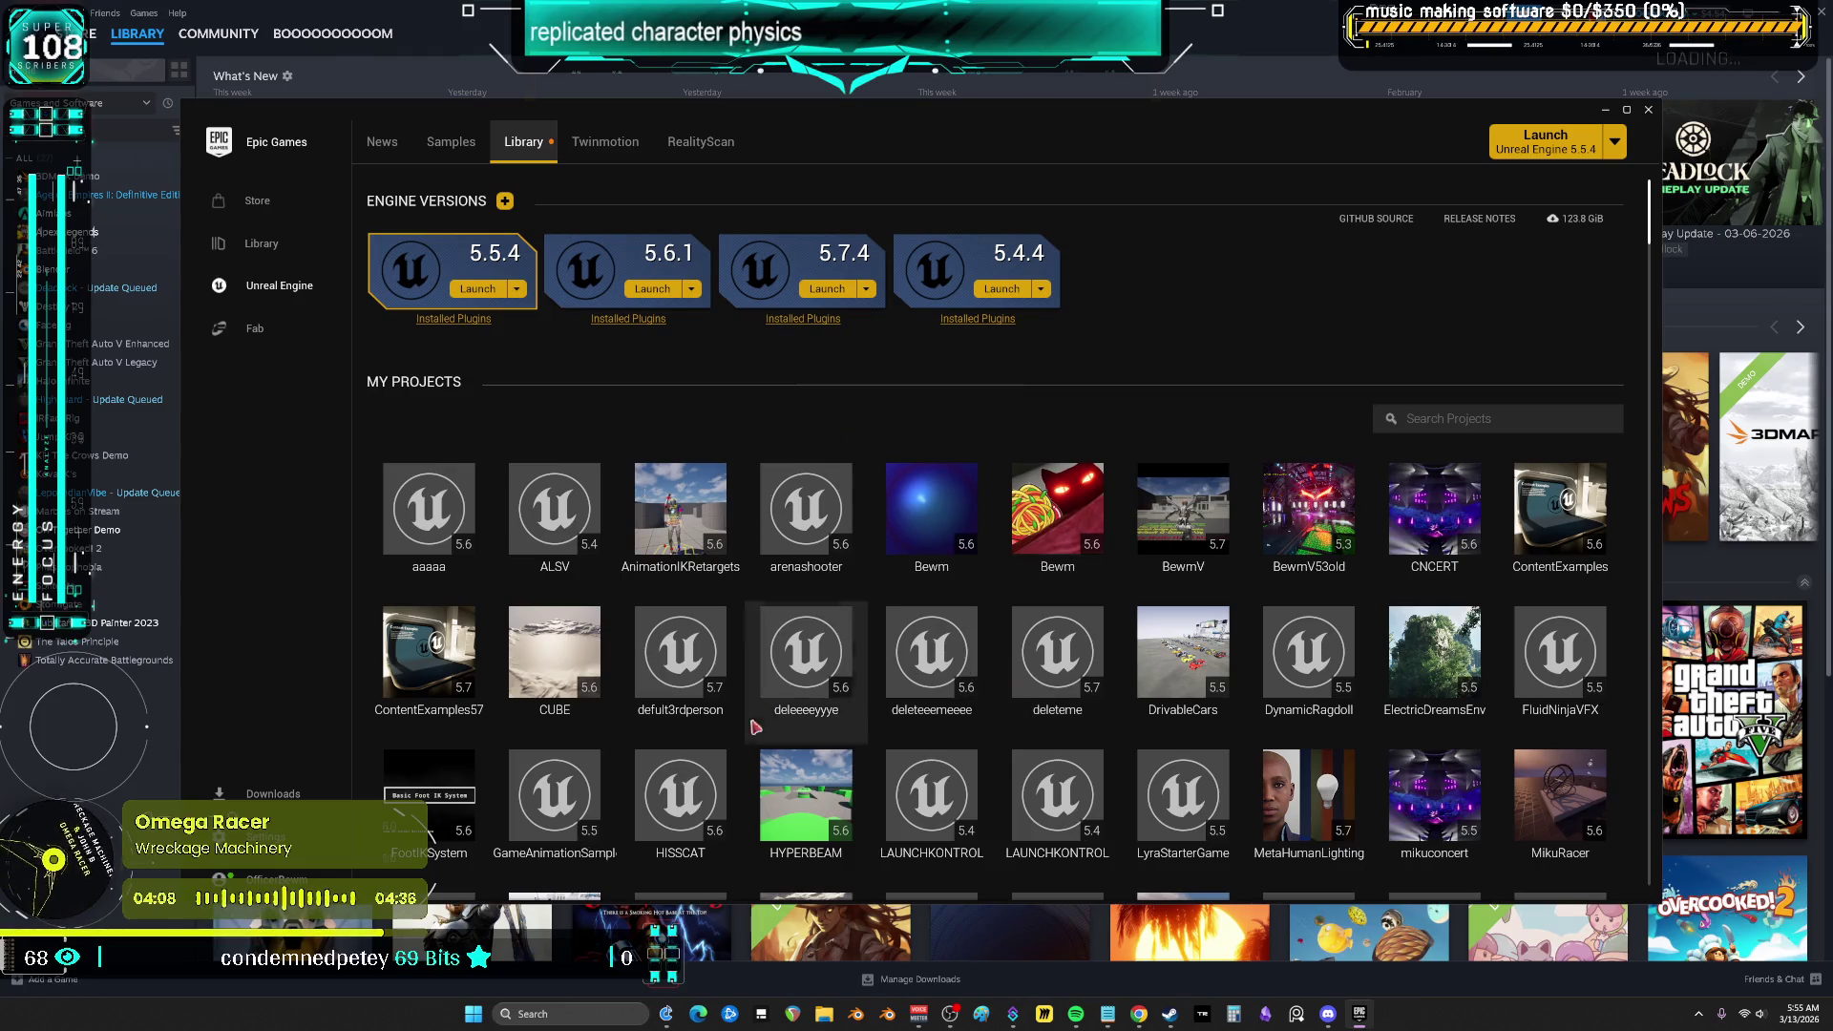
double_click(1075, 657)
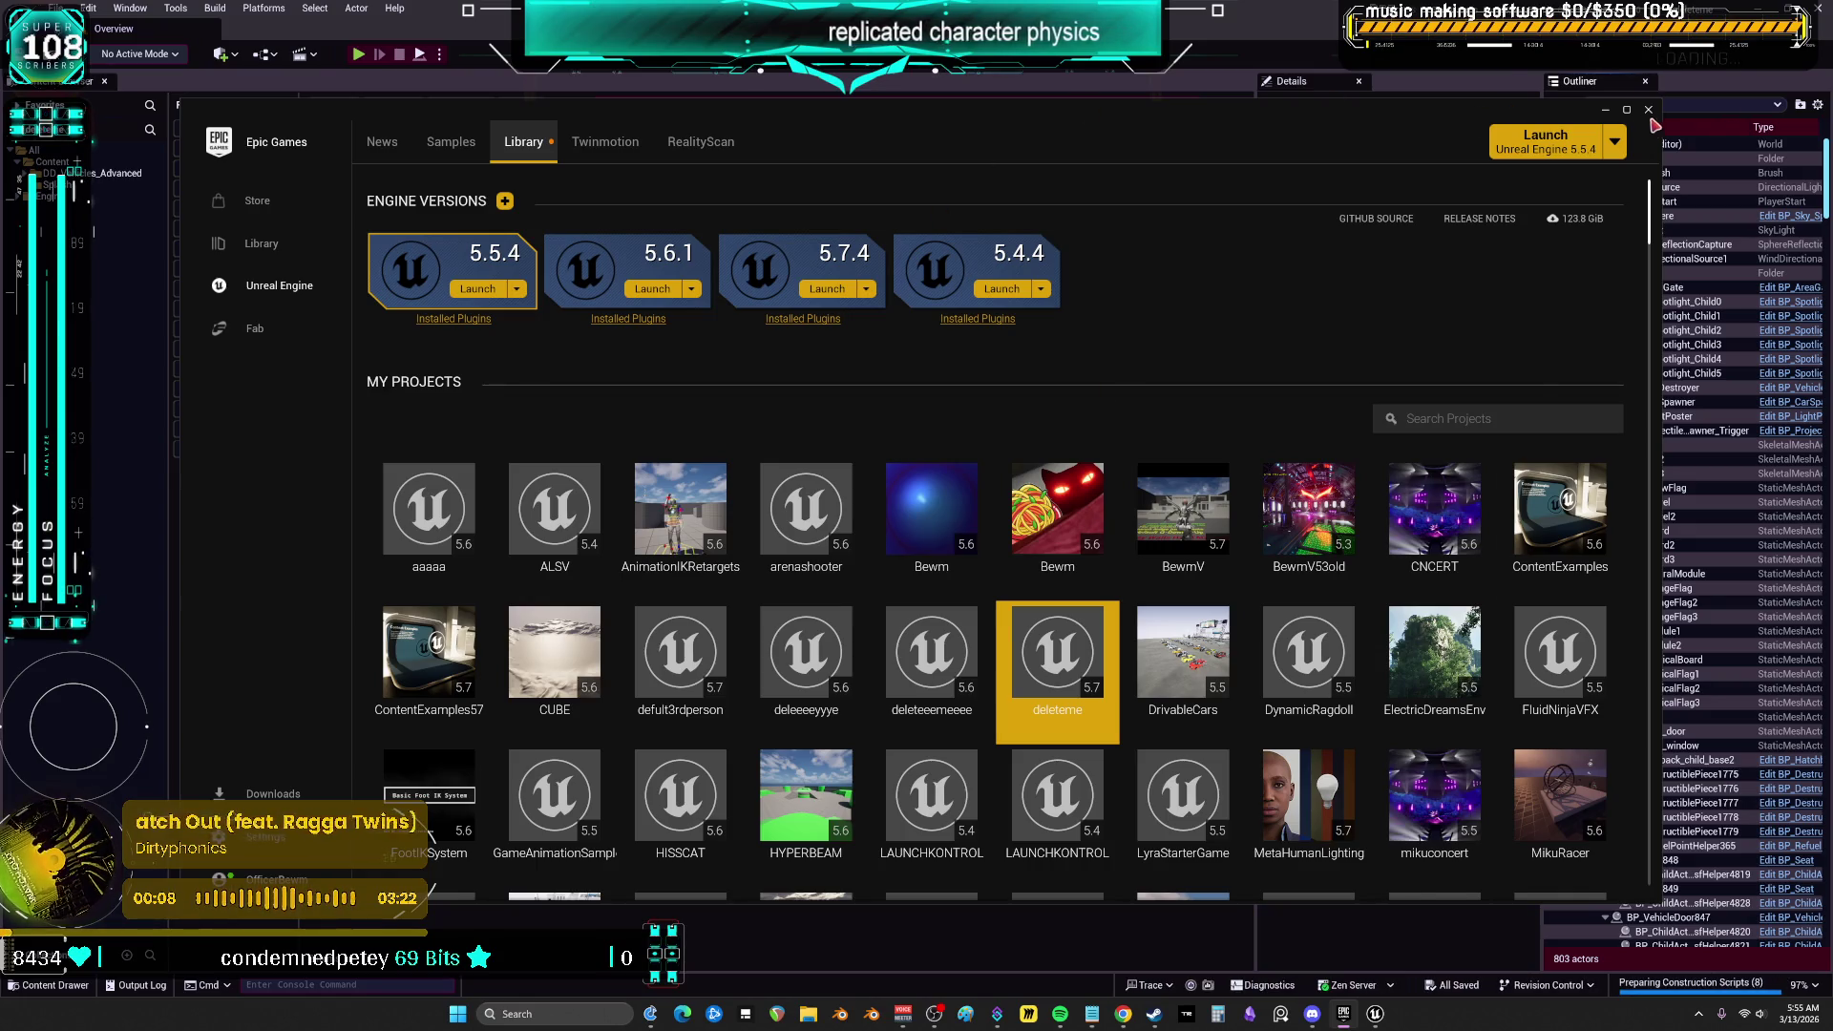
click(1604, 108)
Filter DD_Vehicles_Advanced to Blueprint Class assets and open BP_DCAdv_ThirdPChar
click(120, 173)
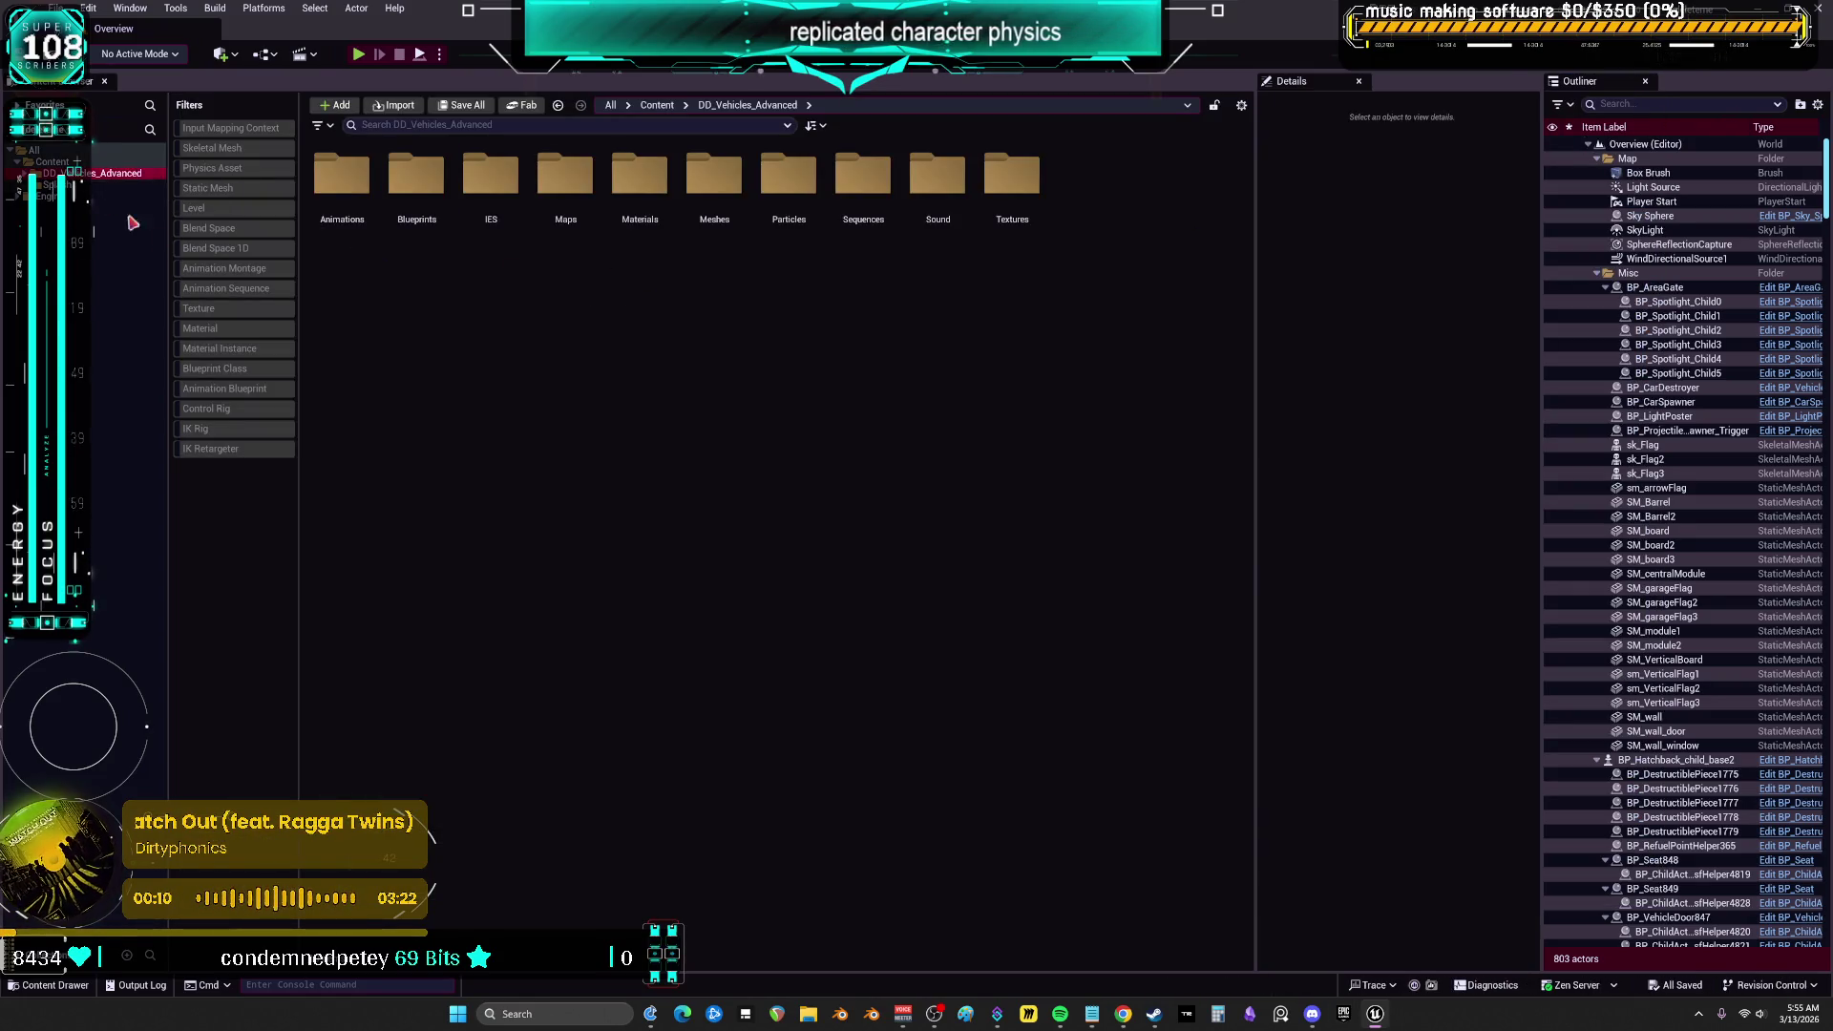
mouse_move(1060, 1014)
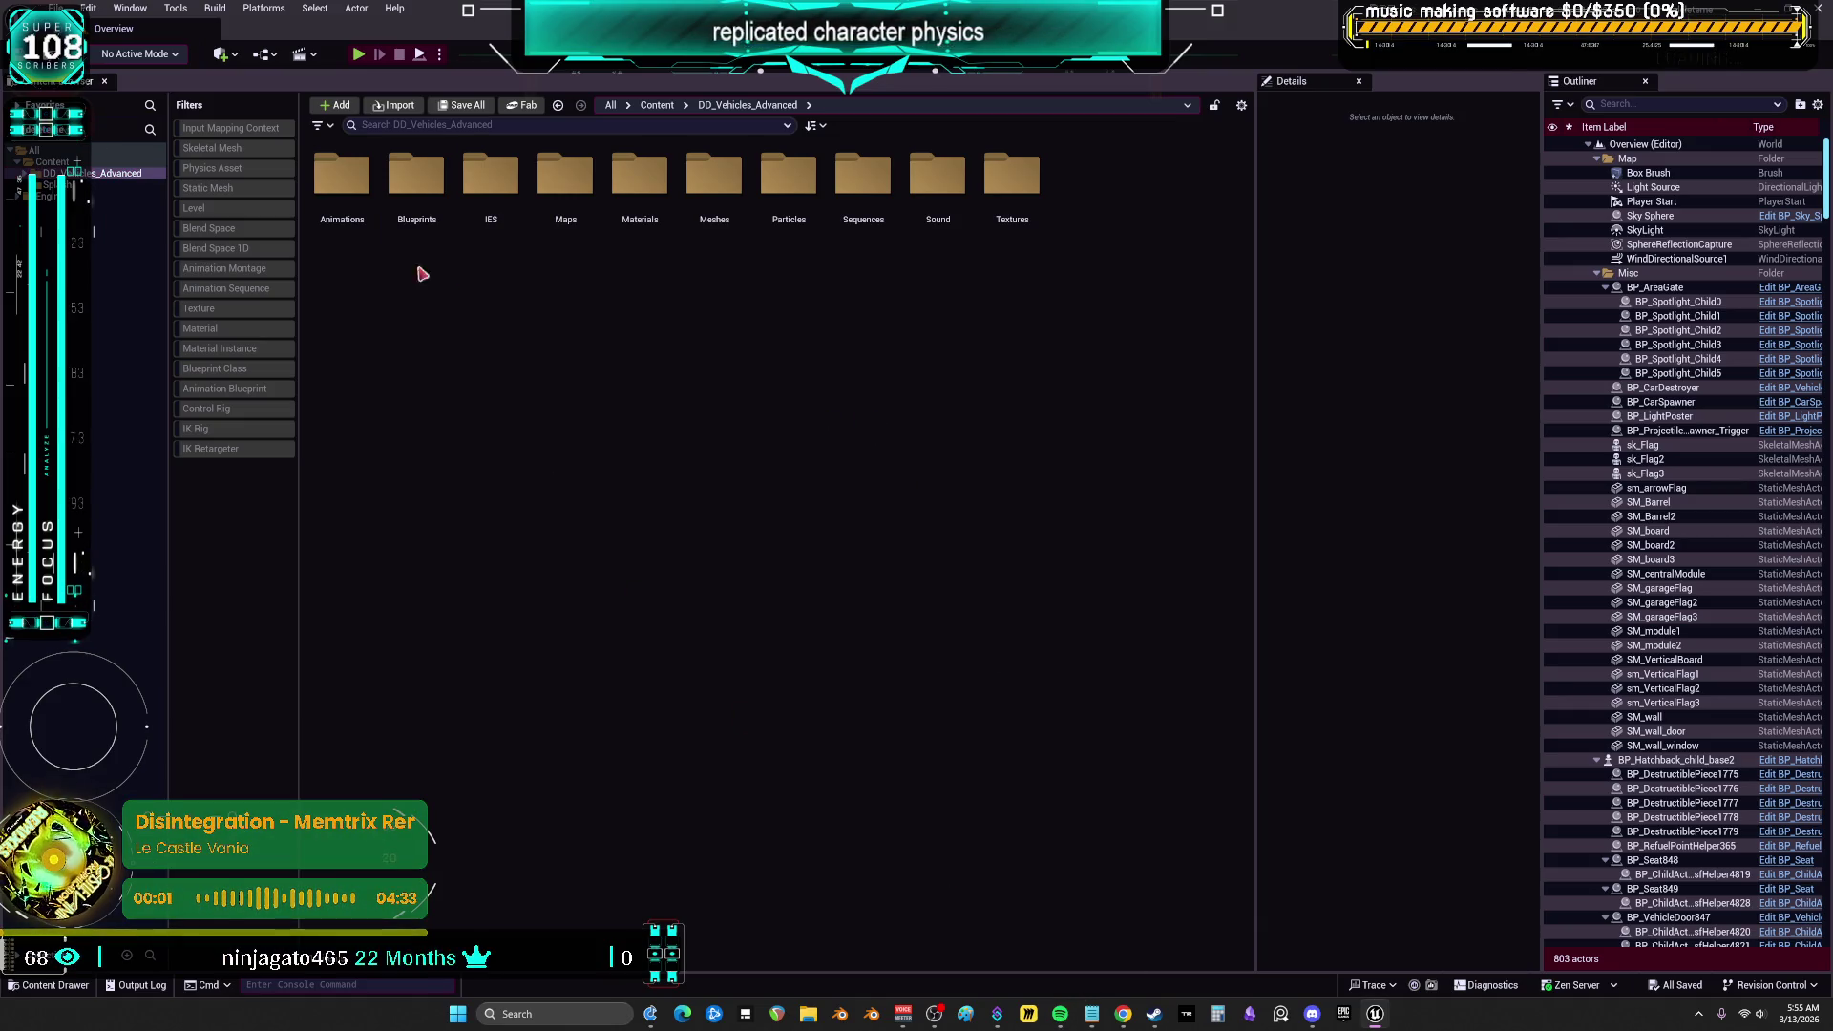
click(247, 372)
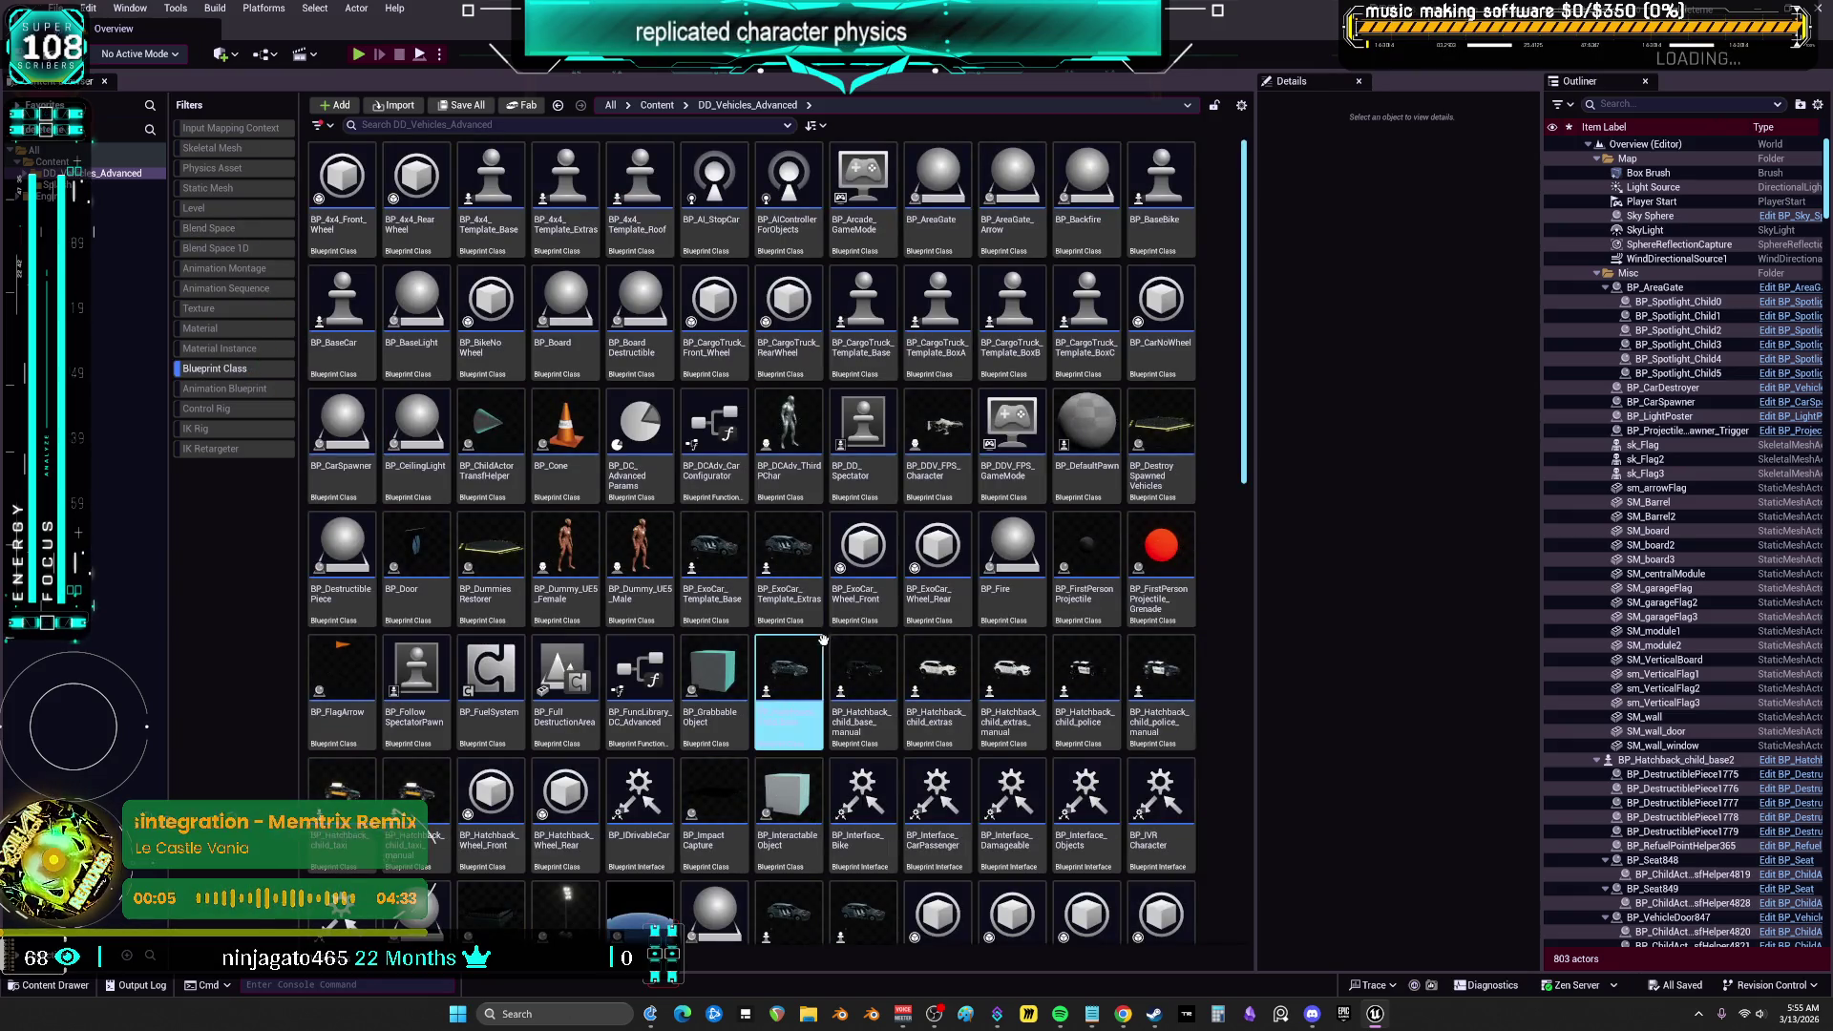
double_click(795, 410)
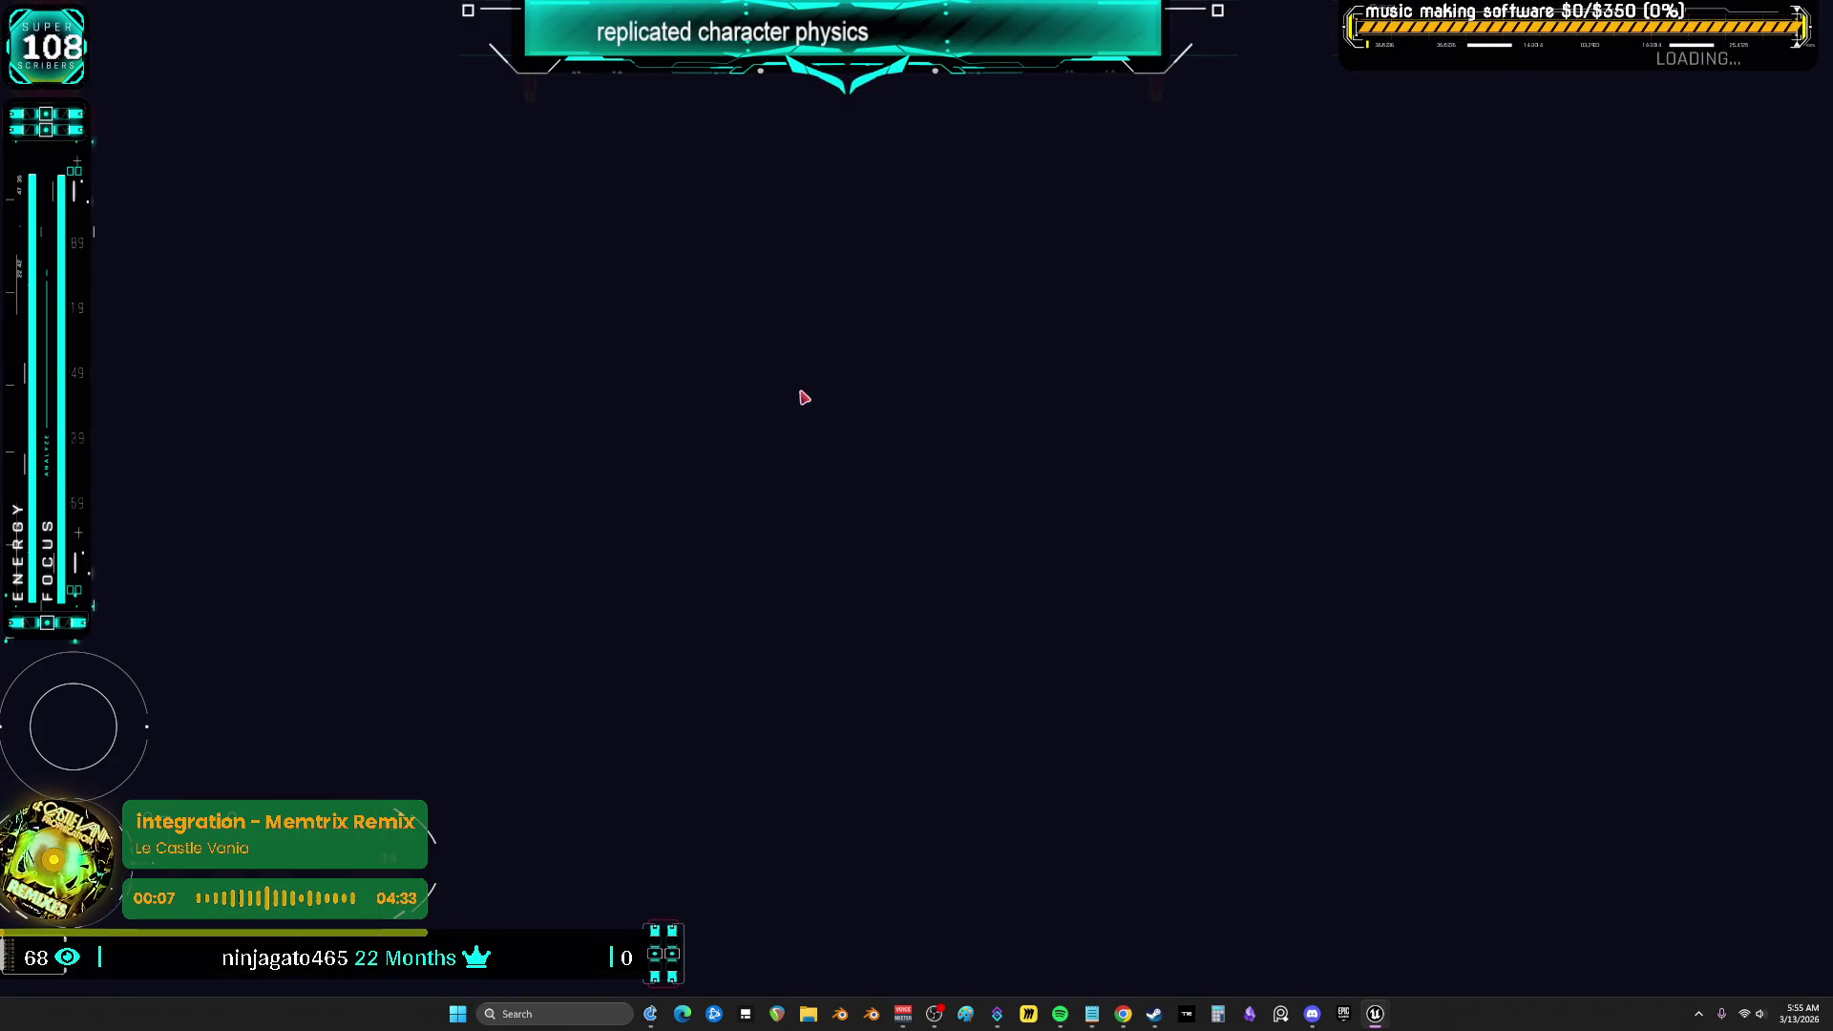
scroll(689, 396, down, 5)
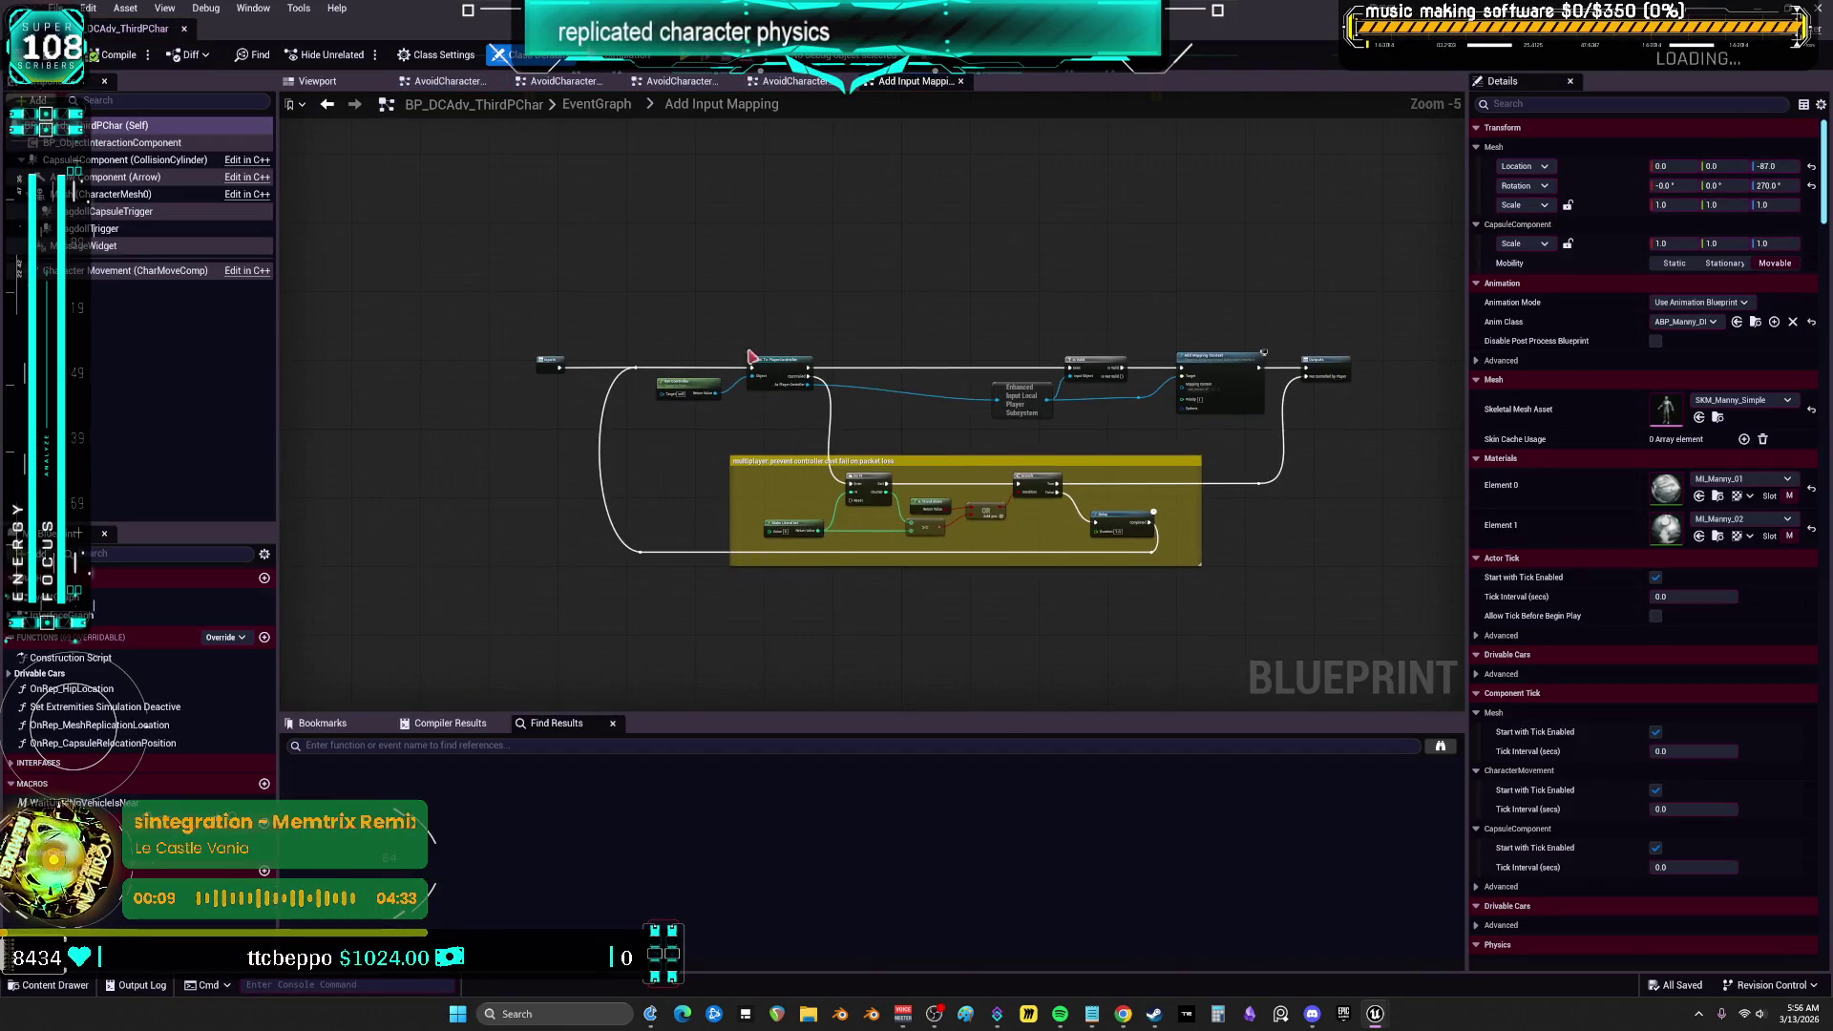
In the main event graph, add a Debug Key 1 event node
key(alt+Left)
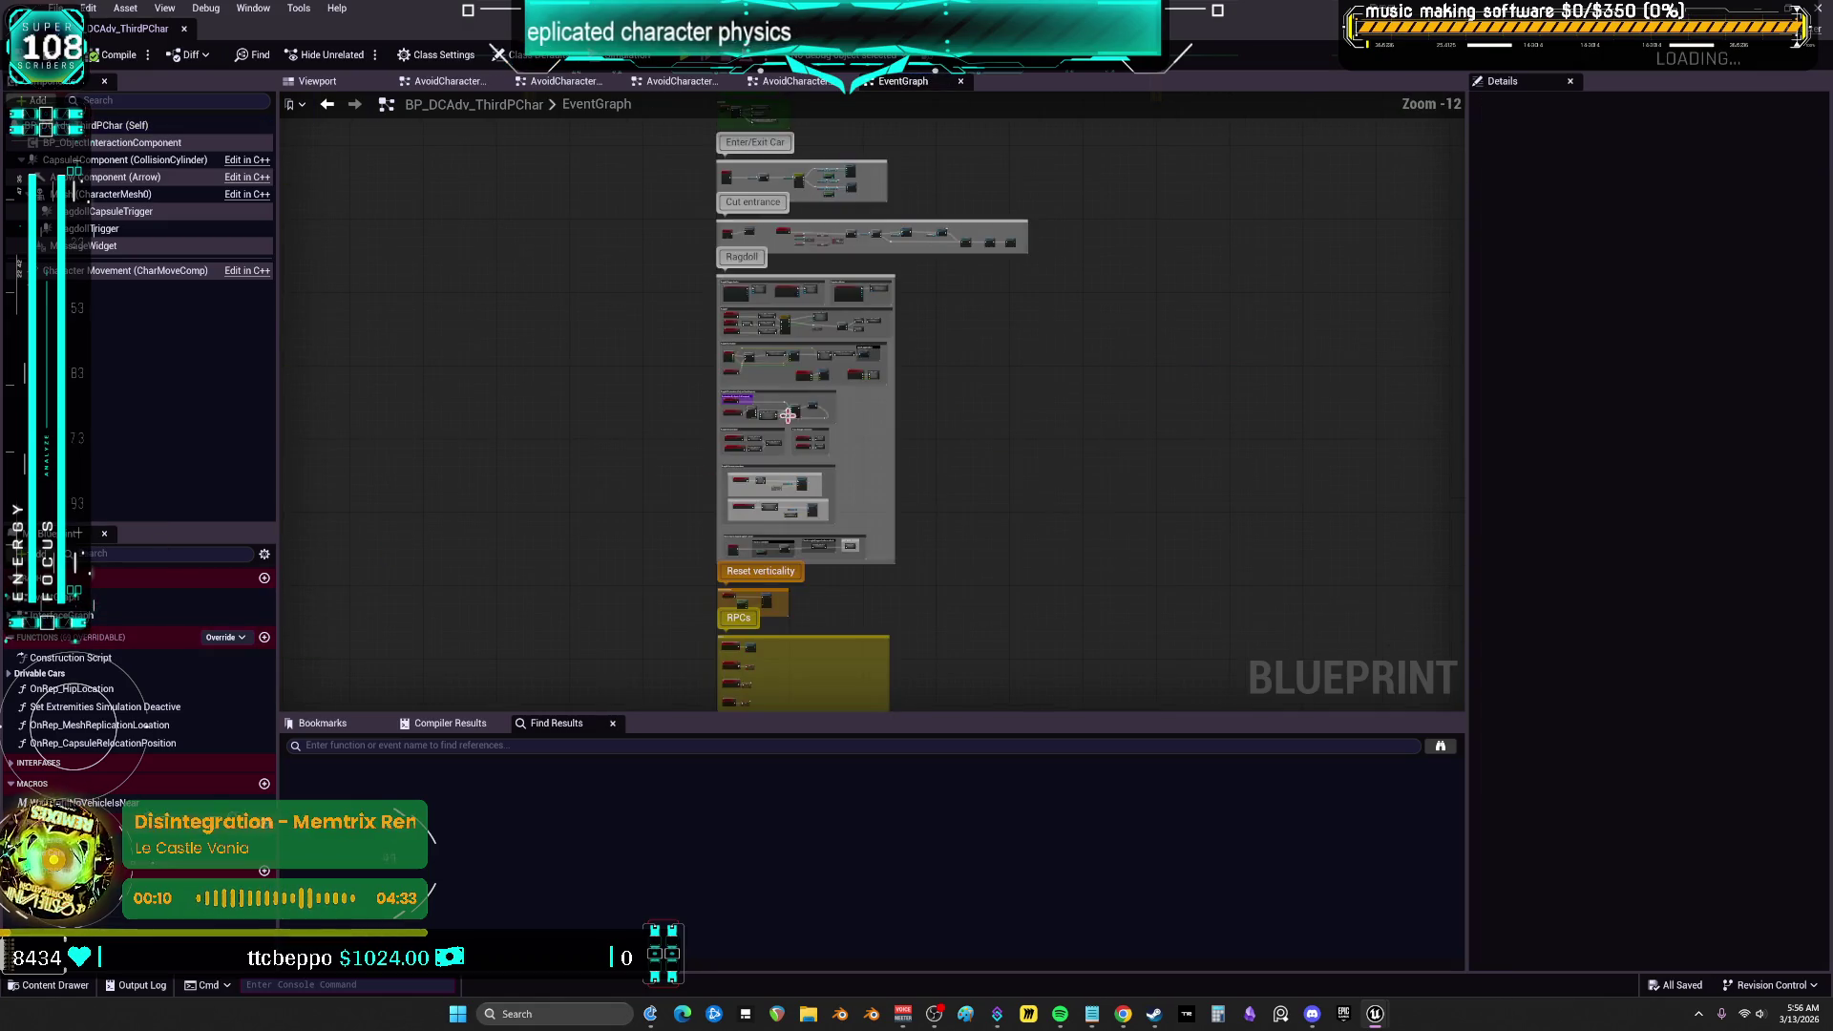
scroll(788, 415, up, 9)
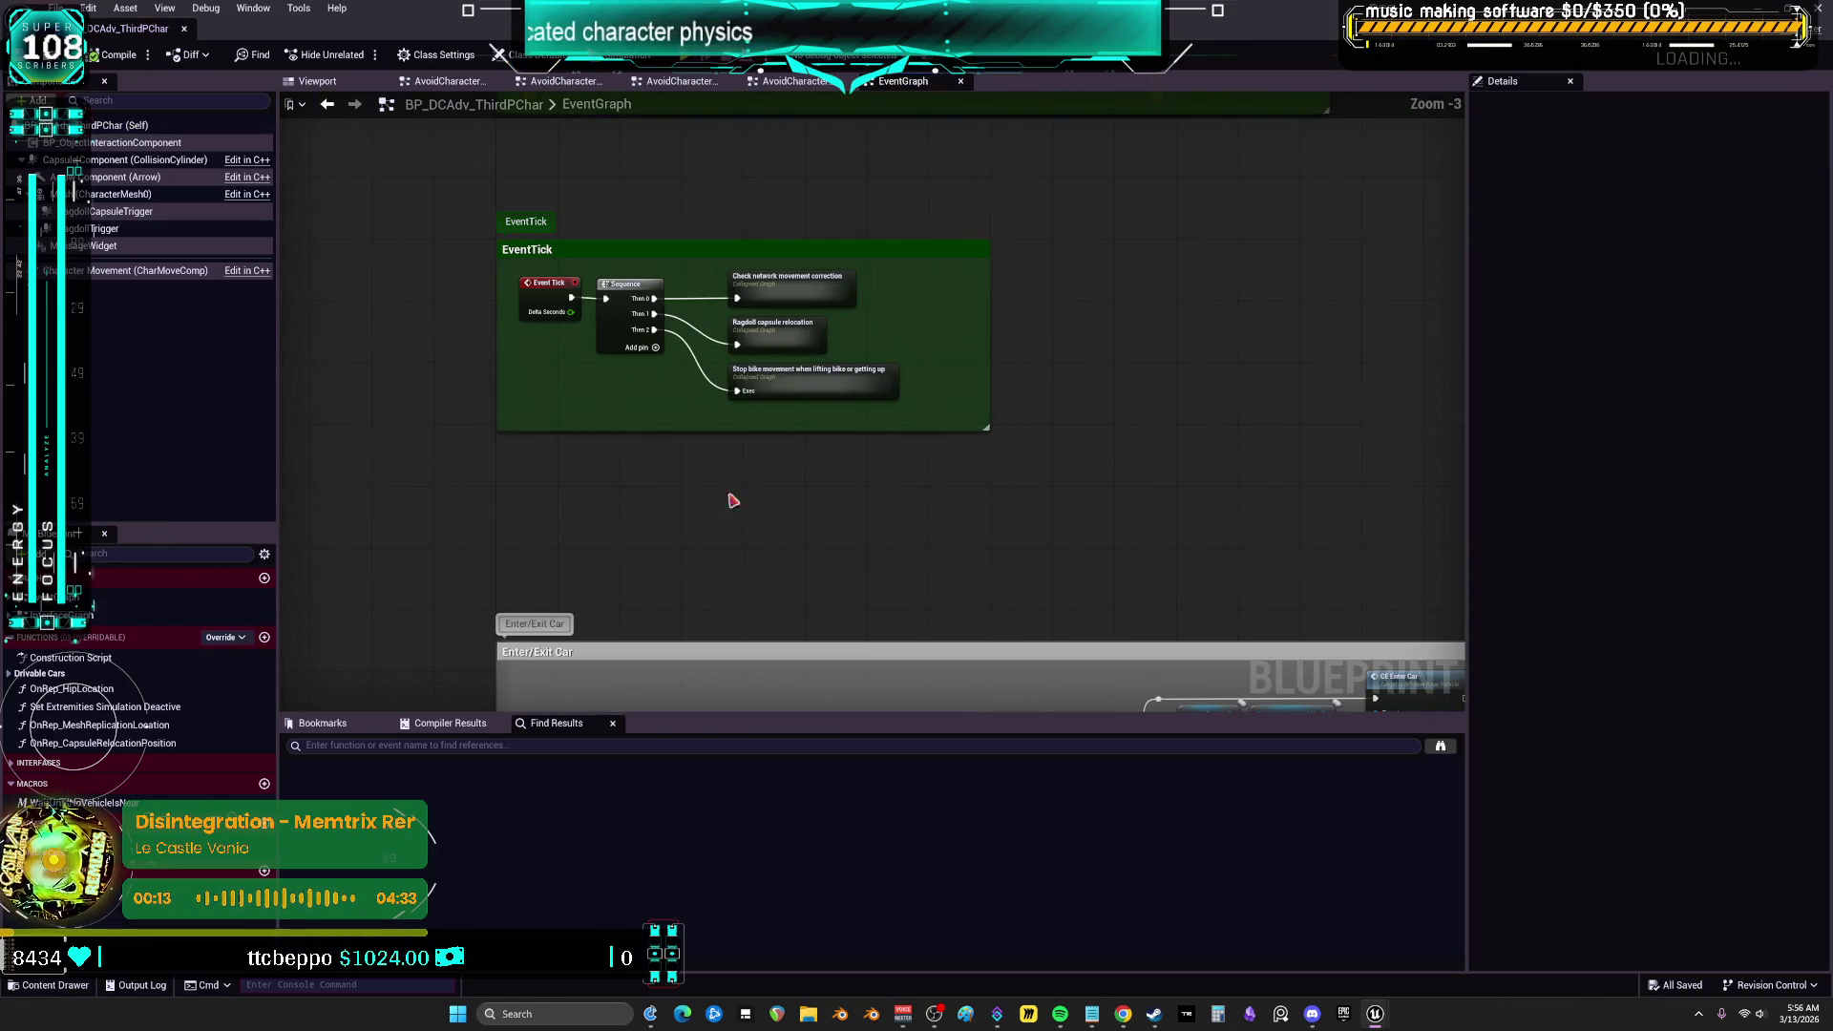
right_click(686, 542)
text(degb)
key(BackSpace)
key(BackSpace)
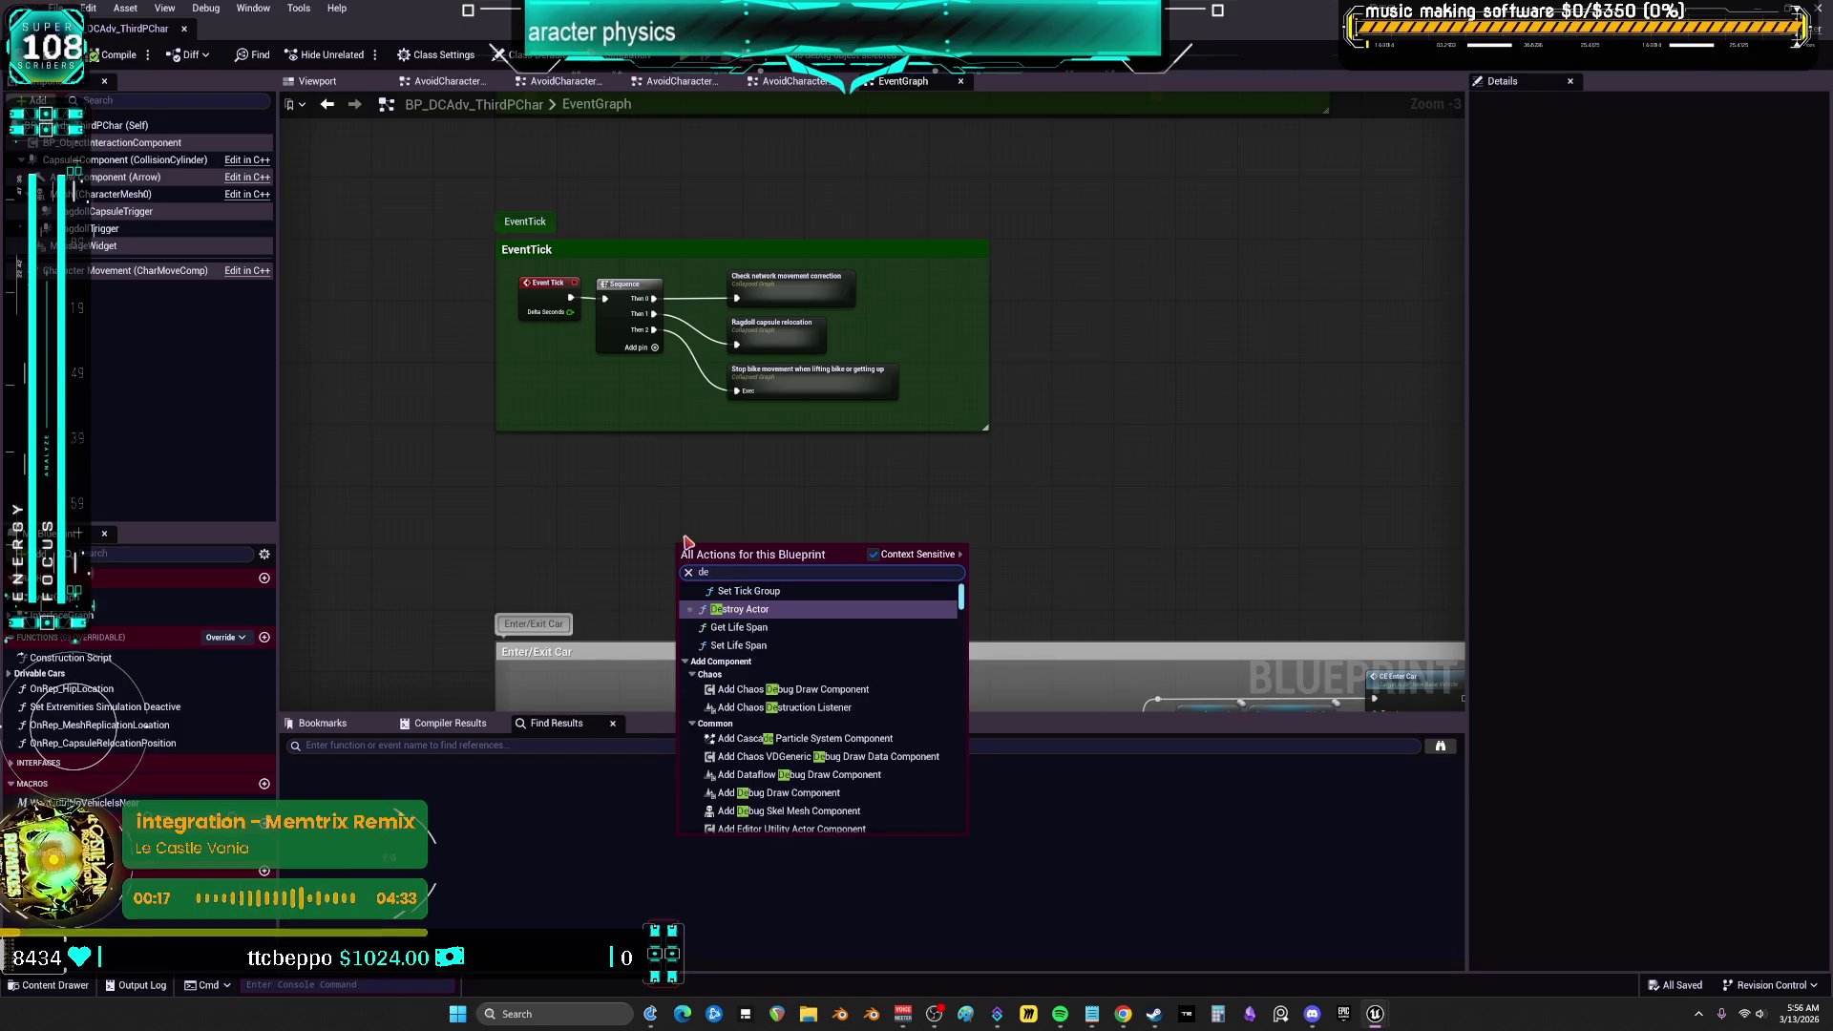
text(bub l)
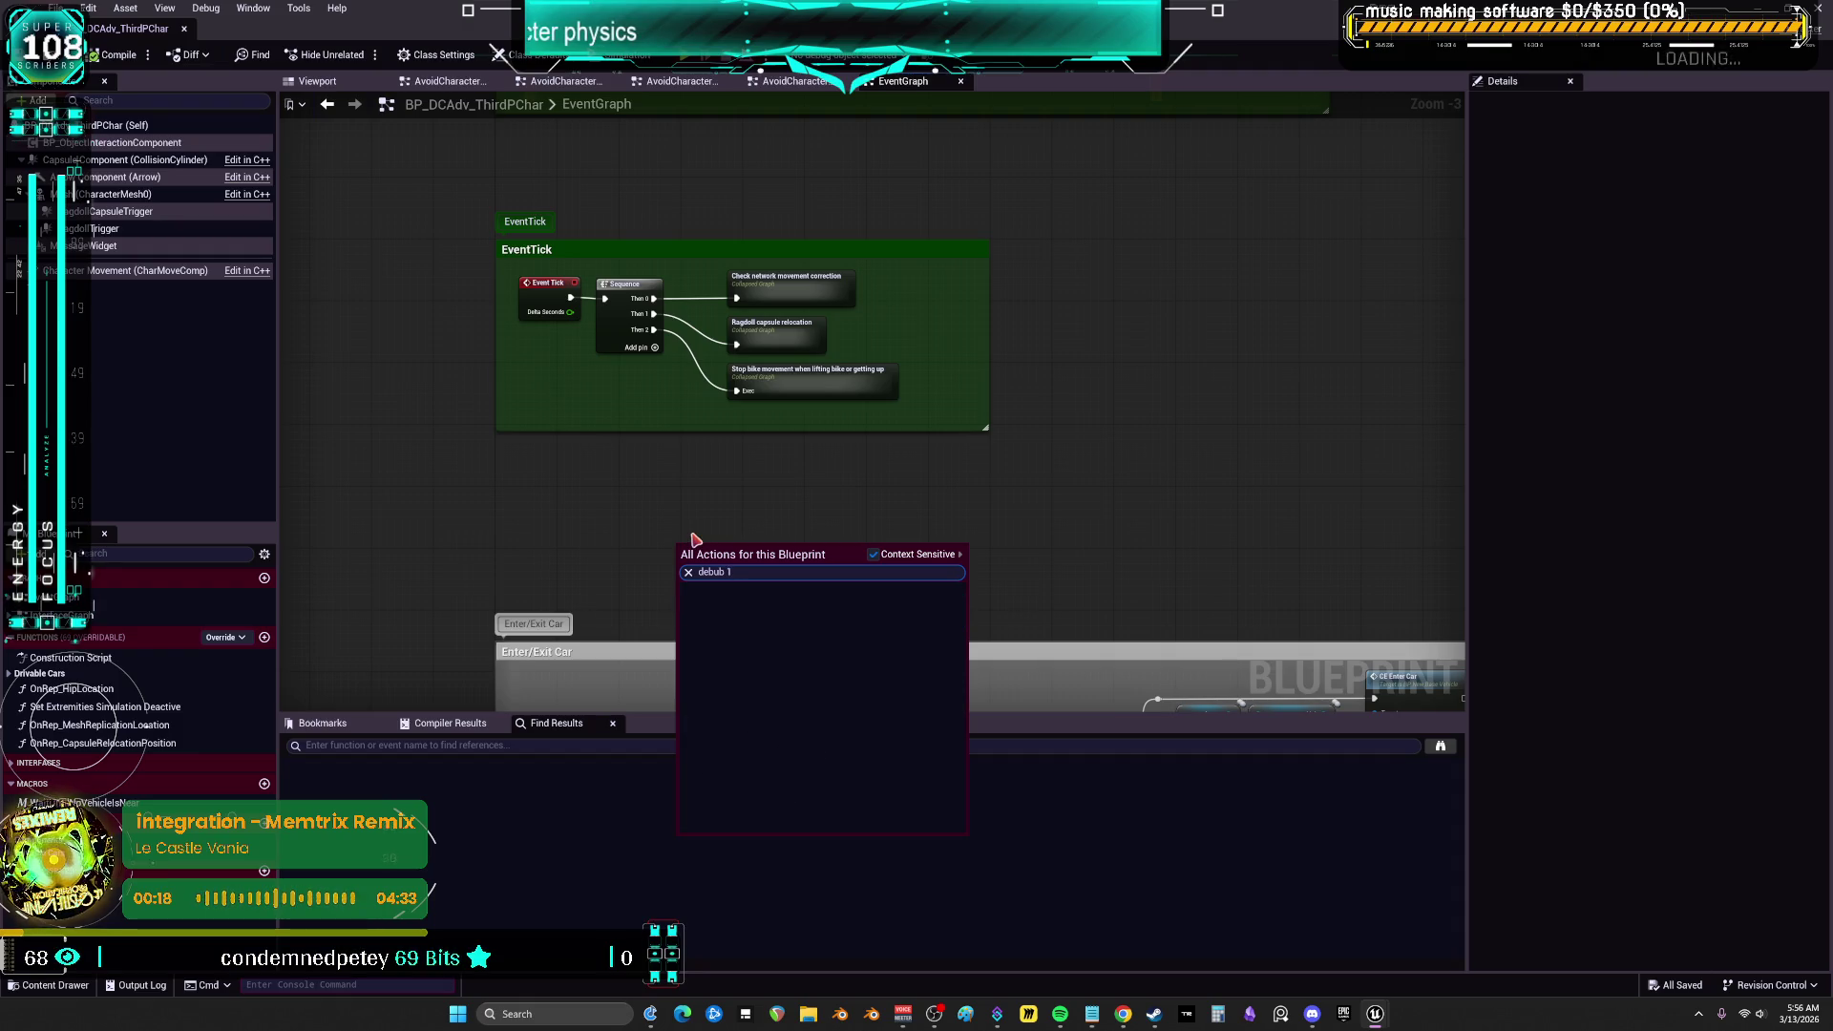
key(BackSpace)
key(BackSpace)
text(g 1)
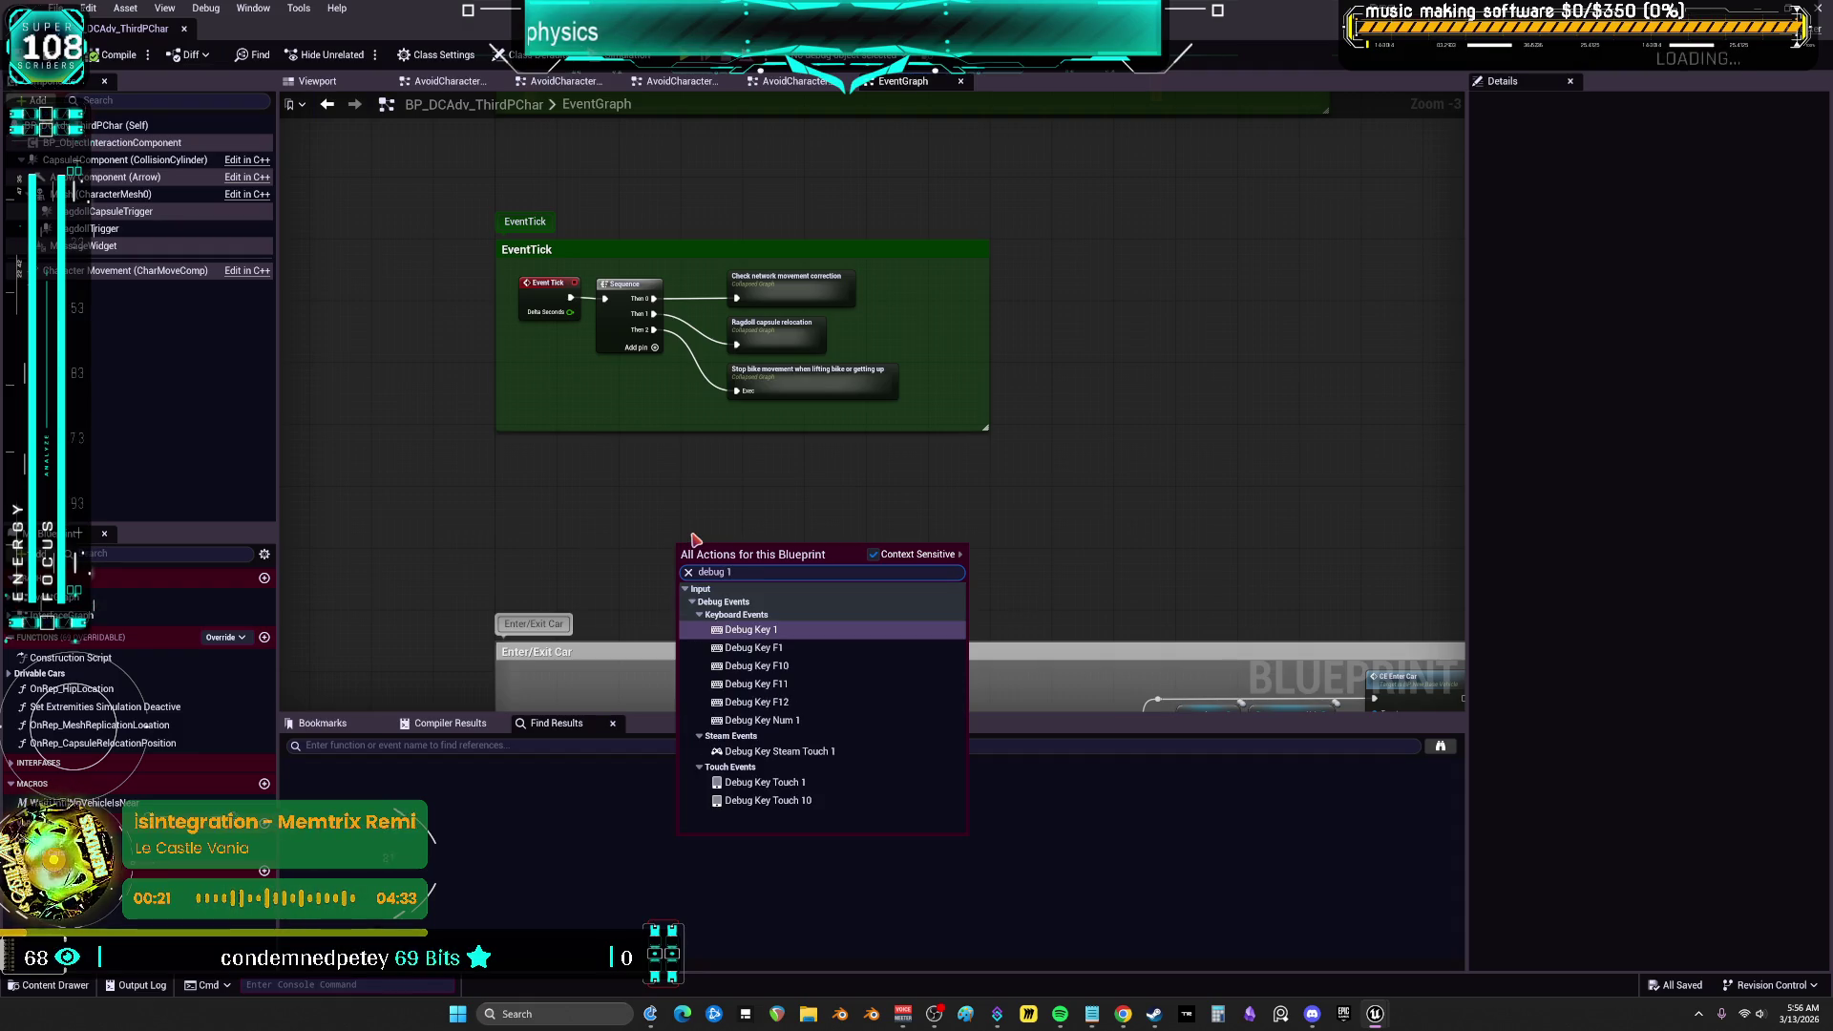
click(776, 632)
Add a CE Multi Start Ragdoll call beside the Debug Key 1 event
mouse_move(775, 631)
mouse_down()
mouse_move(573, 449)
mouse_move(515, 434)
mouse_move(630, 461)
mouse_move(740, 622)
mouse_move(640, 462)
mouse_up()
scroll(740, 621, up, 2)
click(912, 396)
key(F2)
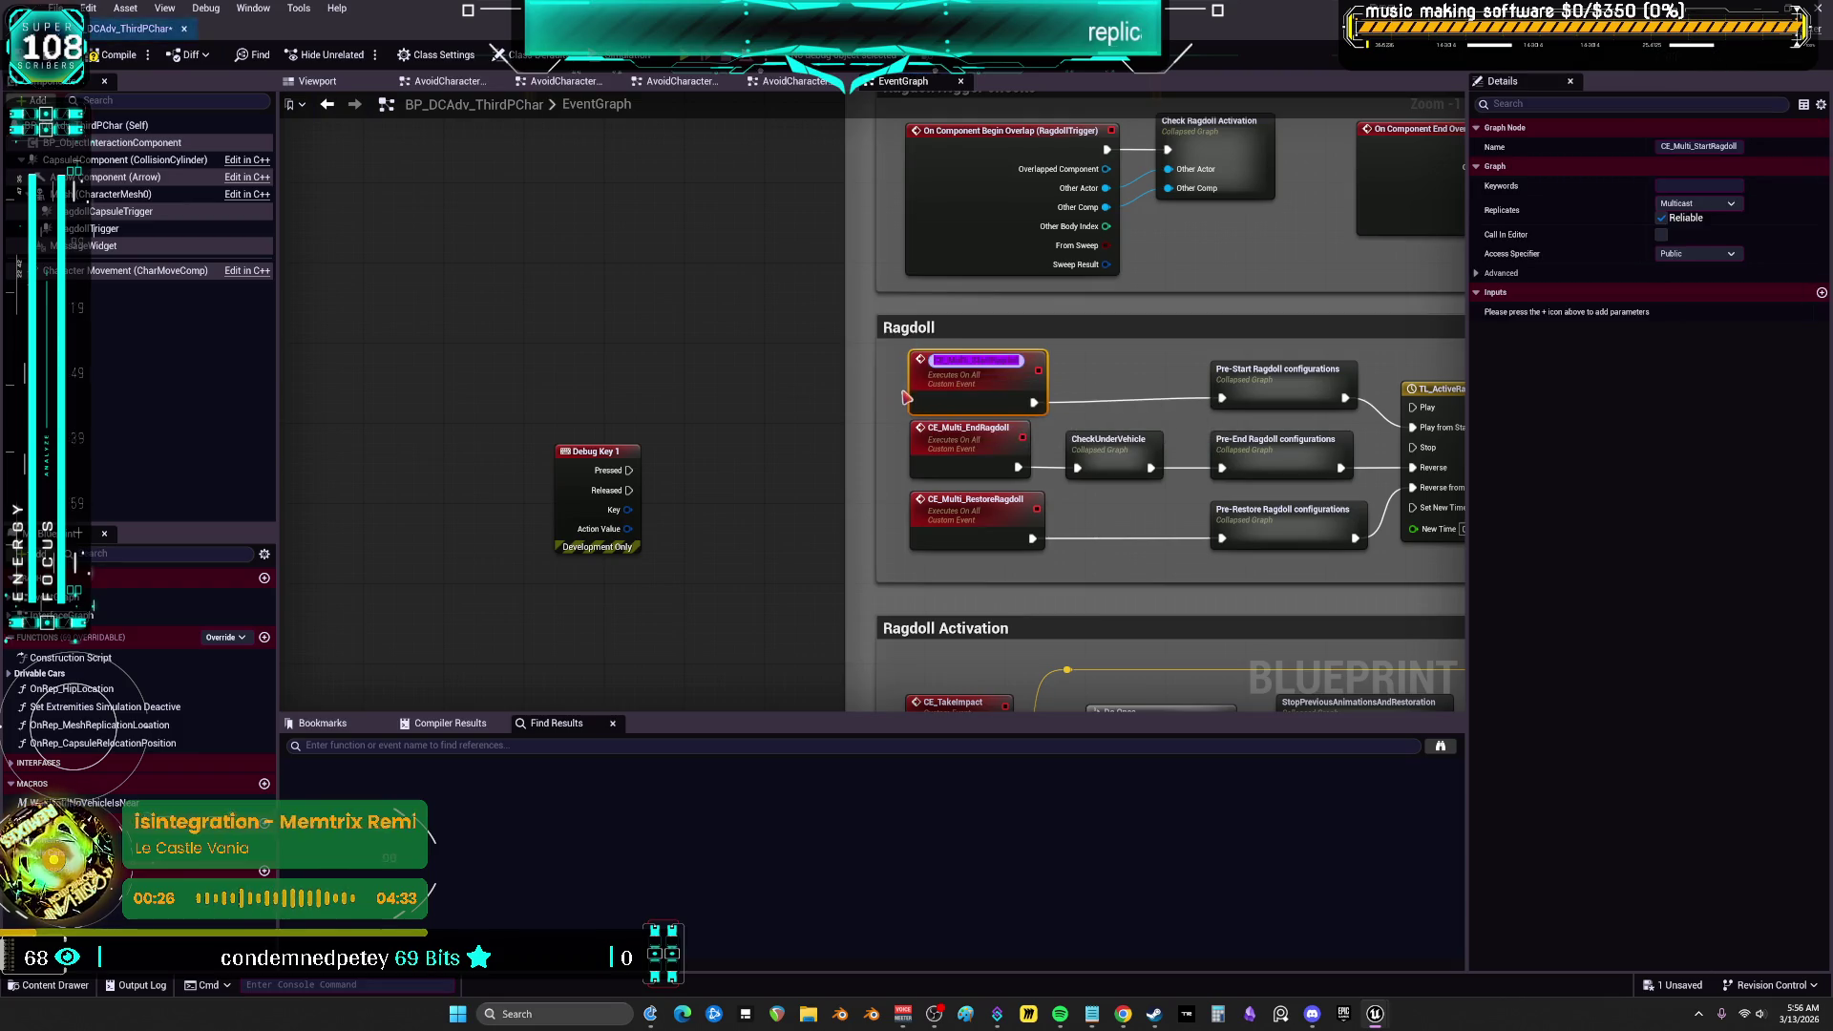
right_click(622, 340)
text(start ragdoll)
click(696, 399)
mouse_move(568, 477)
mouse_down()
mouse_move(516, 406)
mouse_move(466, 395)
mouse_move(626, 380)
mouse_up()
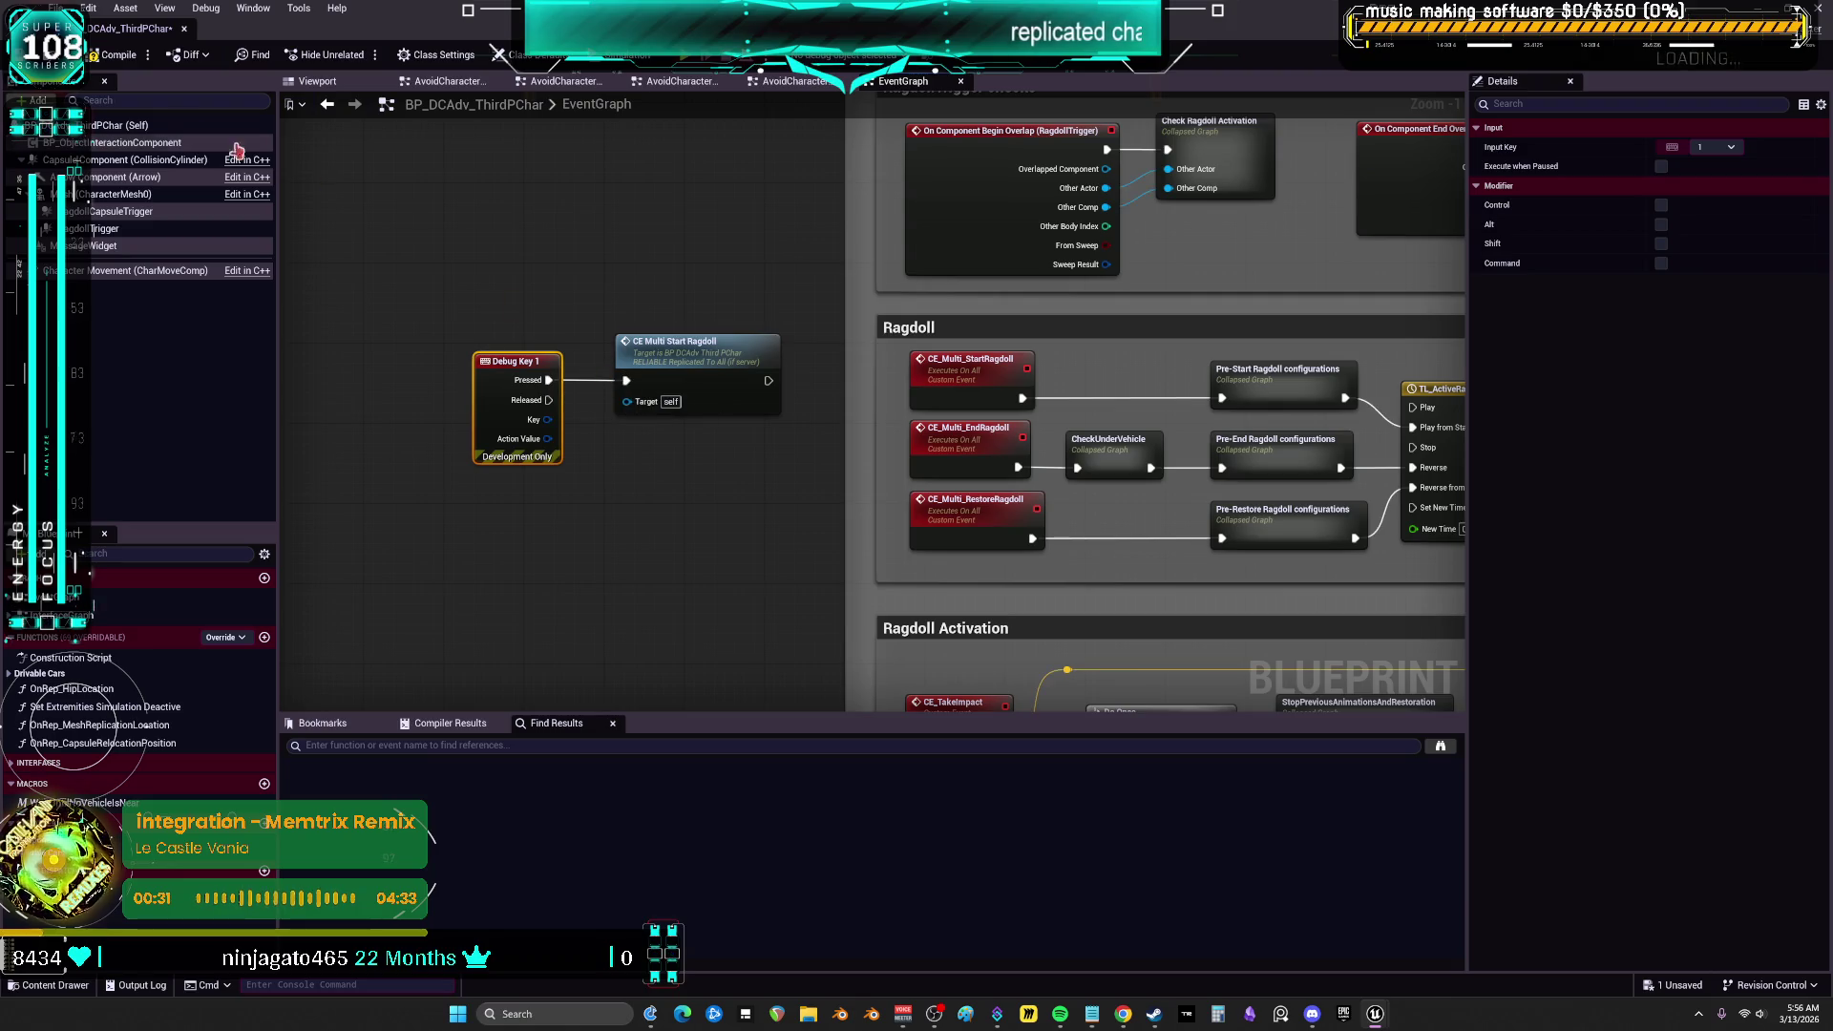
click(704, 327)
Add a Print String node to the right of the ragdoll call
drag(824, 316, 692, 345)
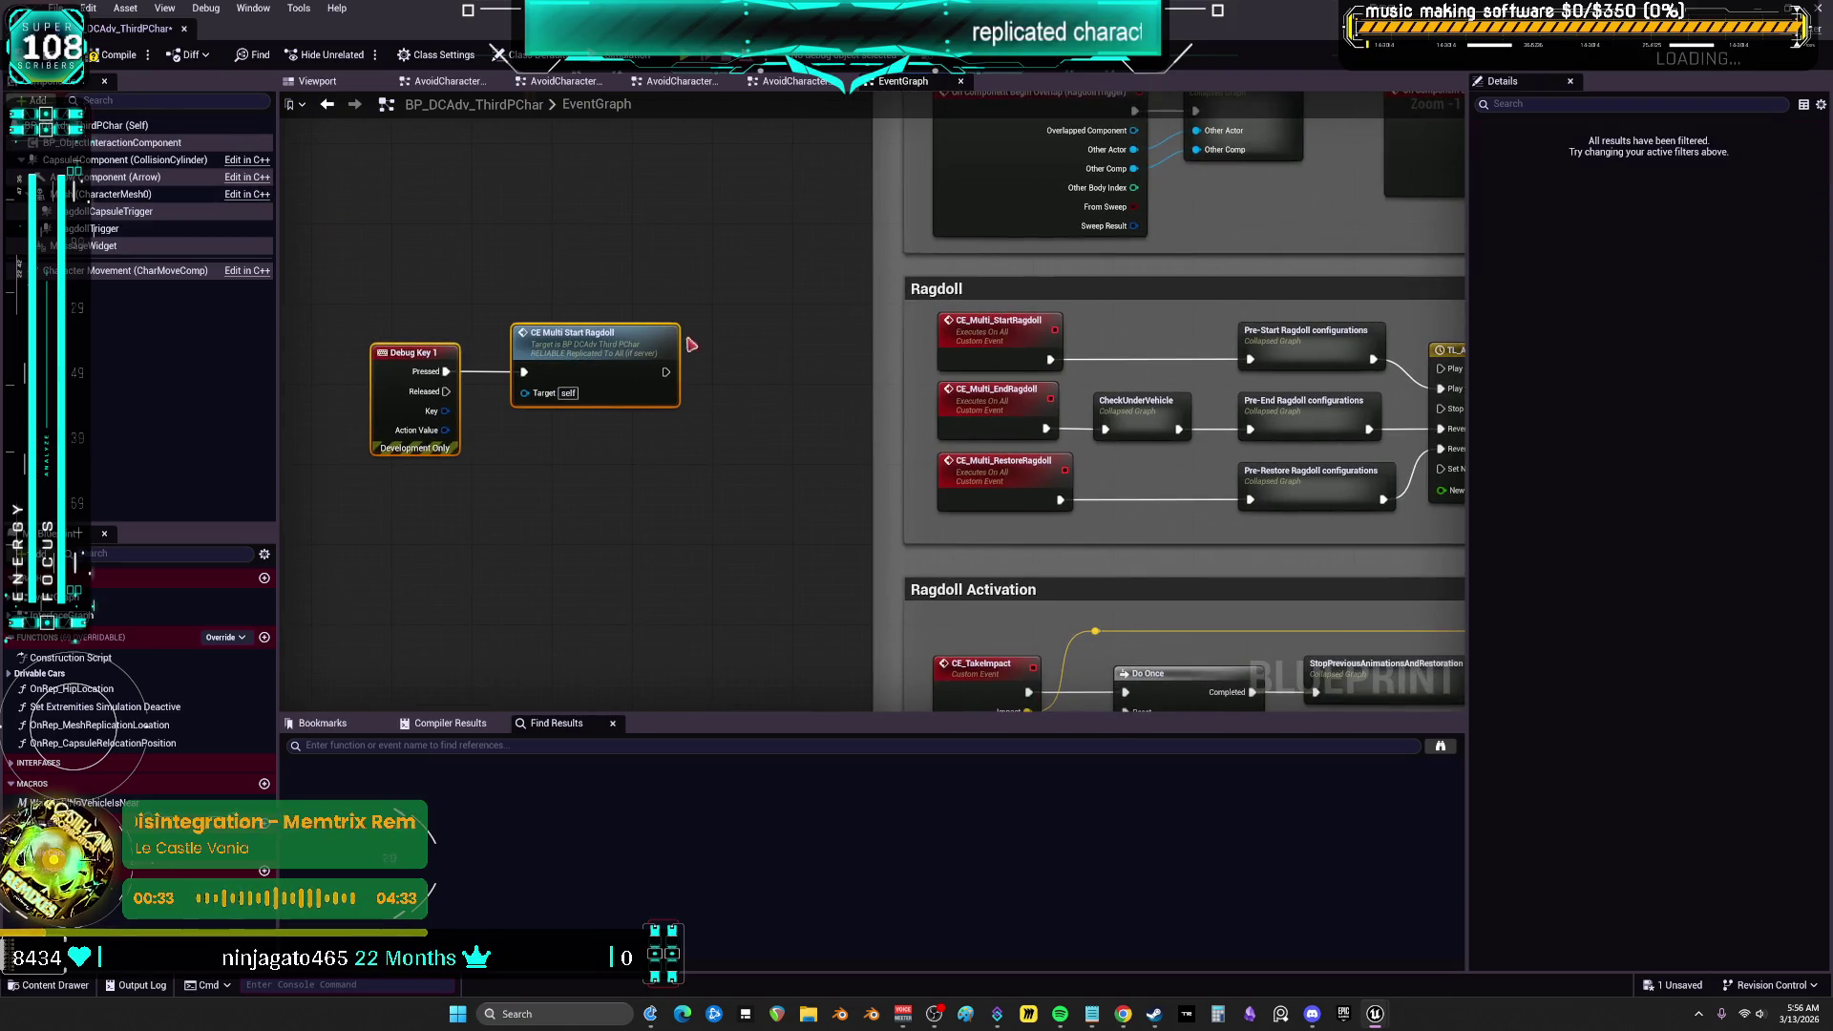
right_click(736, 300)
text(aaa)
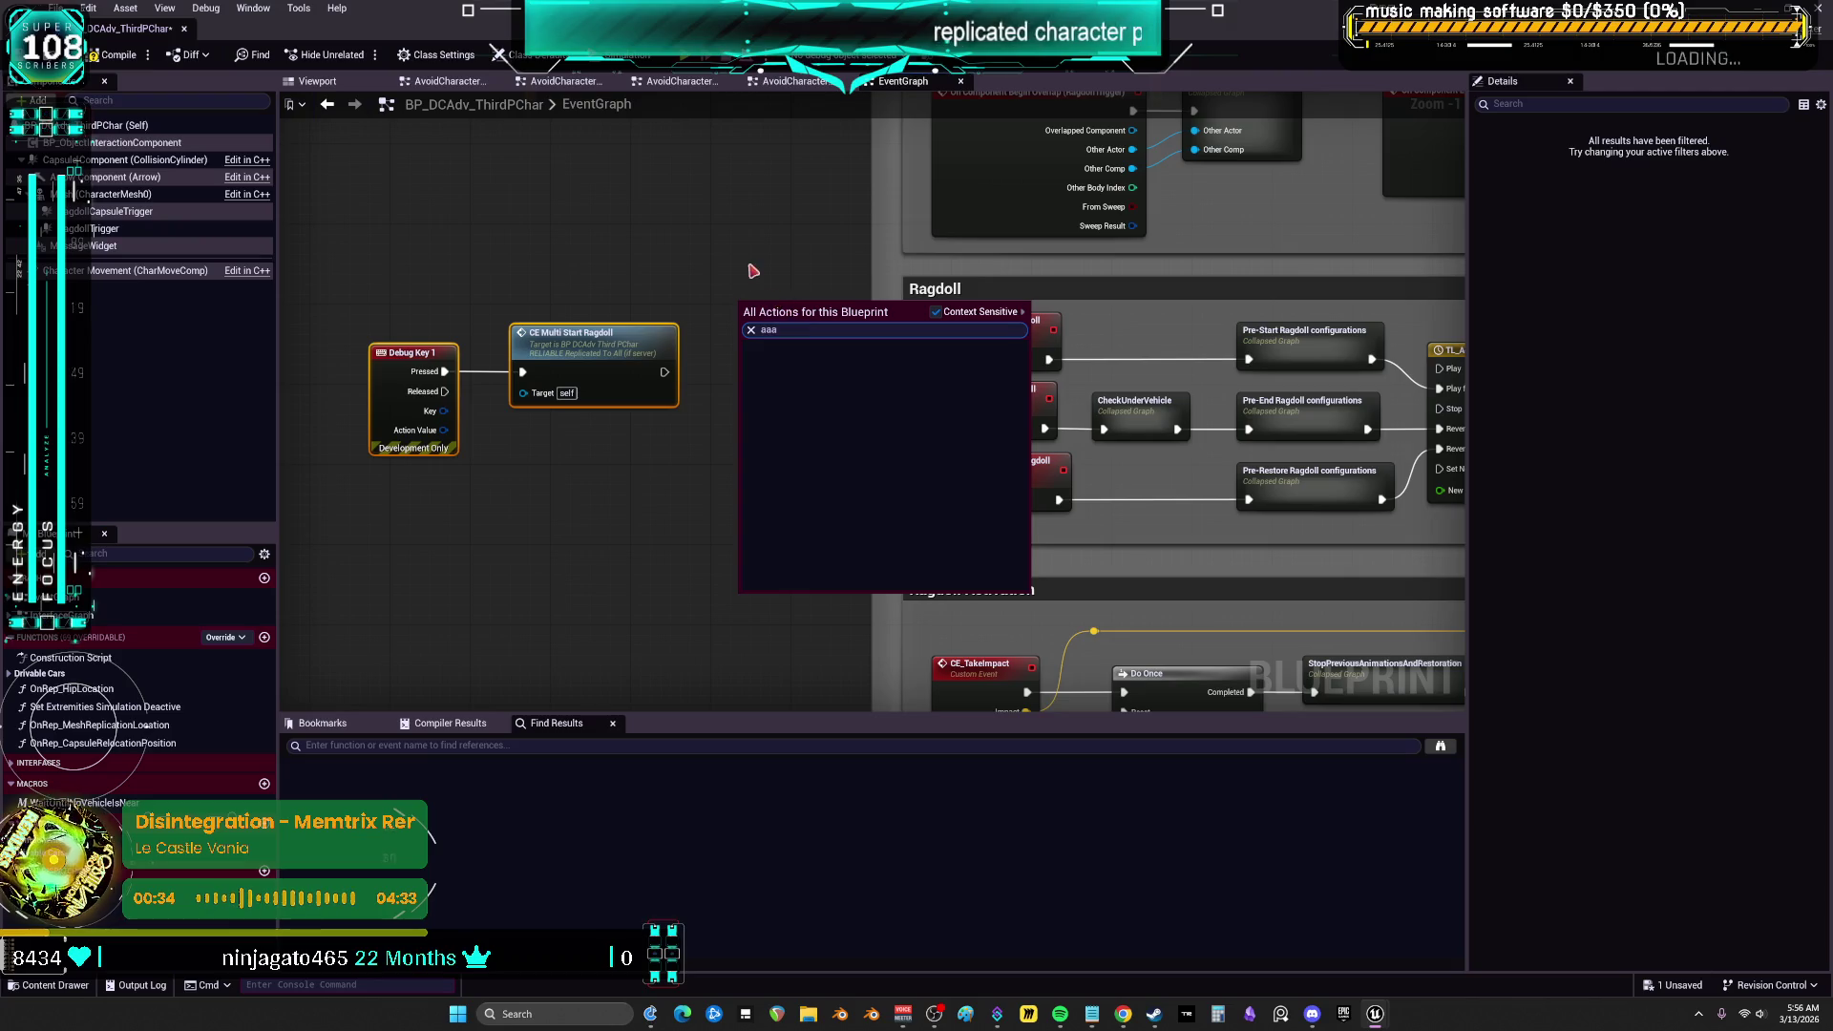
click(752, 271)
drag(672, 388, 945, 425)
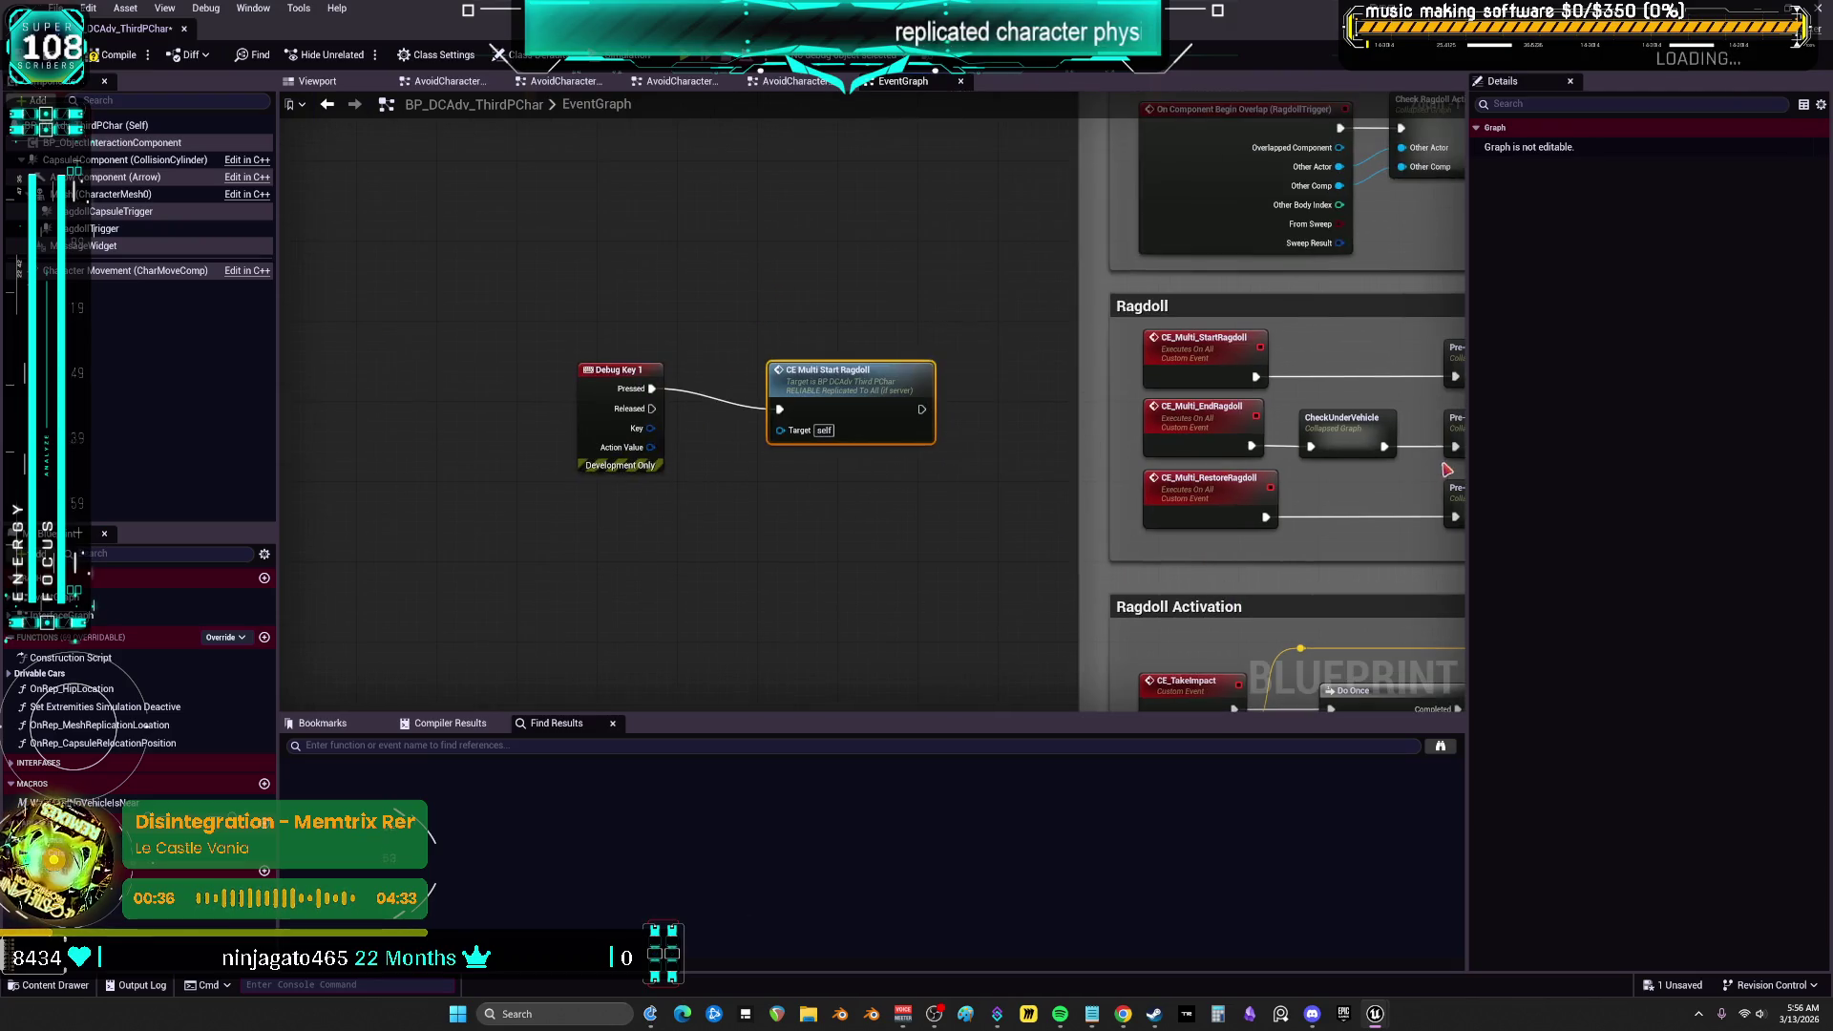
right_click(828, 542)
text(print string)
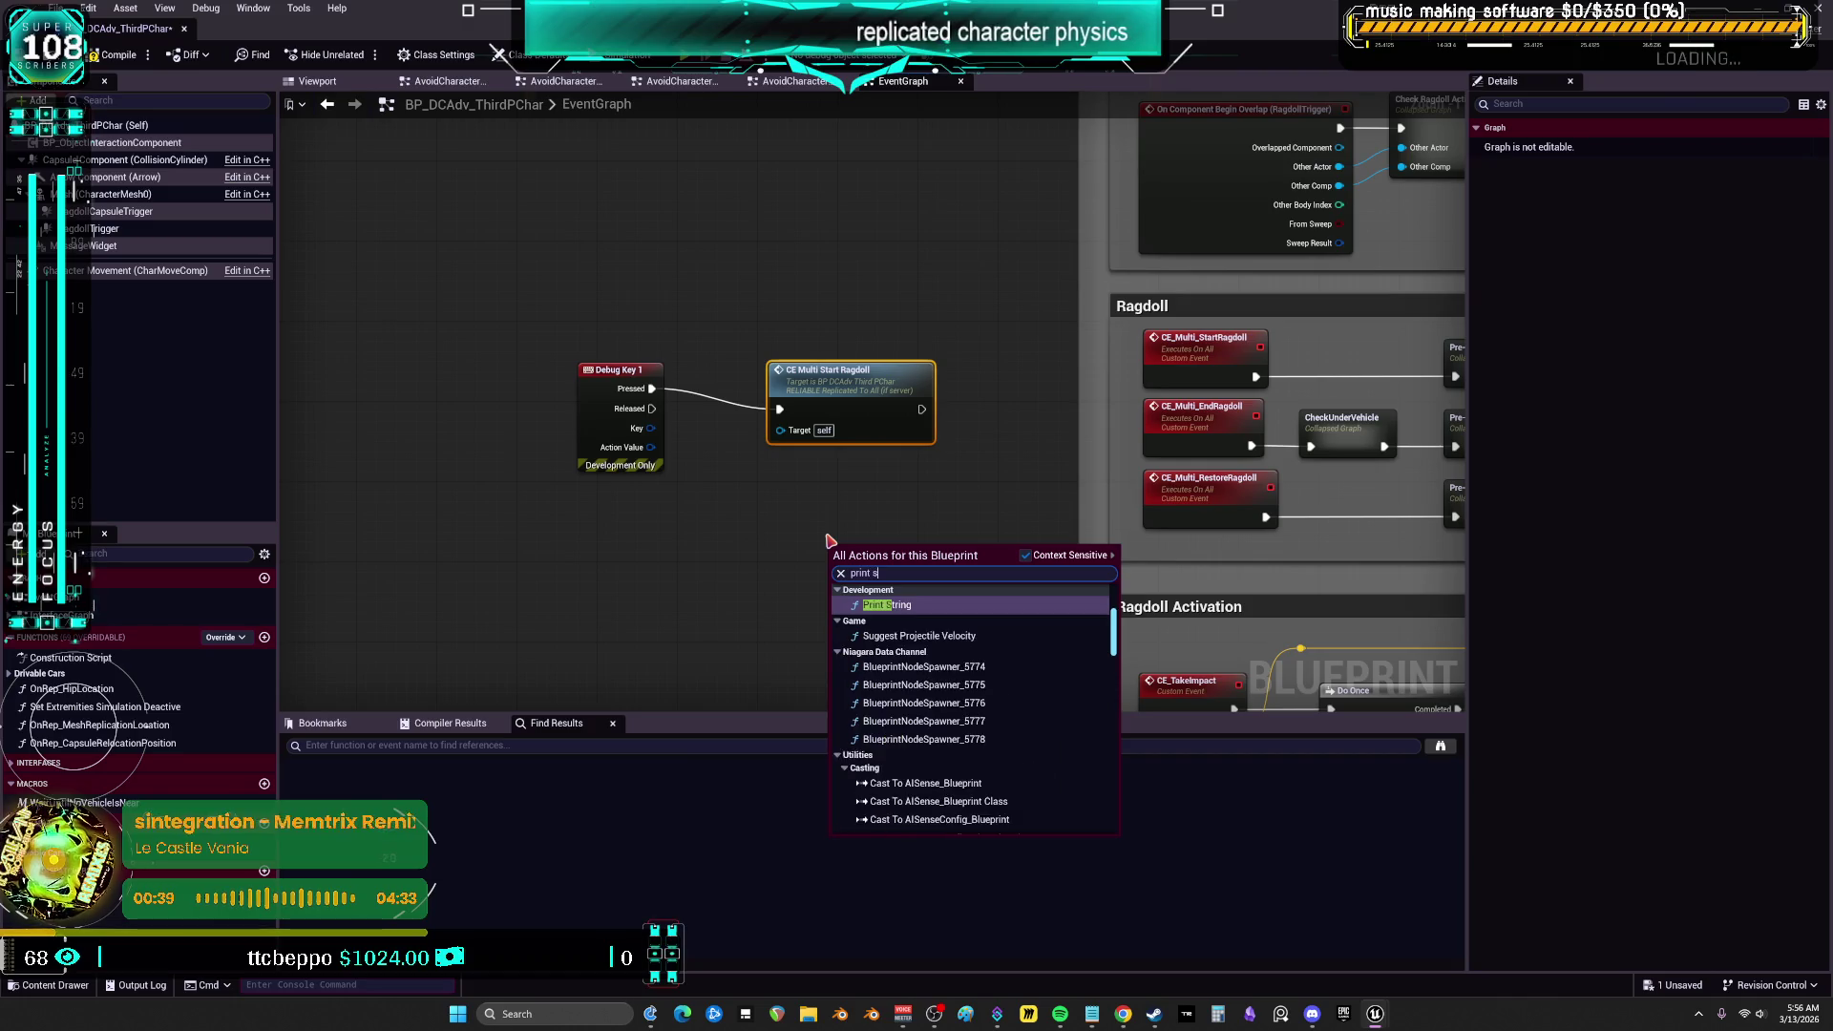
key(Return)
Wire CE Multi Start Ragdoll into Print String, set In String to 'aaaaaaaa', and start a test play
drag(921, 409, 839, 569)
click(894, 590)
text(aaaaaaaa)
click(965, 488)
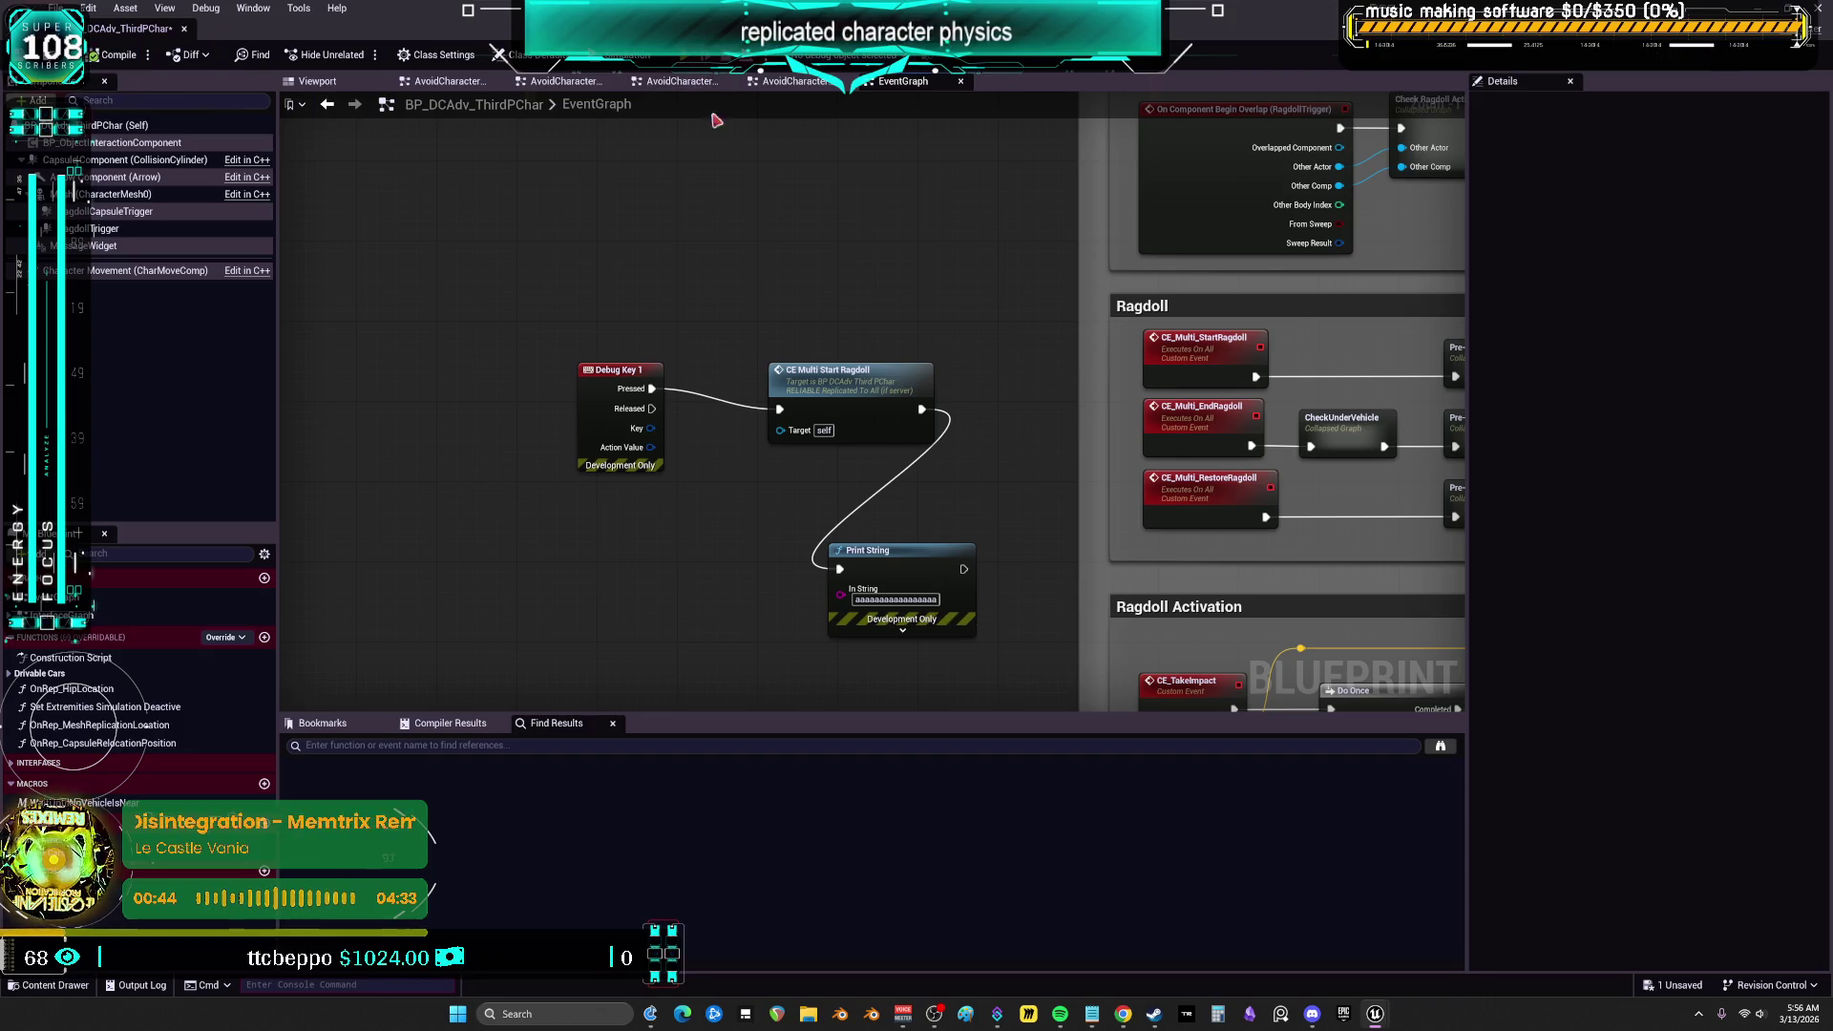
key(alt+p)
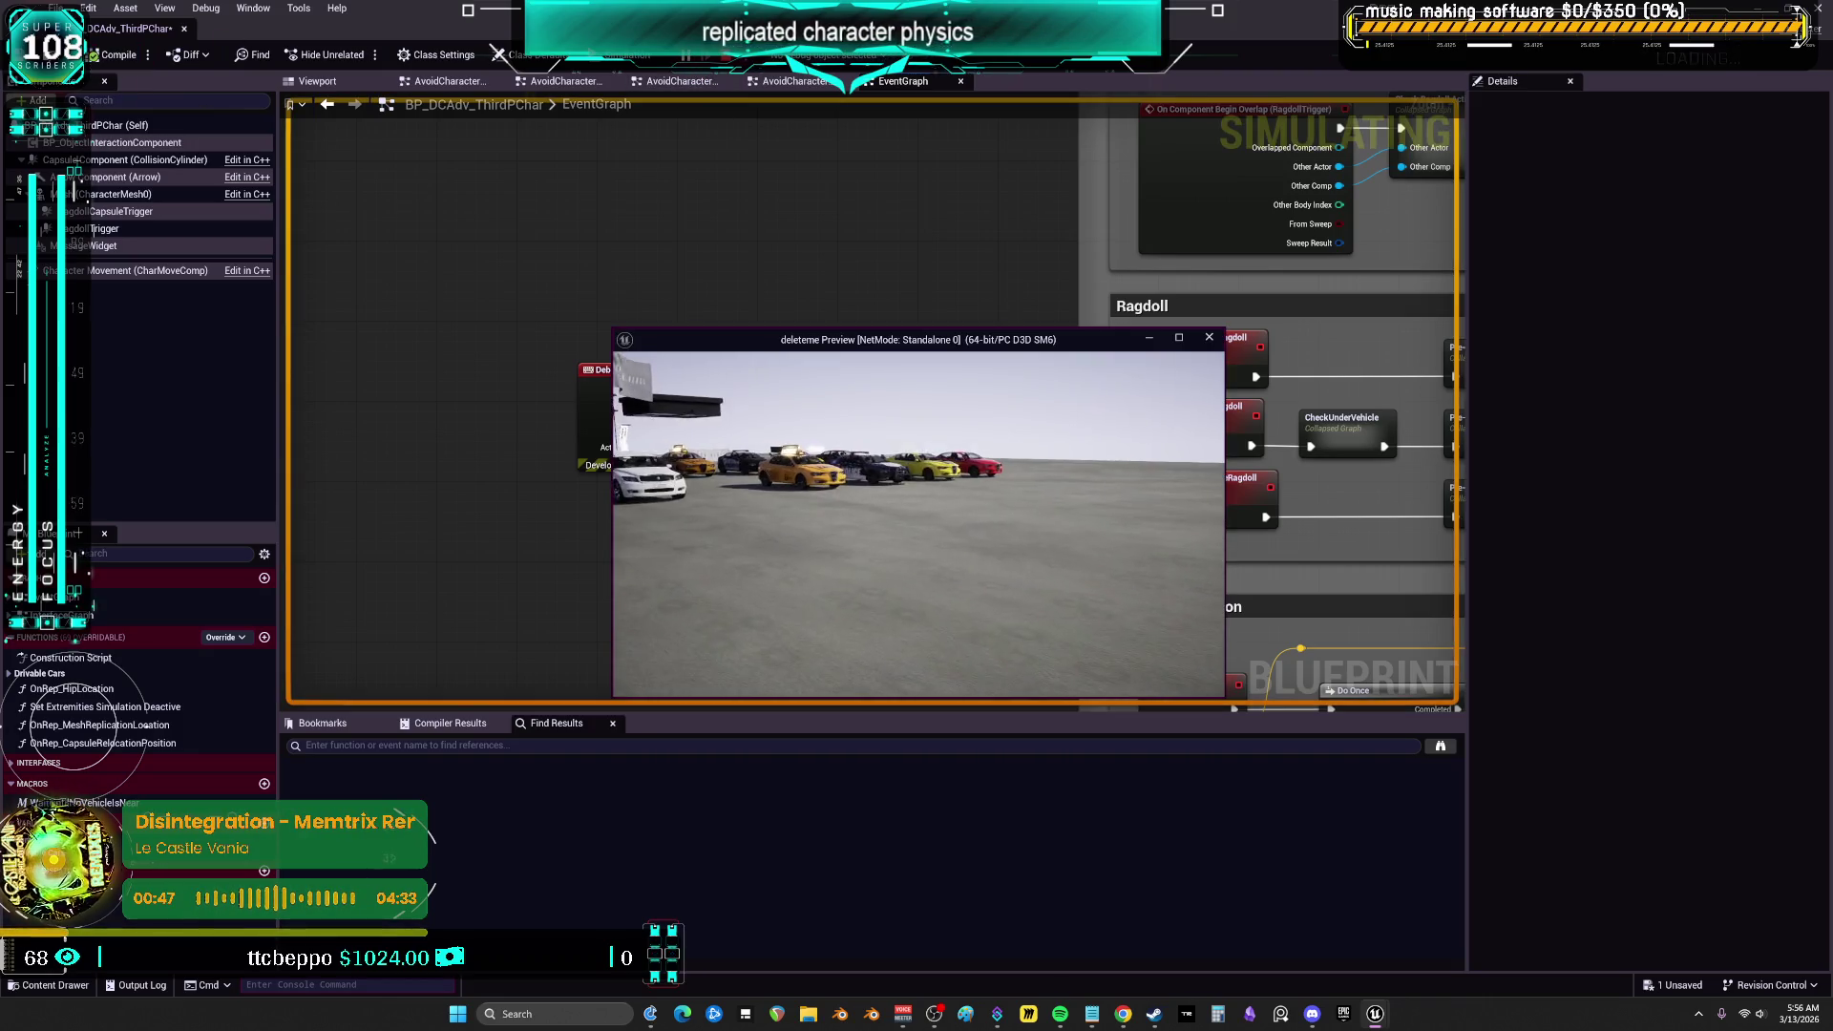
Stop the test play, filter to Level assets, open DemoMap_Multiplayer and save the changed Blueprint
click(856, 321)
key(Escape)
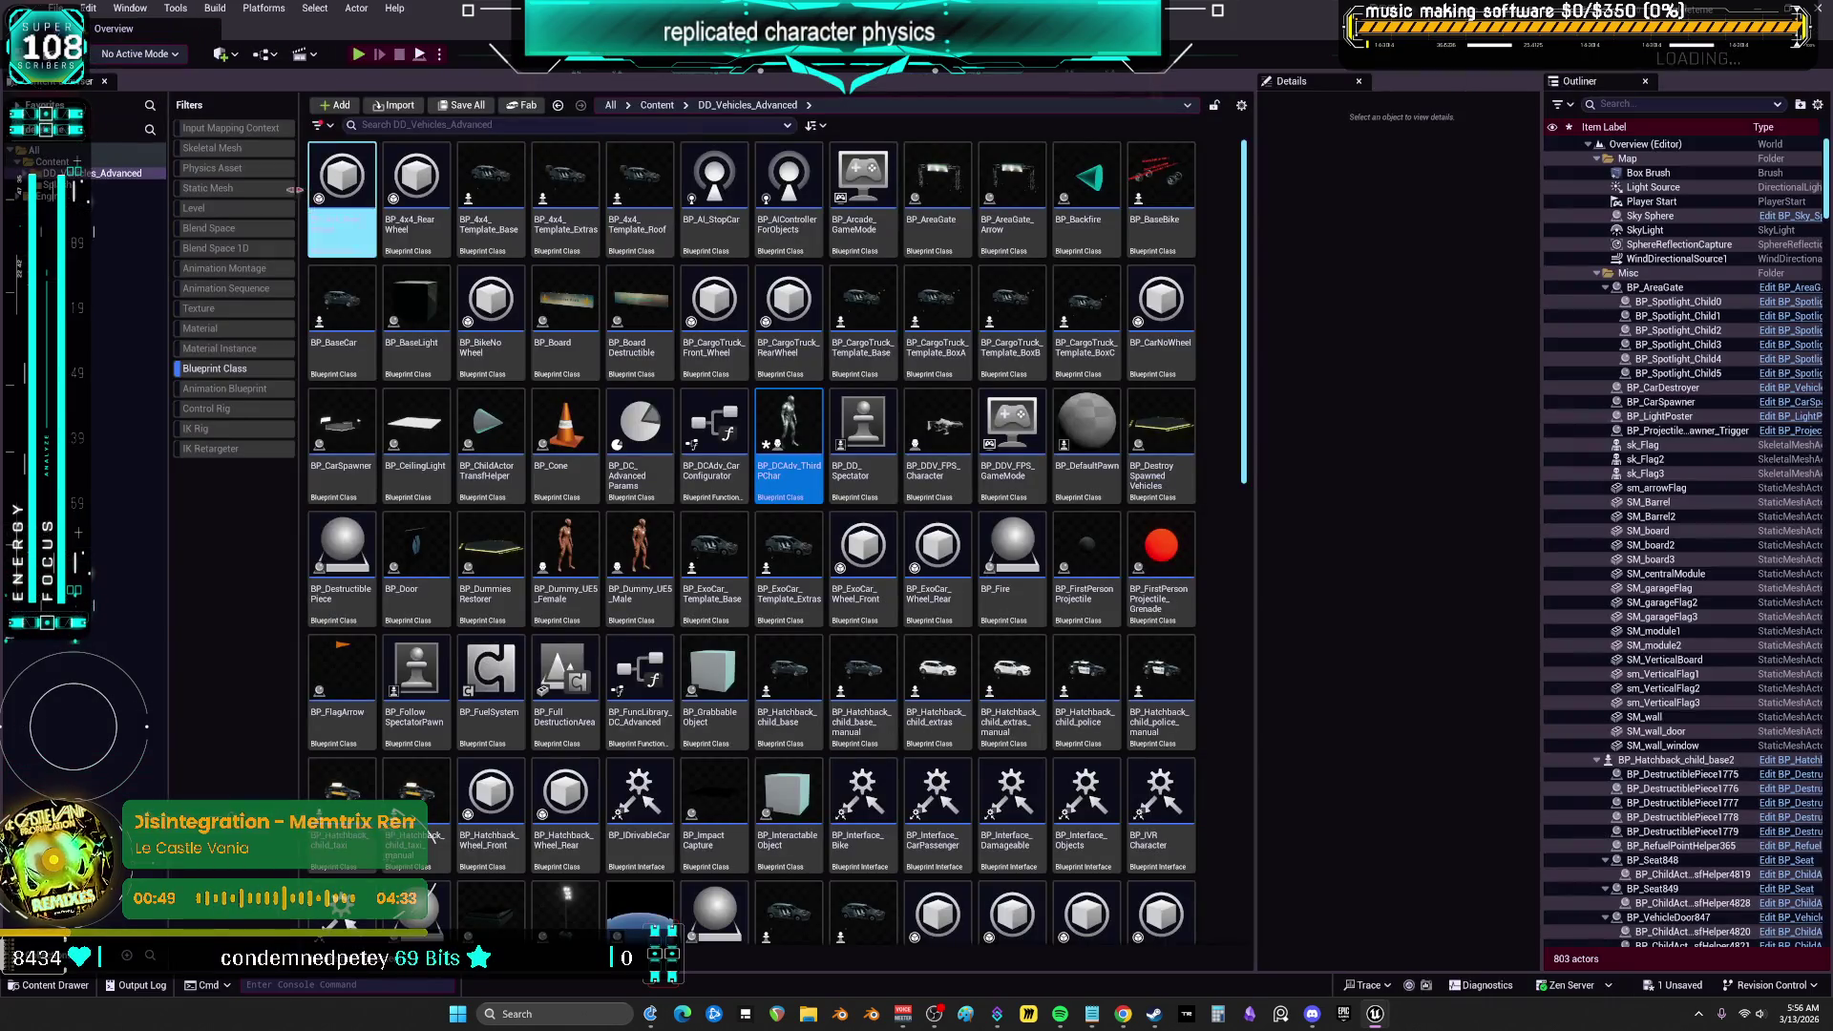
click(215, 368)
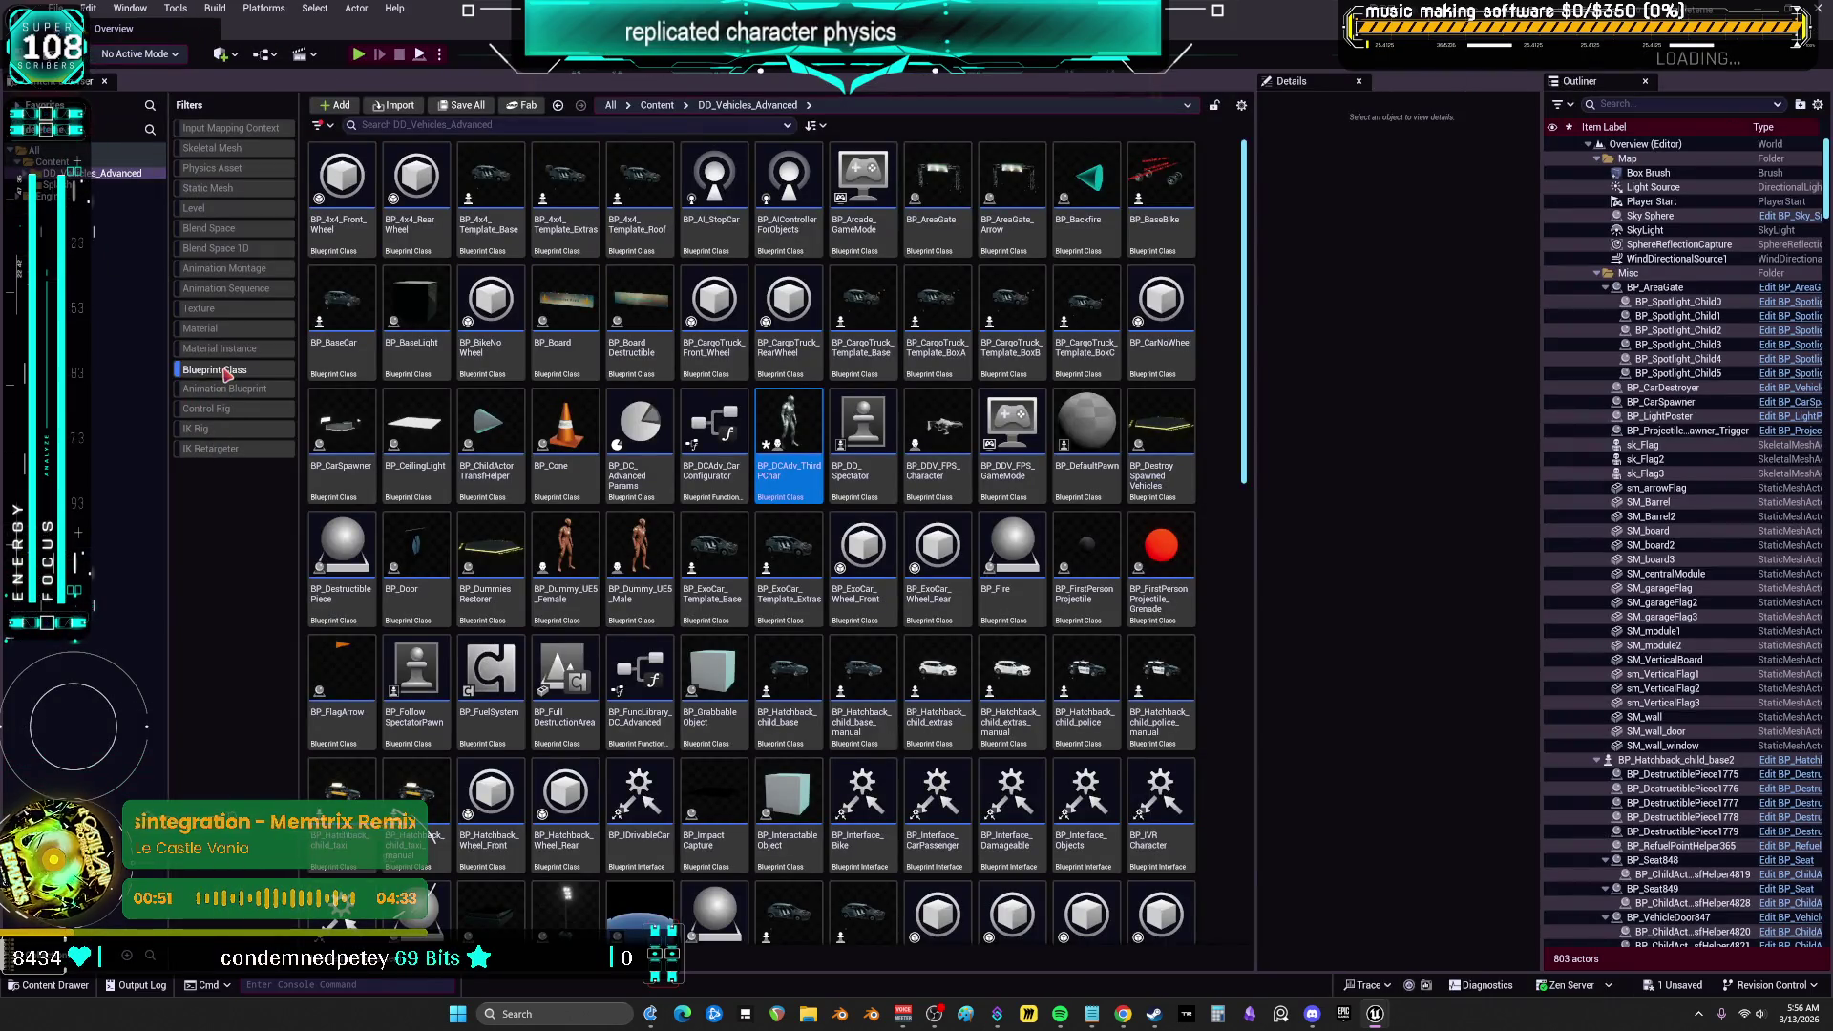
click(222, 211)
double_click(511, 252)
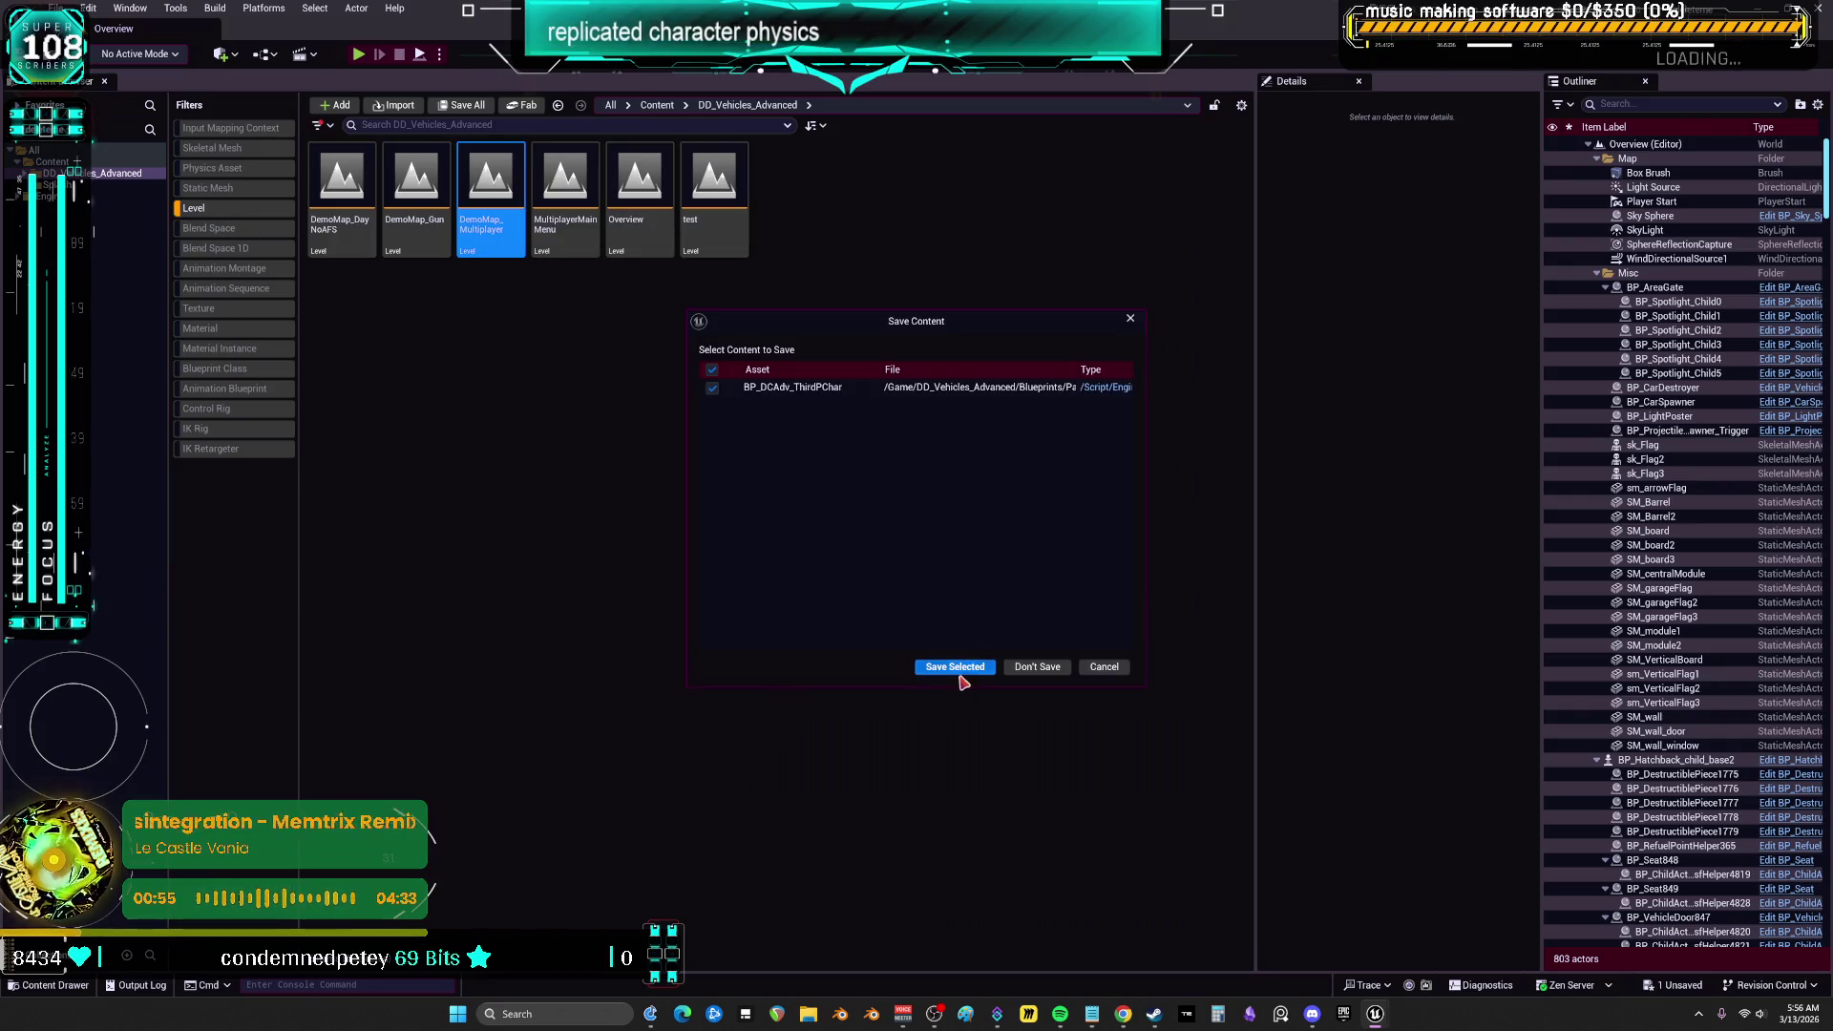
click(955, 669)
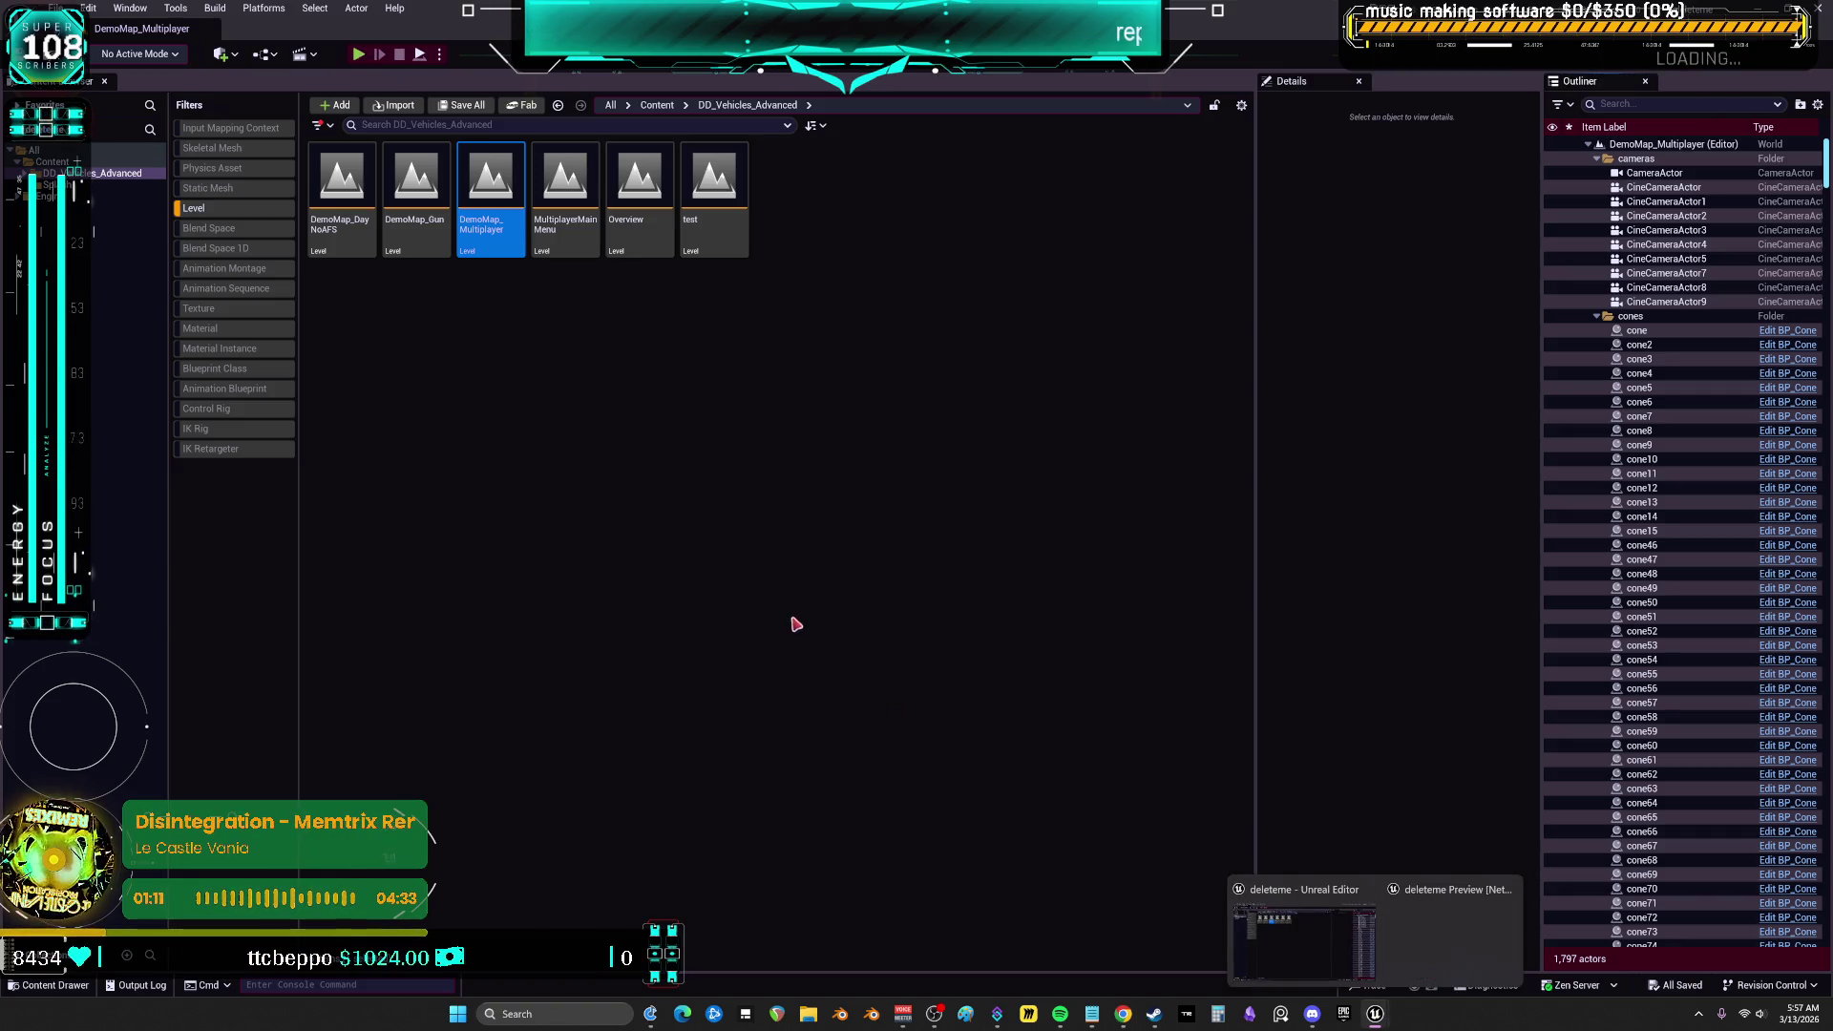
Run the character forward in DemoMap_Multiplayer, stop play, and switch the filter from Level to Blueprint Class
key(w)
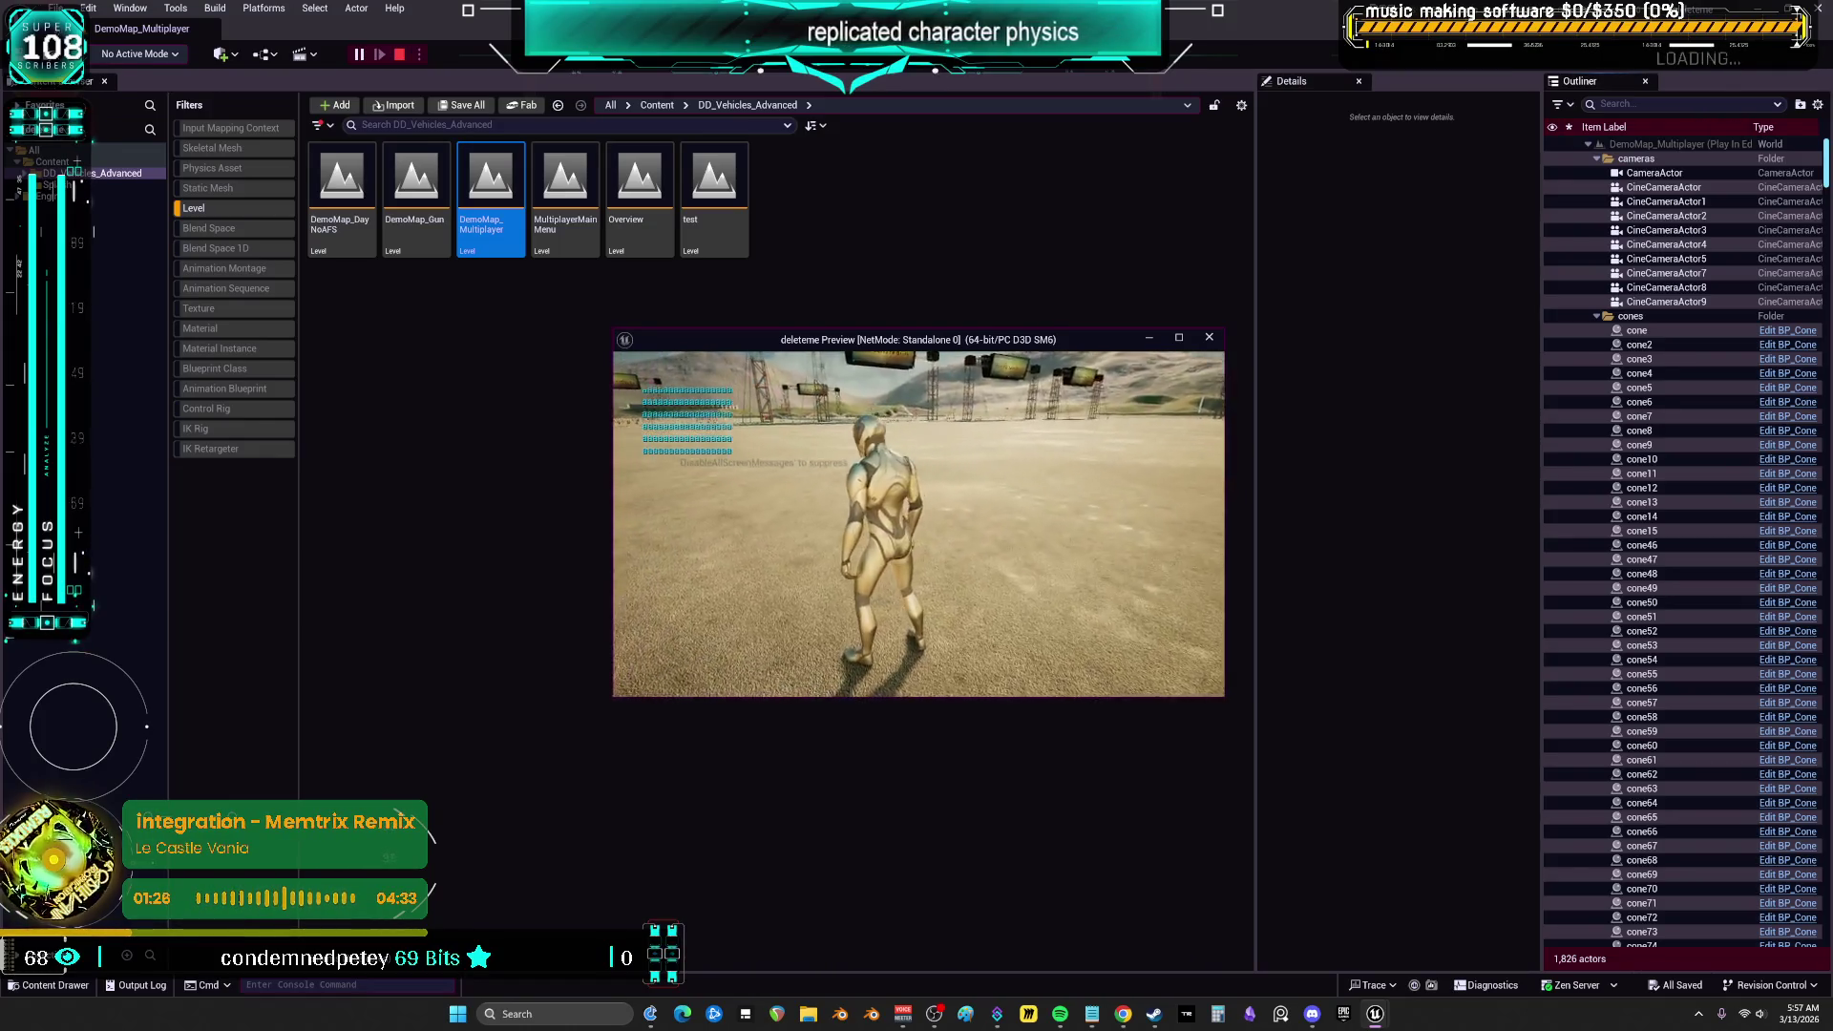
key(Escape)
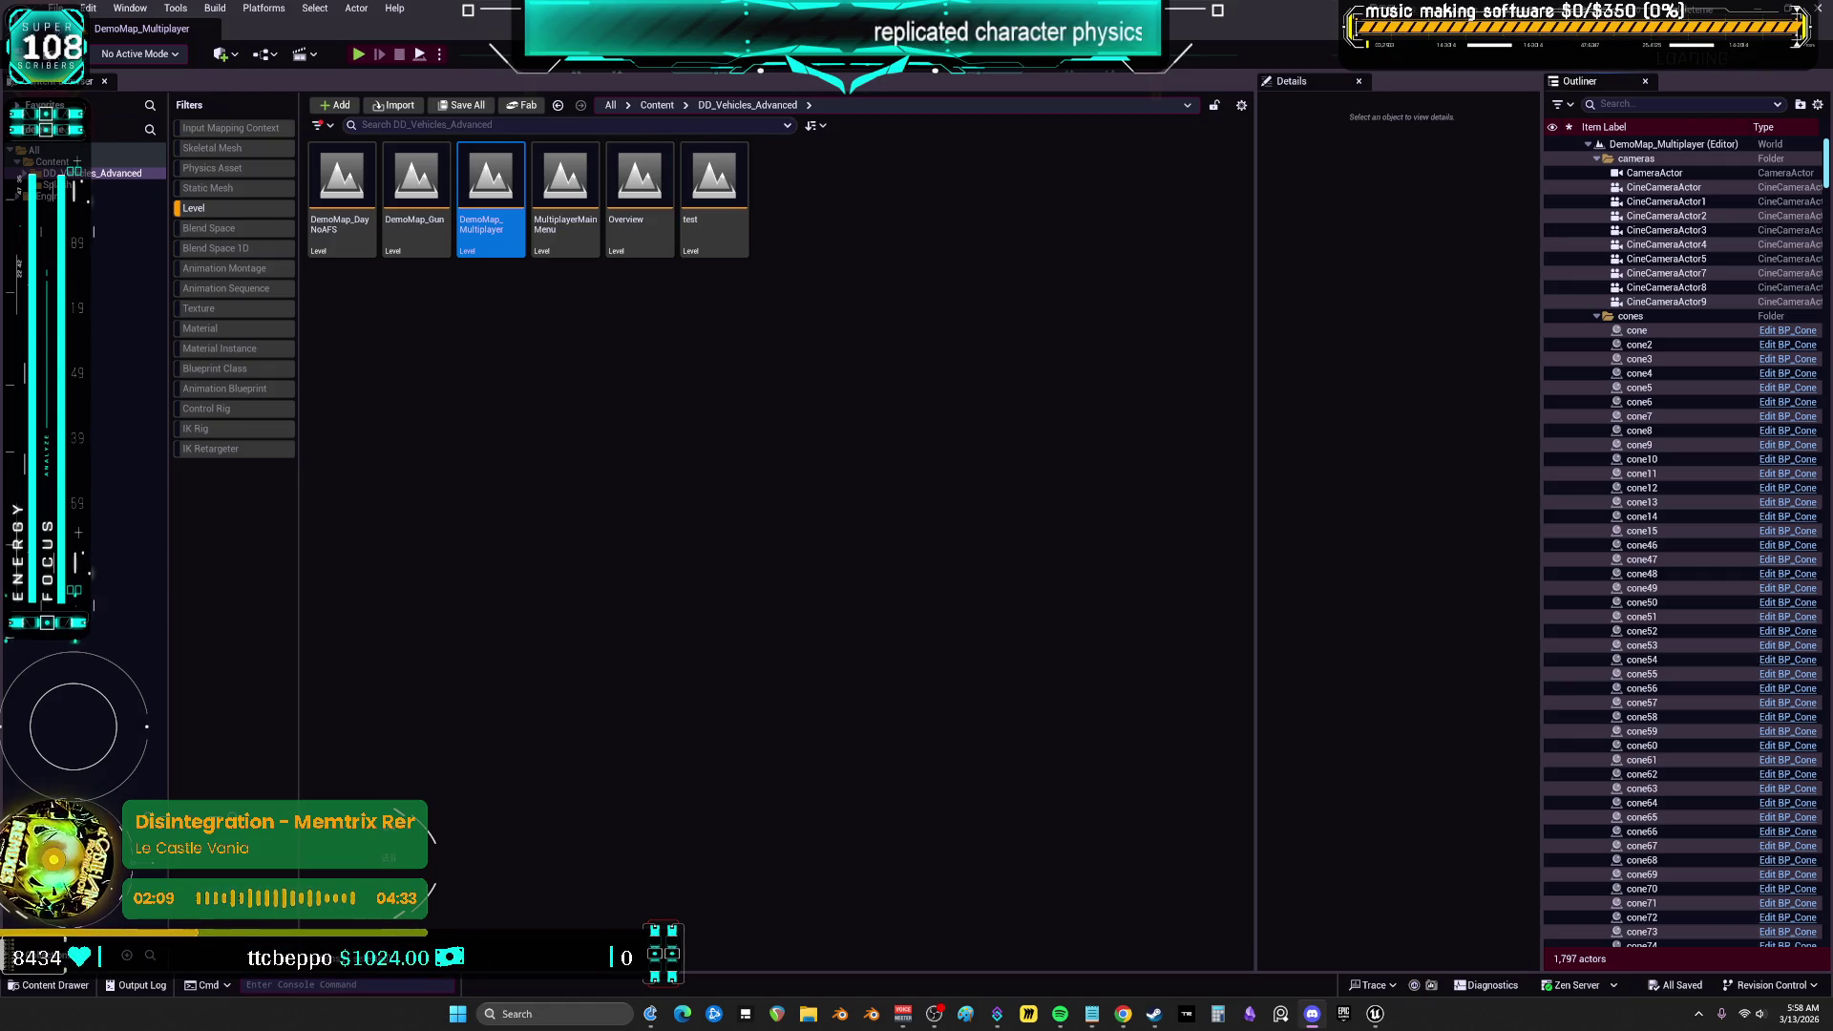
click(225, 208)
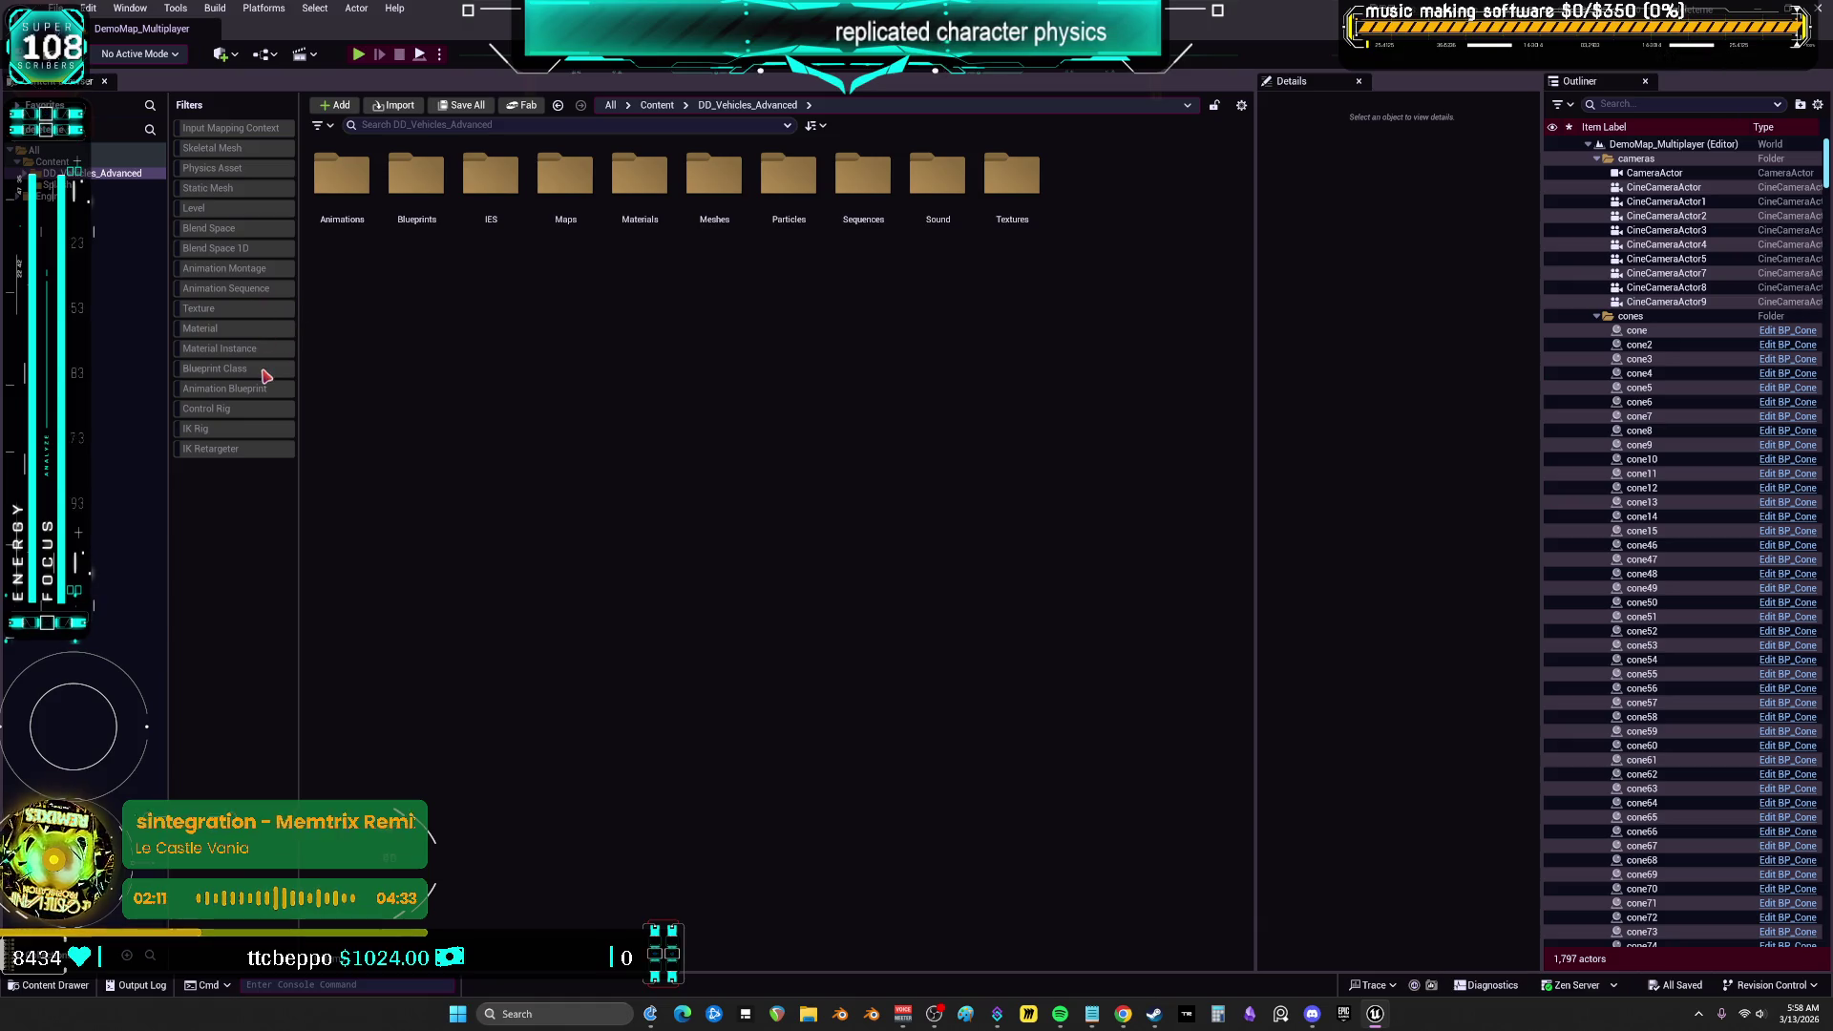
click(229, 368)
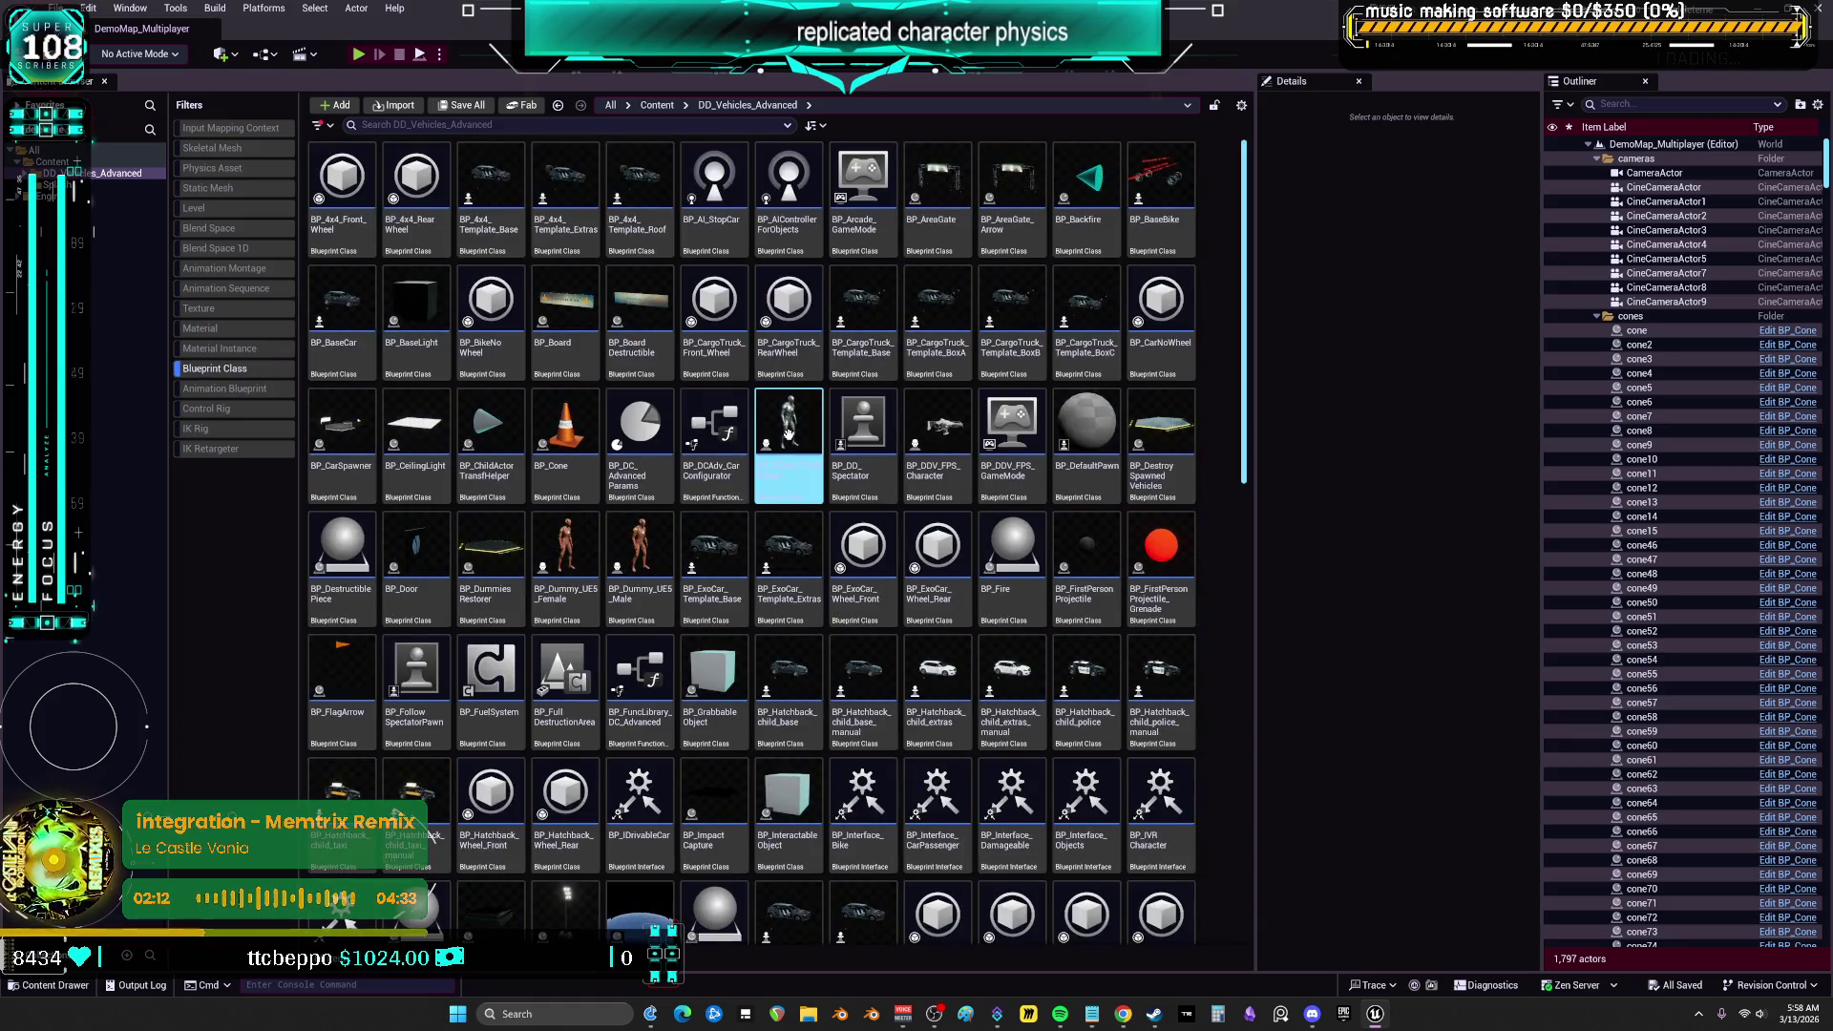
Reopen BP_DCAdv_ThirdPChar from the Content Browser
double_click(793, 442)
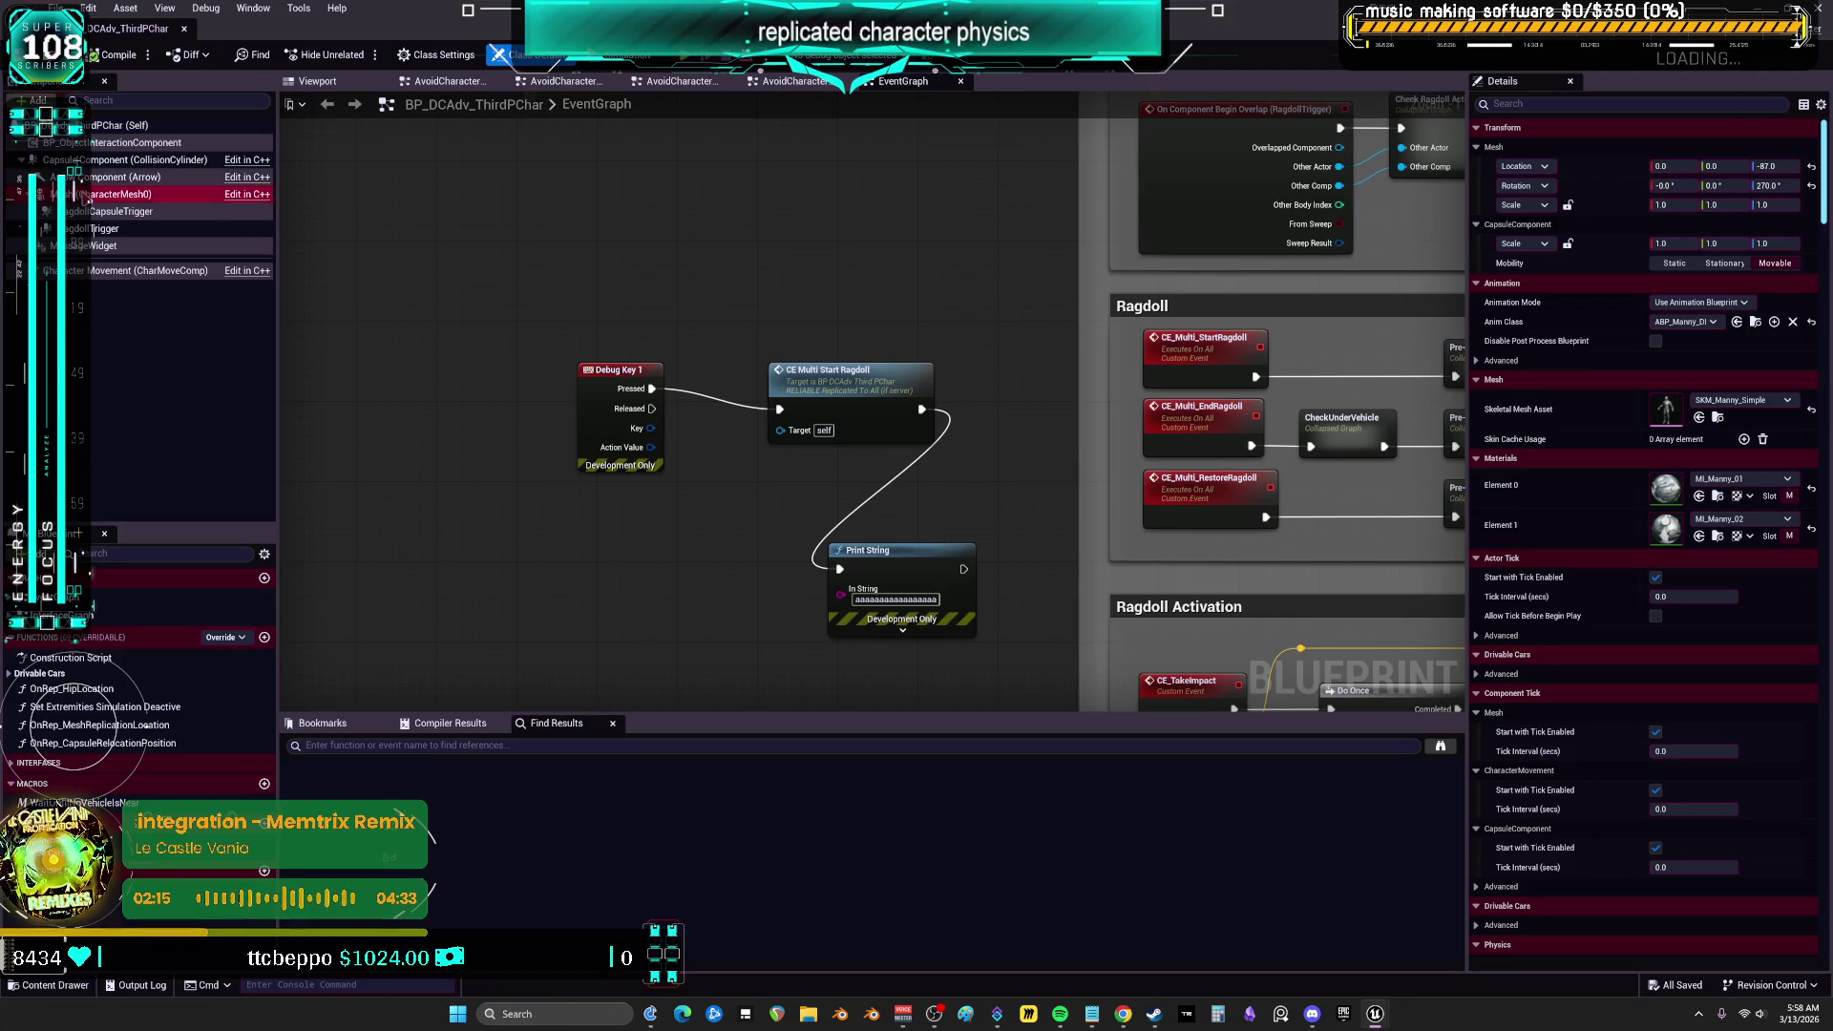
scroll(1644, 616, down, 15)
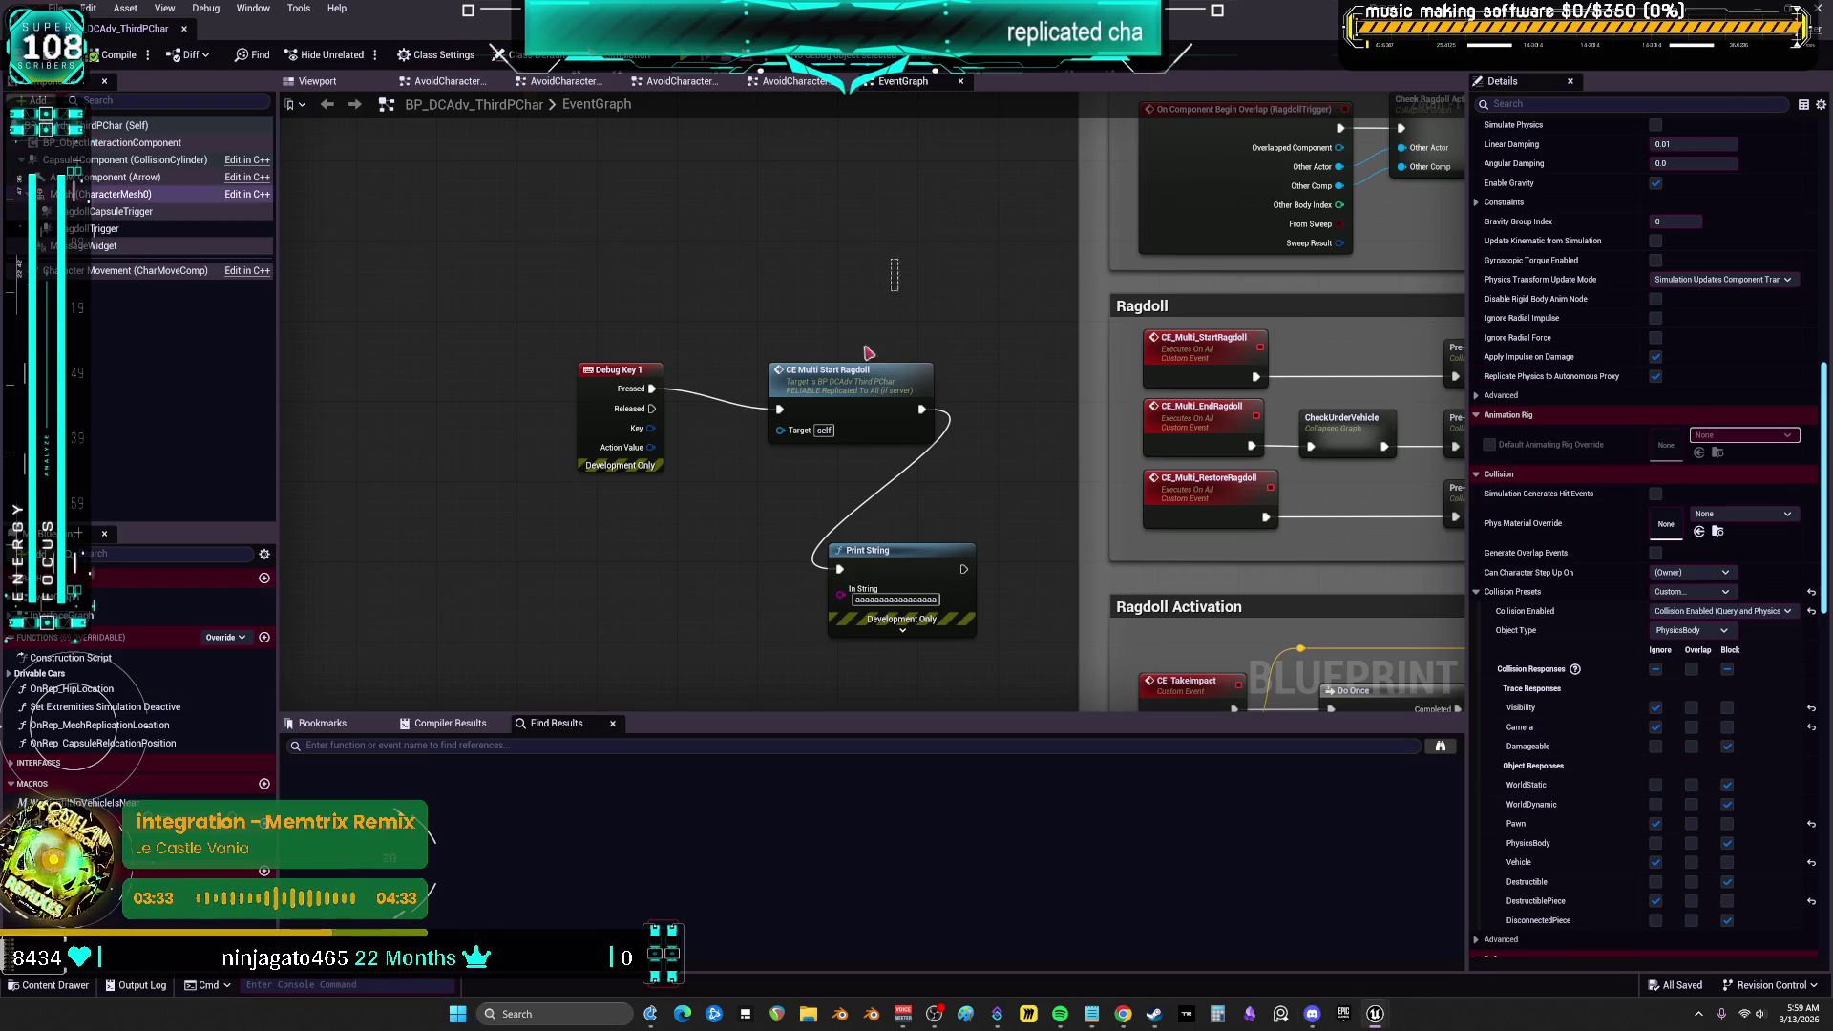
Delete the CE Multi Start Ragdoll node and move to the Ragdoll Restoration section
click(831, 382)
key(Delete)
mouse_move(1201, 482)
mouse_down()
mouse_move(915, 341)
mouse_move(981, 166)
mouse_up()
scroll(960, 421, down, 1)
drag(960, 421, 966, 19)
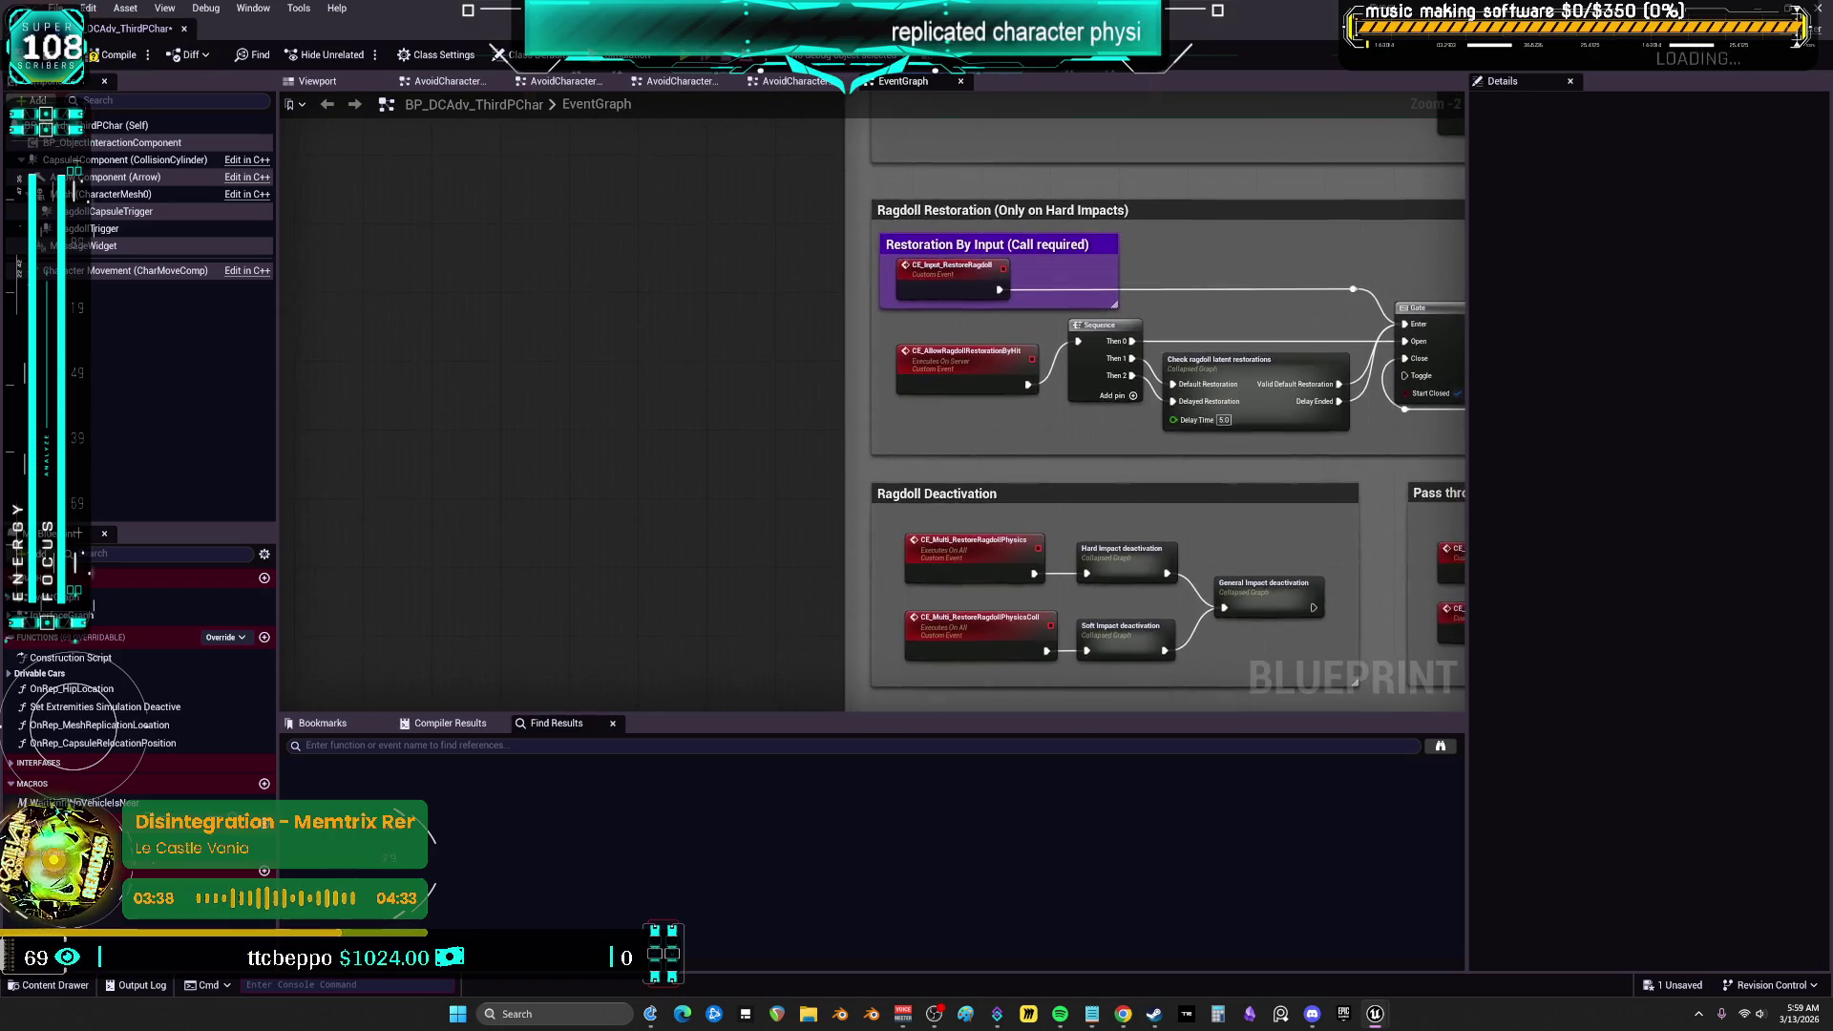
Review the Ragdoll location corrections, CE_Input_RestoreRagdoll and Ragdoll Activation sections, returning to Debug Key 1
scroll(1017, 374, down, 3)
scroll(958, 261, up, 4)
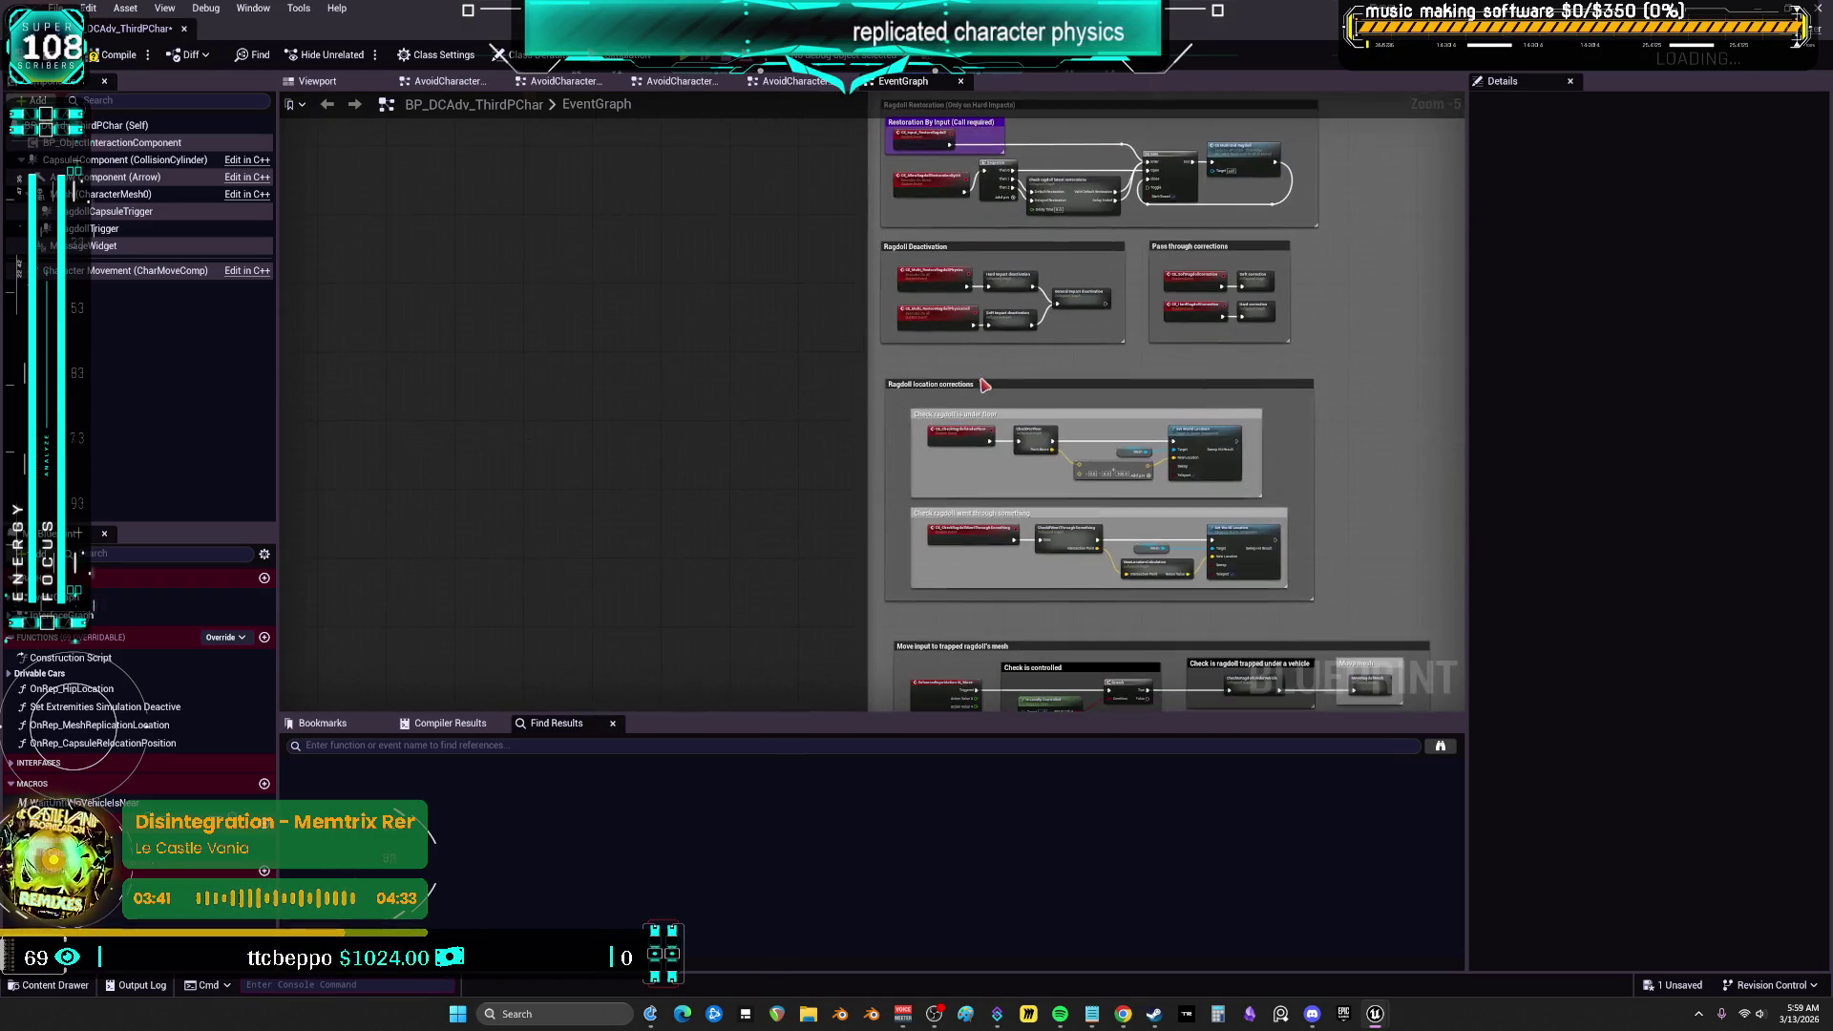
mouse_move(957, 261)
mouse_down()
mouse_move(921, 336)
mouse_move(948, 340)
mouse_up()
scroll(948, 340, down, 4)
scroll(1030, 528, up, 4)
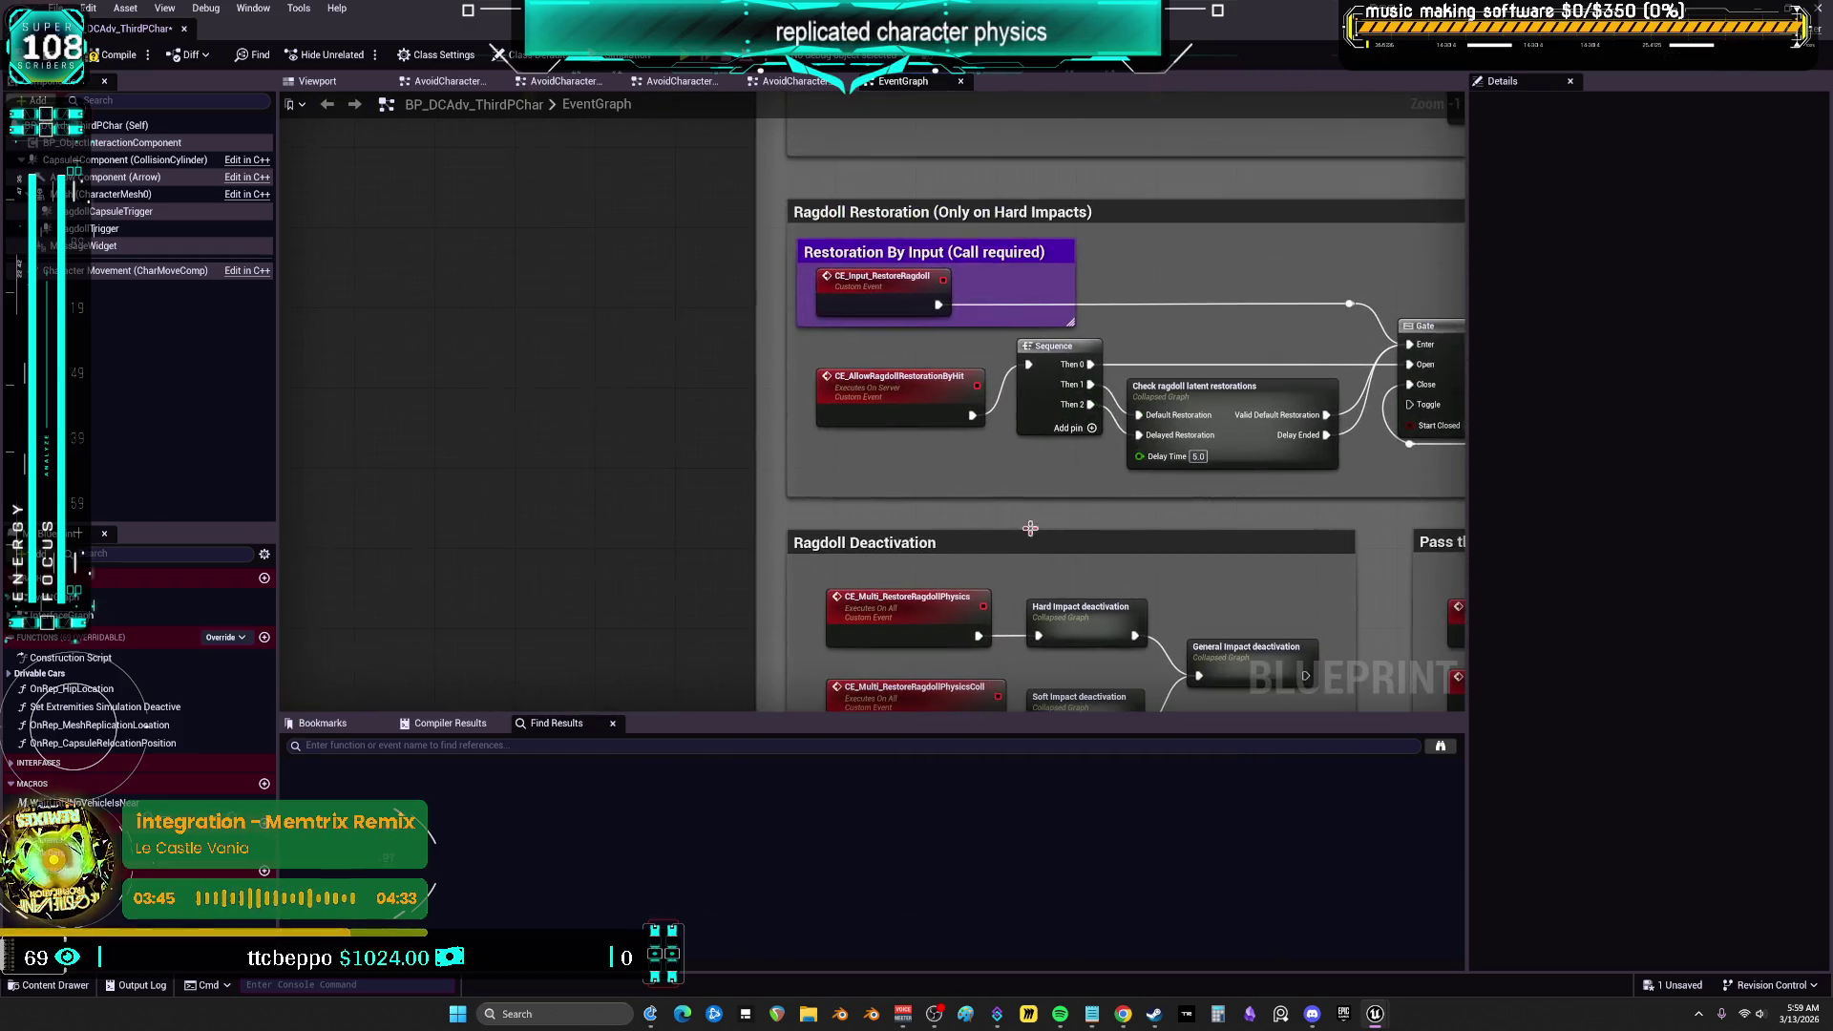
click(879, 282)
mouse_move(1224, 283)
mouse_down()
mouse_move(1006, 346)
mouse_move(701, 394)
mouse_move(720, 416)
mouse_up()
mouse_move(886, 260)
mouse_down()
mouse_move(942, 495)
mouse_move(916, 655)
mouse_move(827, 658)
mouse_up()
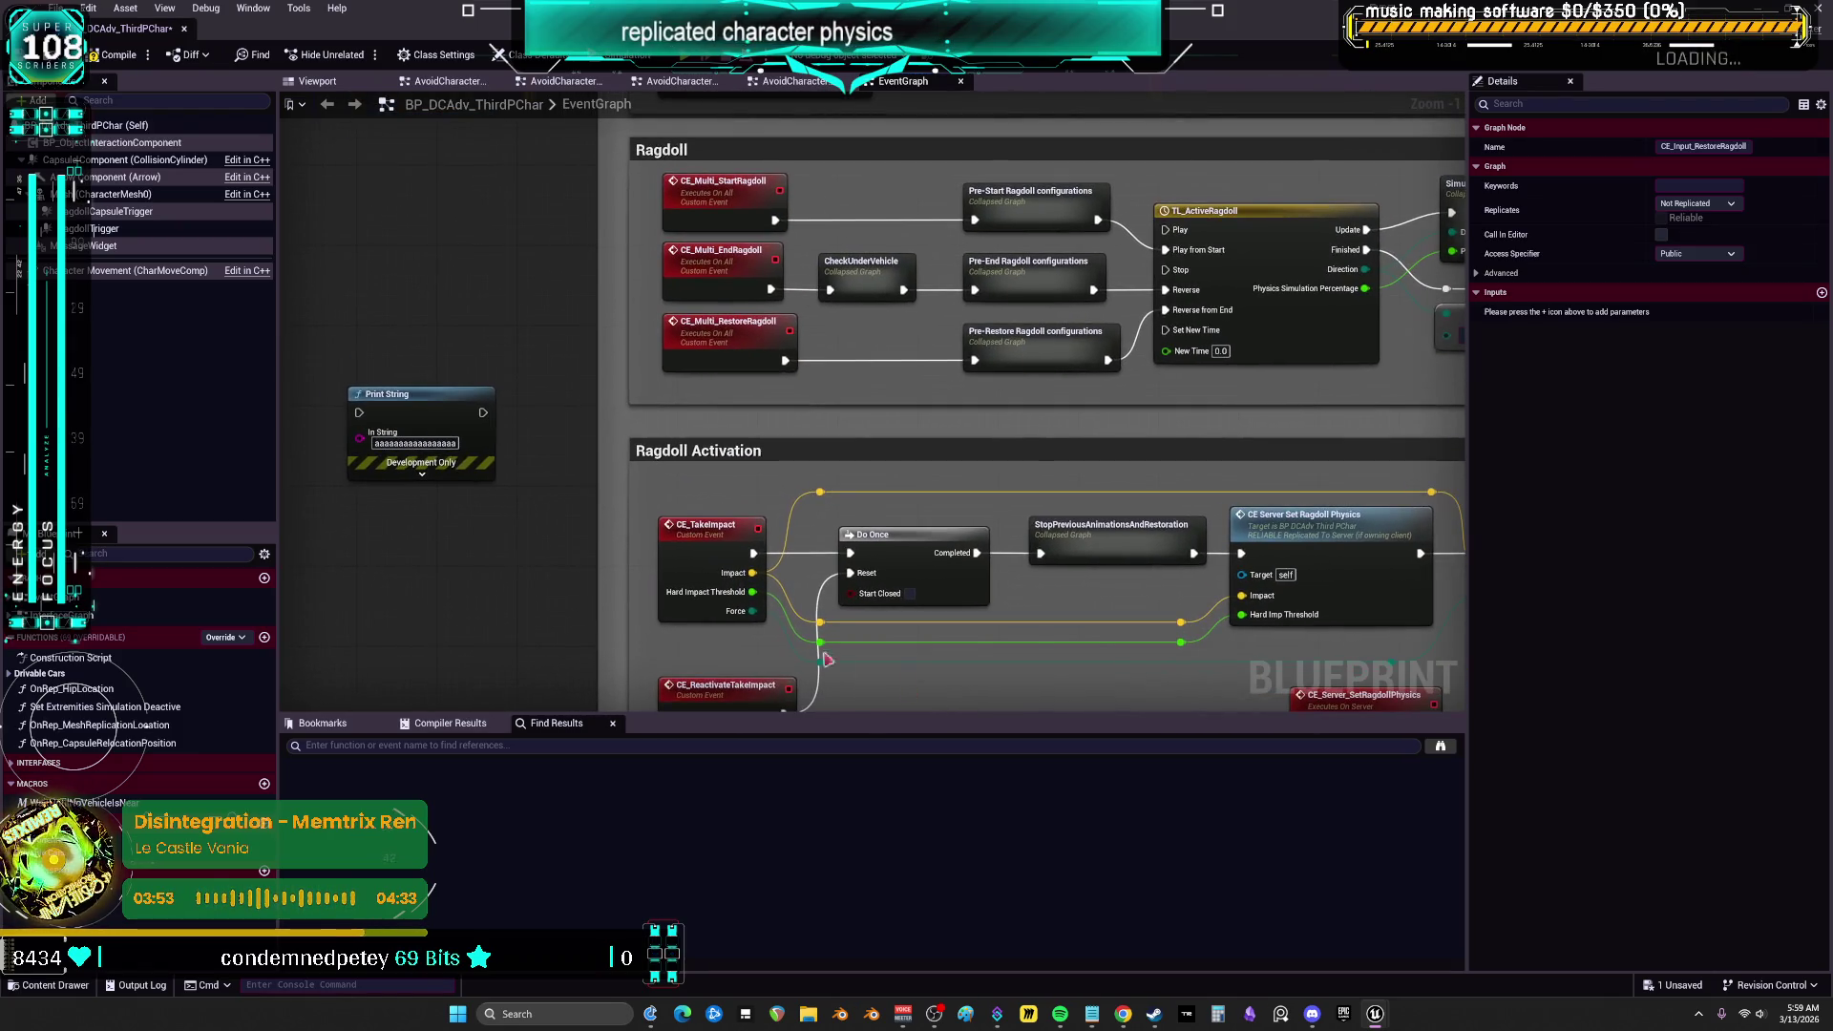
drag(487, 580, 874, 565)
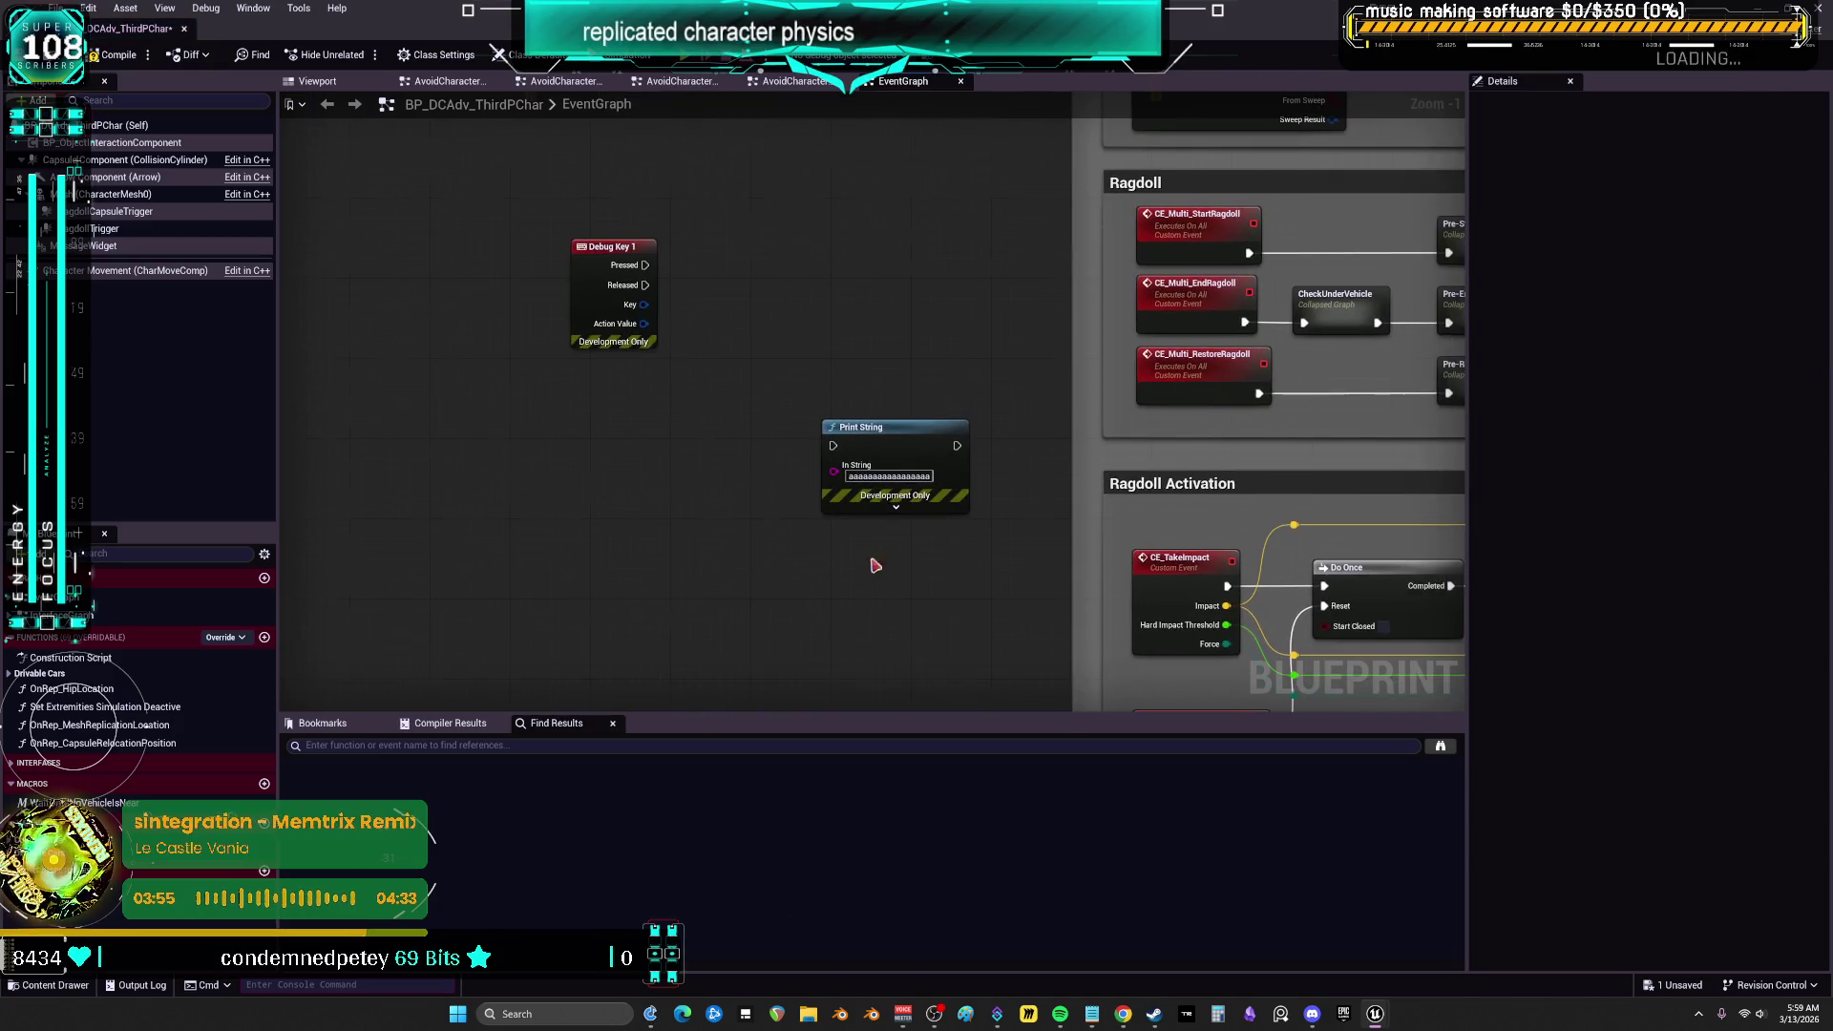
Add a CE Take Impact node between Debug Key 1 Pressed and Print String
right_click(602, 403)
text(take impact)
key(Return)
mouse_move(645, 265)
mouse_down()
mouse_move(664, 286)
mouse_move(614, 426)
mouse_up()
mouse_move(768, 425)
mouse_down()
mouse_move(888, 468)
mouse_move(832, 446)
mouse_up()
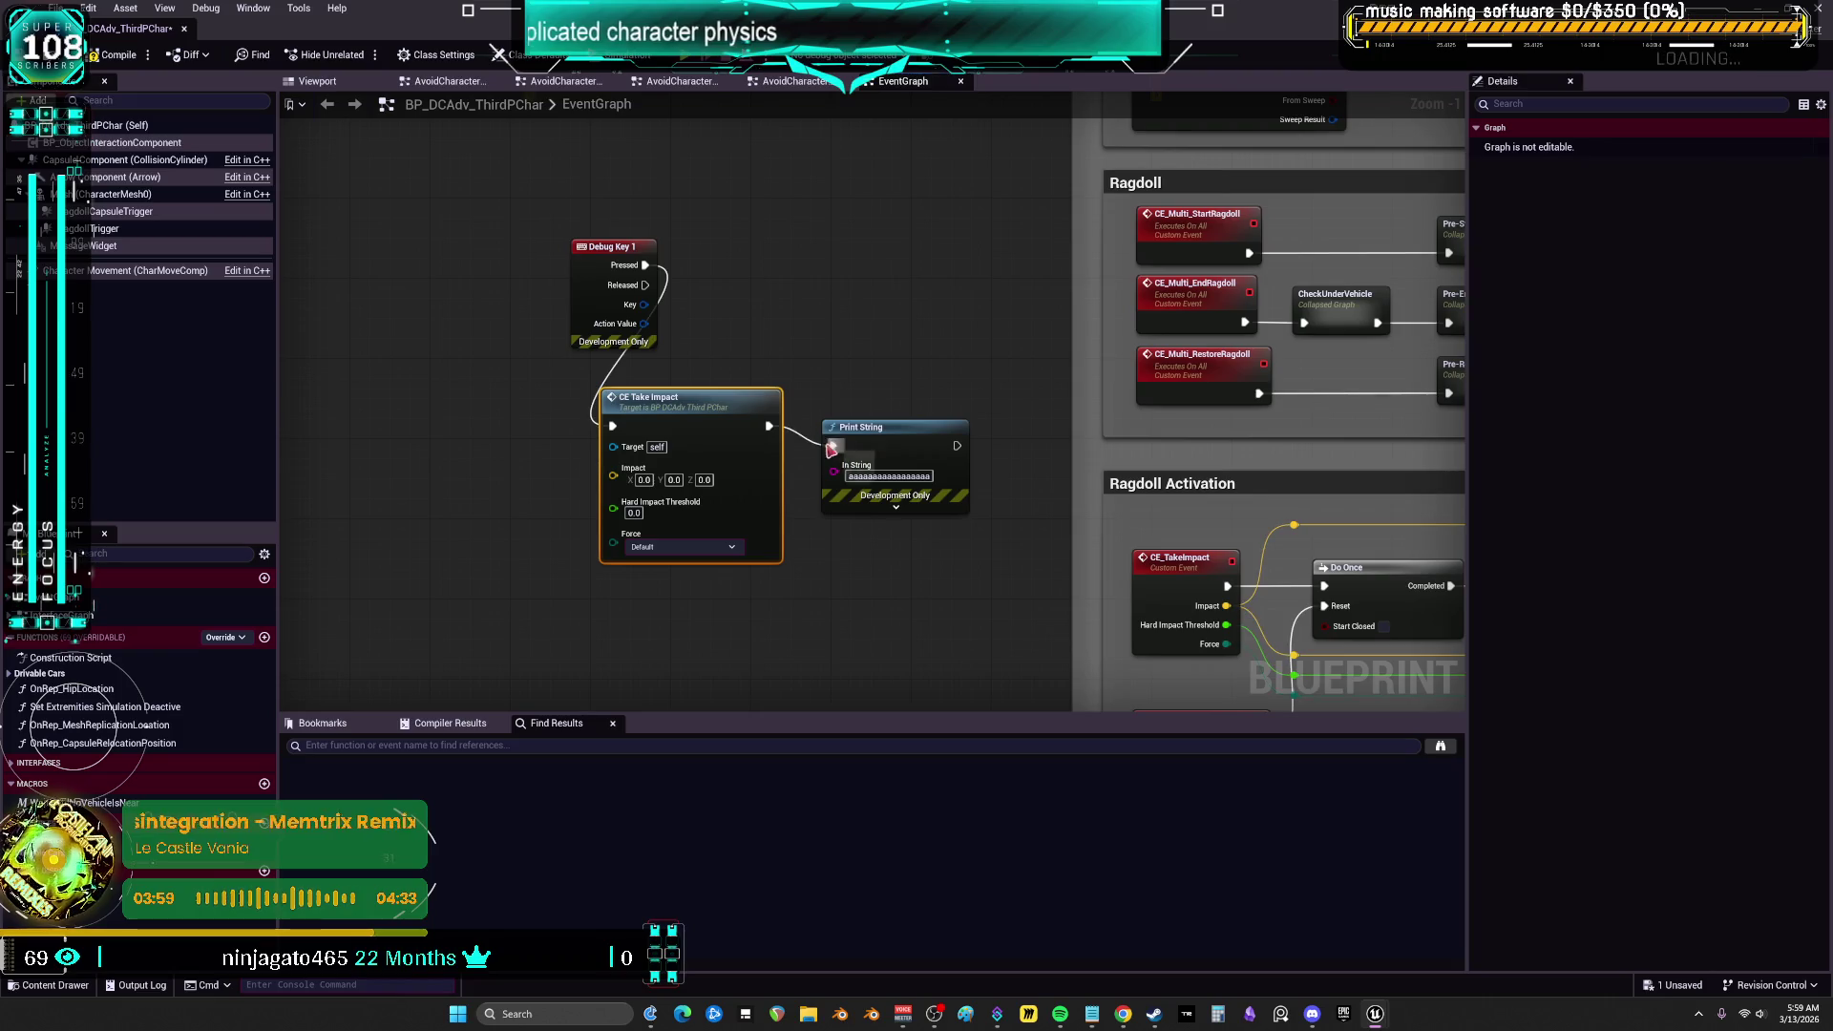
drag(494, 268, 485, 251)
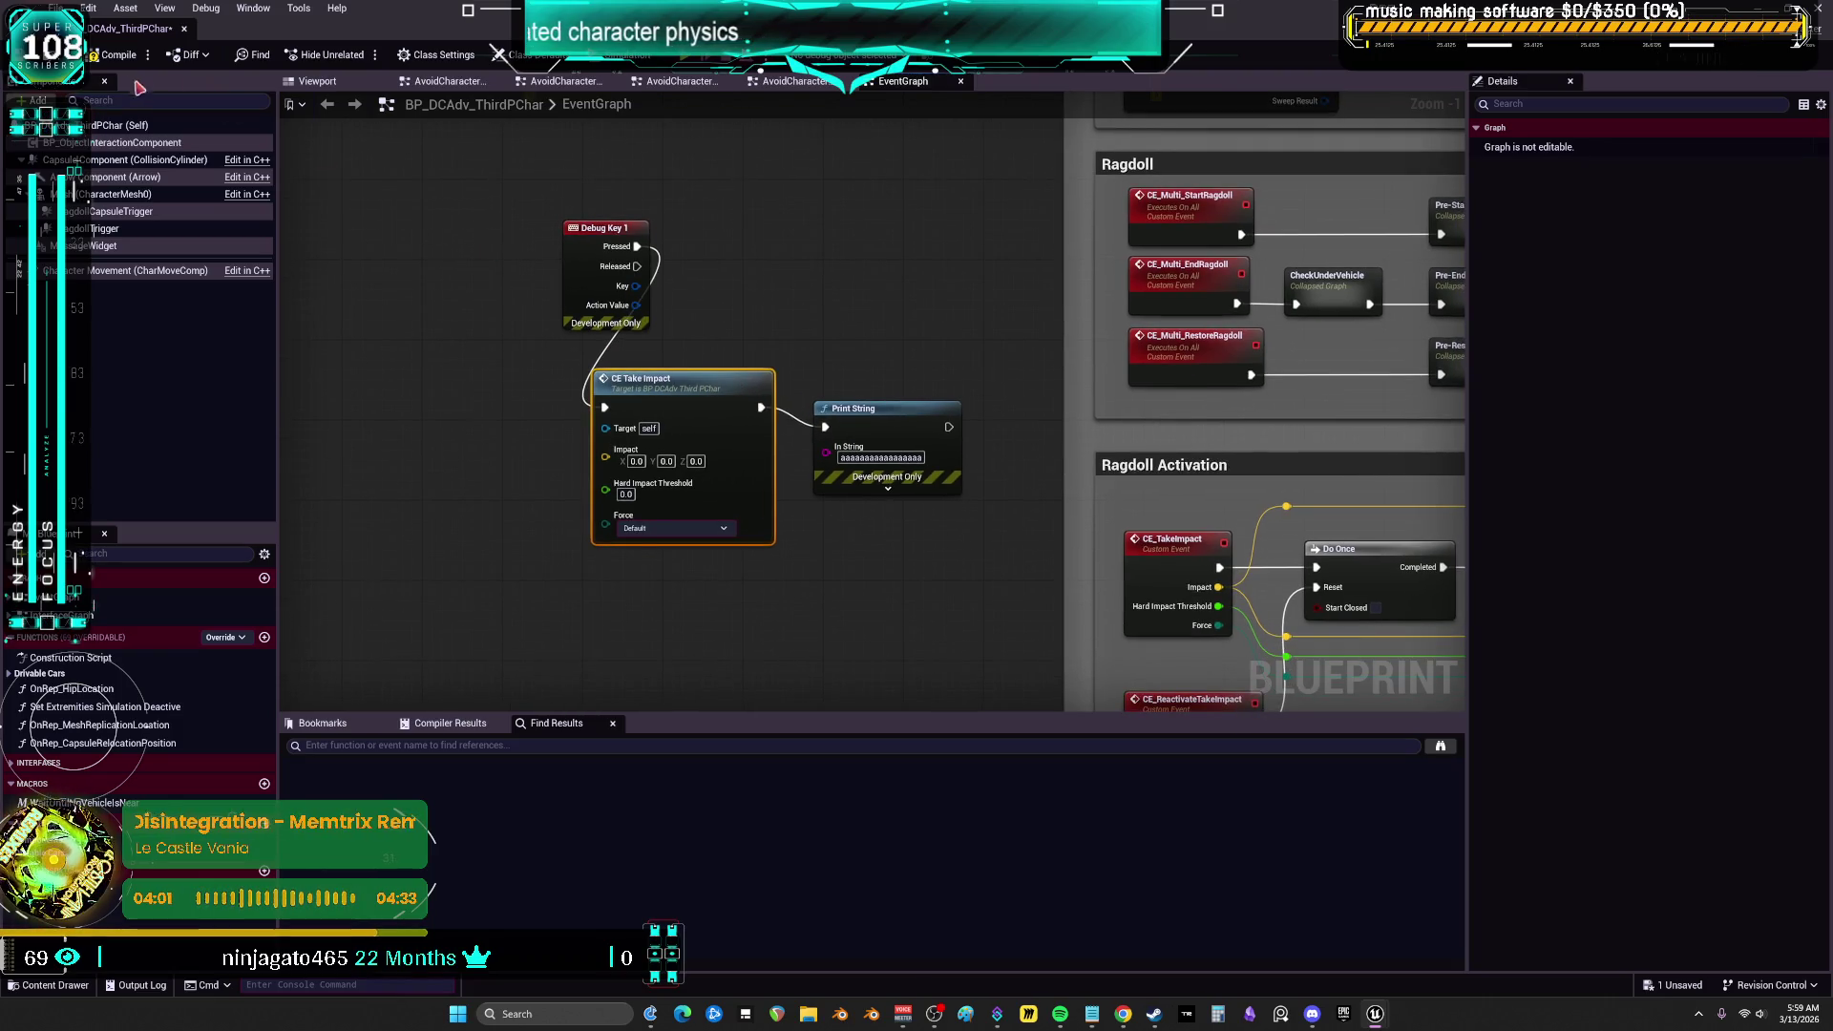
Compile the Blueprint and test the debug key twice in a play session
click(114, 55)
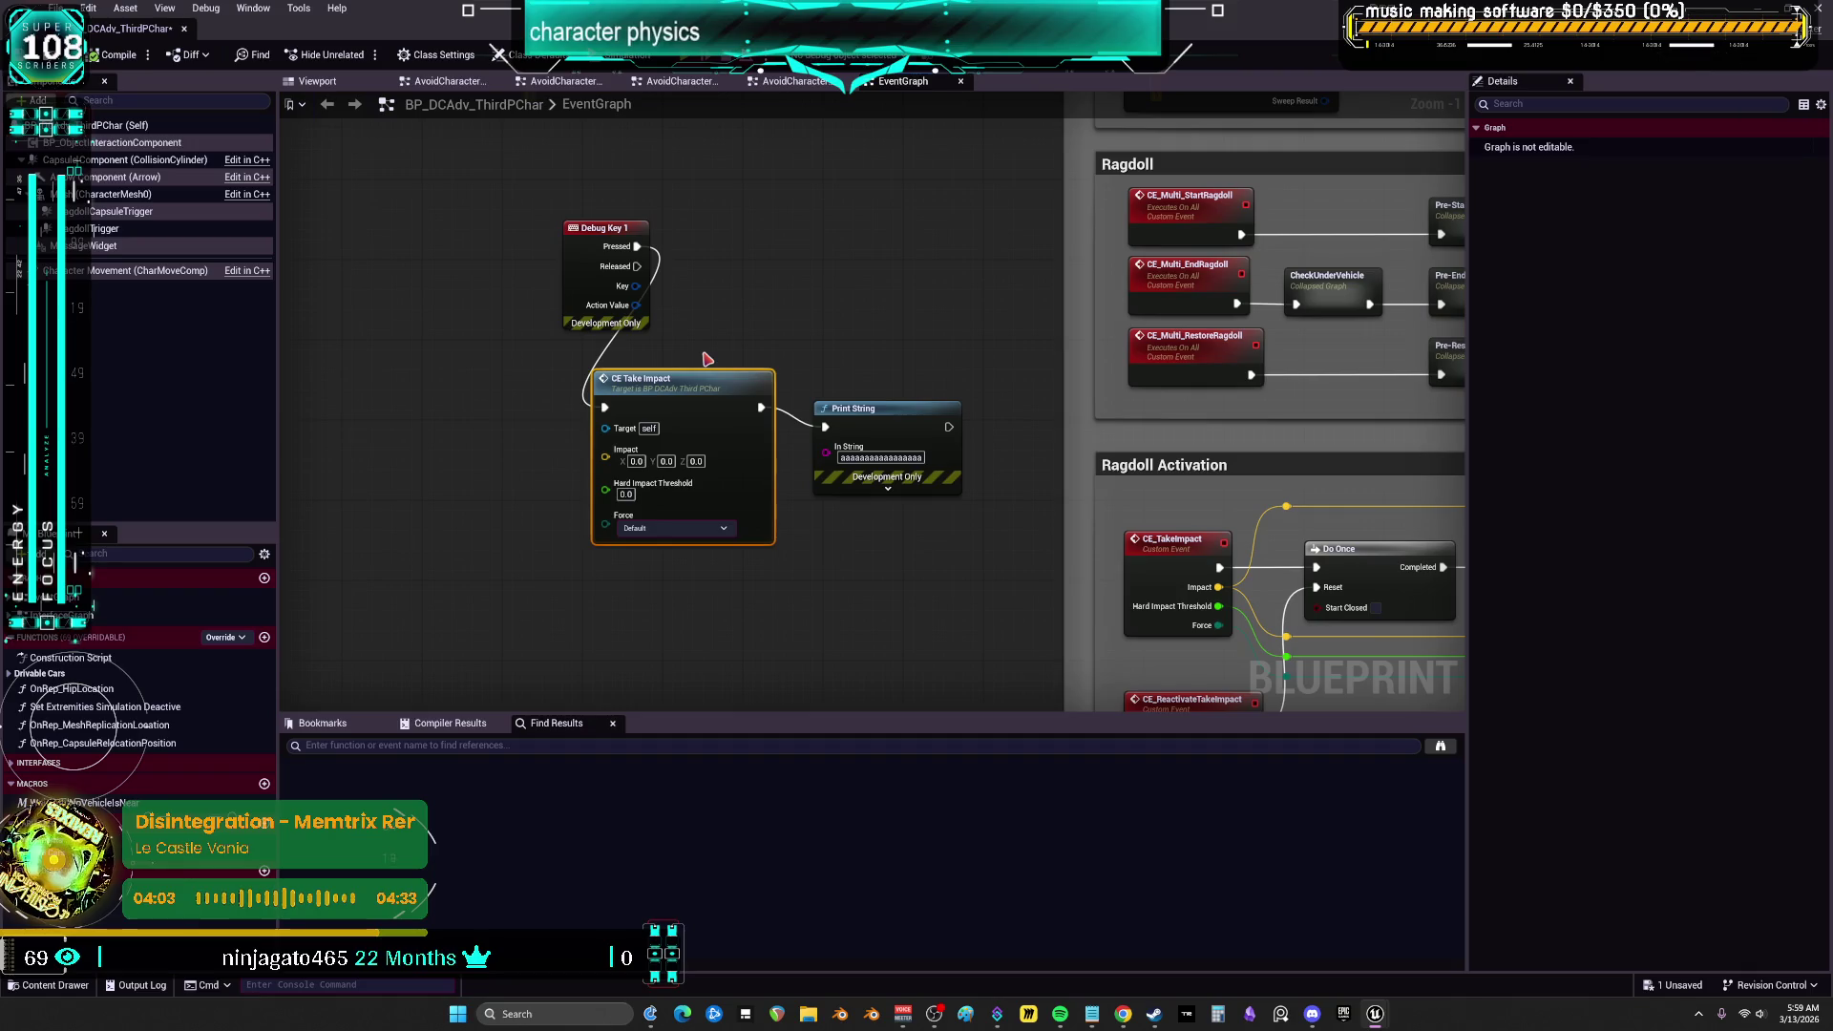
key(alt+p)
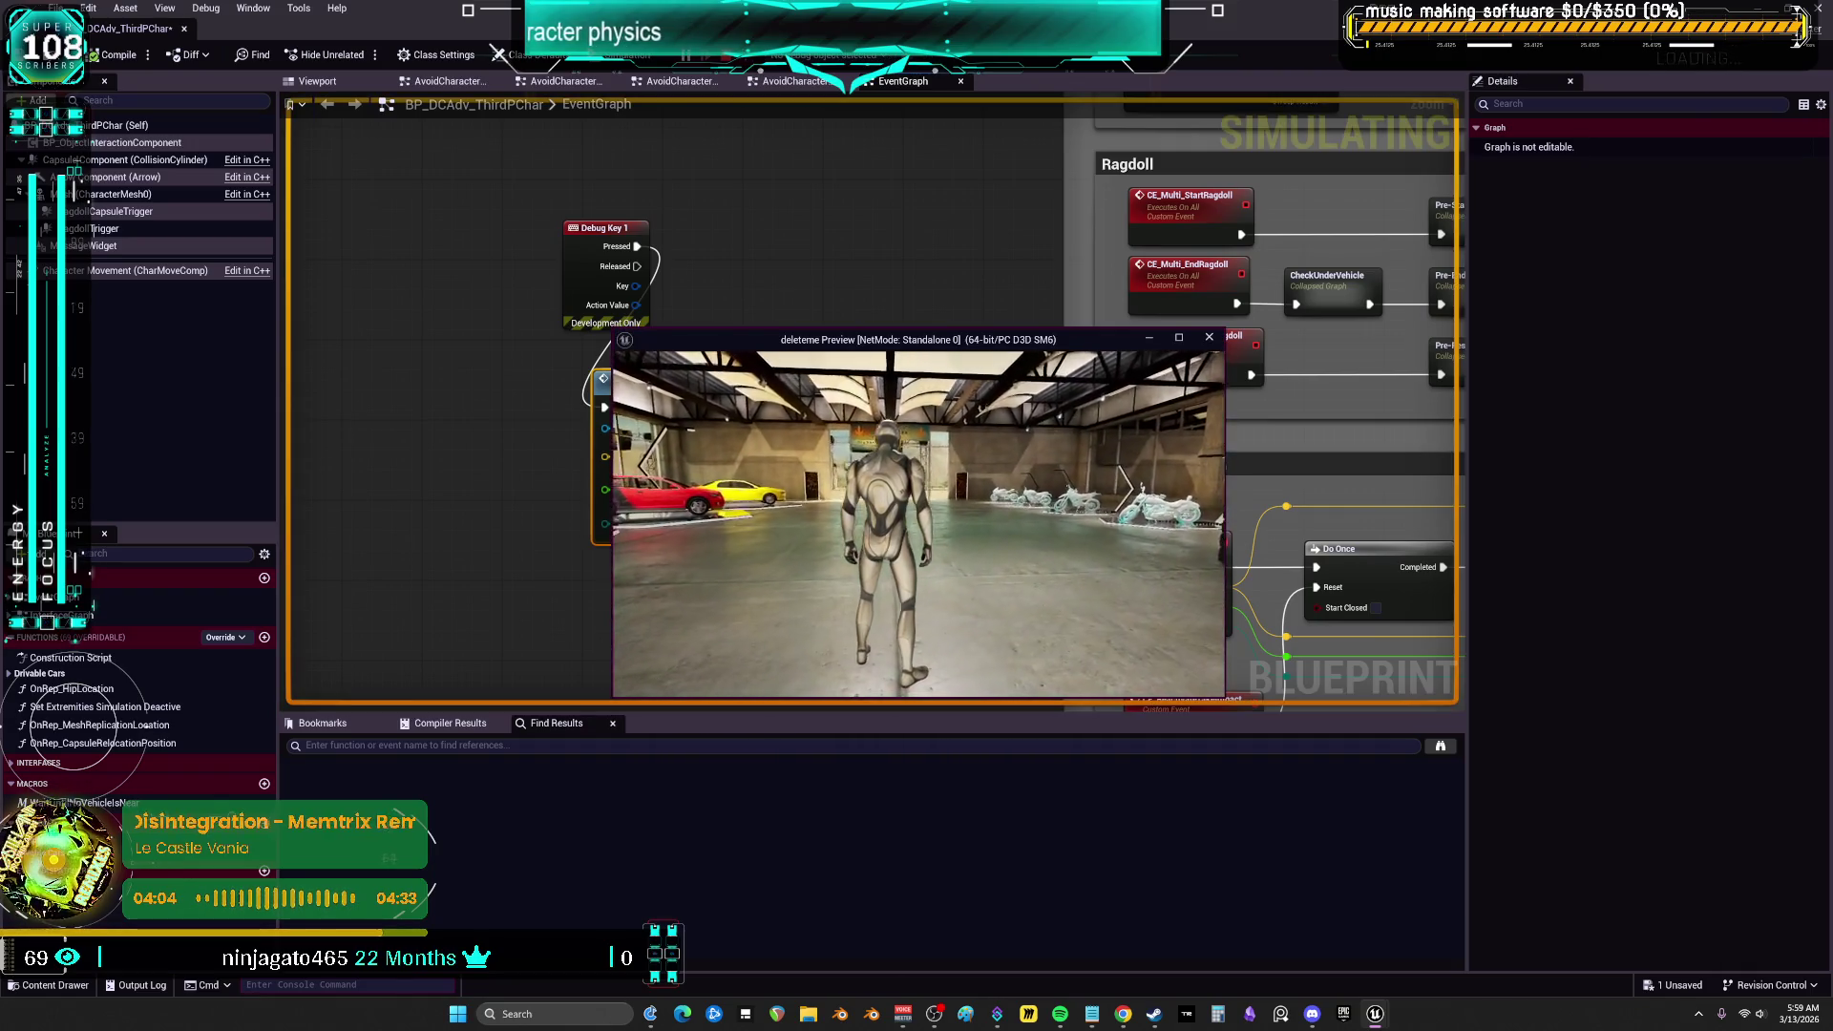
key(a)
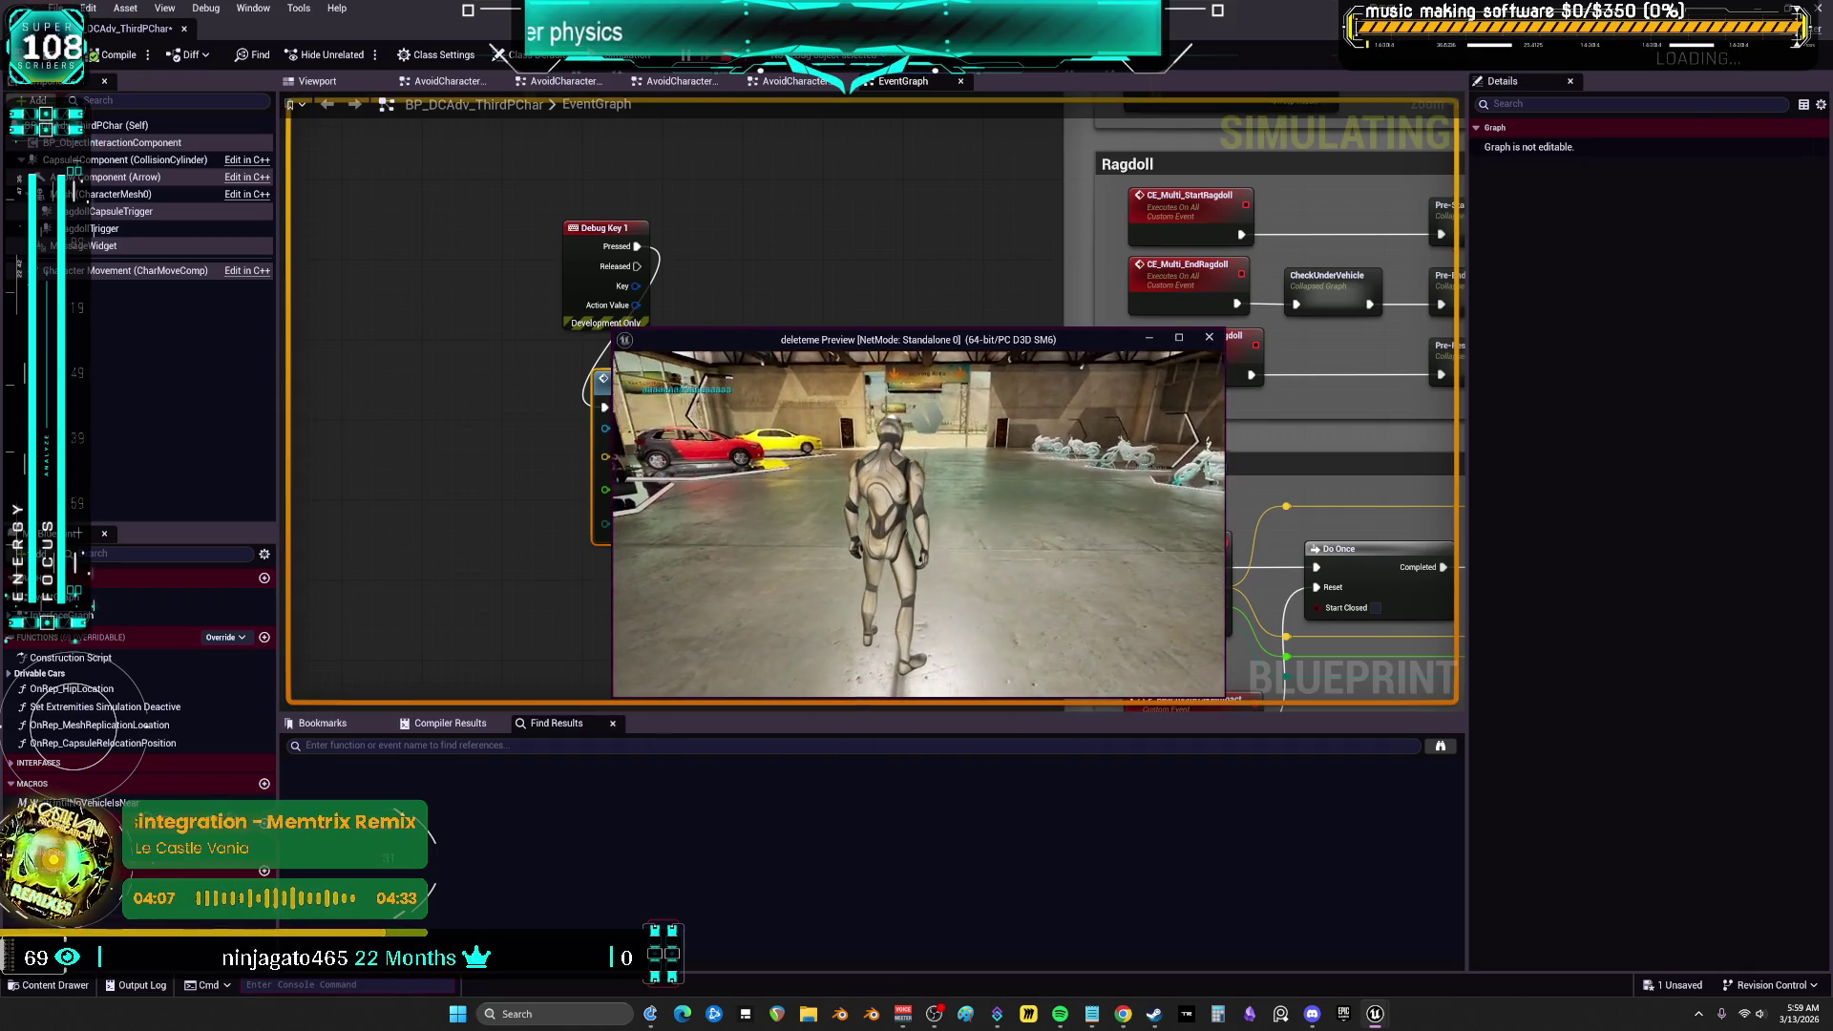
key(a)
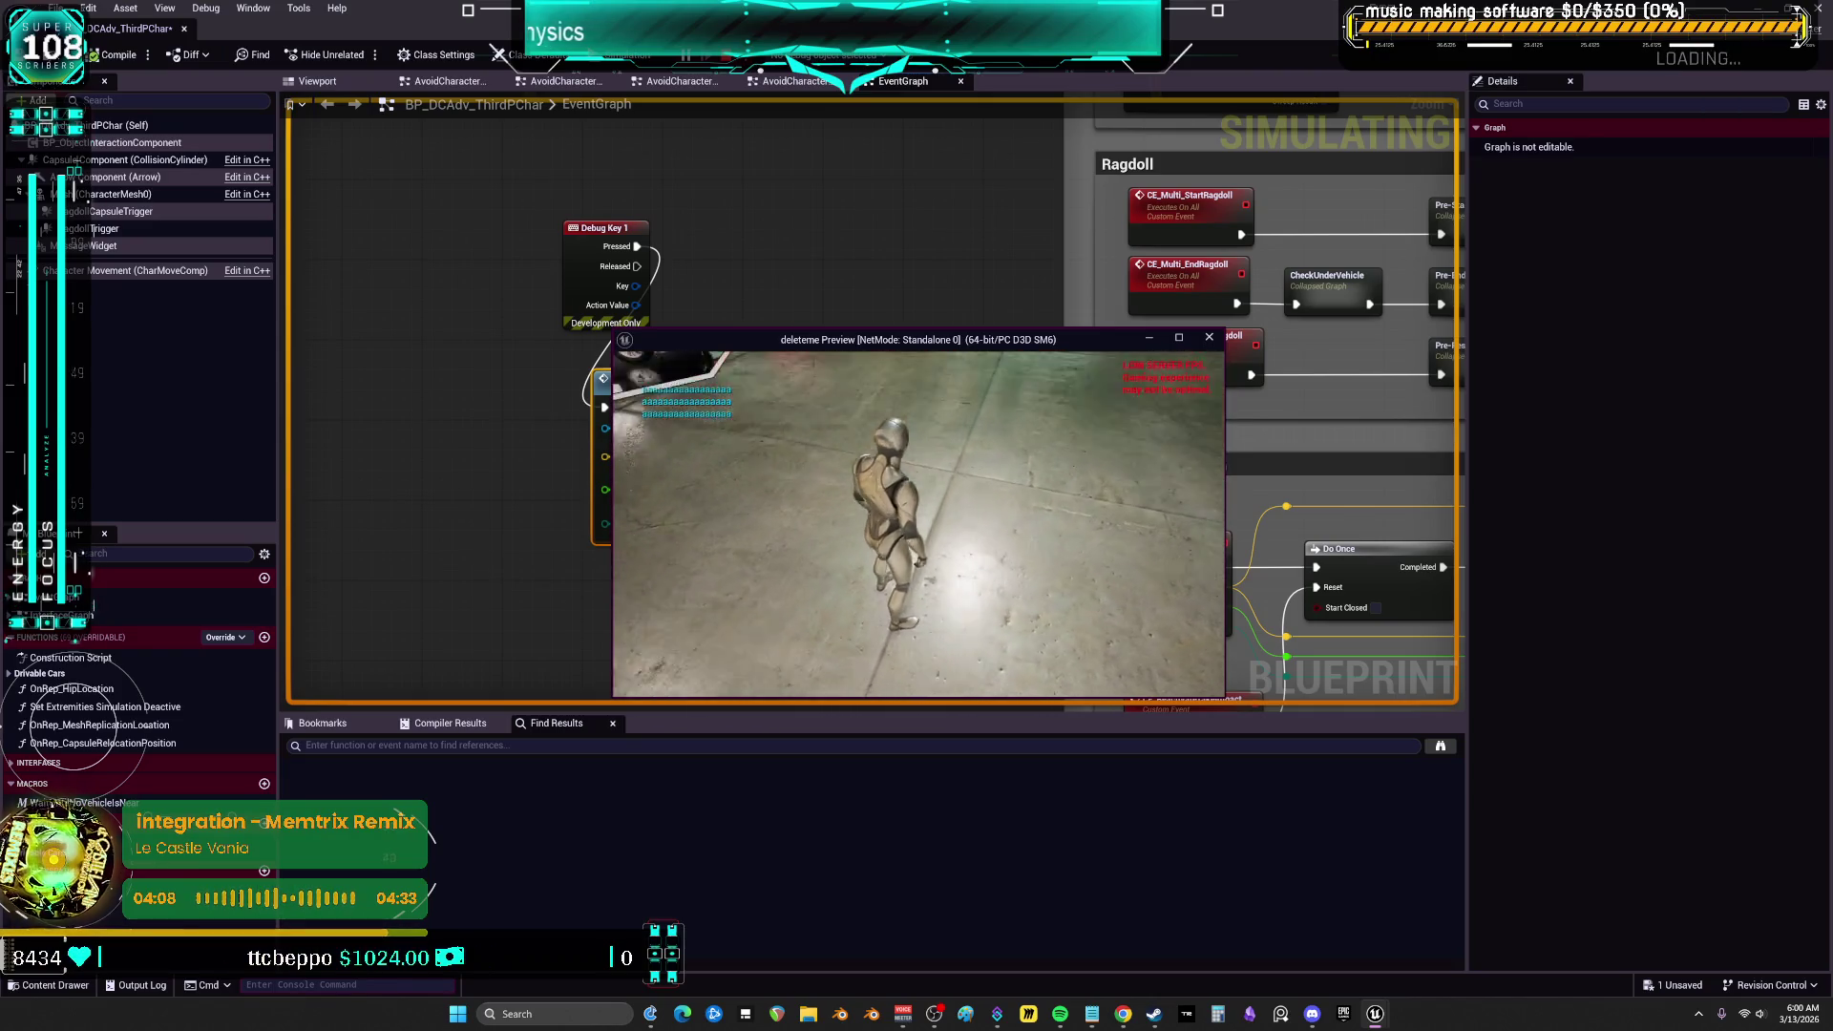
key(Escape)
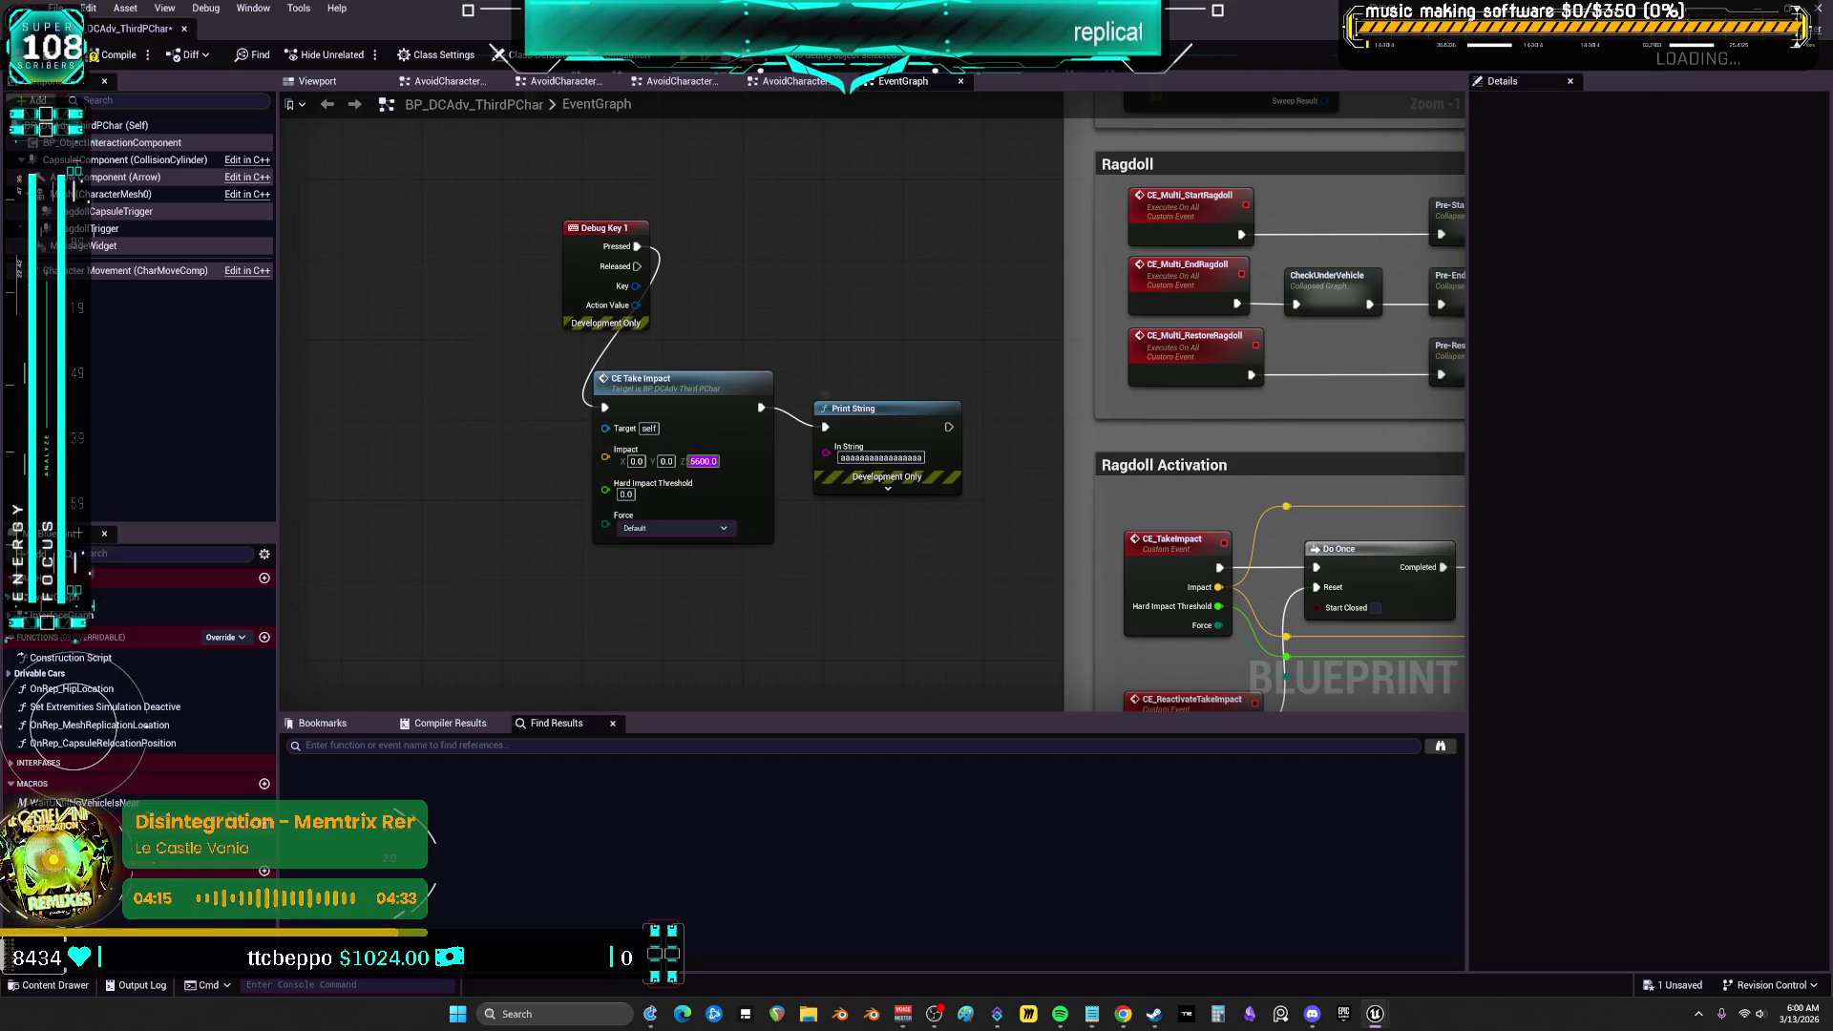
Set Impact Z to 600, then playtest with key 1 to confirm the character ragdolls
text(00)
key(Return)
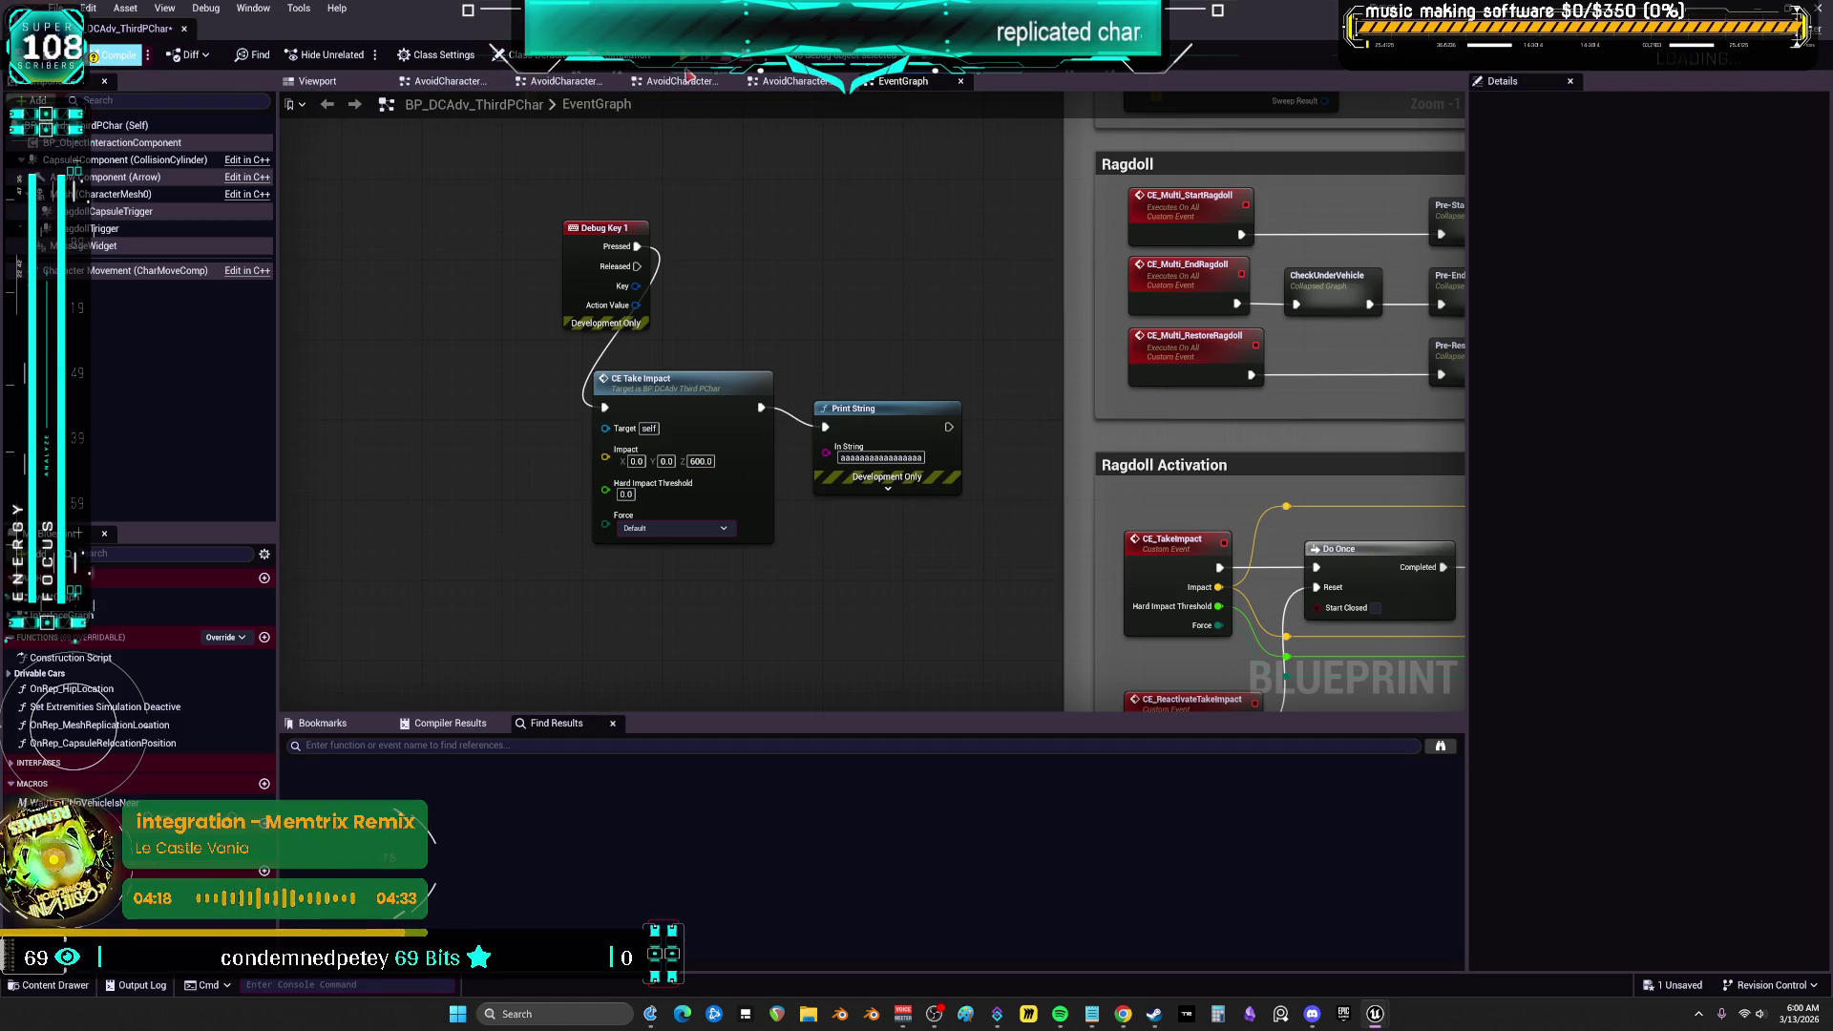
key(alt+p)
key(1)
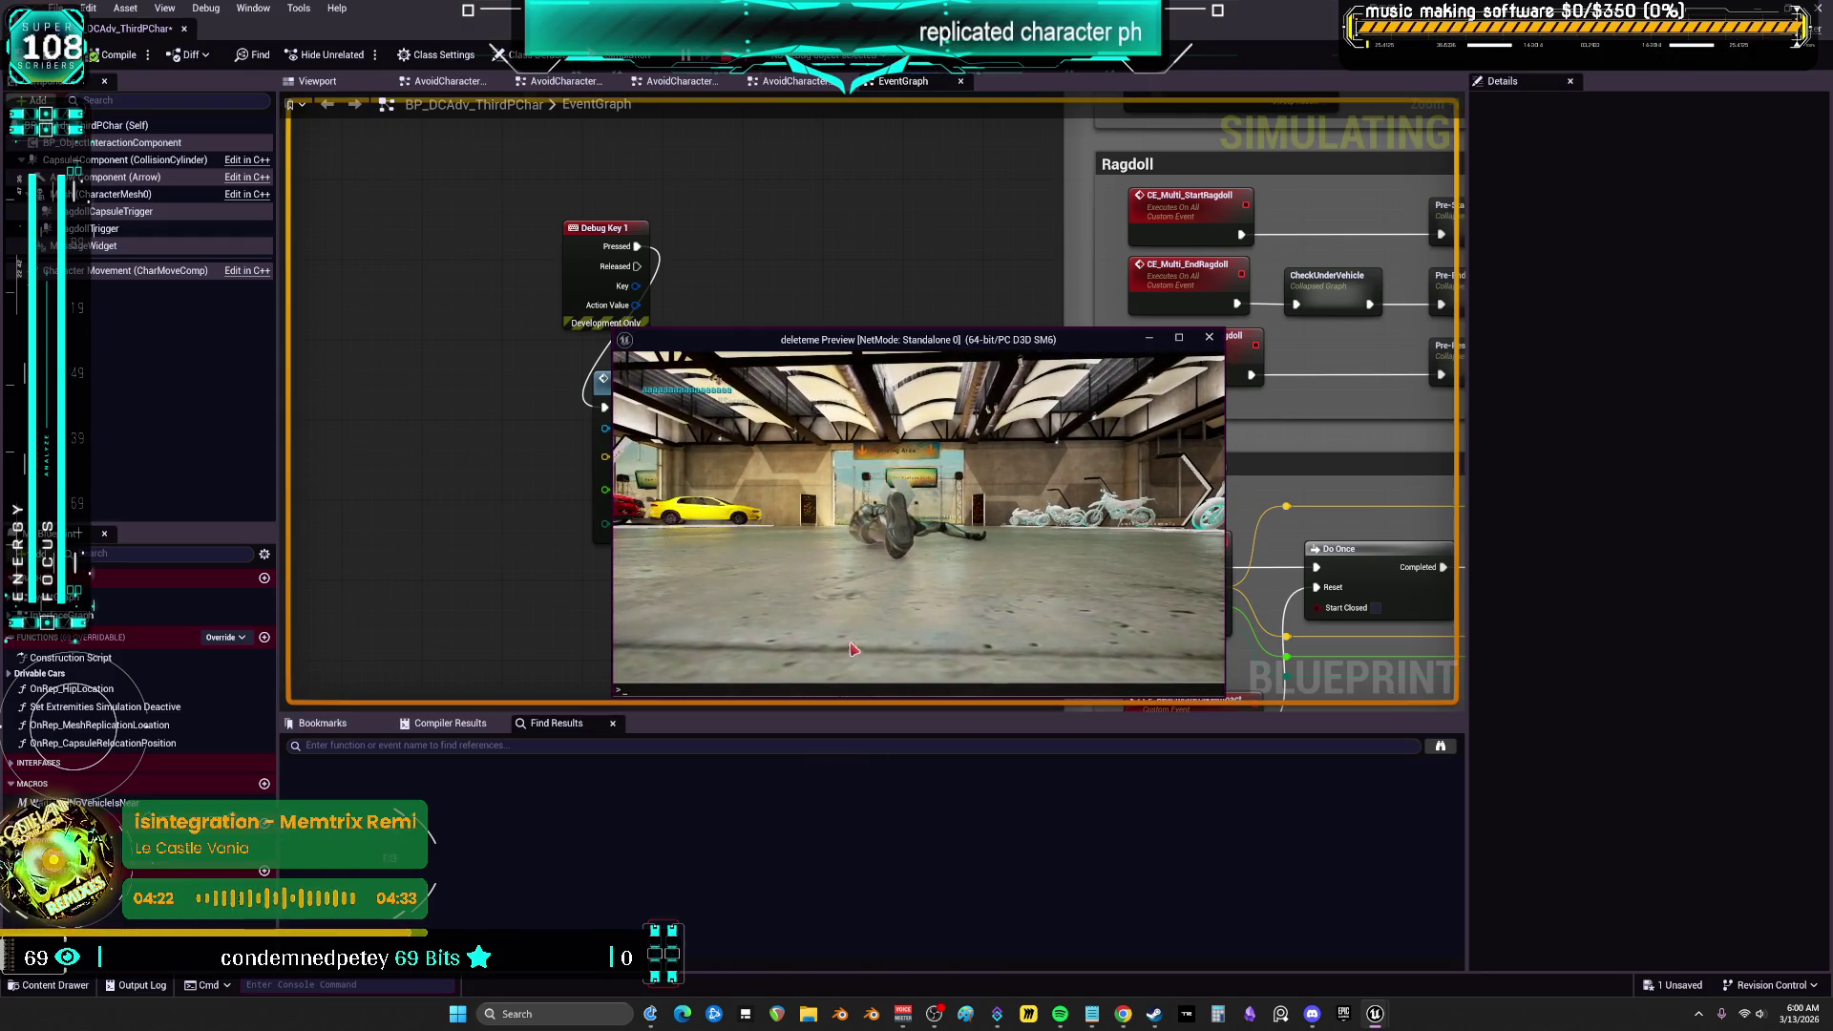
text(awww)
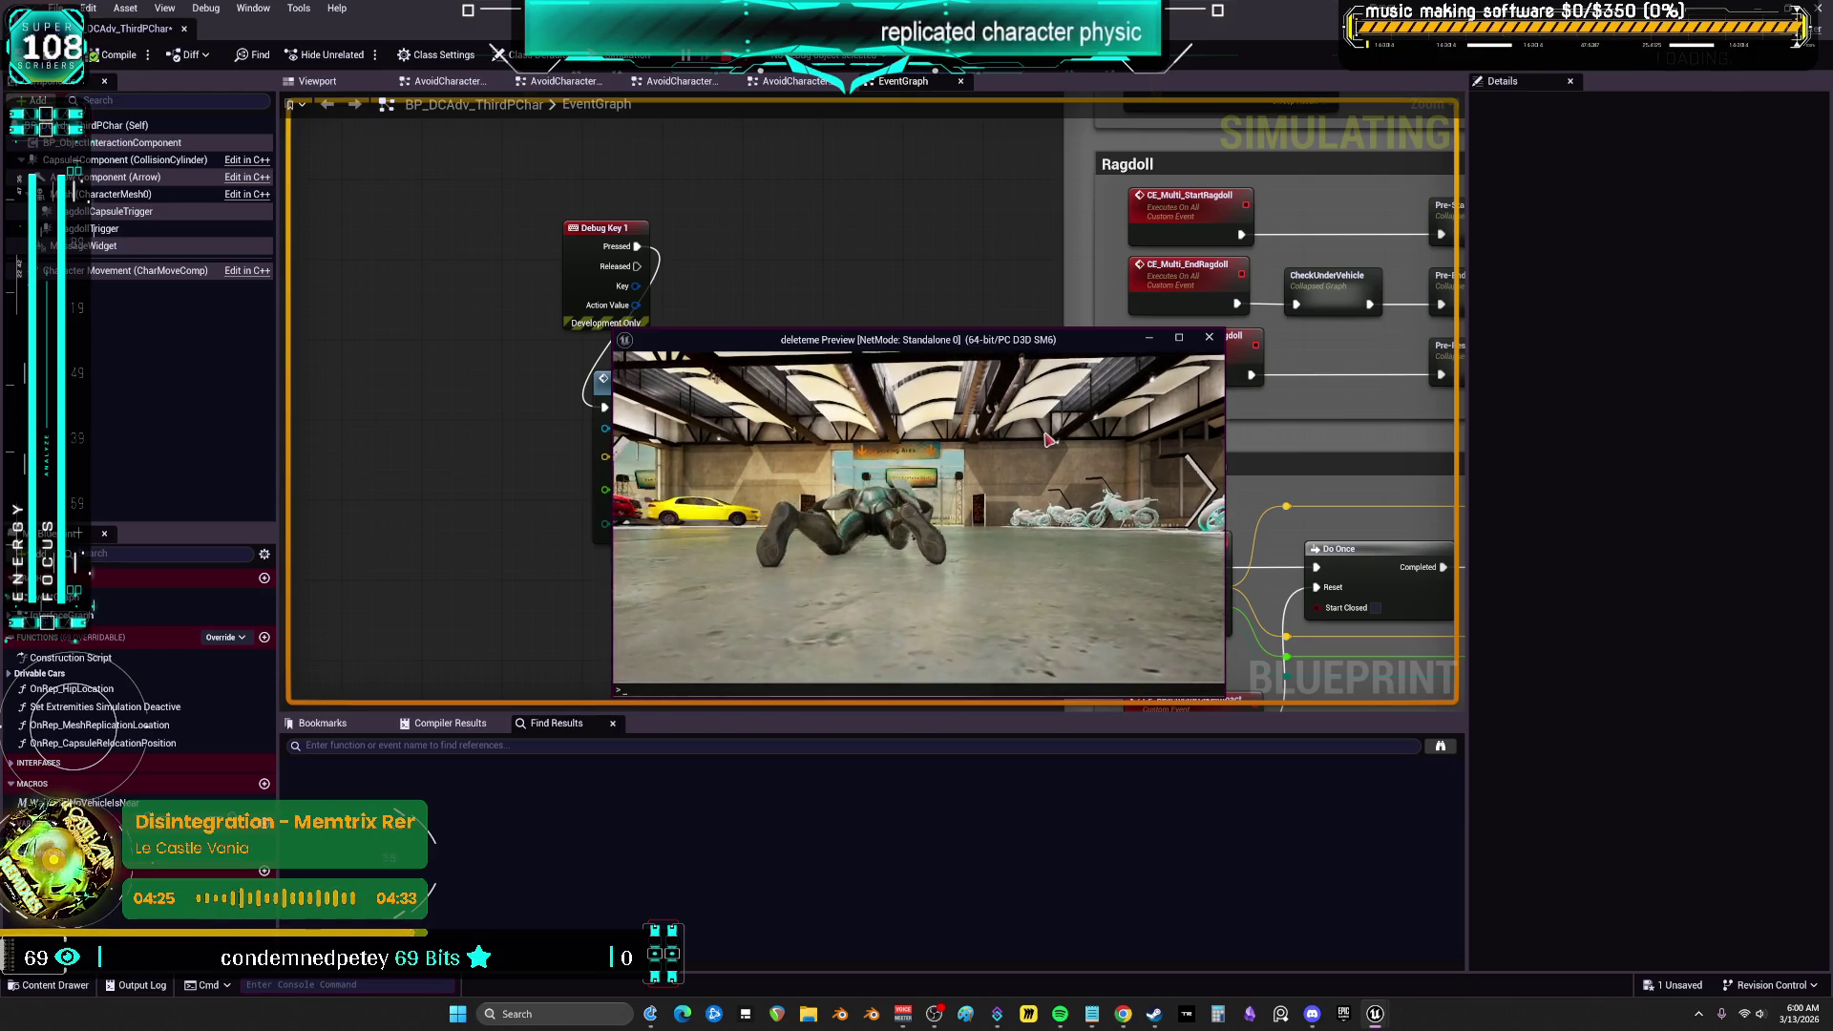
text(sswwwwwwwwwwwwwwwwwwwwww)
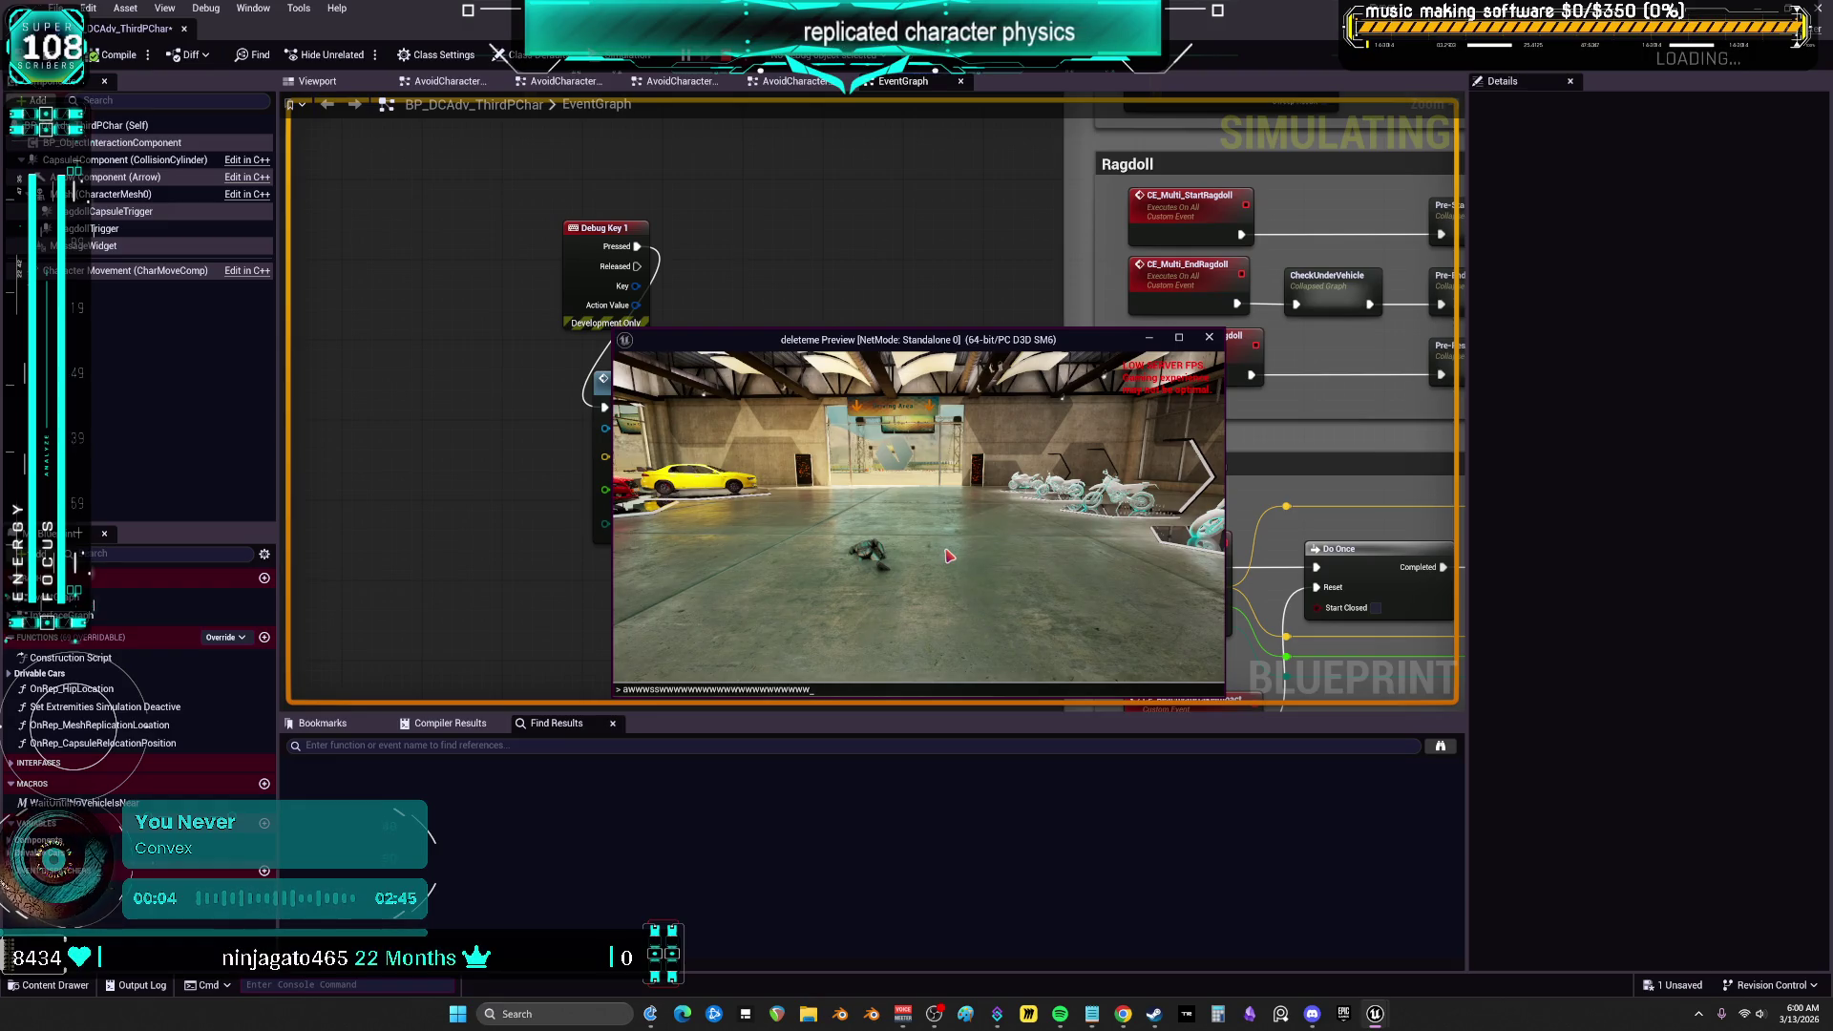
key(Return)
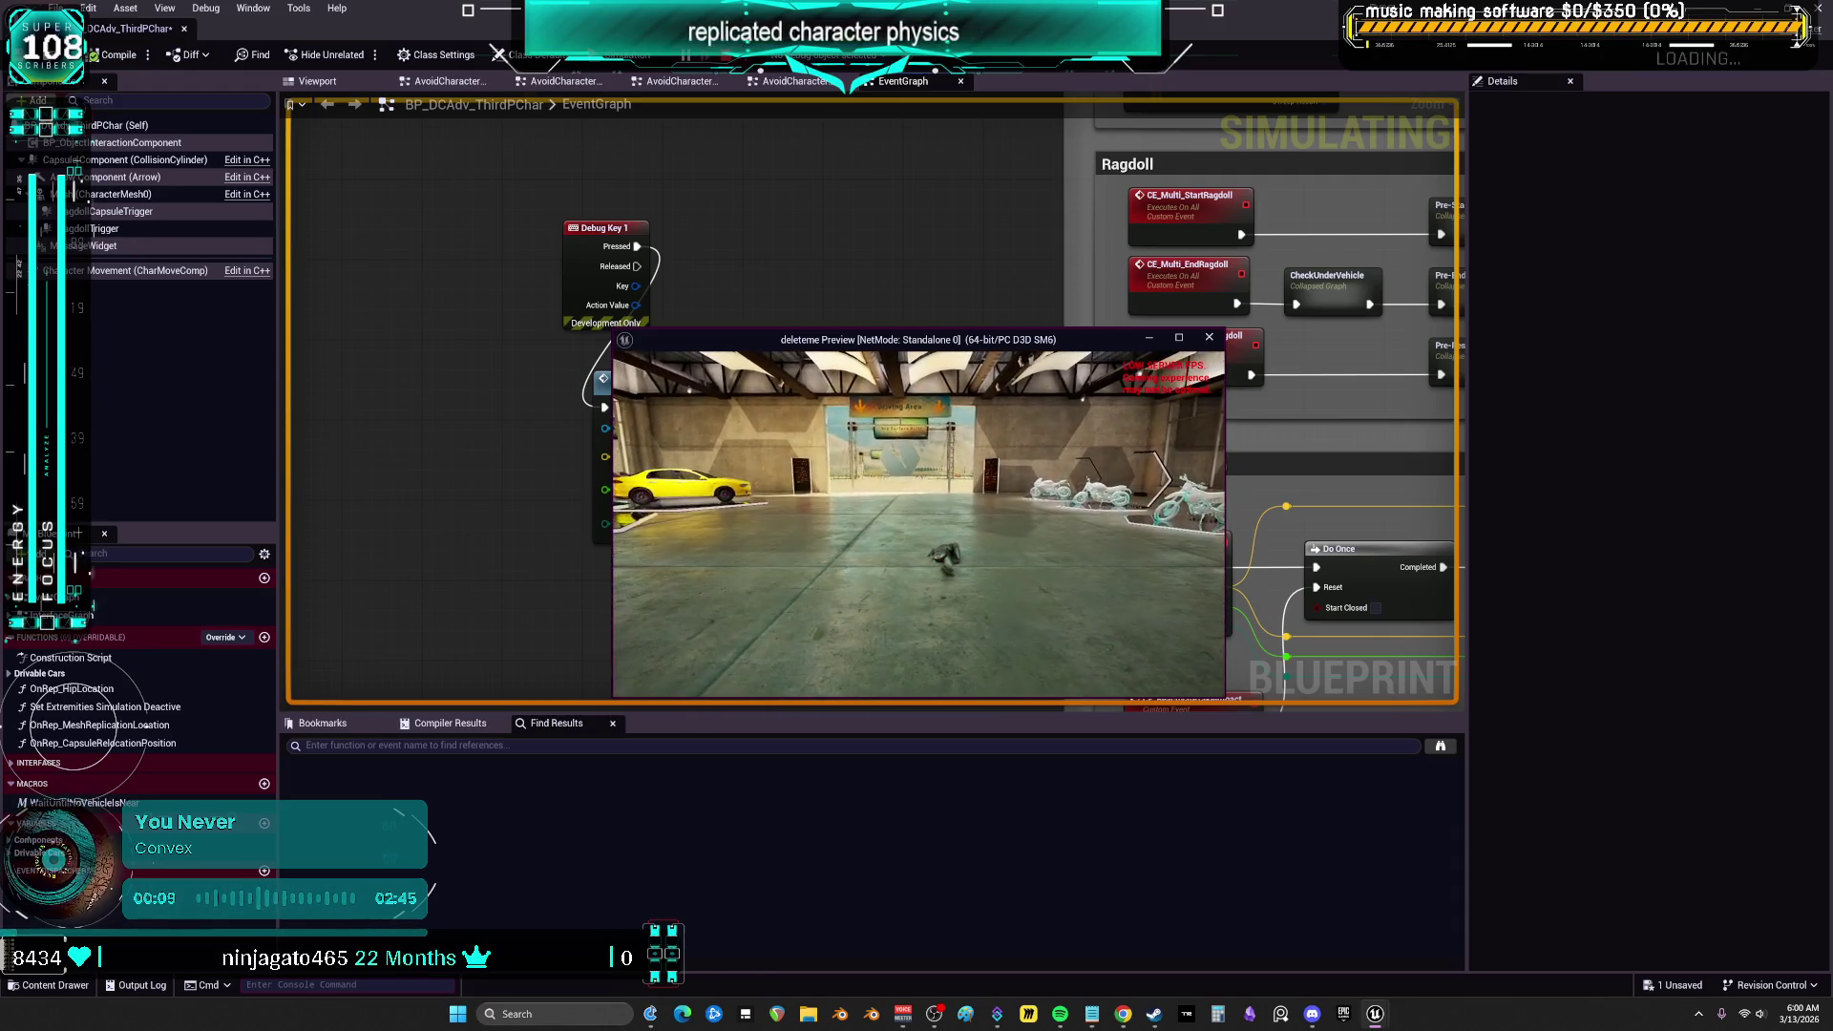
key(Escape)
drag(1050, 286, 452, 177)
Find all references to the CE_TakeImpact event by name
mouse_move(1200, 555)
mouse_down()
mouse_move(913, 553)
mouse_move(1026, 725)
mouse_move(1098, 914)
mouse_up()
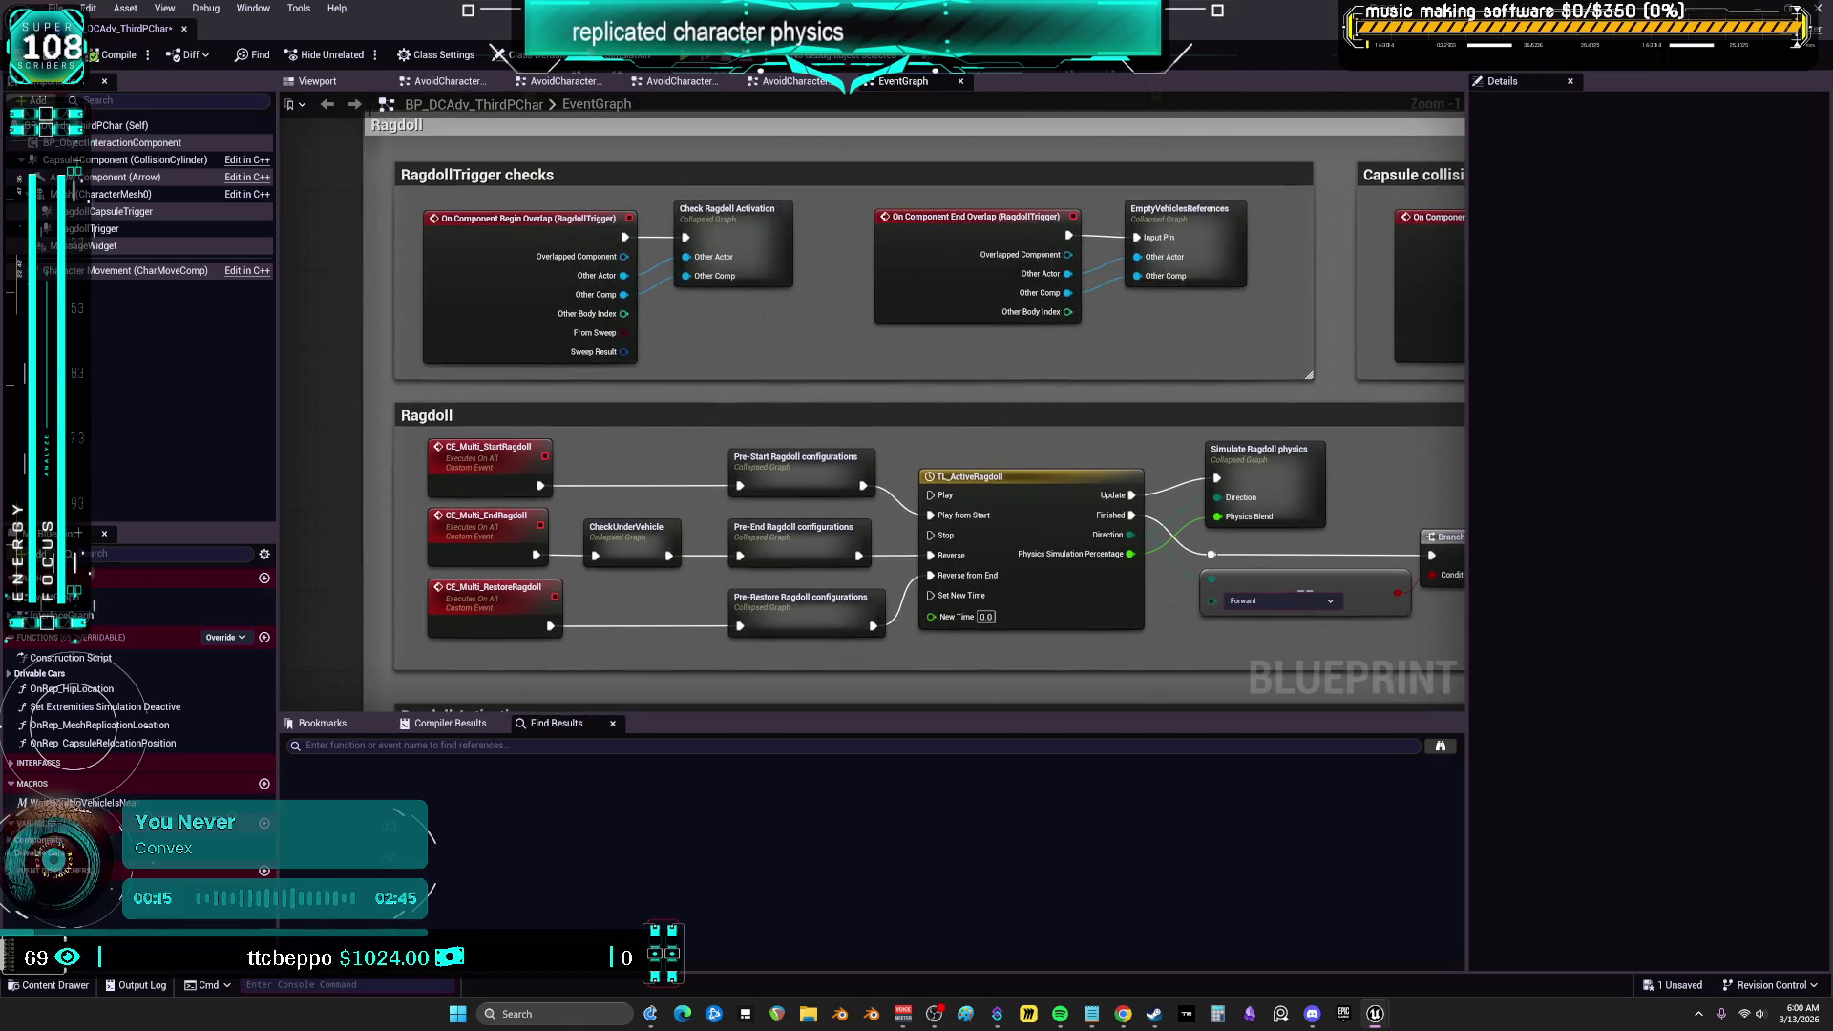
drag(493, 809, 616, 389)
right_click(601, 391)
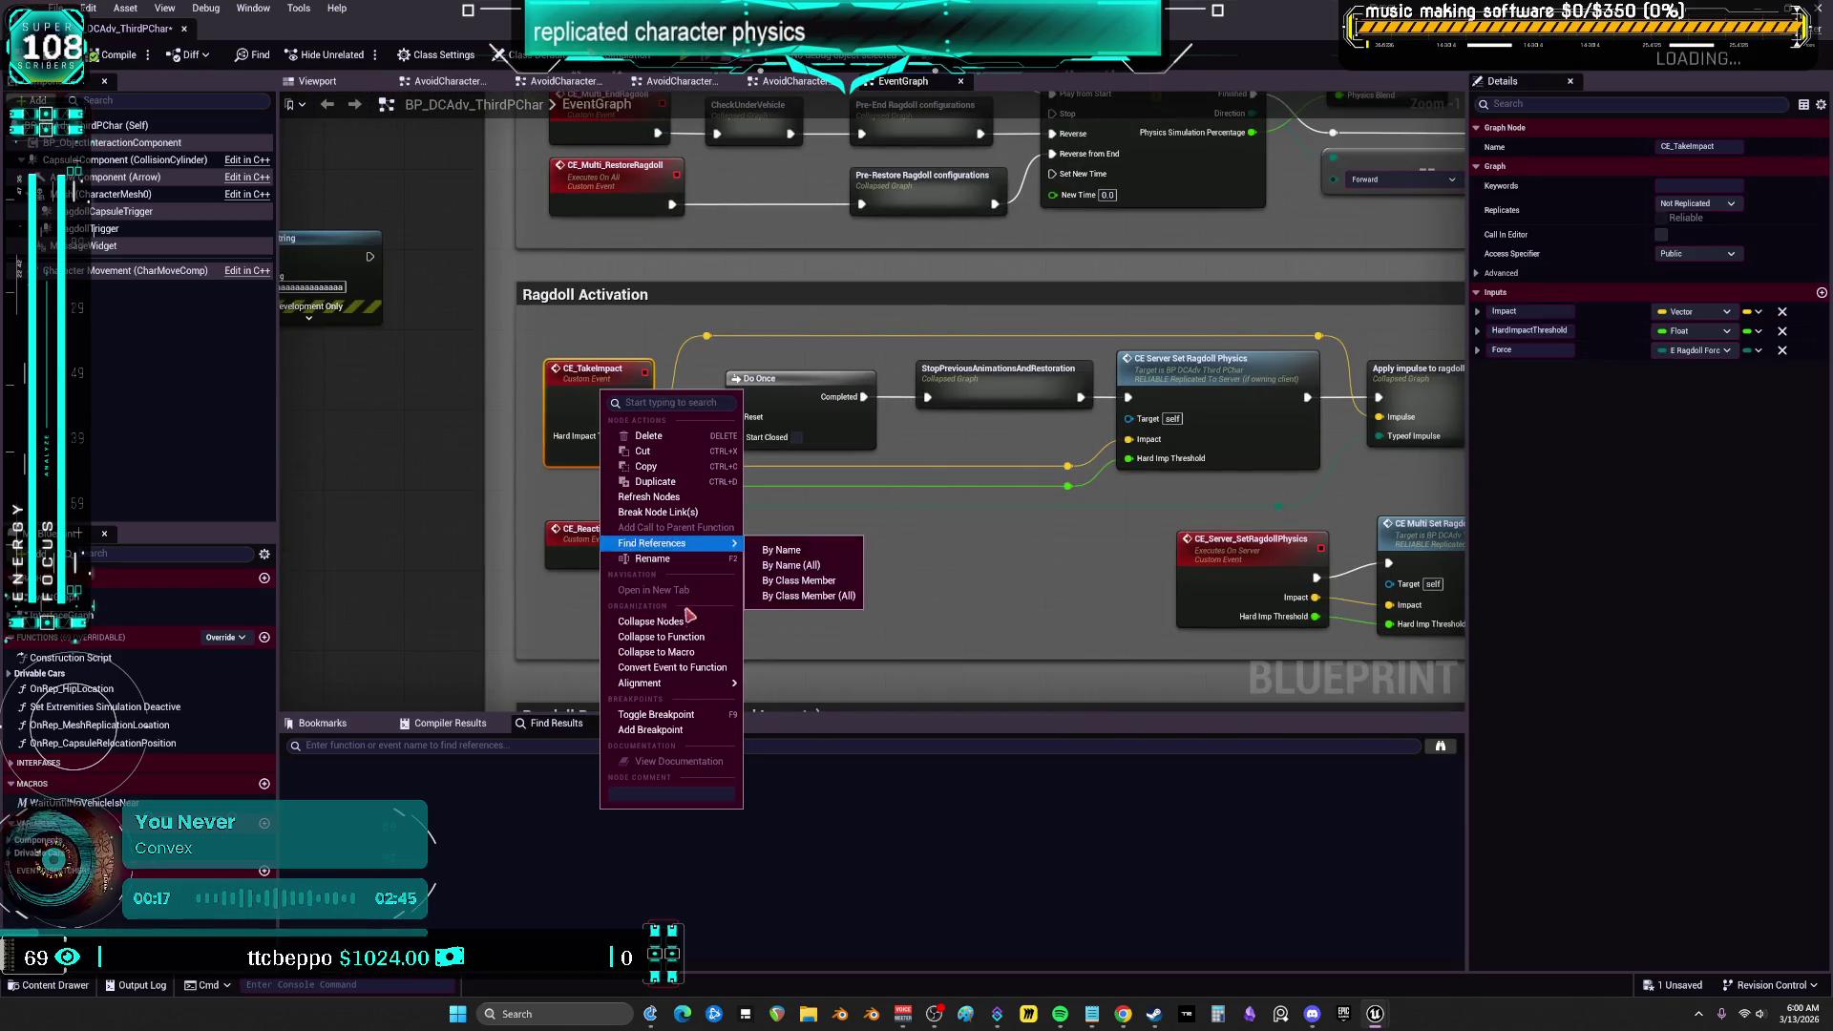
mouse_move(706, 544)
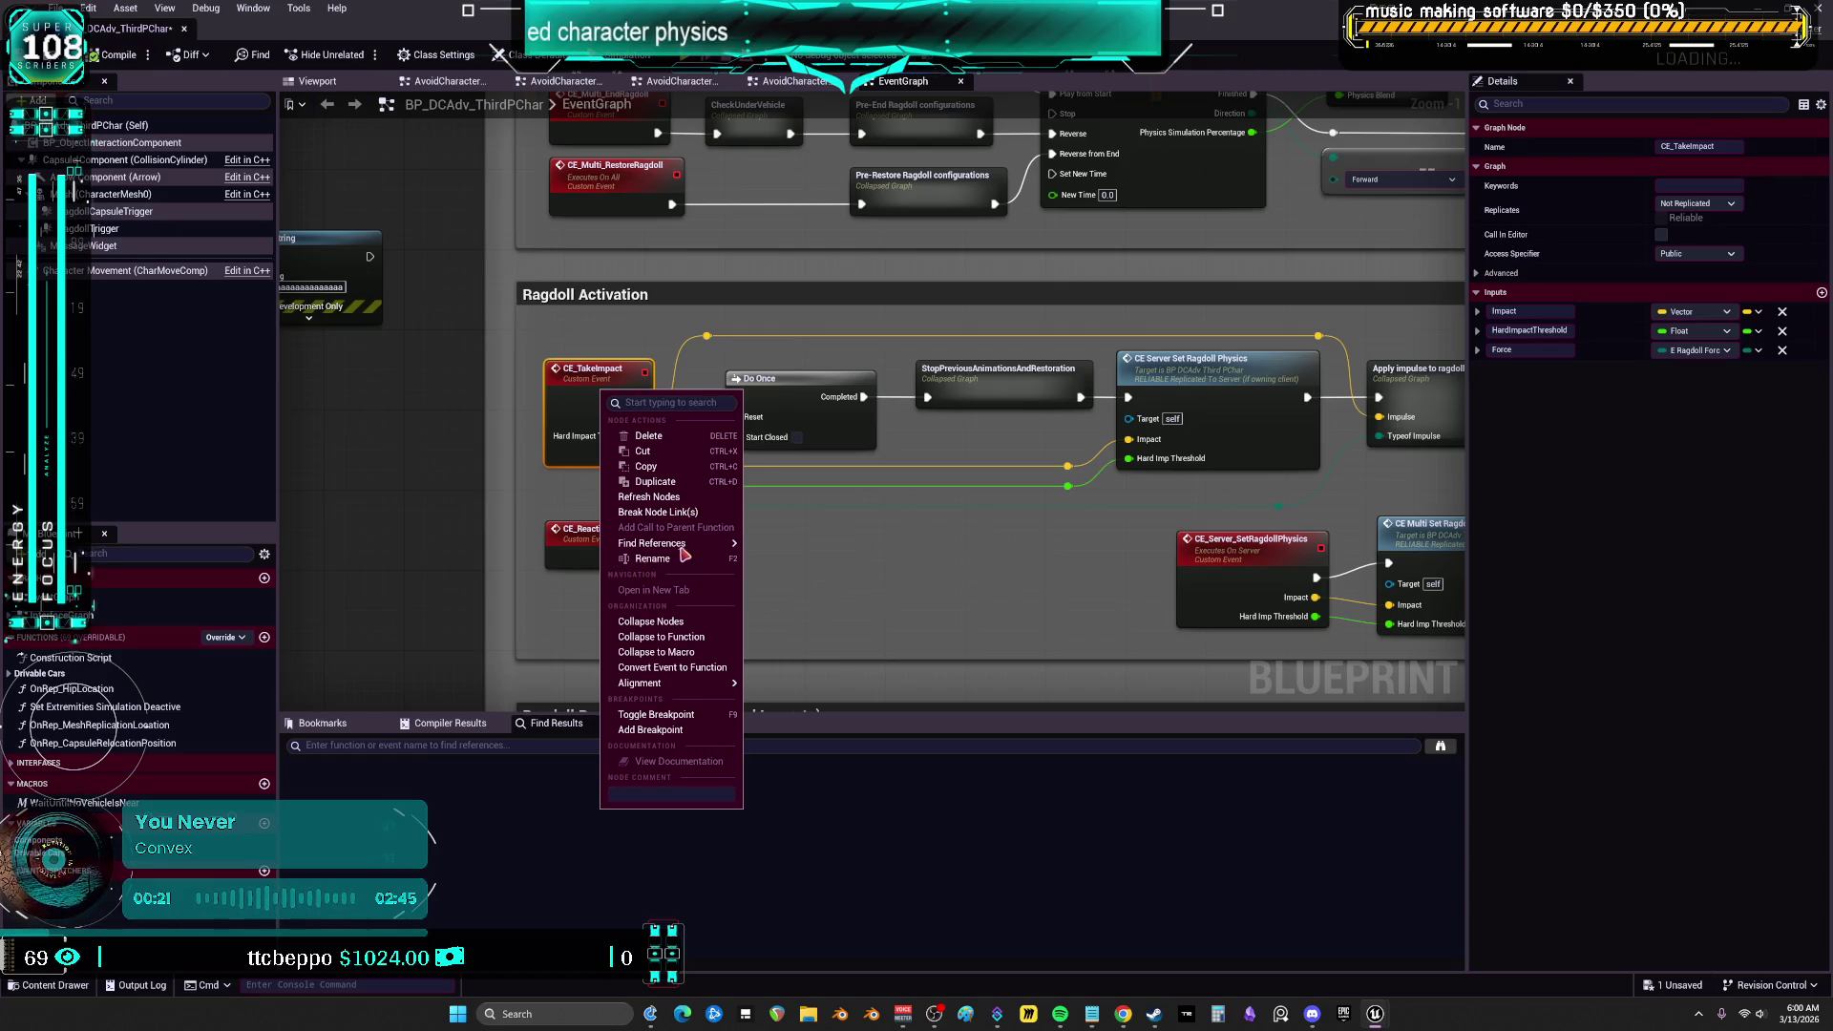
click(771, 552)
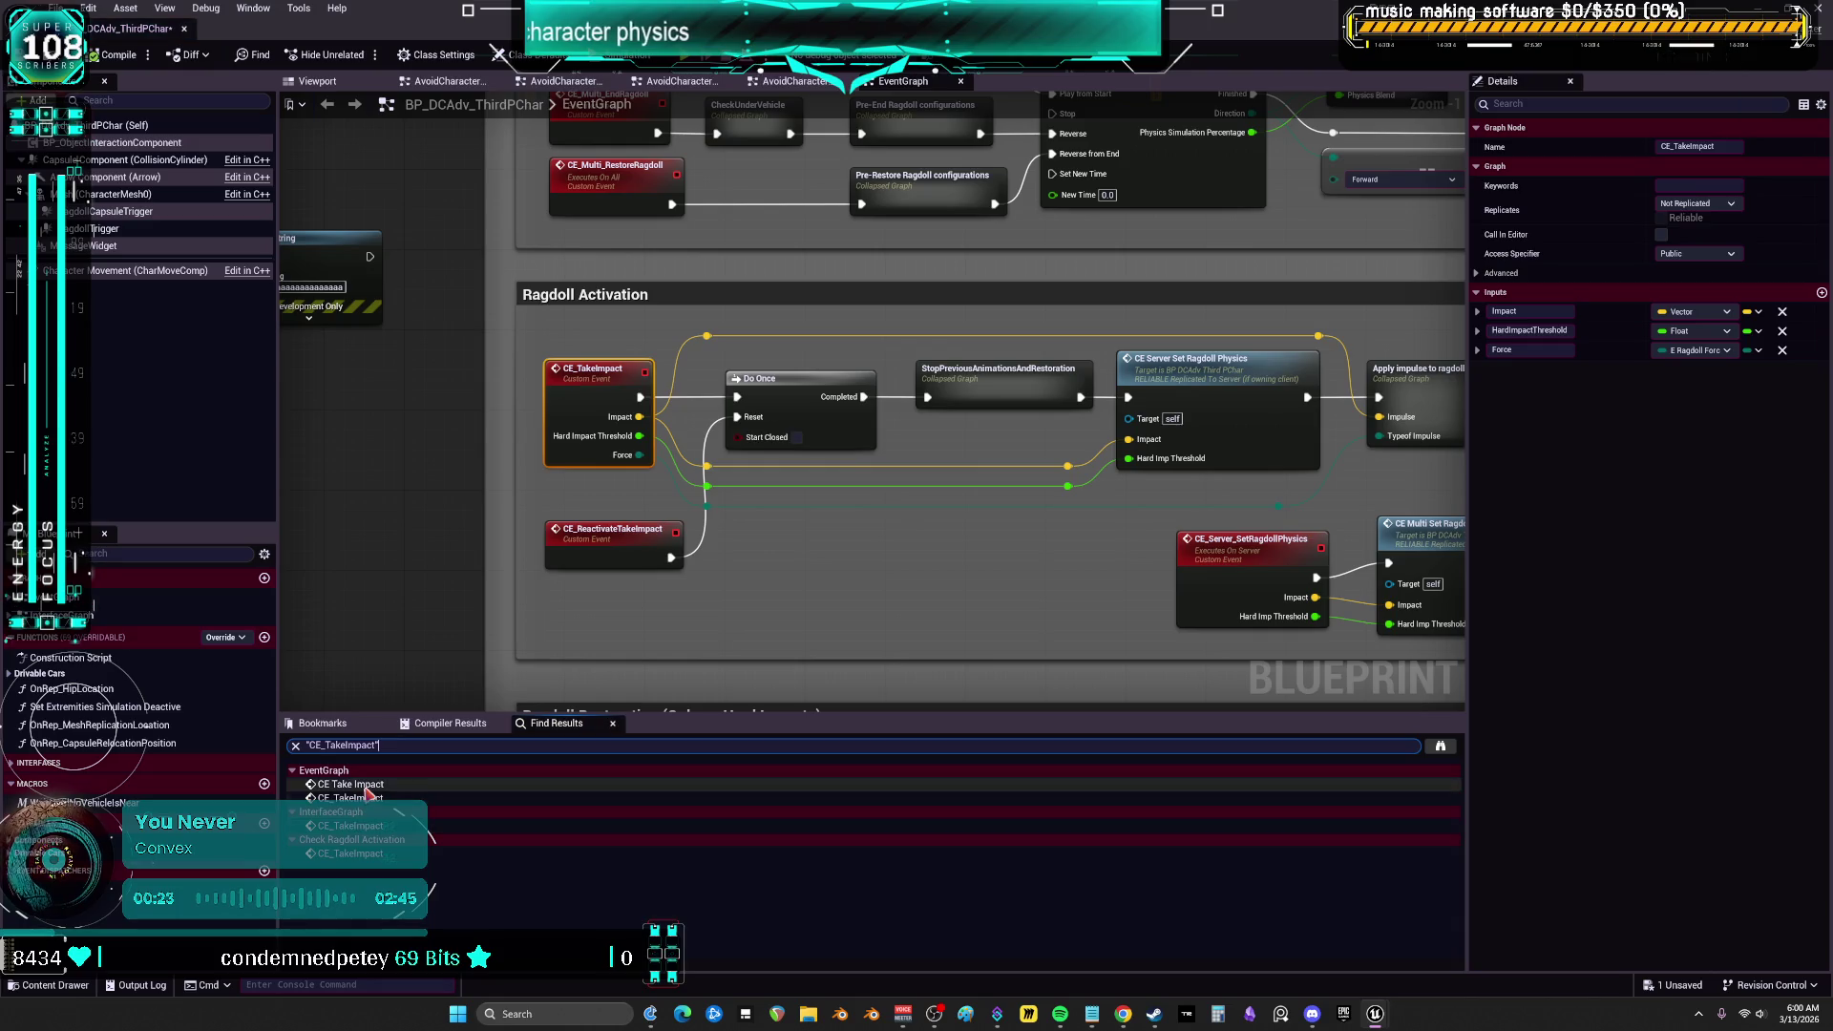
Inspect each CE_TakeImpact reference, ending on the InterfaceGraph's Event OnImpactReceived call
click(367, 784)
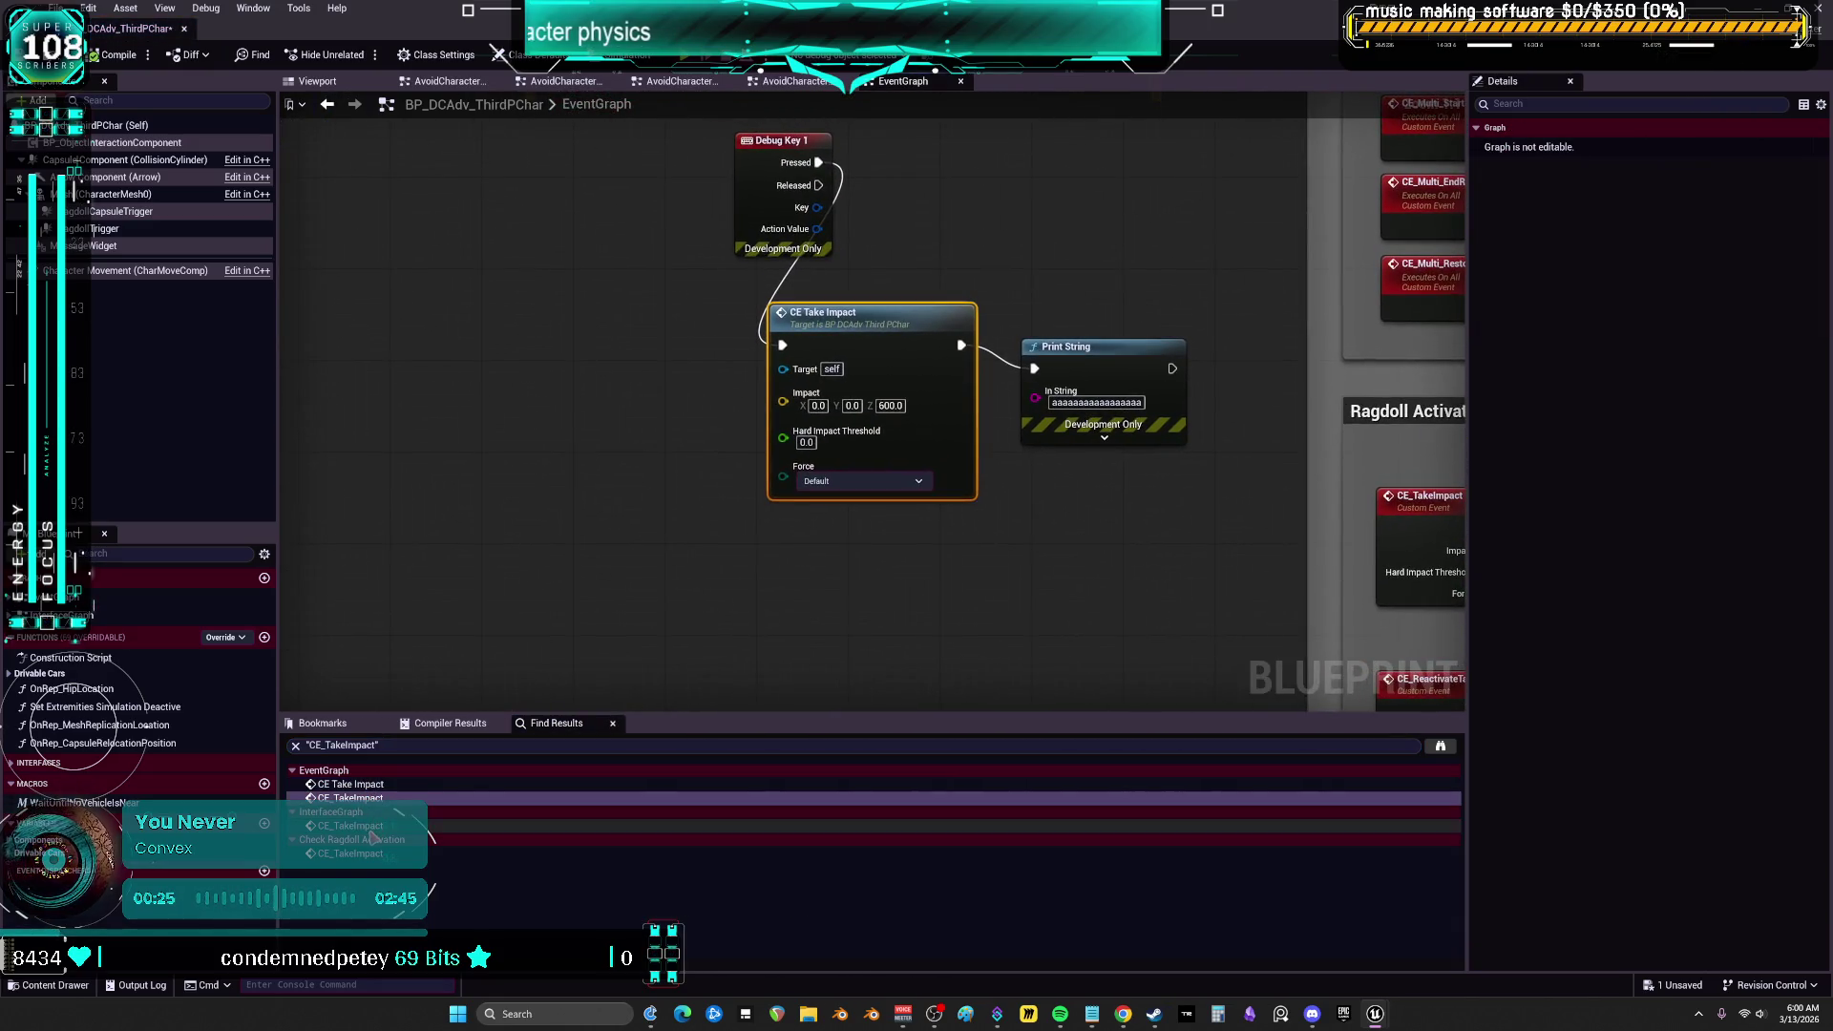
click(372, 826)
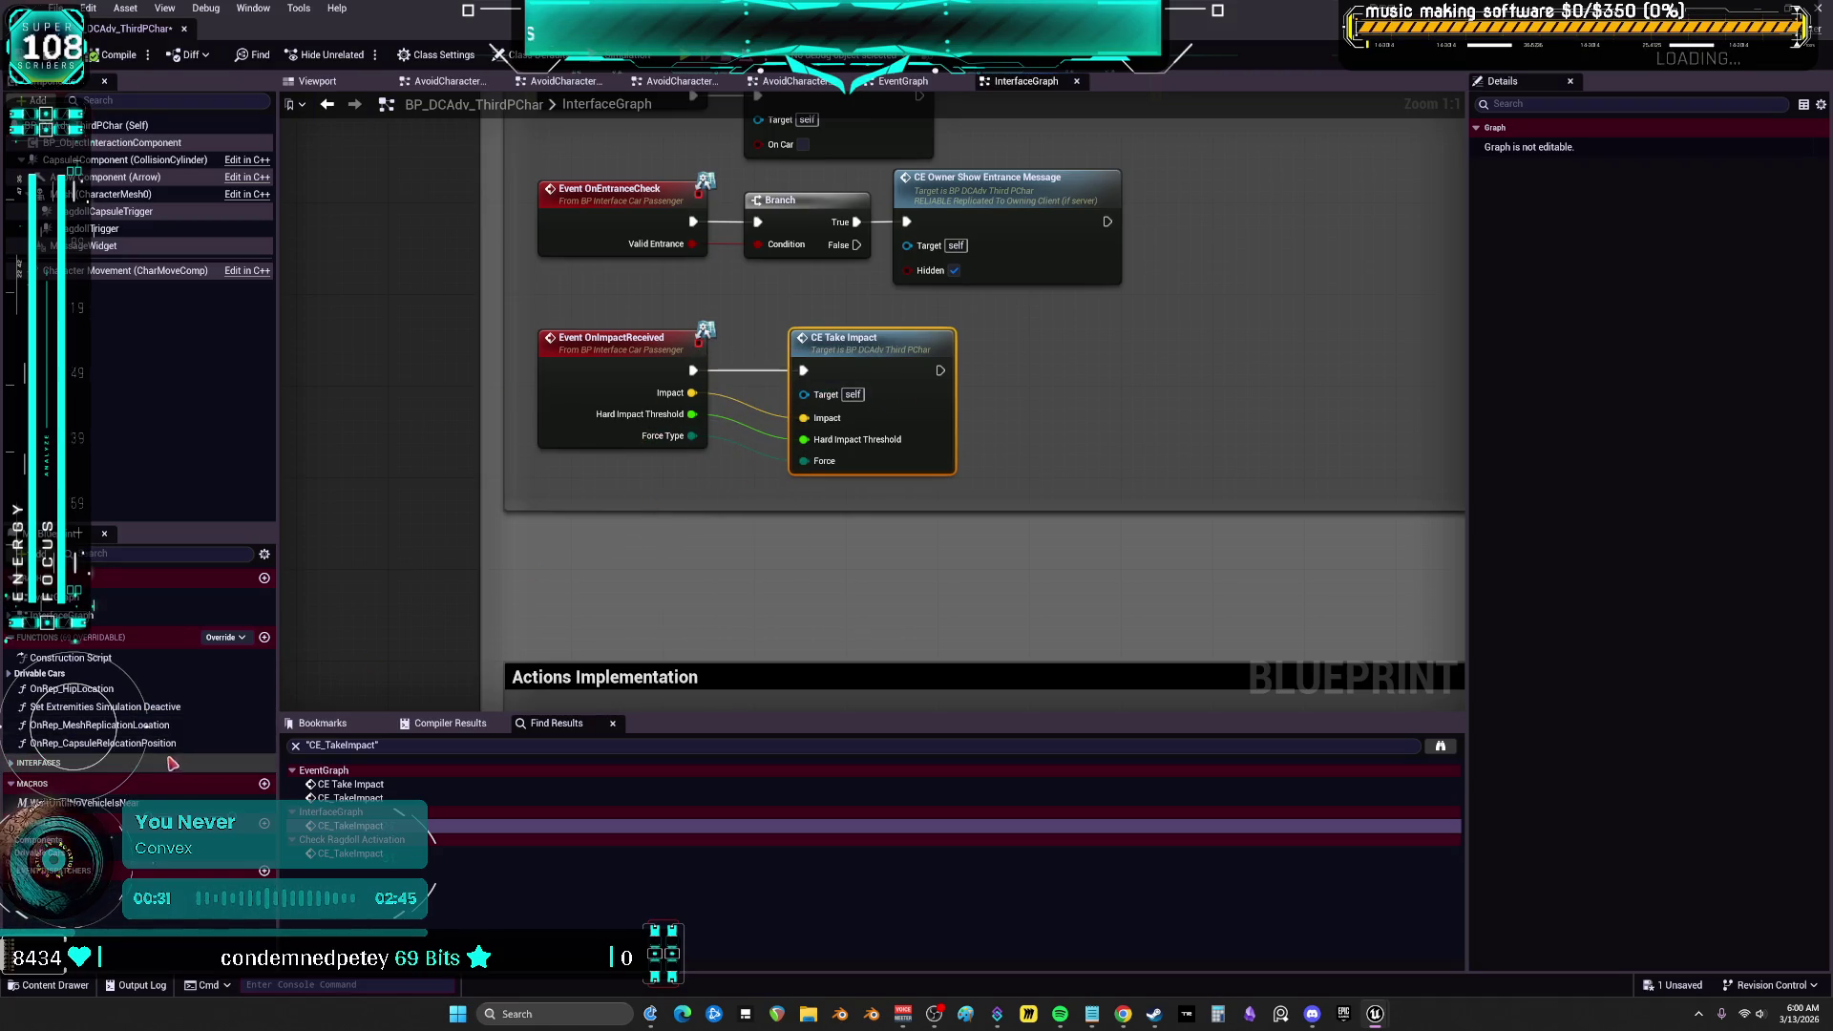
click(363, 853)
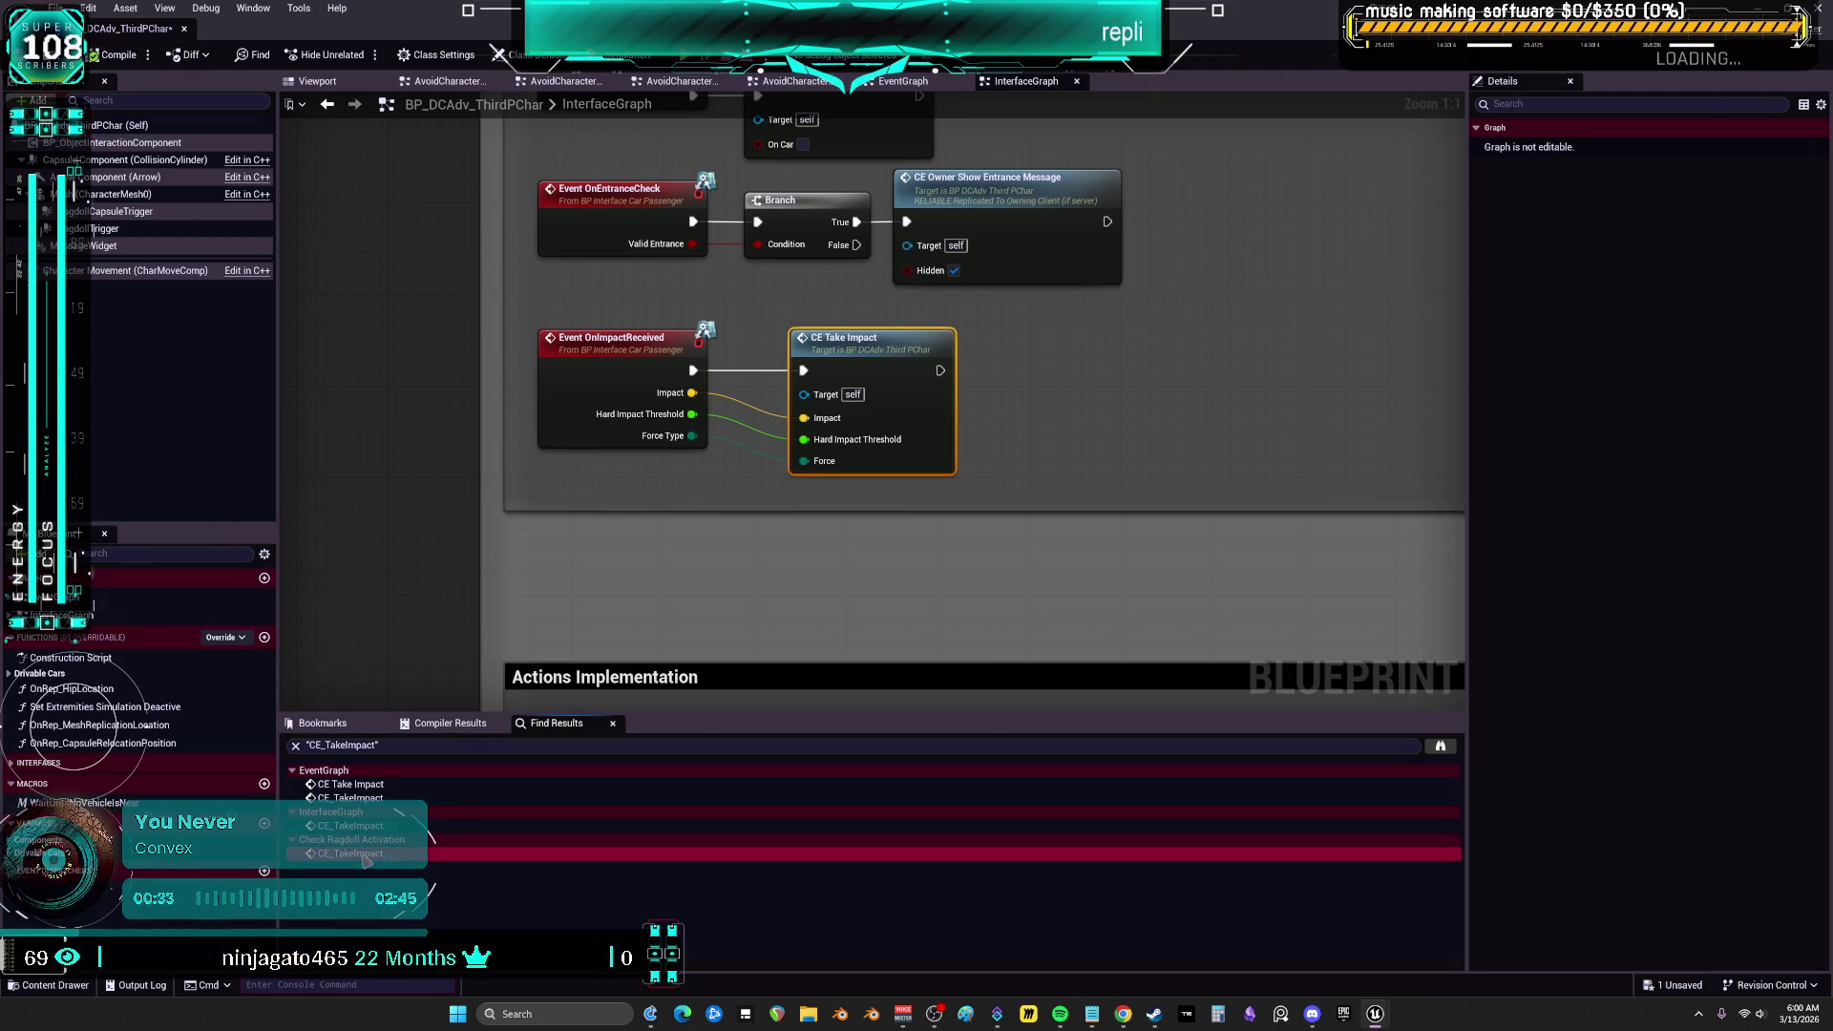
mouse_move(578, 483)
mouse_down()
mouse_move(626, 503)
mouse_move(1090, 509)
mouse_move(1620, 493)
mouse_up()
drag(868, 310, 679, 242)
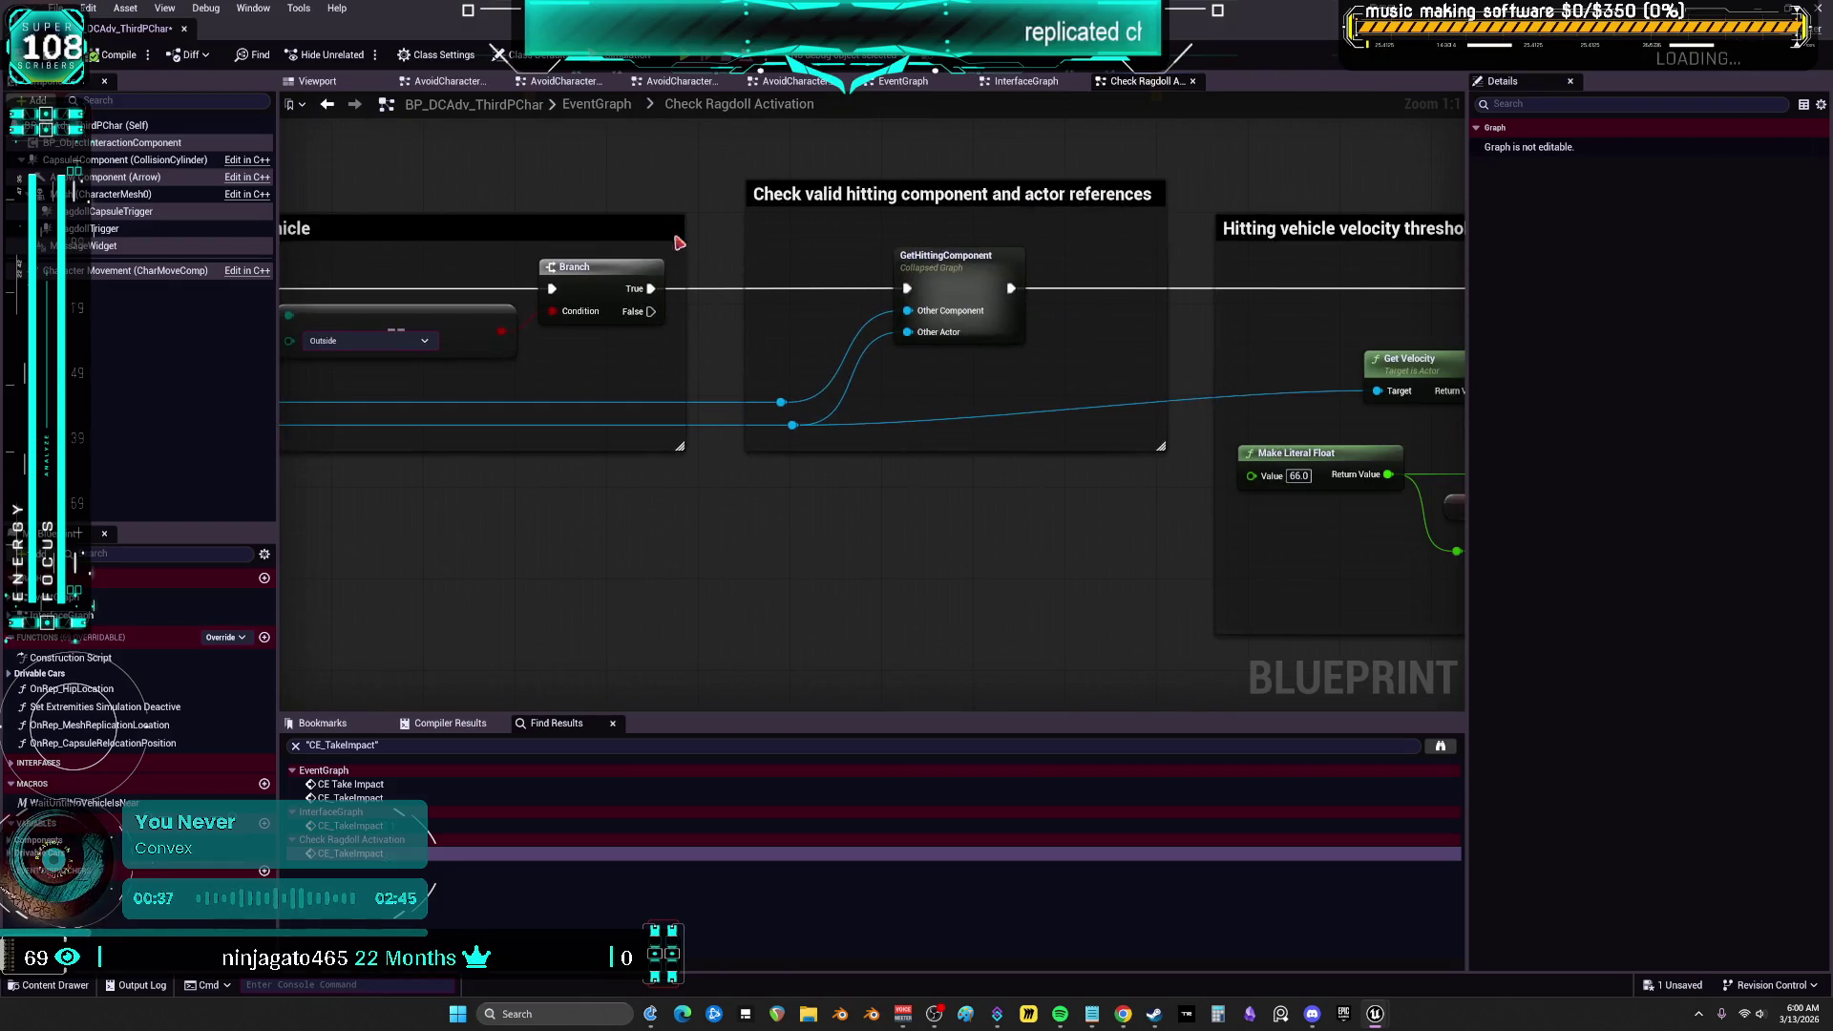
click(327, 104)
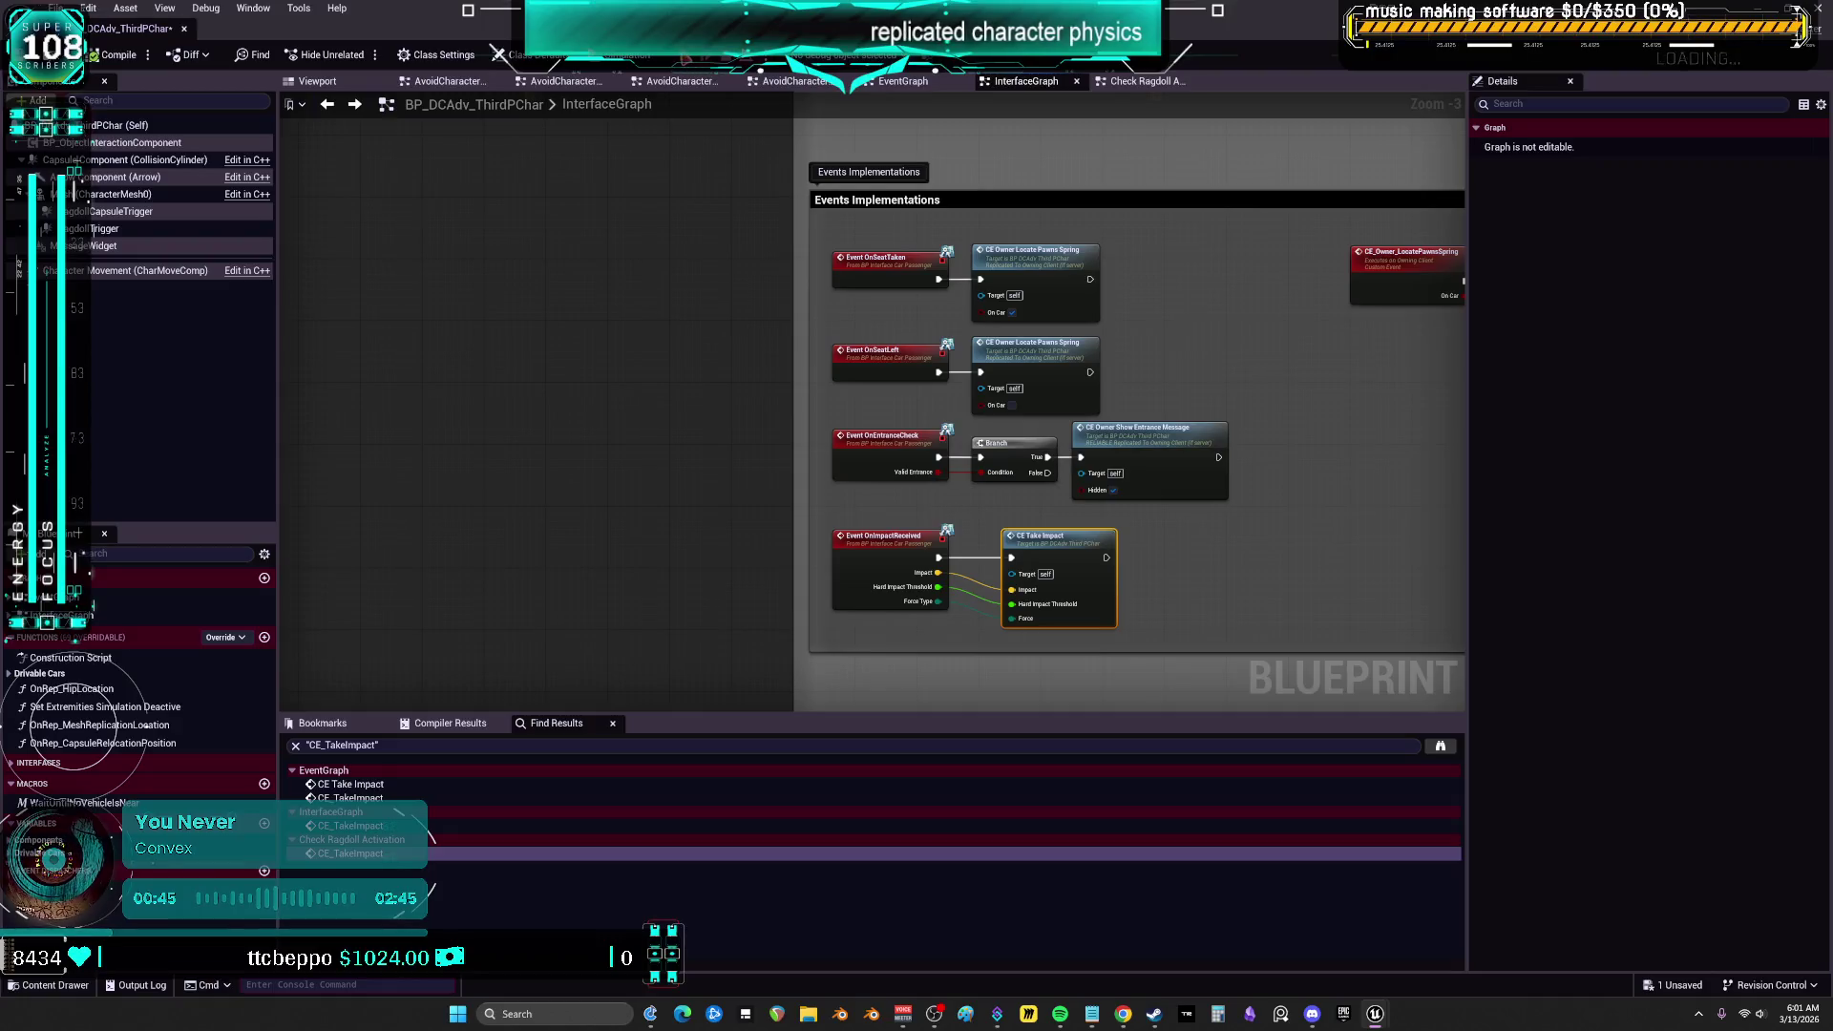
key(alt+p)
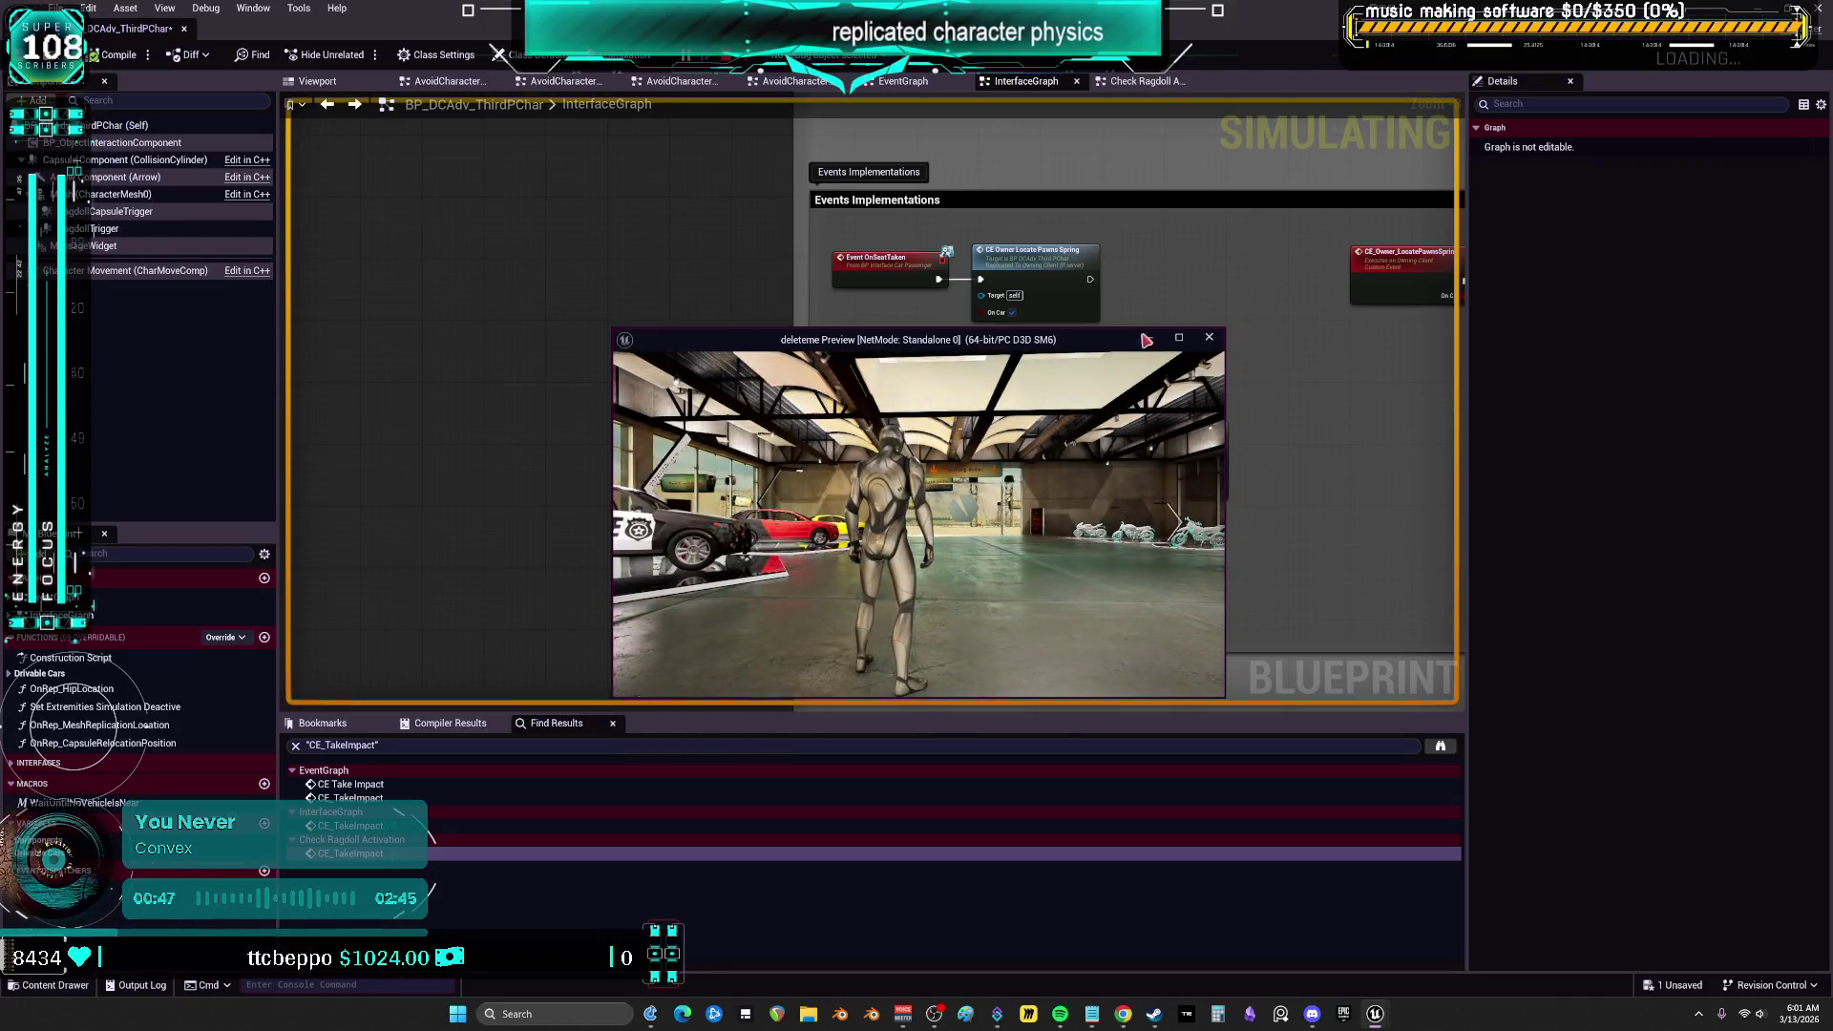
double_click(1145, 340)
key(w)
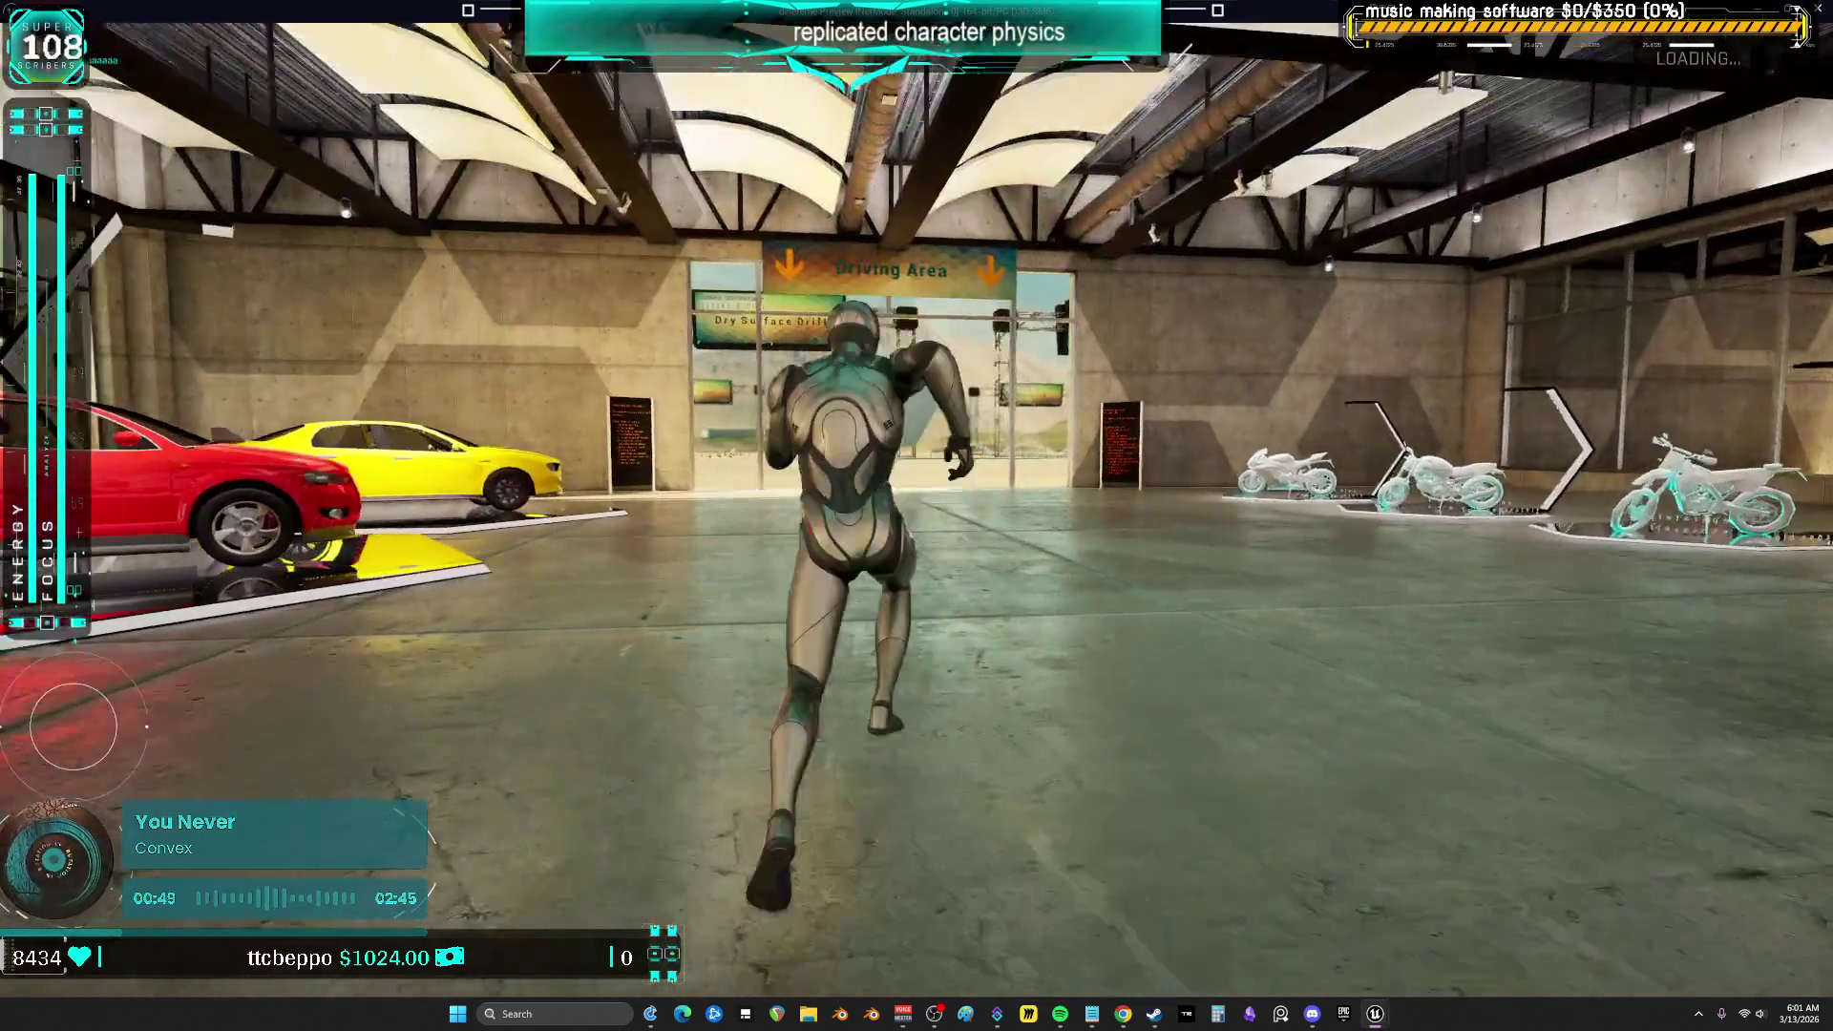
key(r)
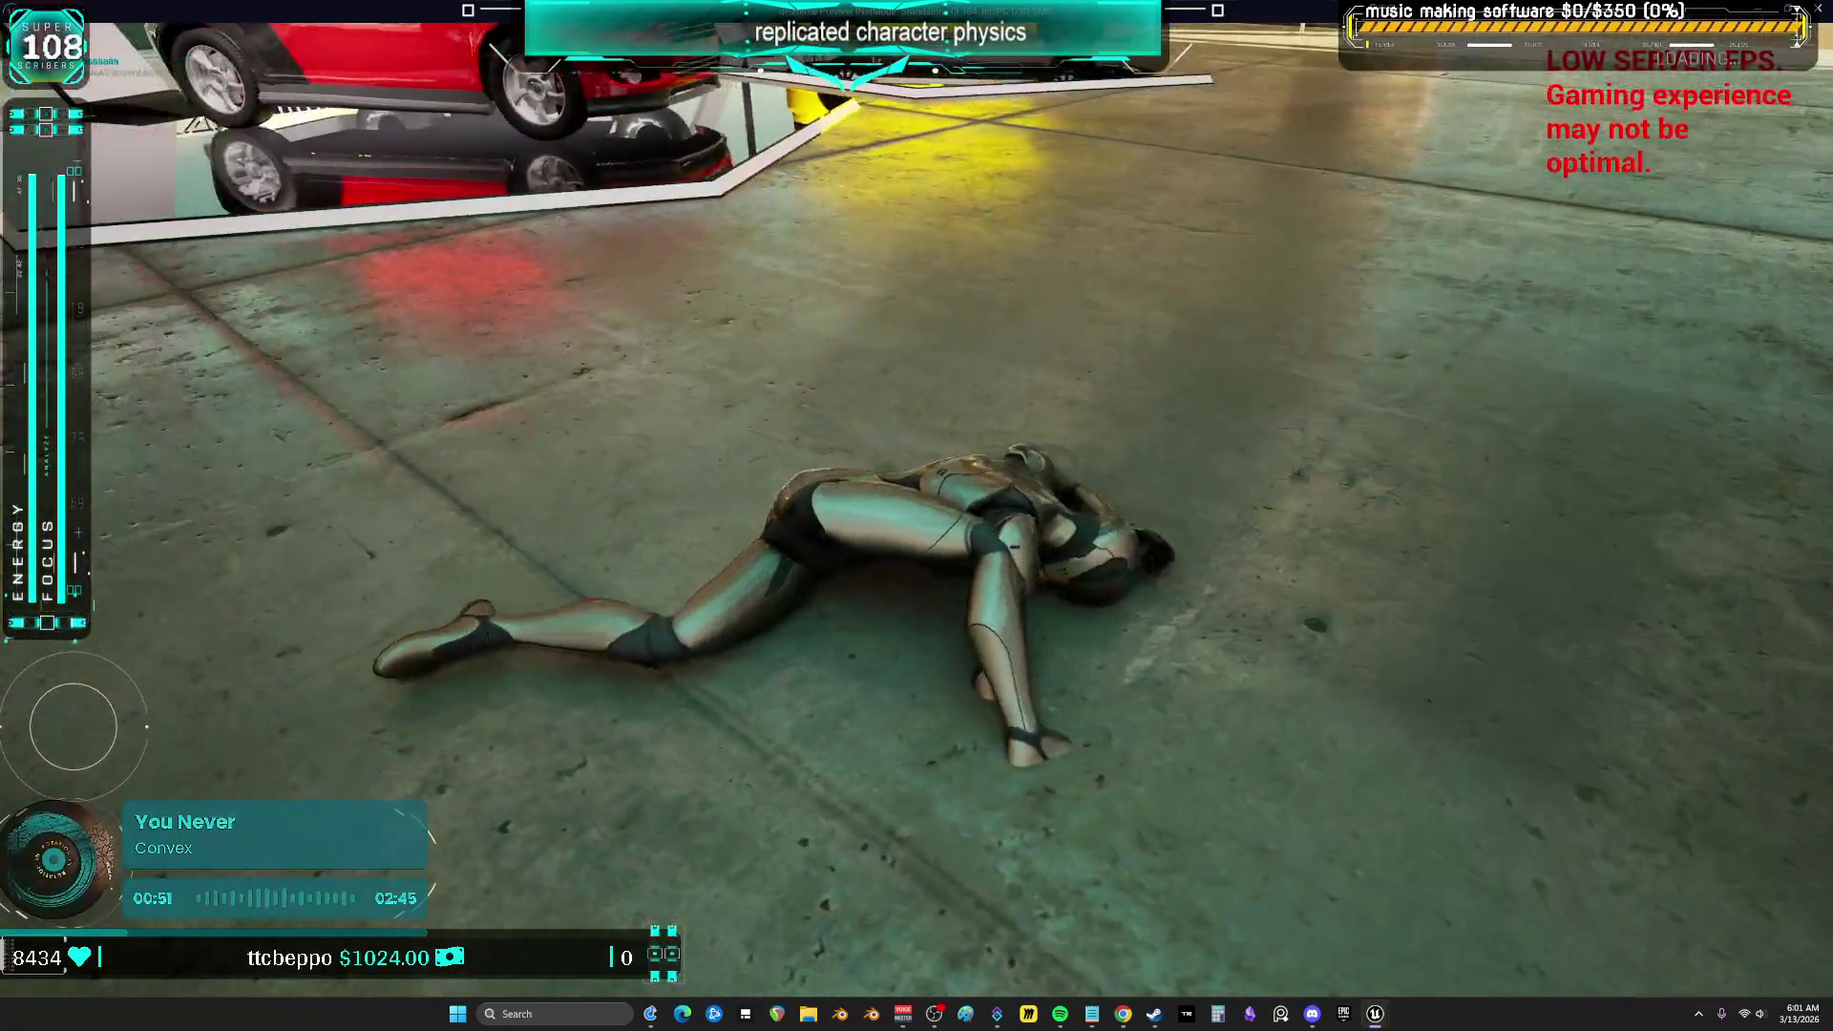
key(r)
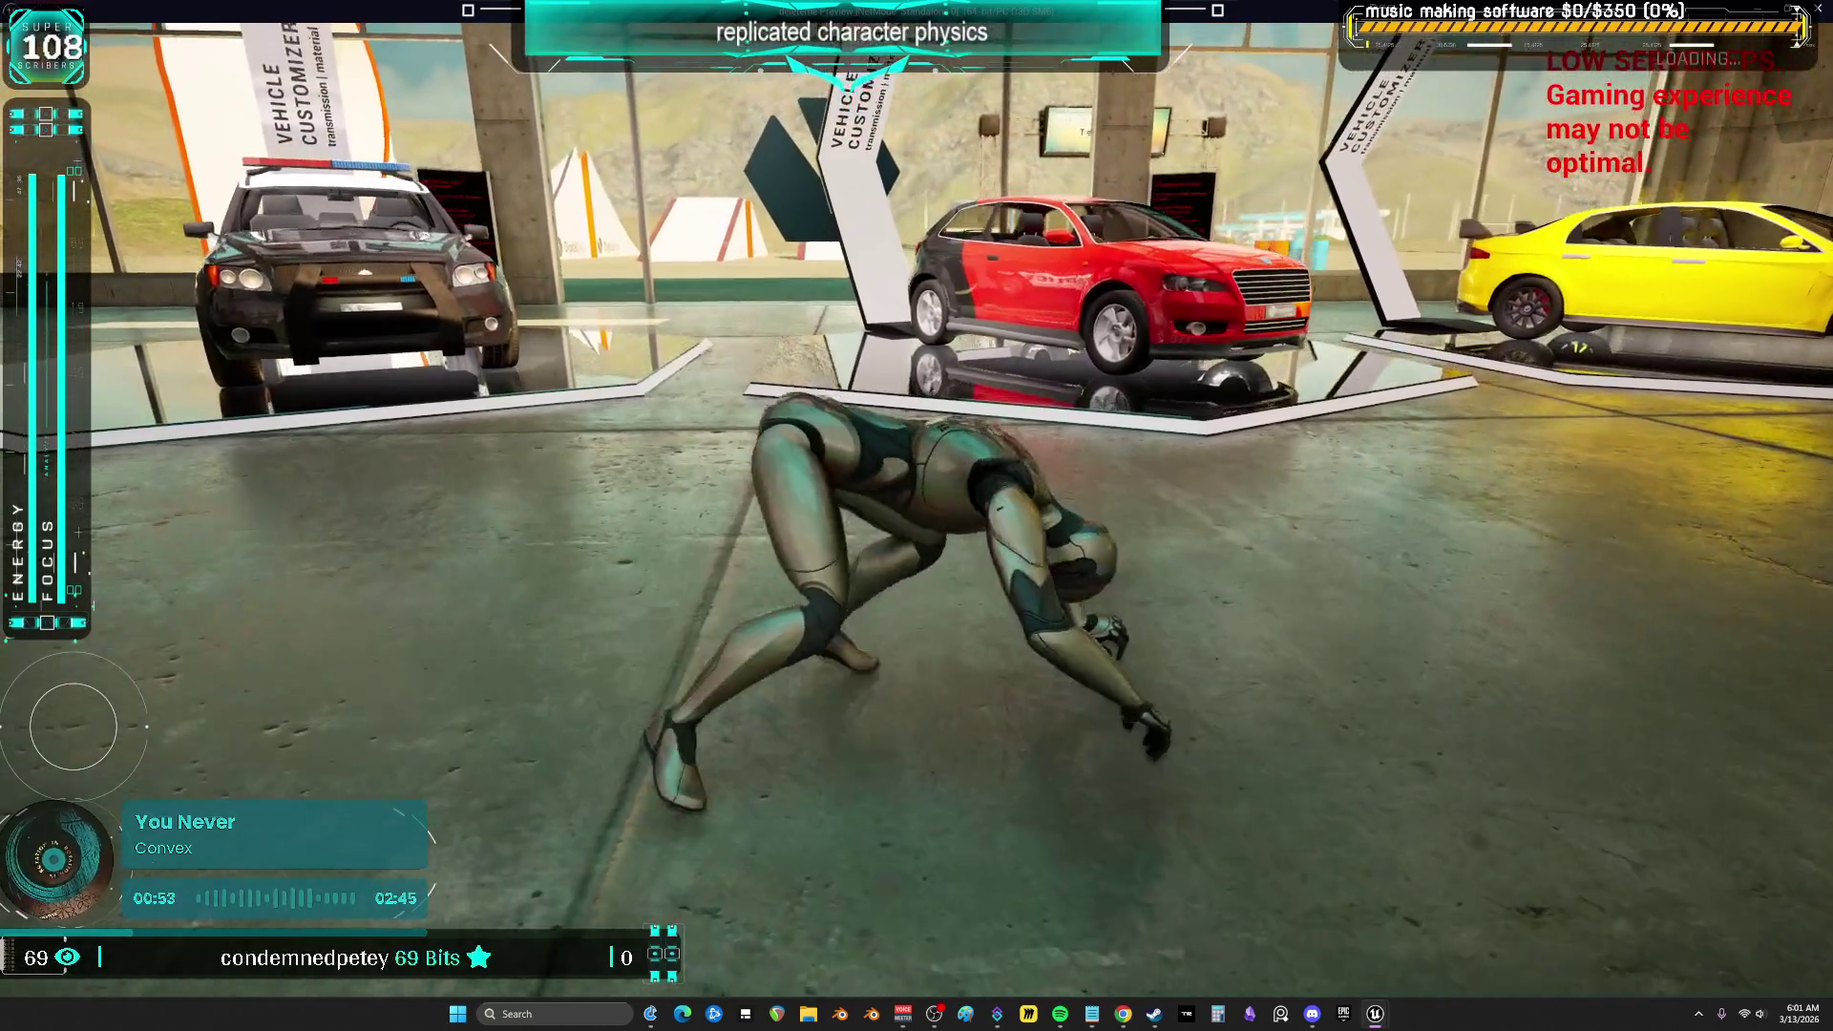
key(w)
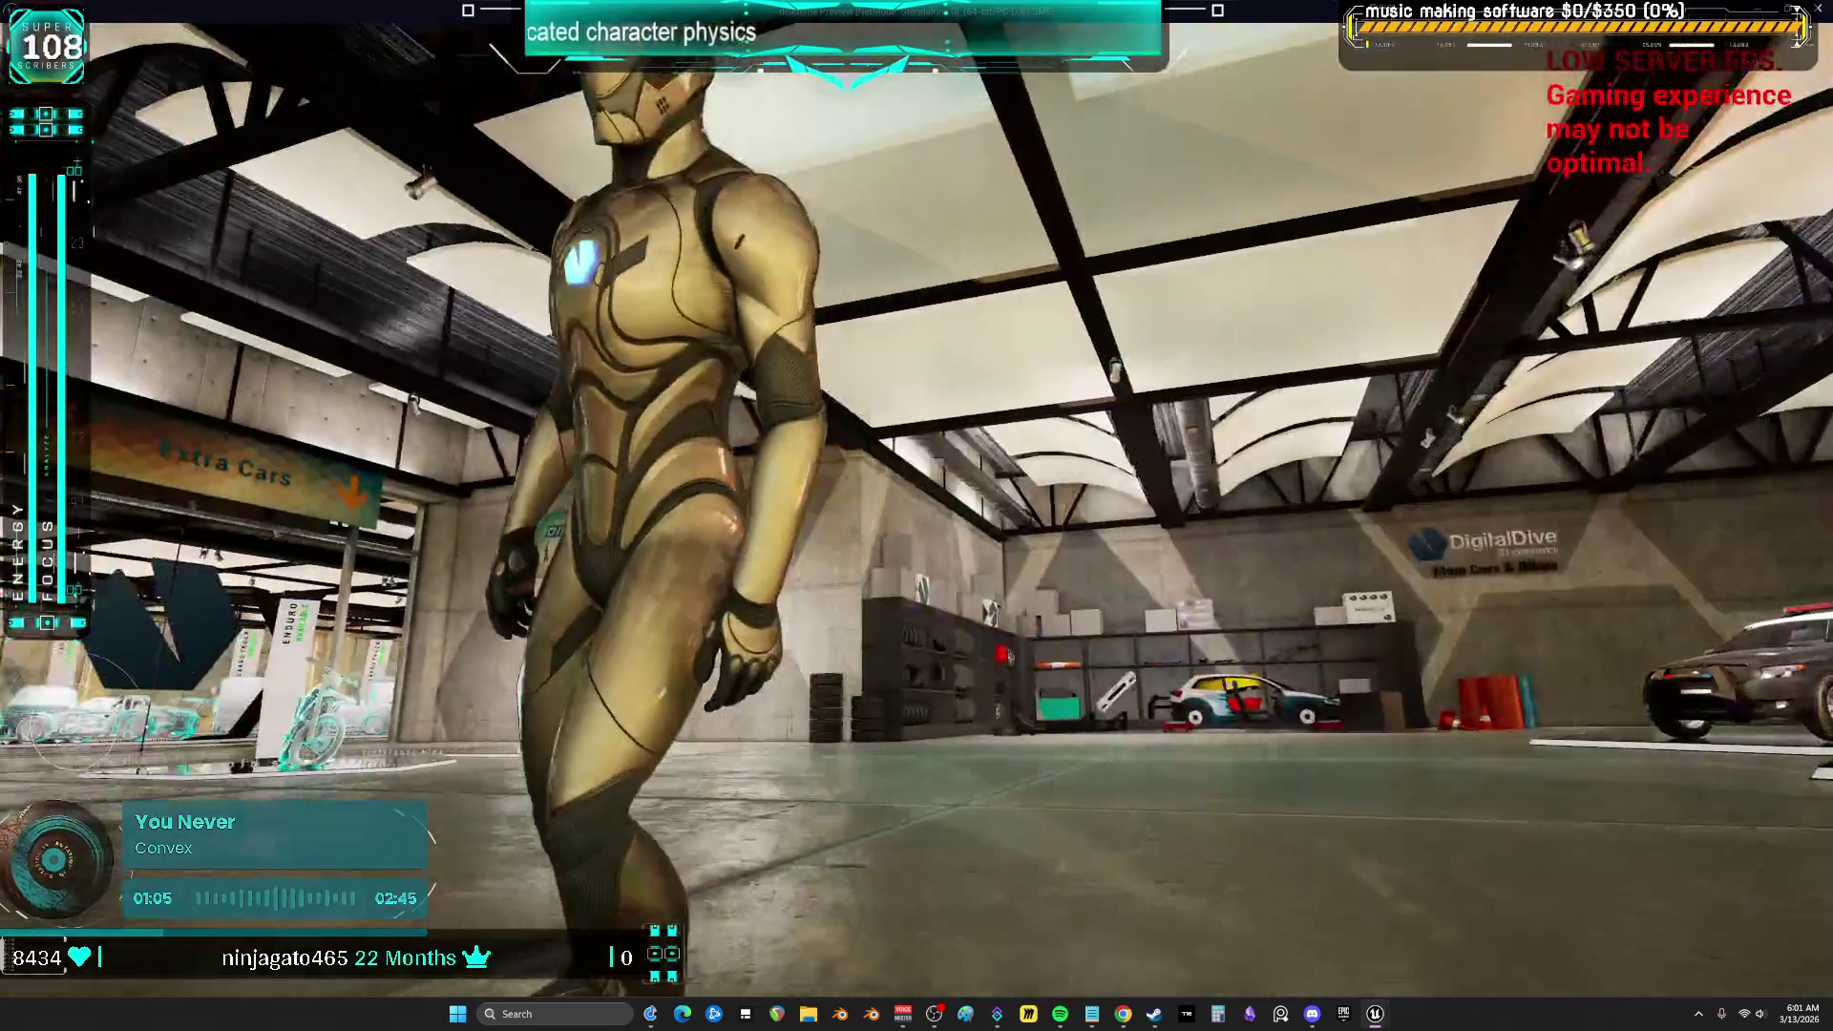
key(w)
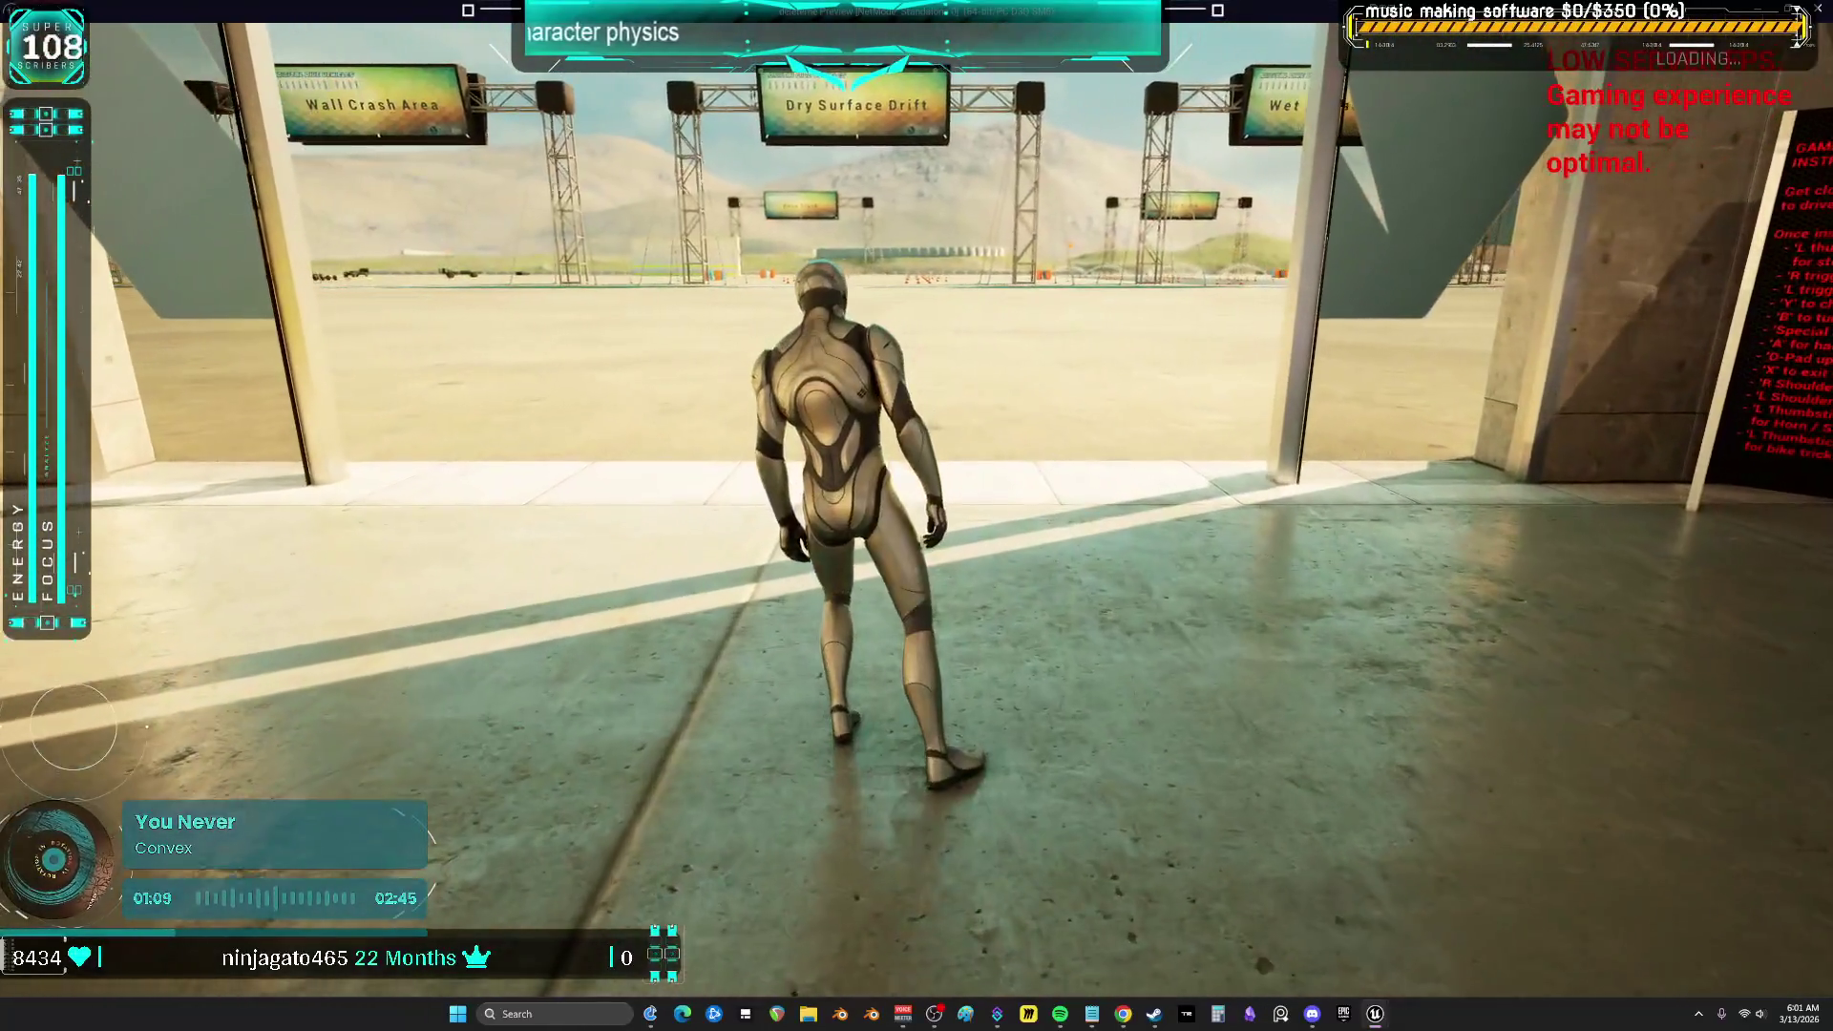
key(alt+Tab)
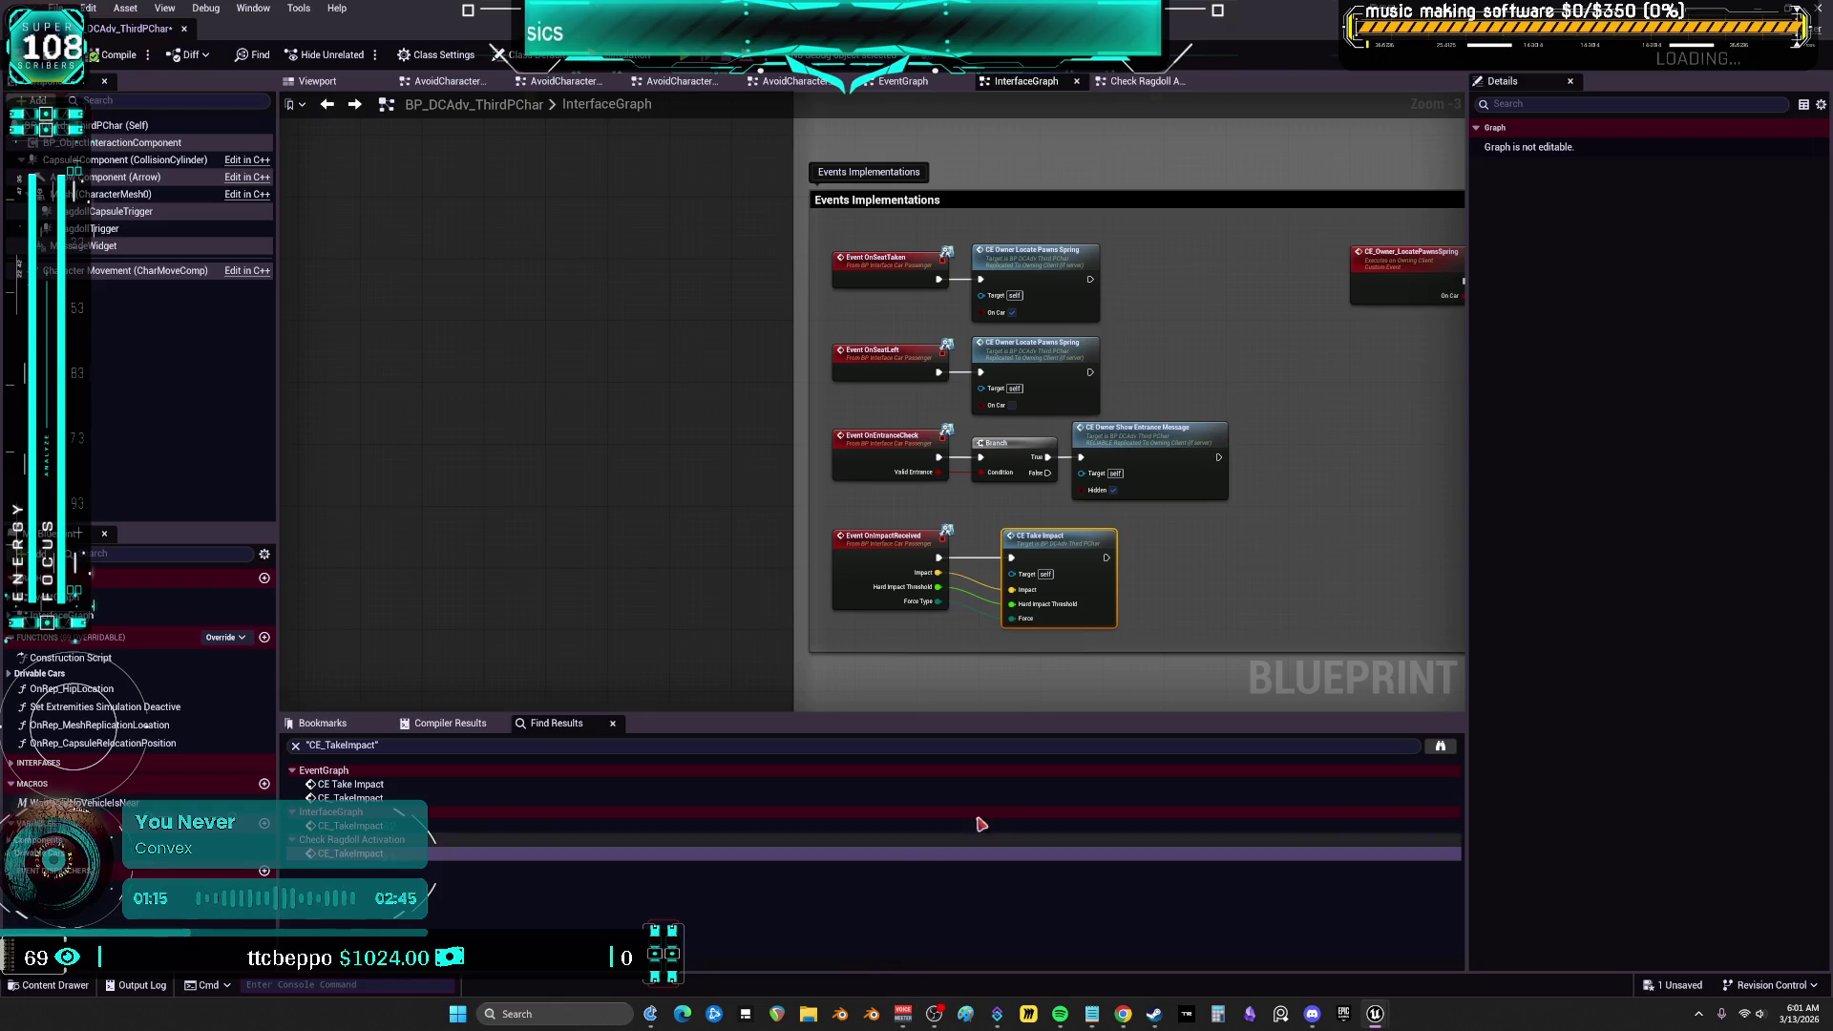
mouse_move(1236, 531)
mouse_down()
mouse_move(973, 418)
mouse_move(929, 368)
mouse_move(814, 368)
mouse_move(990, 409)
mouse_up()
scroll(991, 408, up, 1)
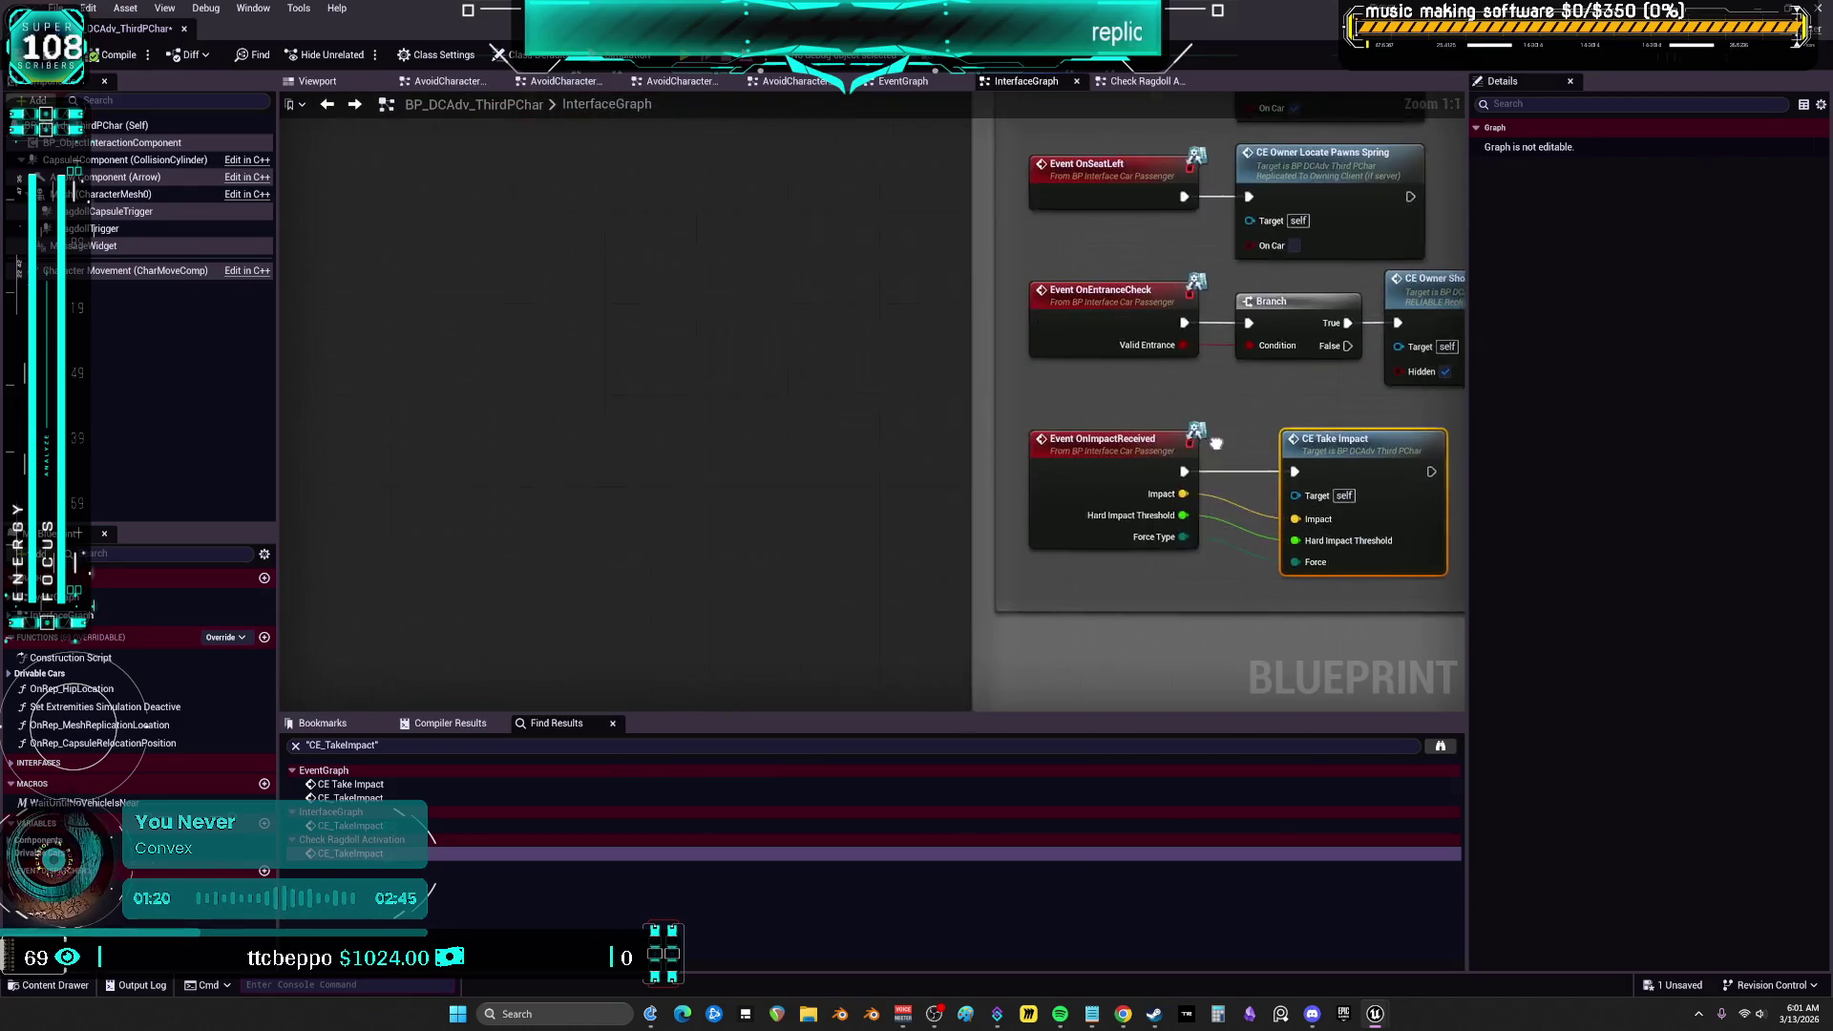
scroll(655, 438, down, 4)
scroll(657, 538, up, 7)
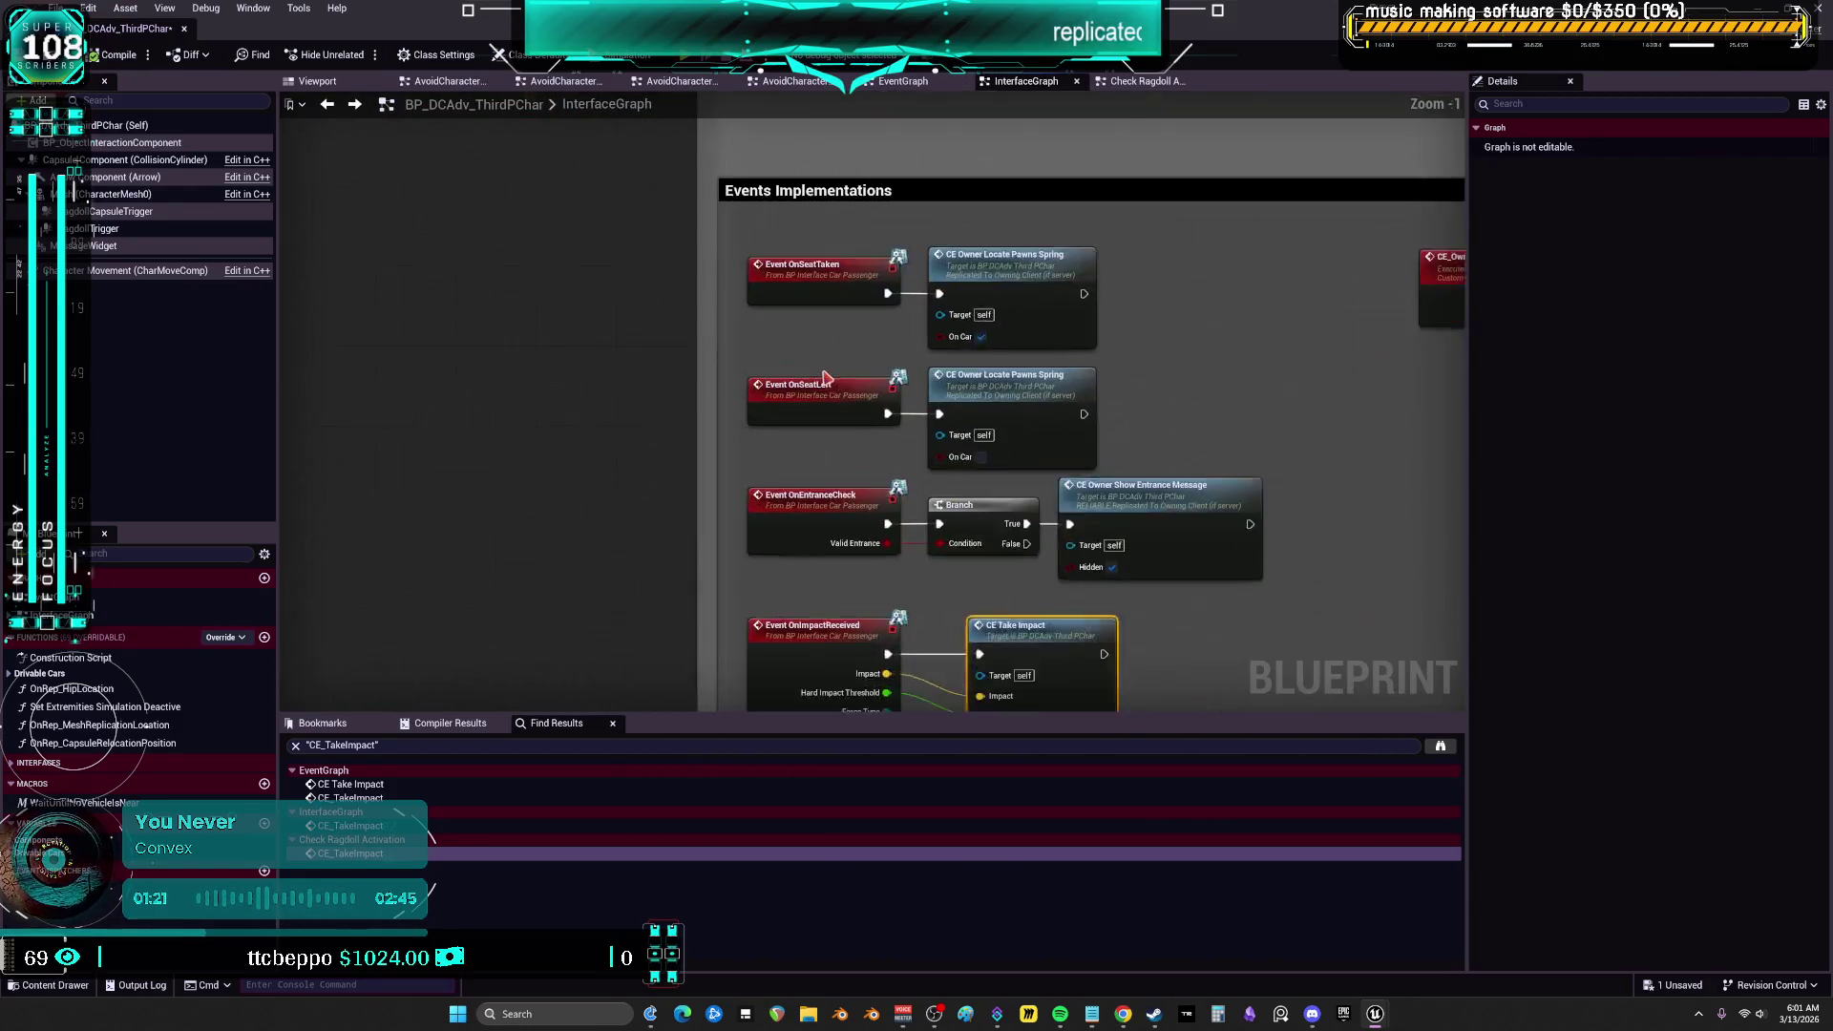
drag(1138, 567, 1081, 328)
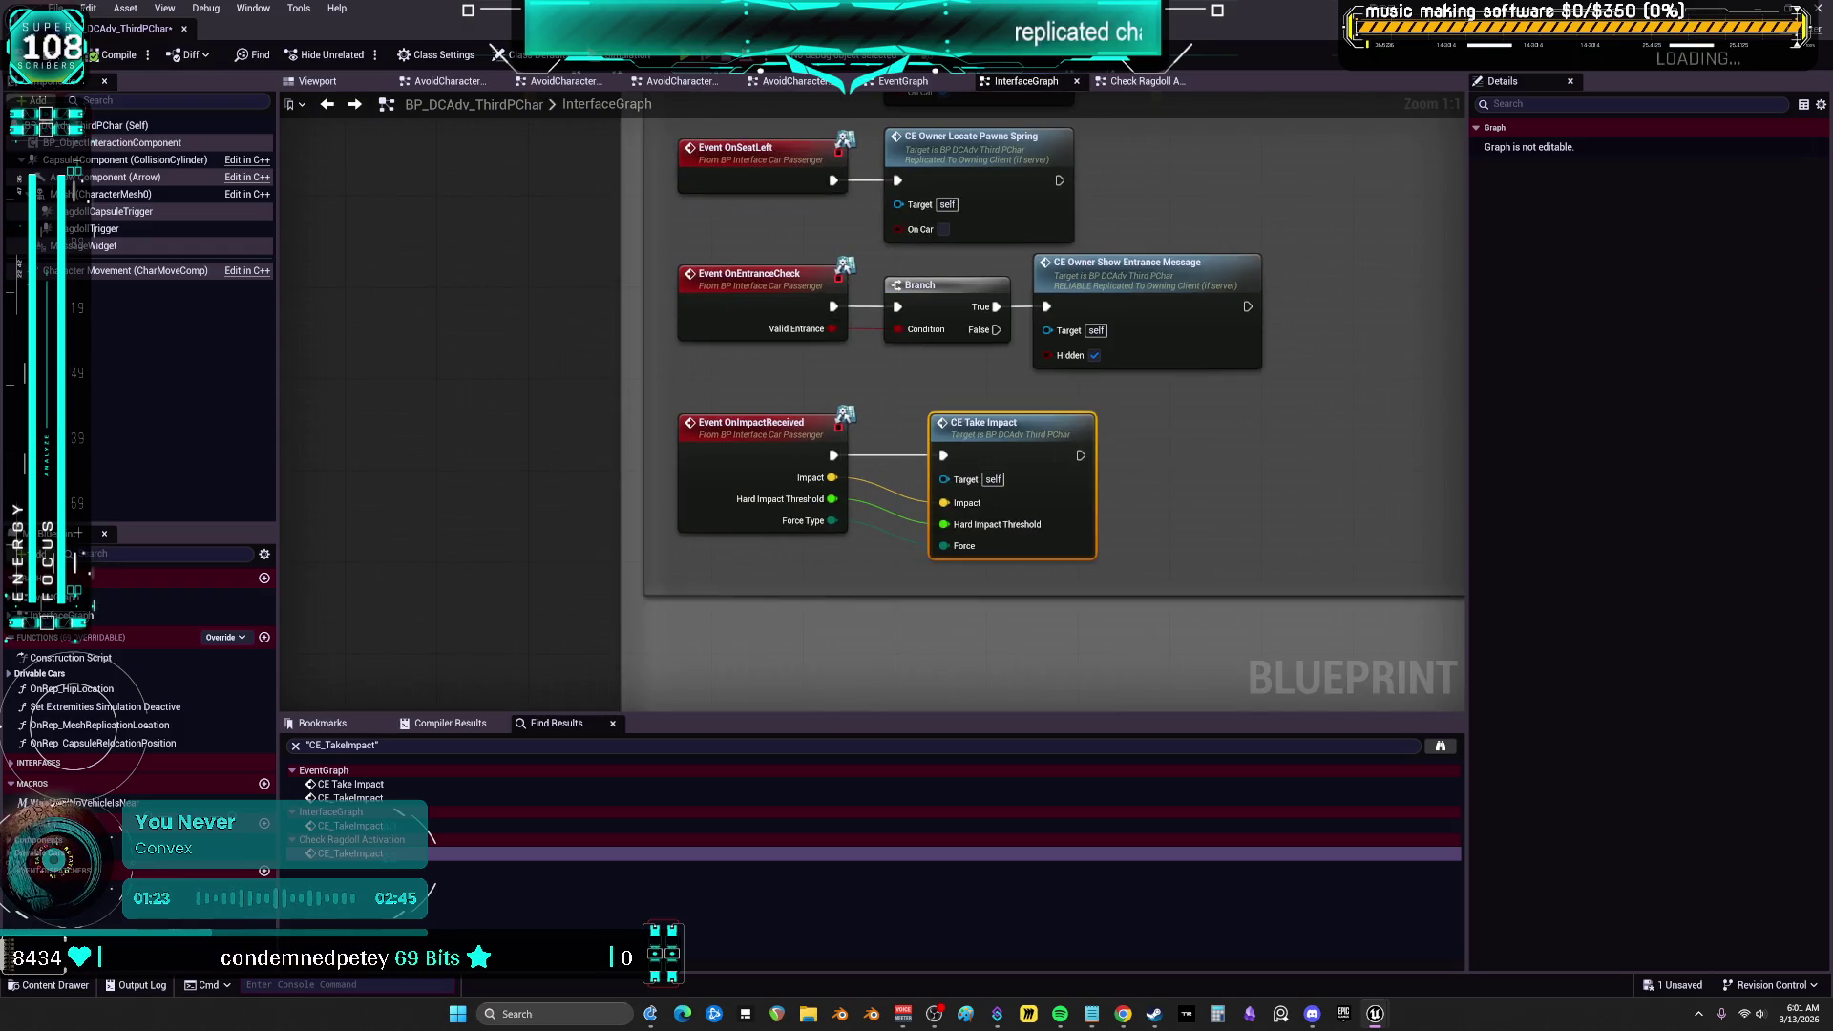
drag(985, 591, 985, 579)
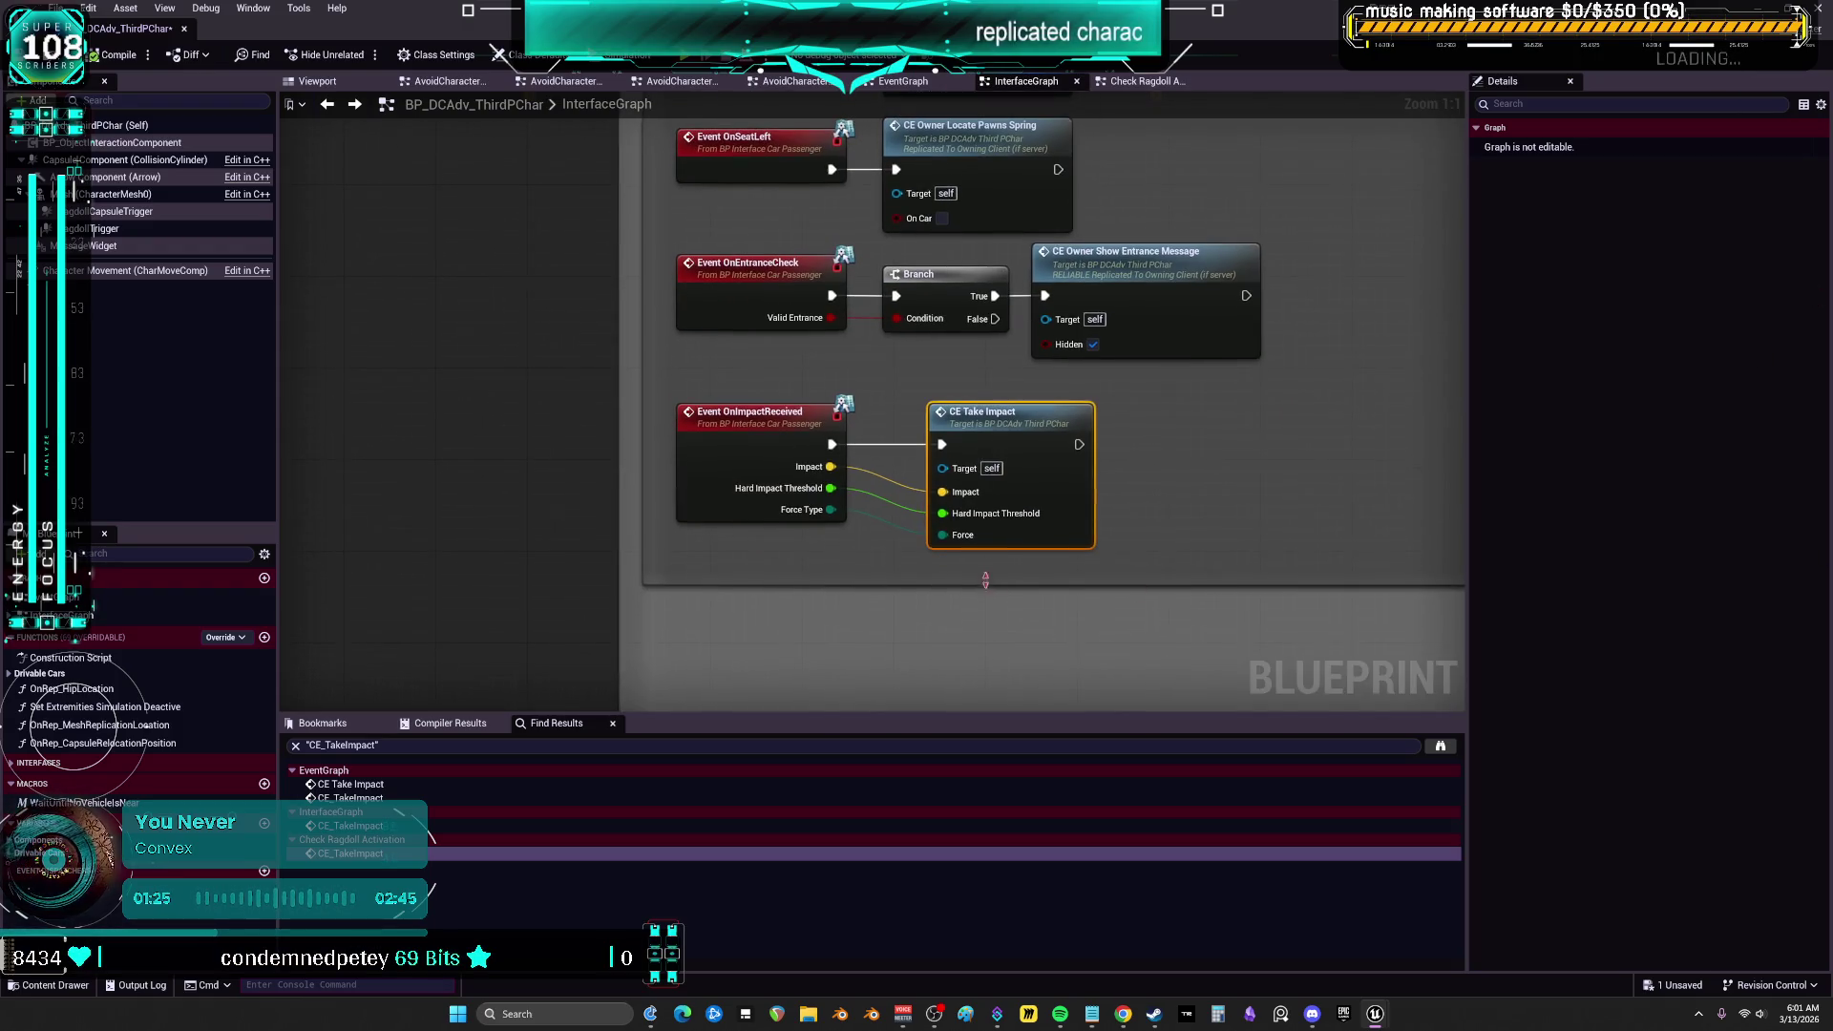
drag(1139, 462, 1110, 97)
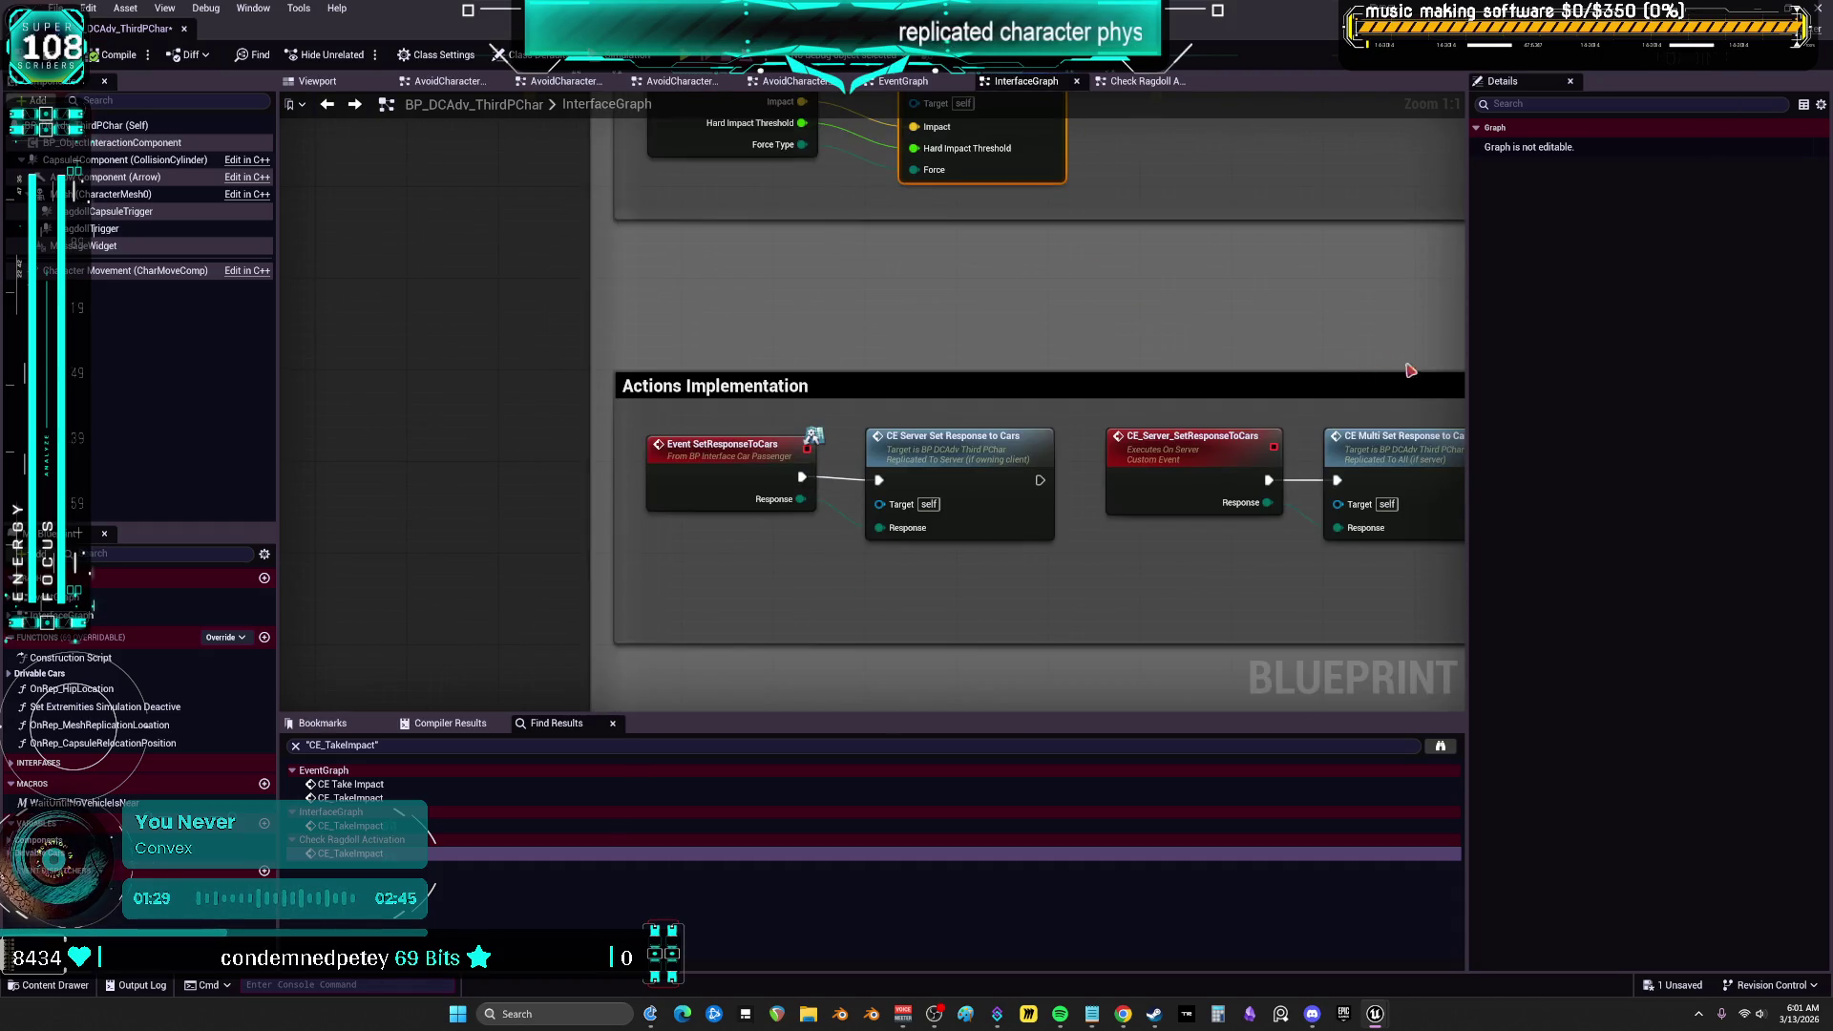
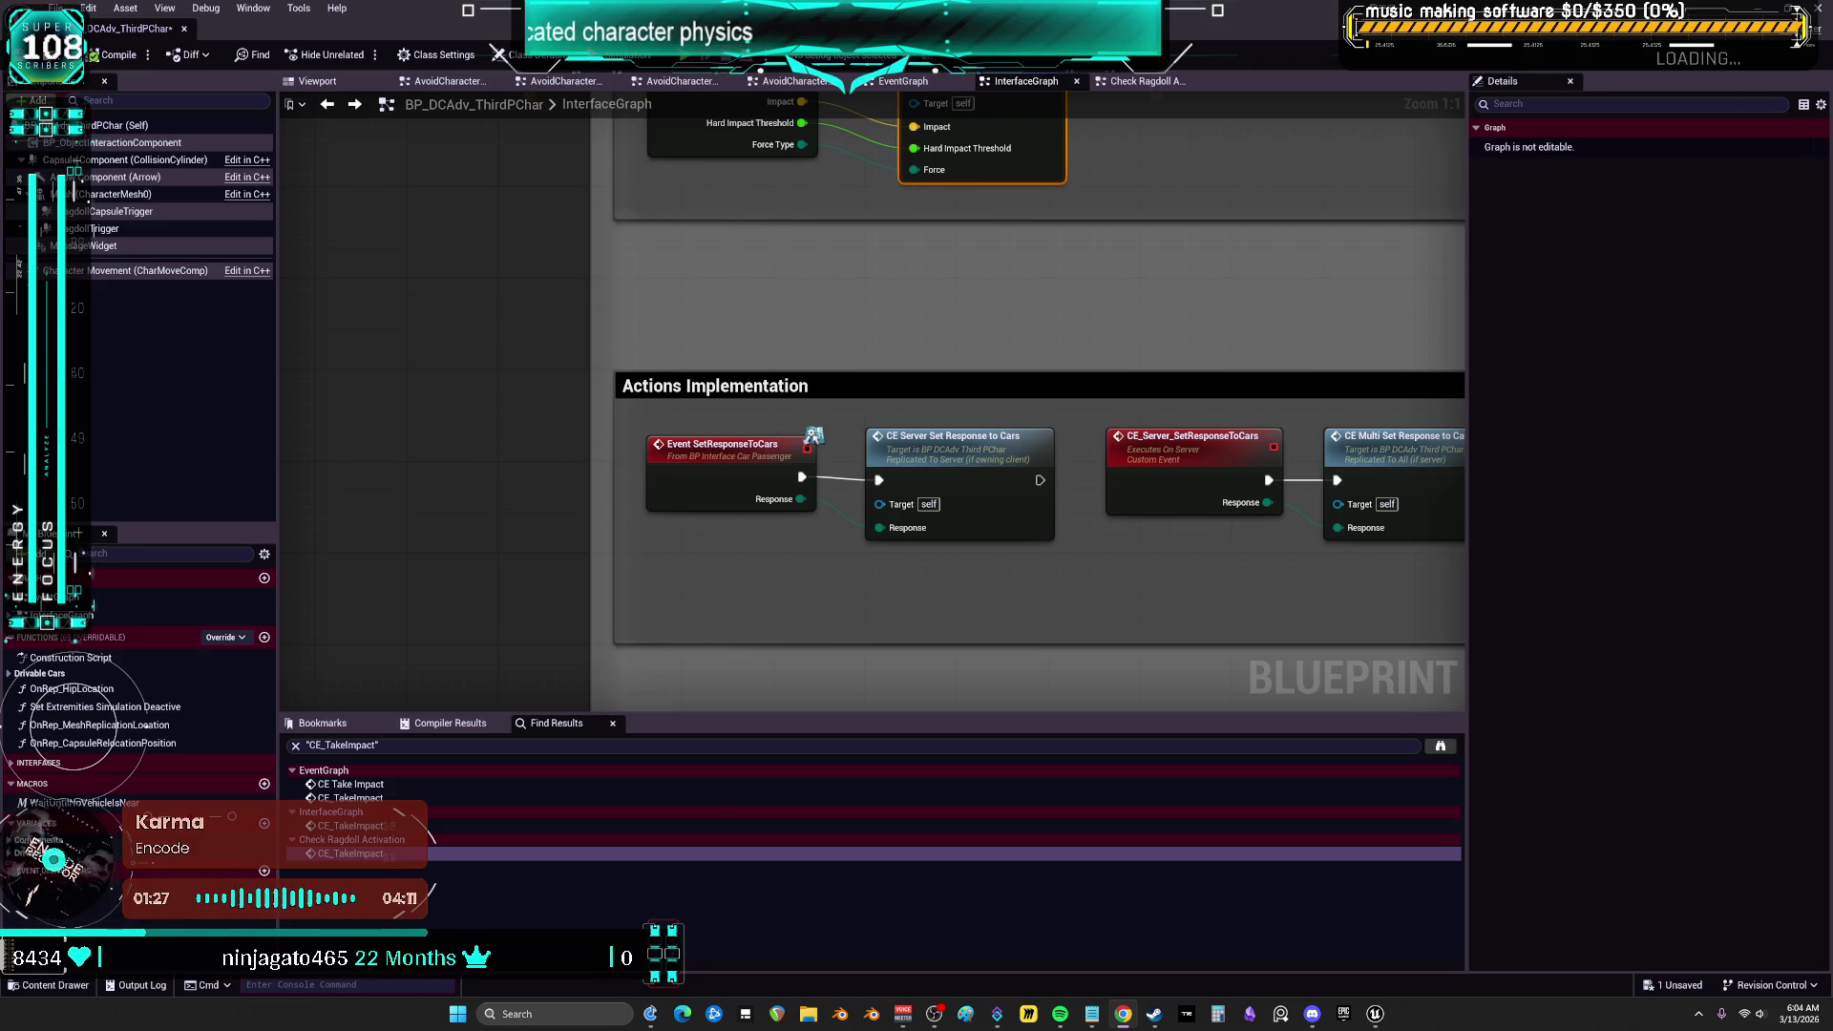
Pan the interface graph to review the CE Take Impact pins, physics nodes and Get variables comments
scroll(1318, 585, down, 3)
mouse_move(1124, 568)
mouse_down()
mouse_move(1171, 601)
mouse_move(1085, 573)
mouse_up()
scroll(1084, 574, down, 2)
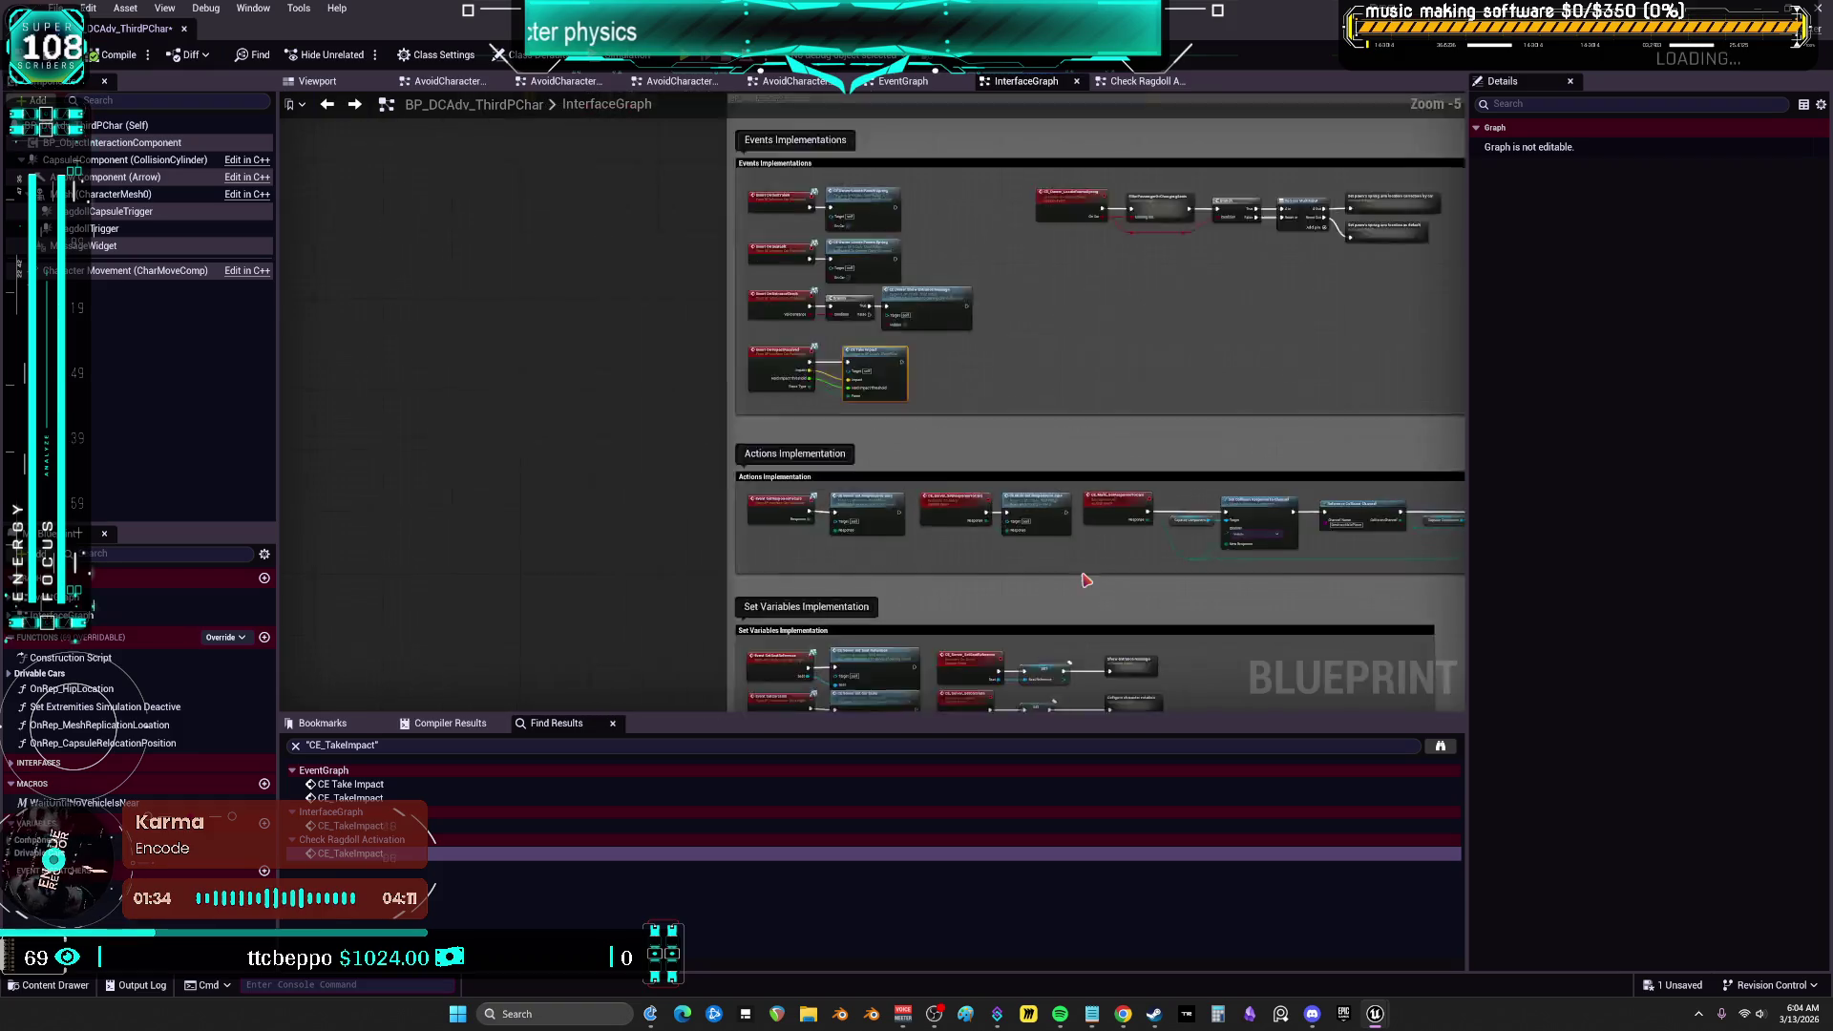
scroll(1035, 352, up, 4)
mouse_move(1162, 490)
mouse_down()
mouse_move(1097, 487)
mouse_move(1097, 458)
mouse_move(1146, 440)
mouse_move(815, 466)
mouse_up()
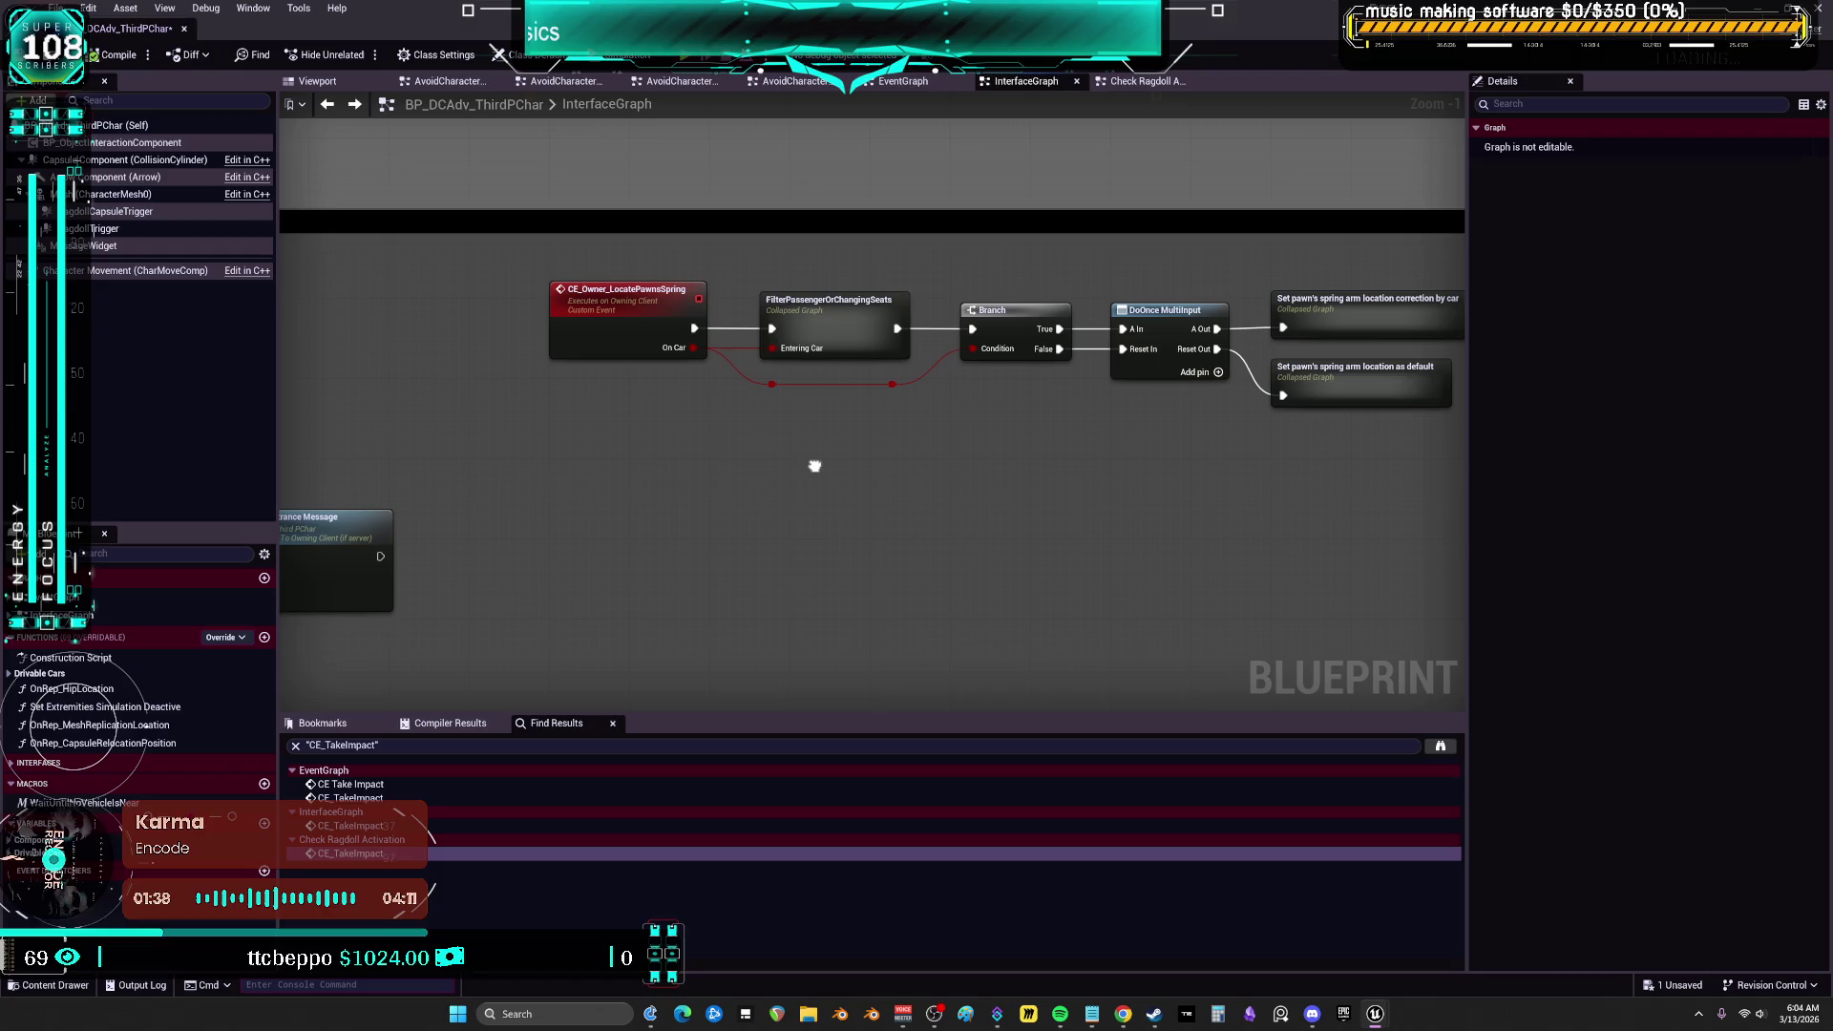
scroll(1330, 286, down, 3)
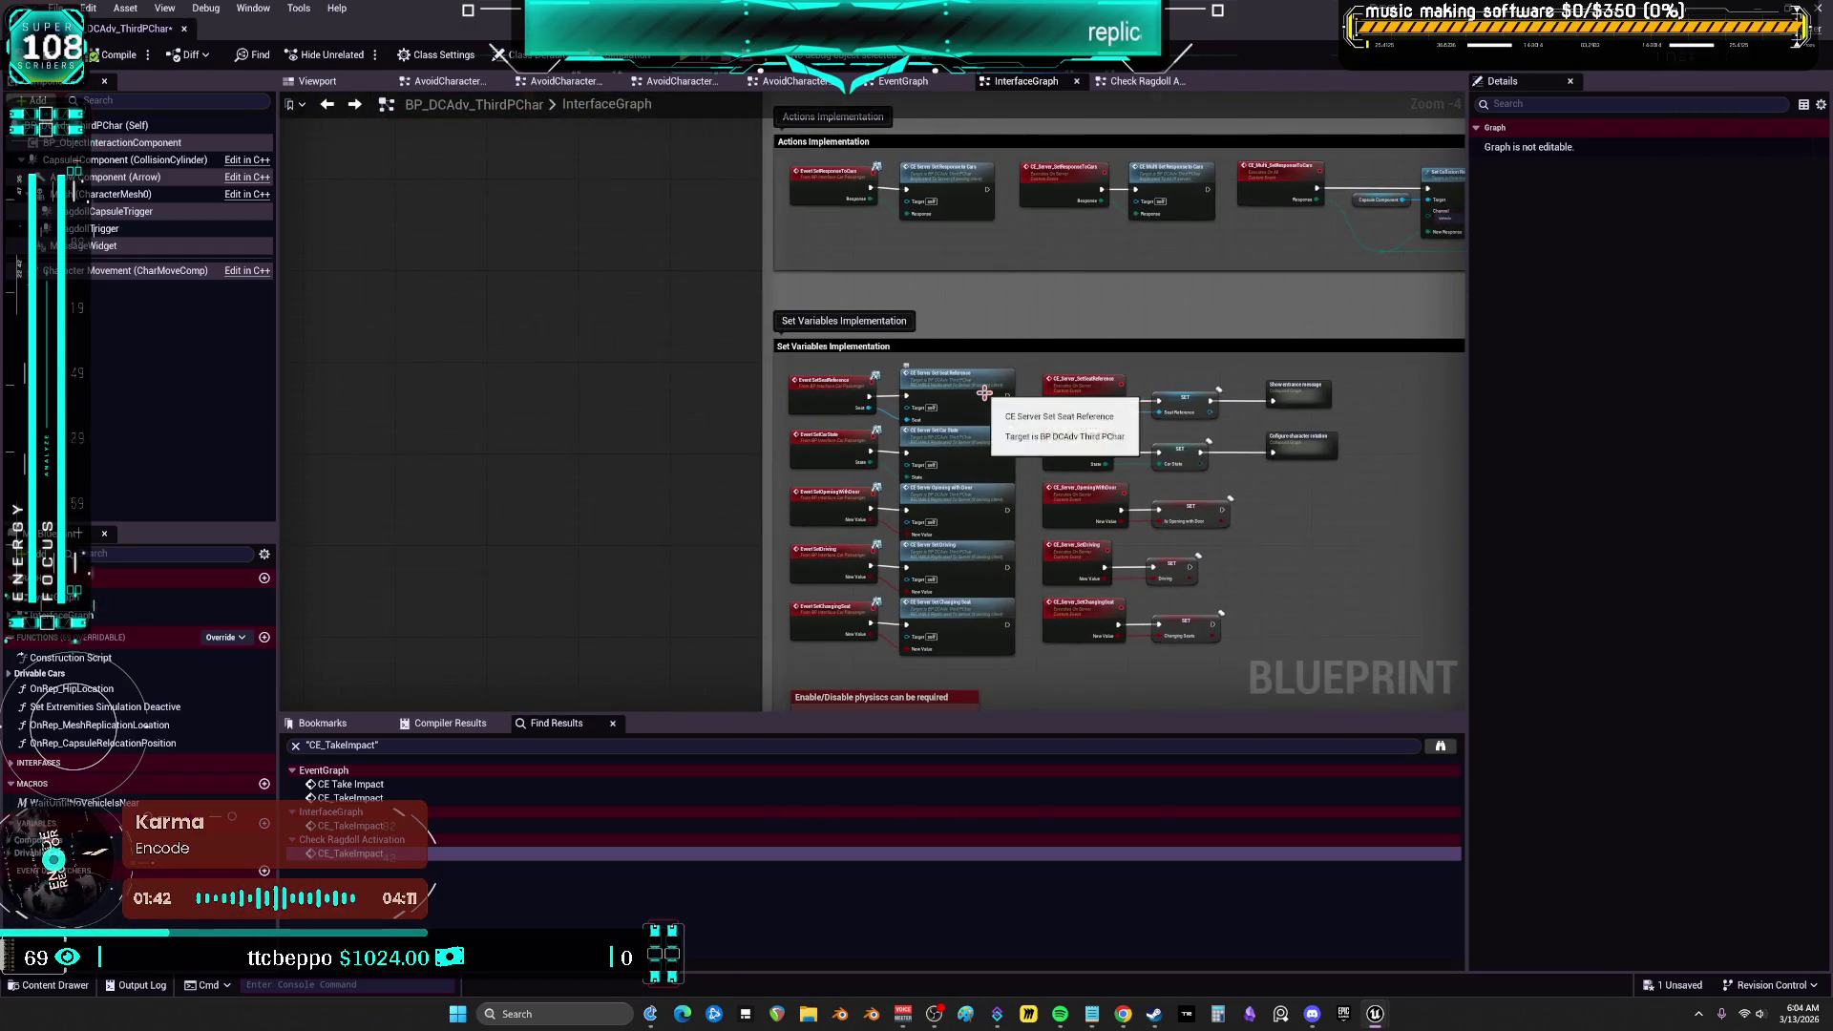
drag(988, 390, 1022, 418)
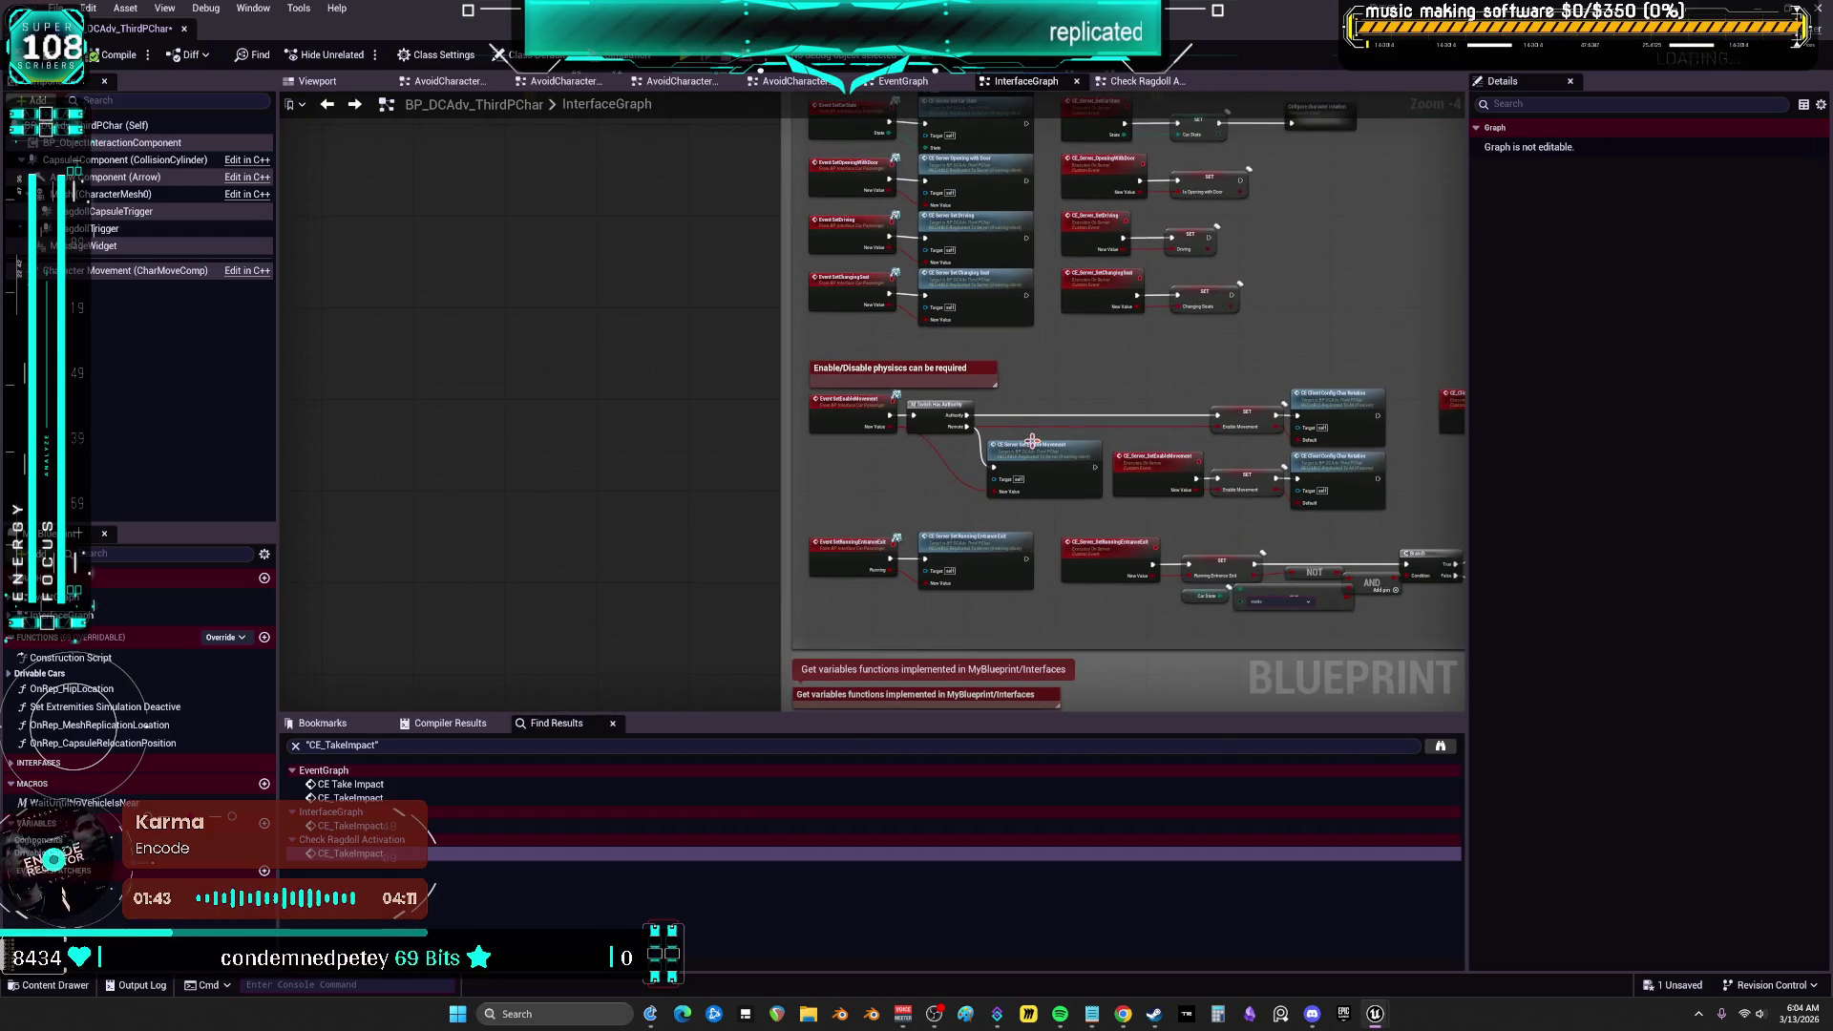
scroll(1022, 420, up, 3)
mouse_move(907, 565)
mouse_down()
mouse_move(864, 439)
mouse_move(894, 432)
mouse_up()
scroll(895, 433, down, 2)
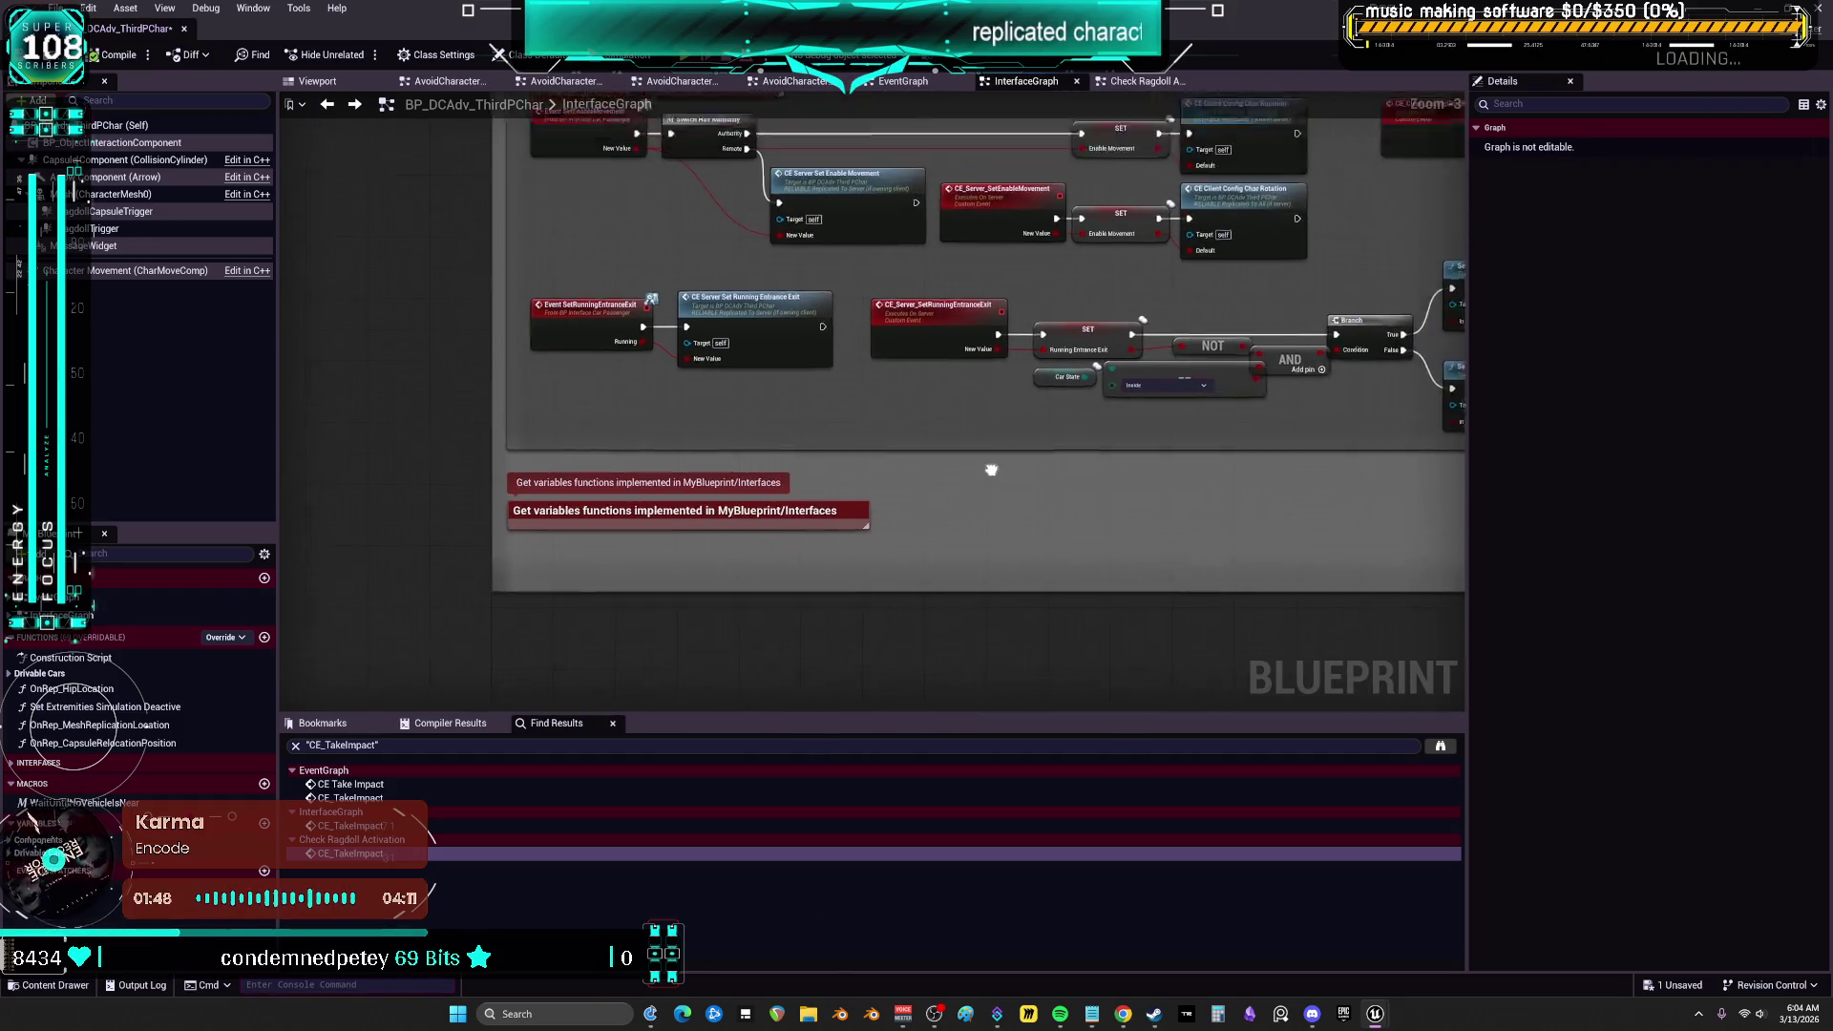
drag(990, 471, 994, 539)
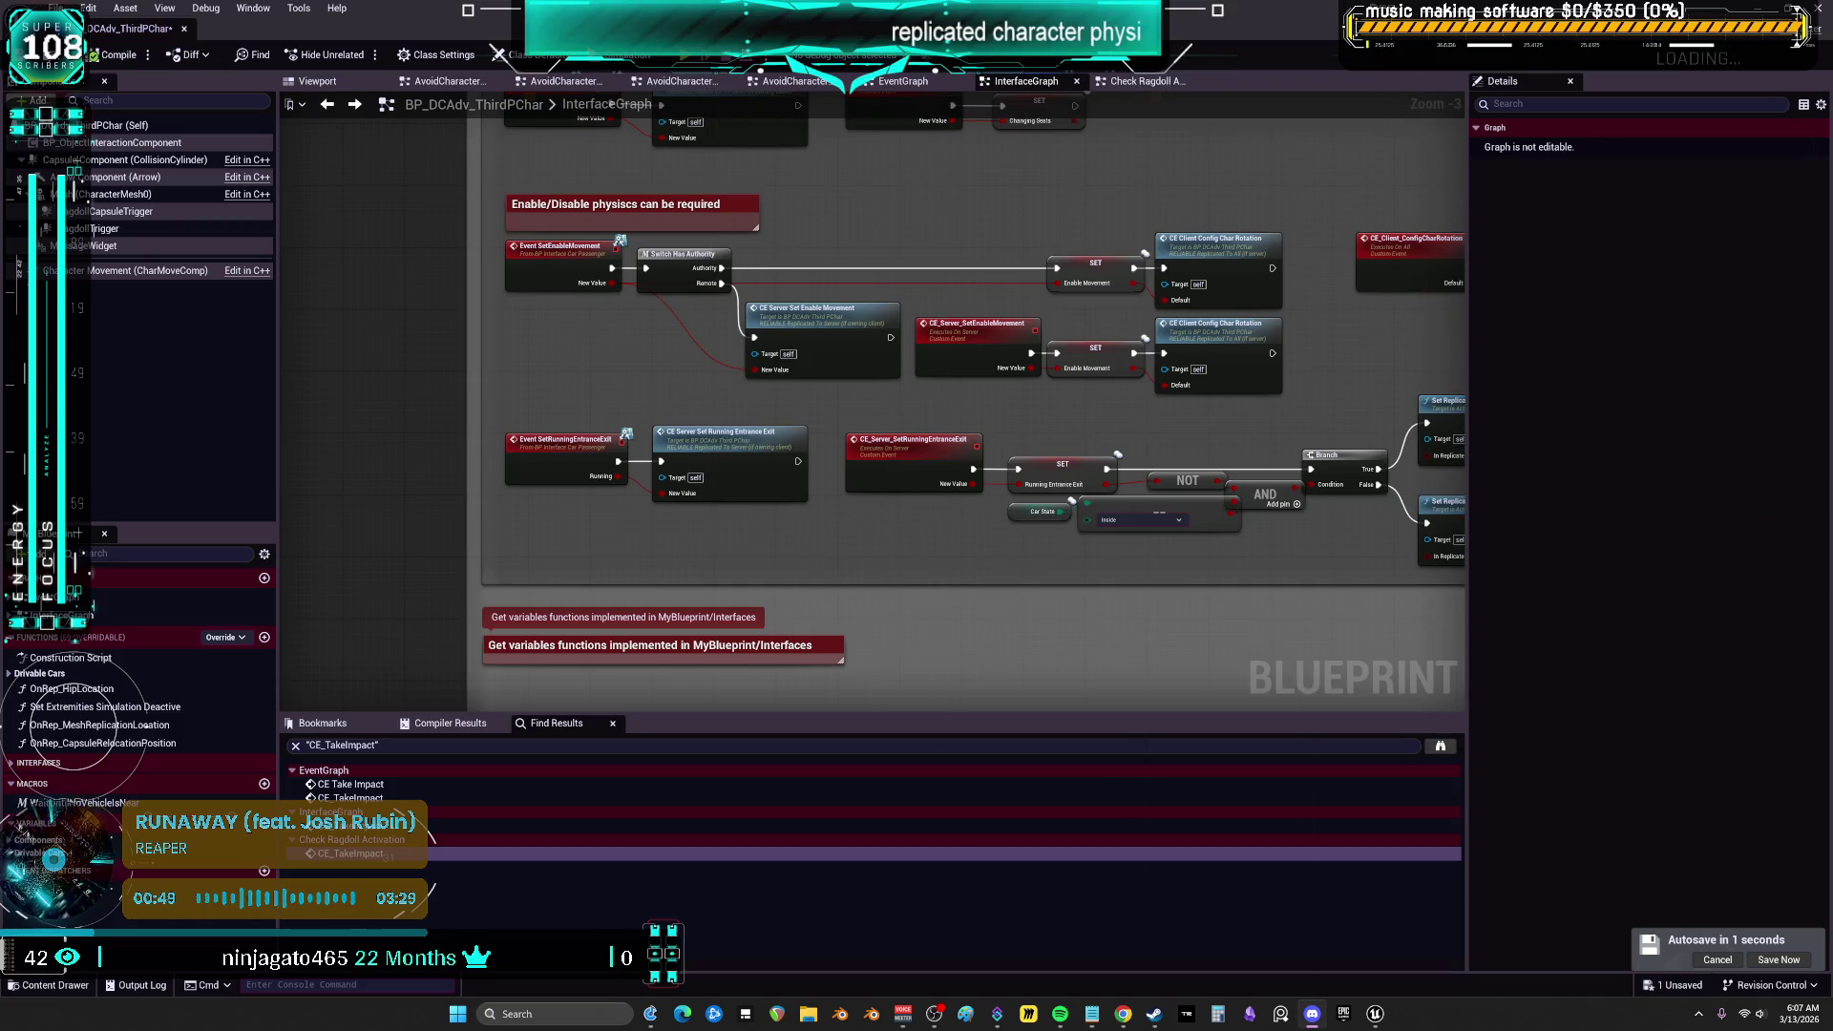
scroll(974, 503, down, 3)
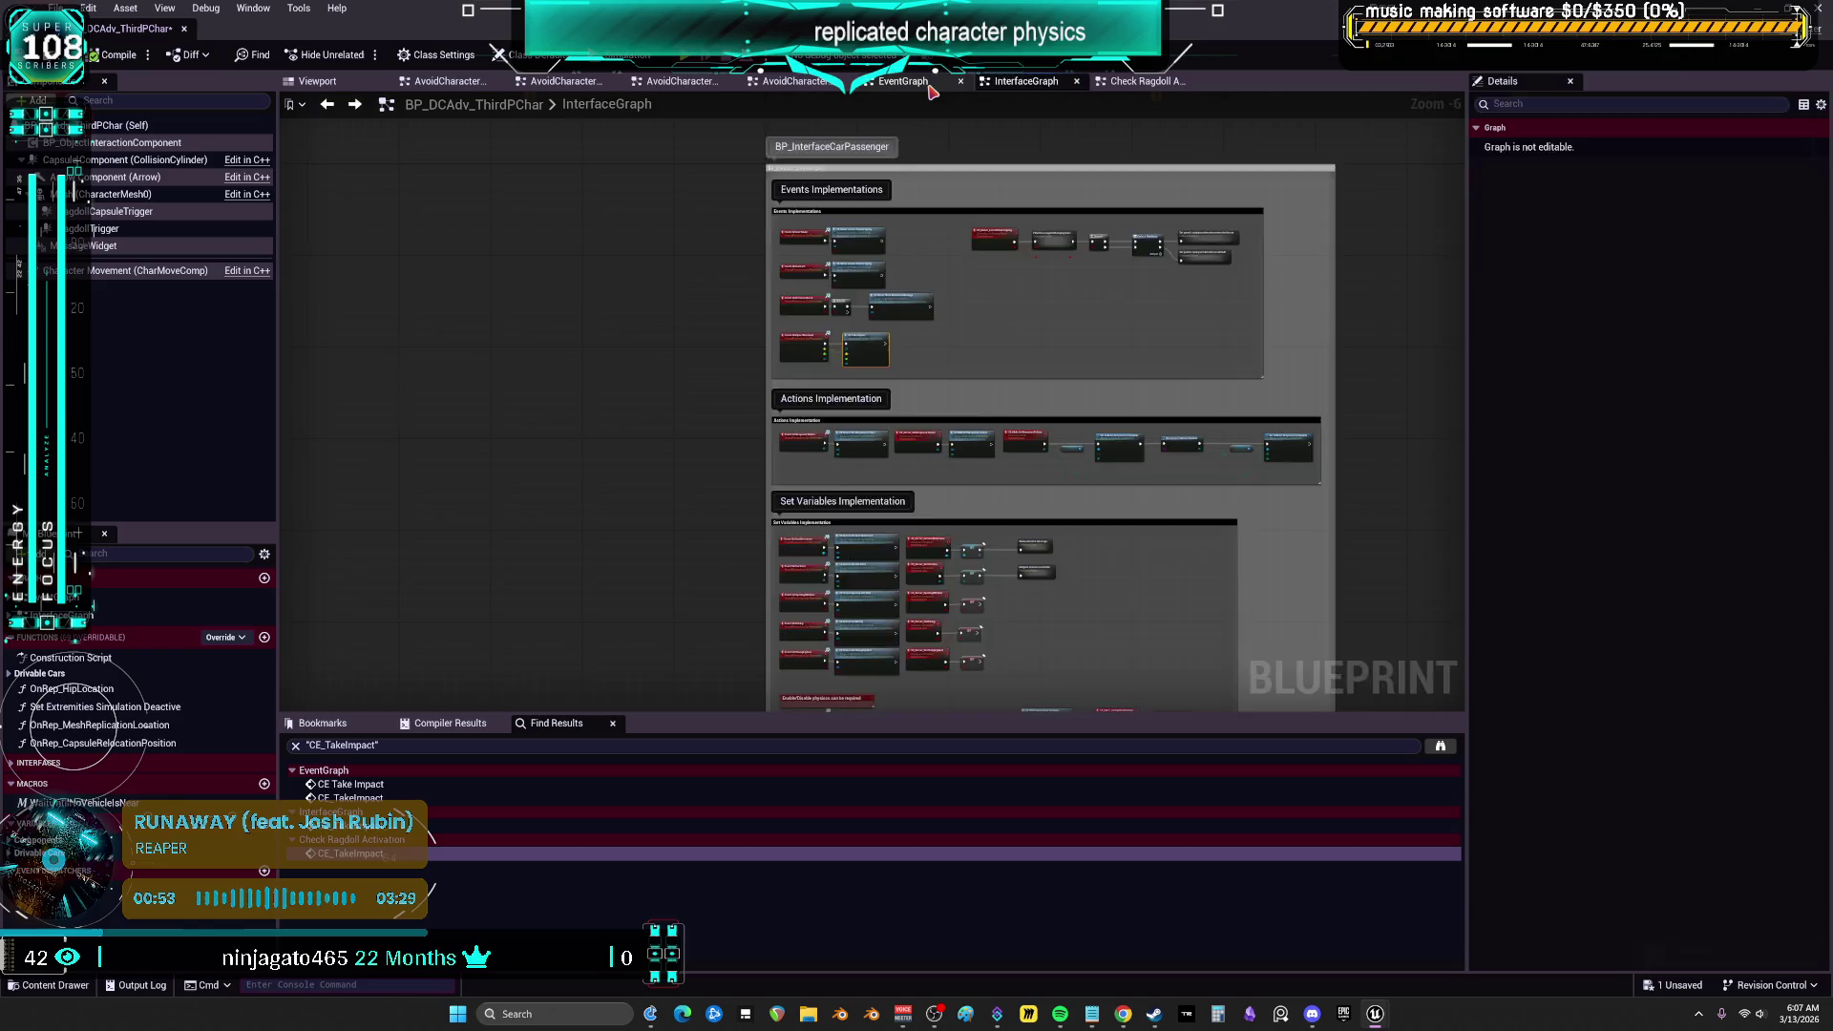
Return to the character's EventGraph and select the Debug Key 1 node near the Ragdoll groups
key(alt+Left)
scroll(946, 333, down, 6)
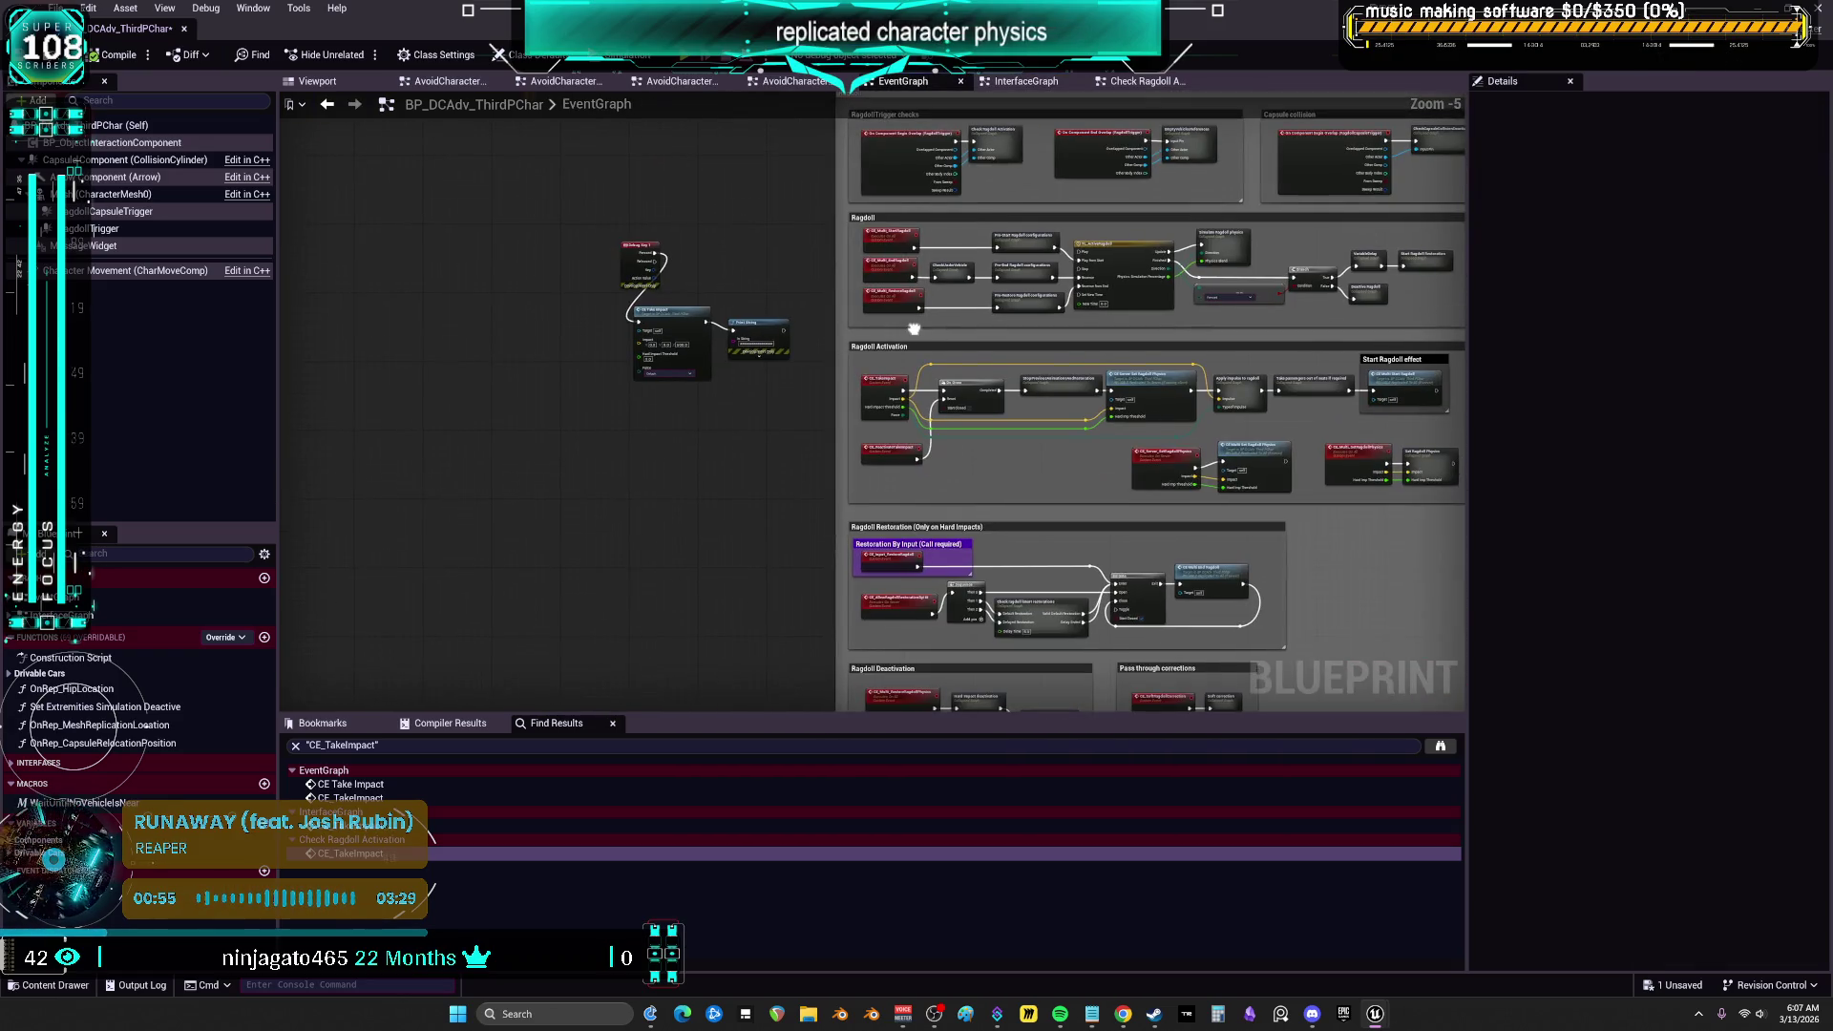
drag(912, 348, 892, 453)
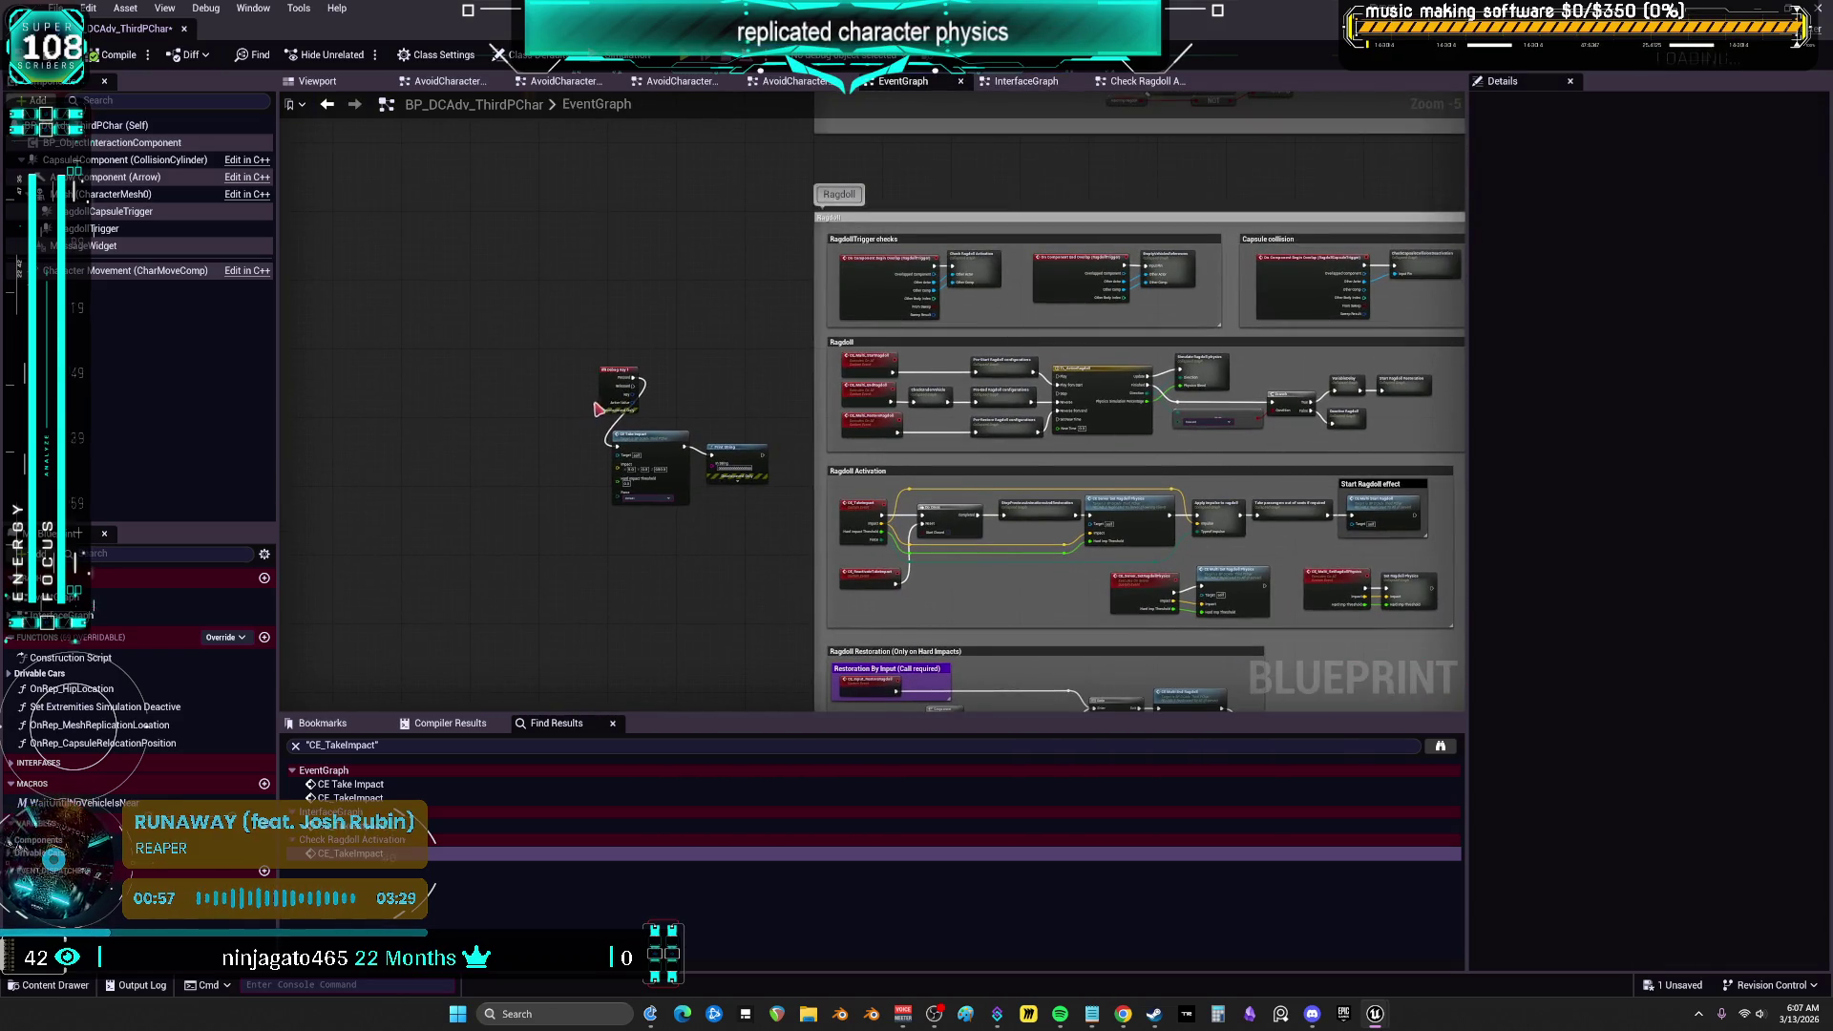
click(601, 405)
scroll(601, 406, up, 4)
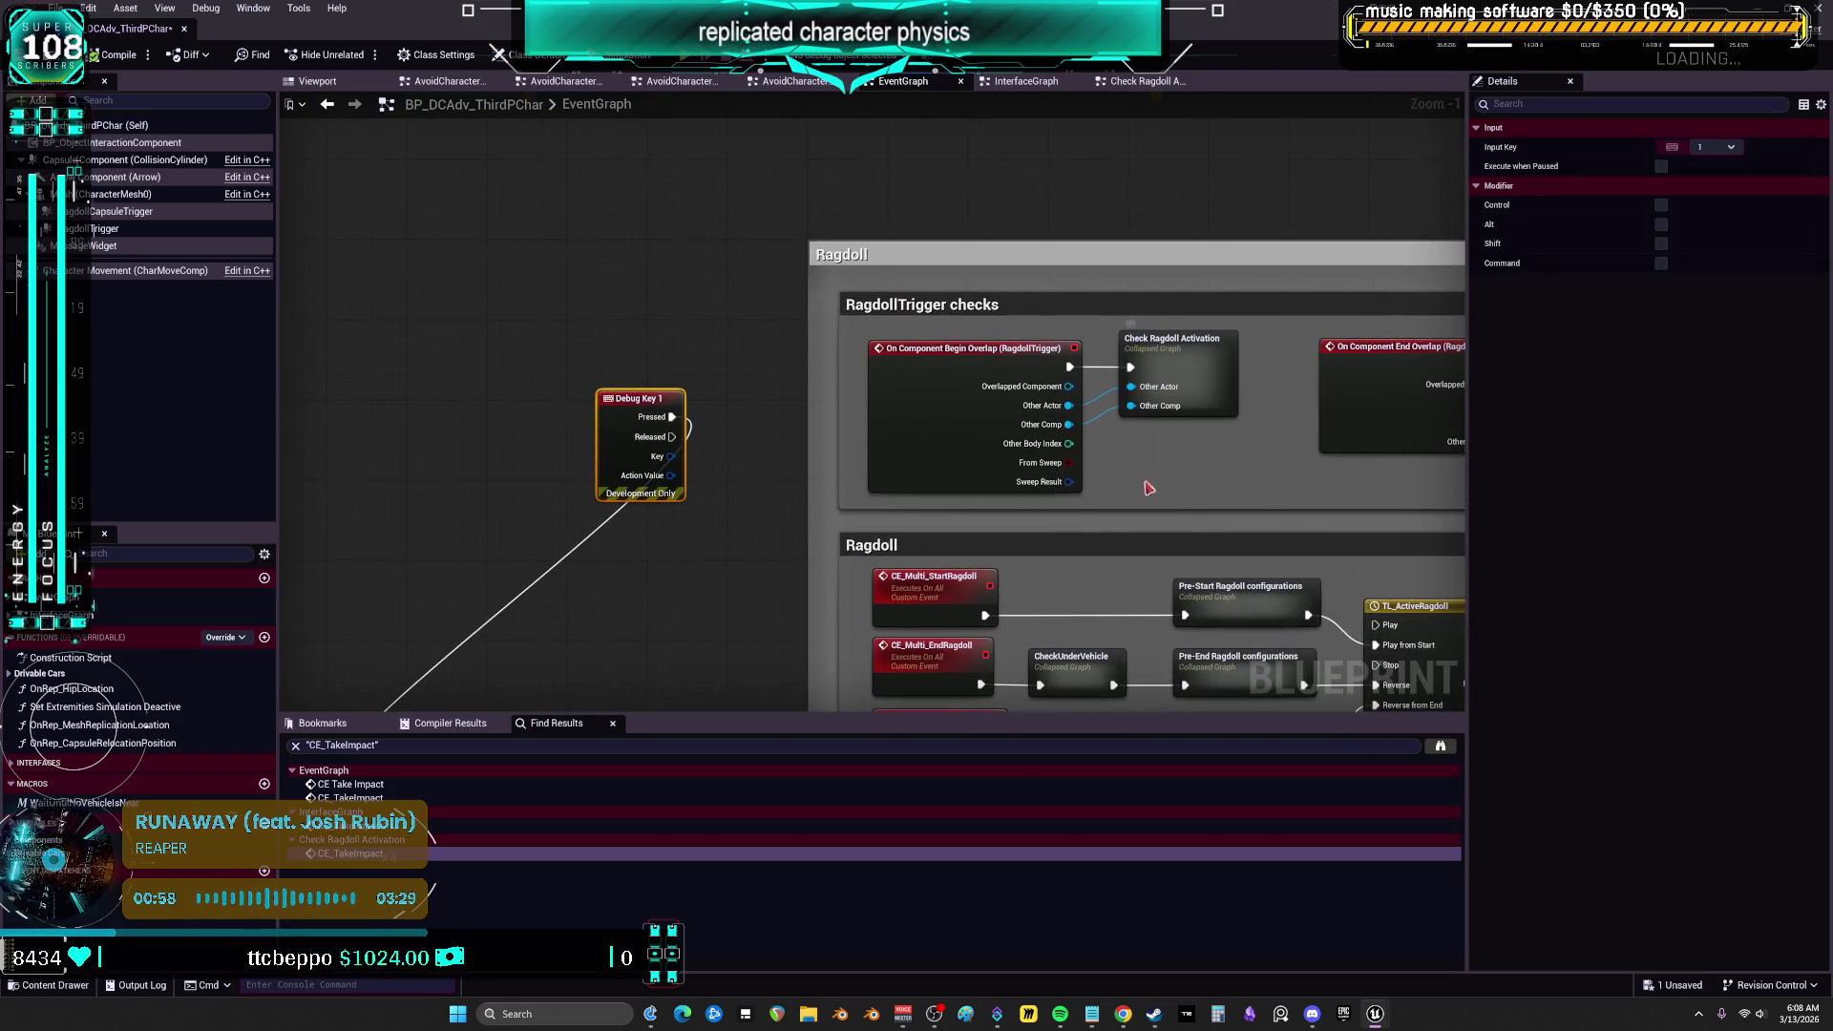
Review Check Ragdoll Activation's velocity threshold, Vector Length, Select Float, CE Take Impact and SET nodes
mouse_move(1170, 368)
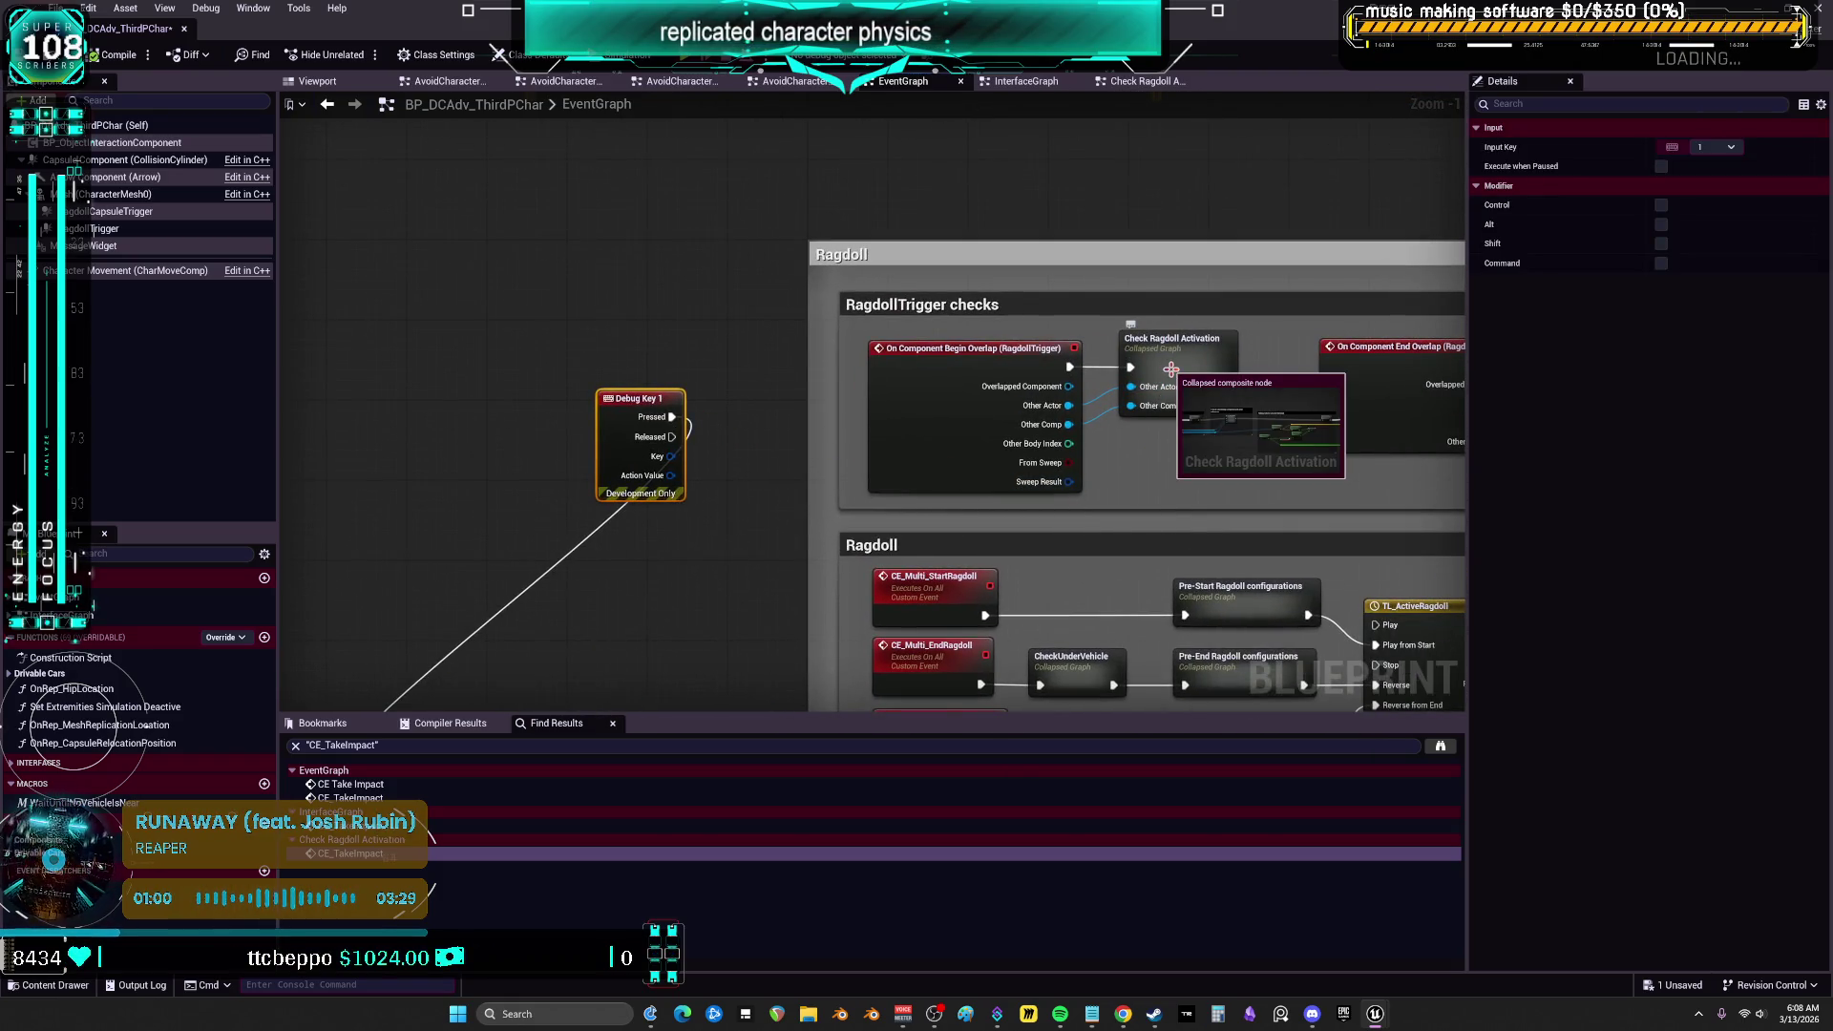
double_click(1170, 369)
scroll(675, 368, up, 3)
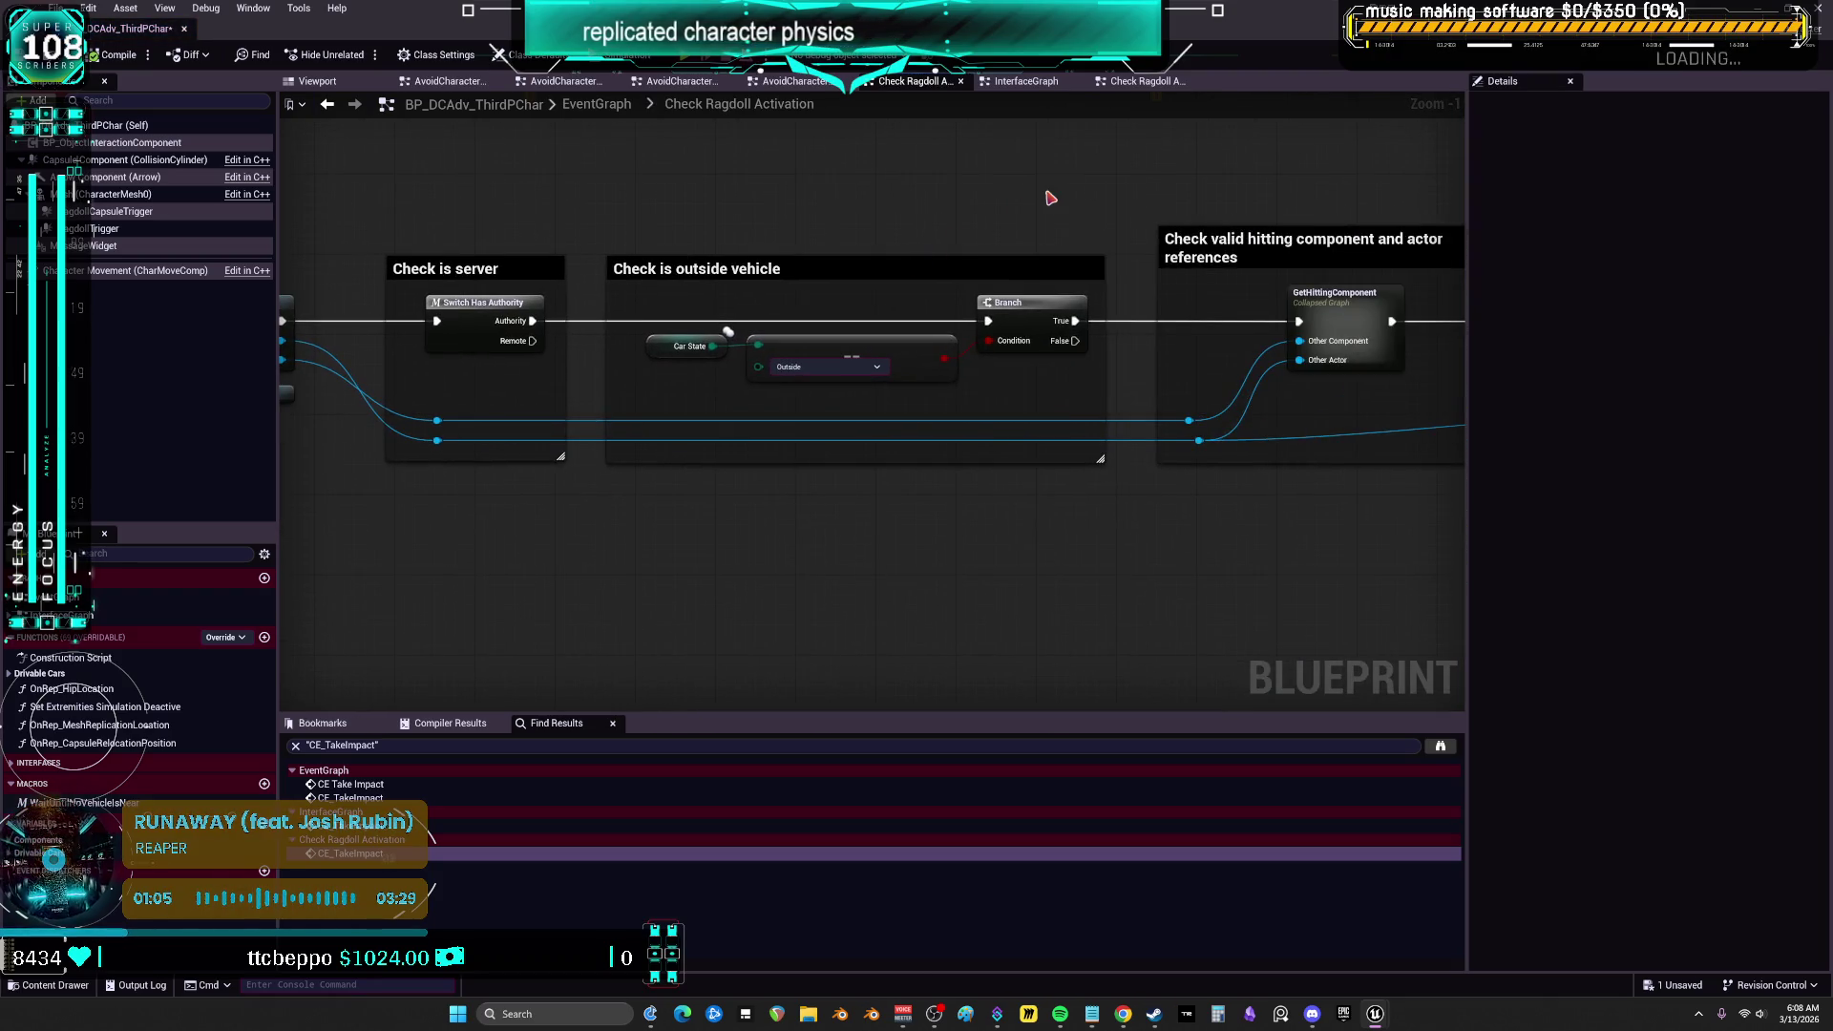
drag(1127, 220, 786, 205)
drag(1255, 205, 571, 195)
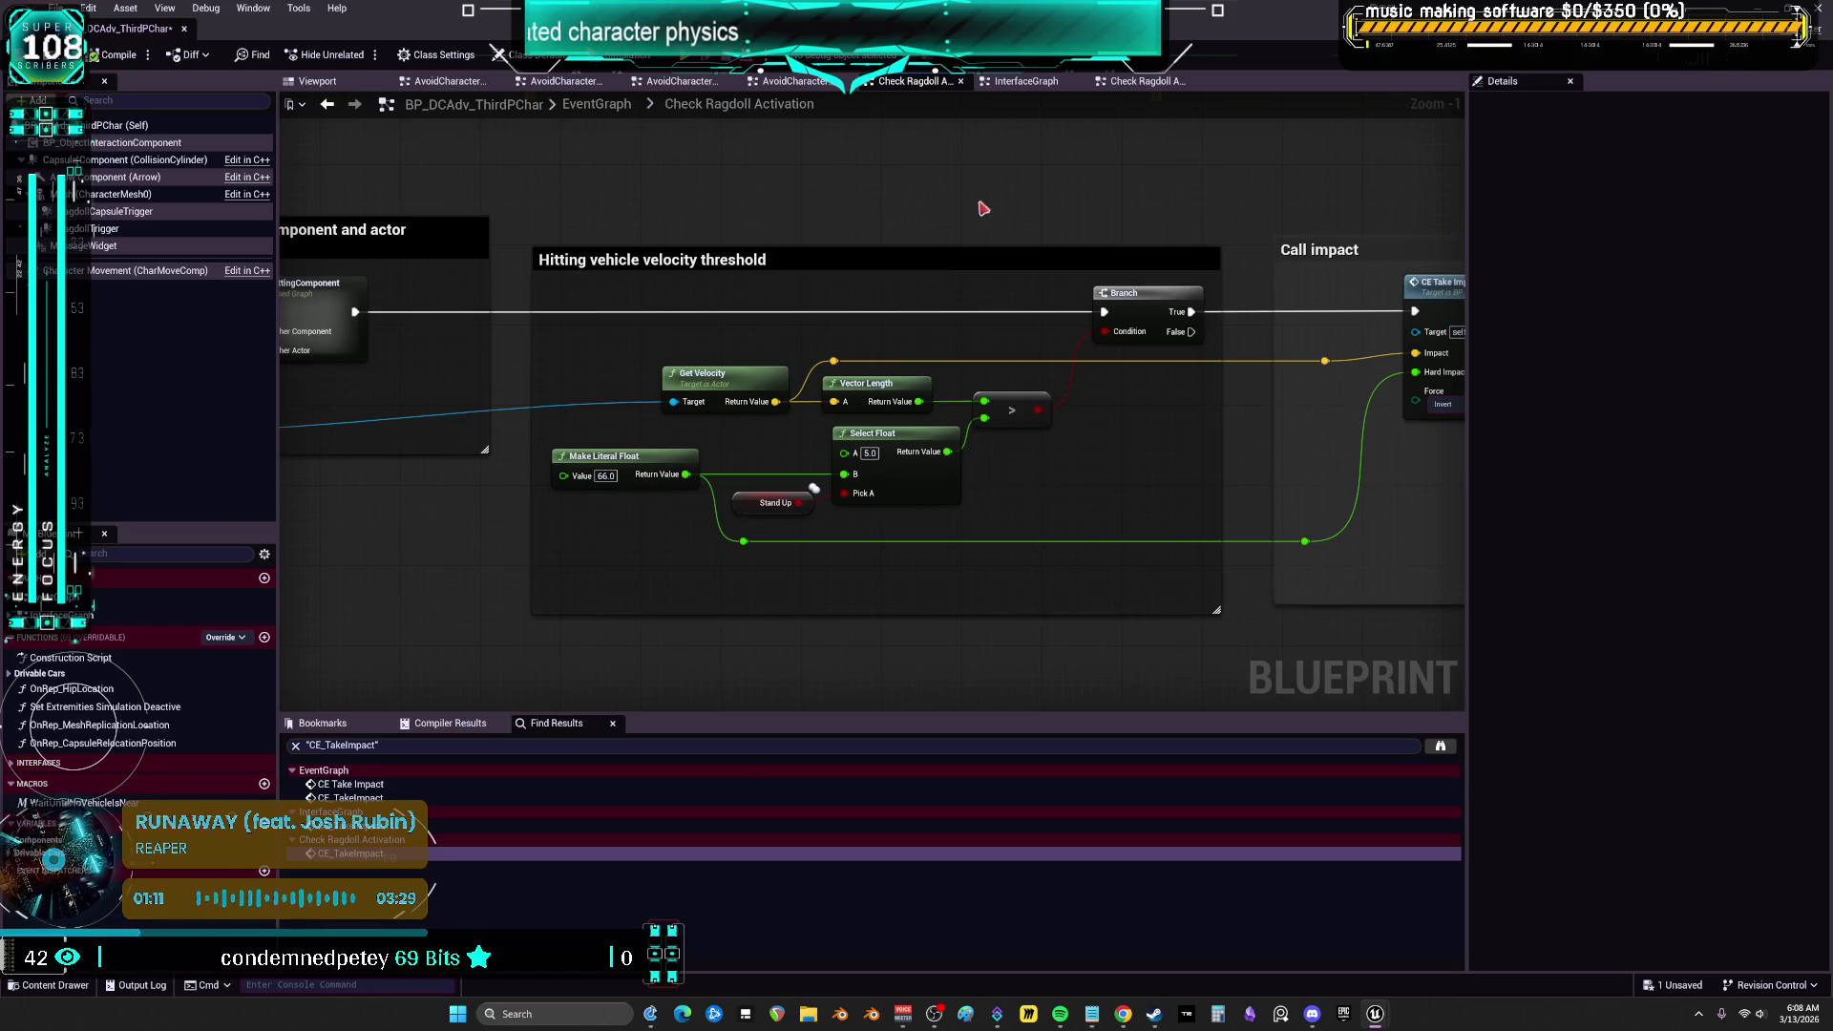
drag(1151, 218, 827, 217)
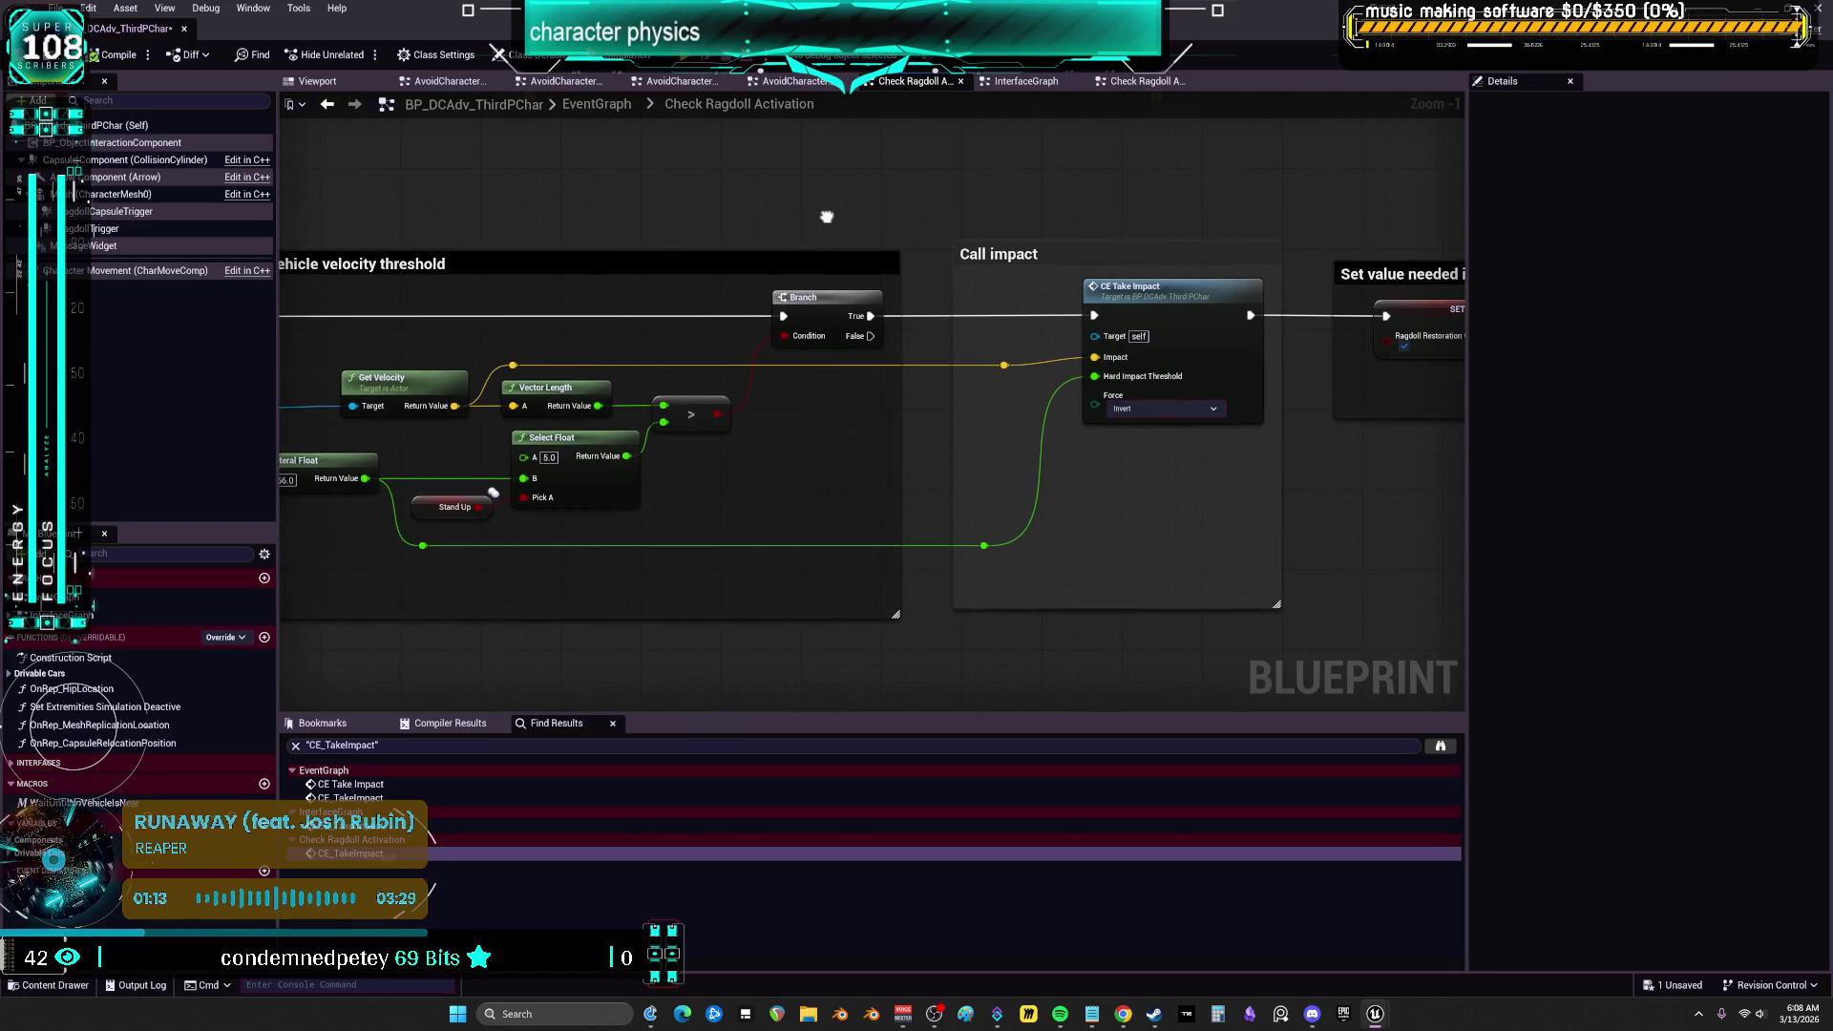
drag(827, 217, 464, 221)
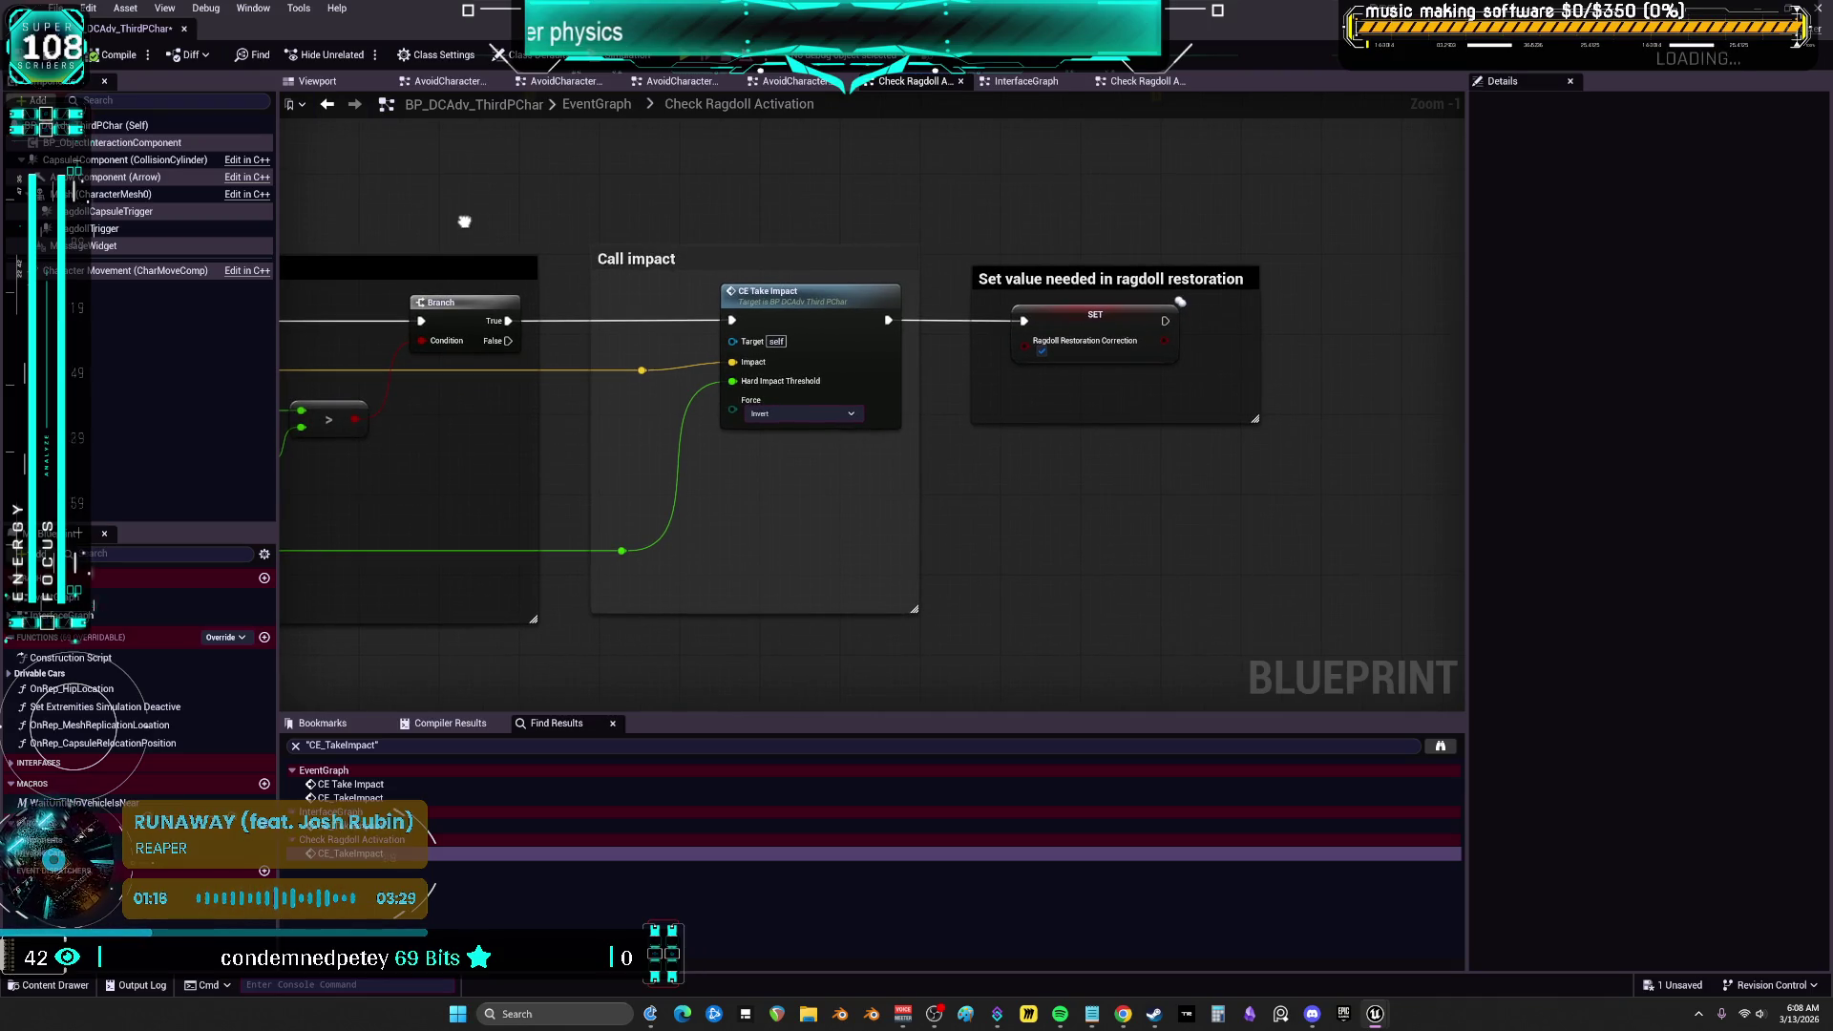
mouse_move(464, 222)
mouse_down()
mouse_move(1403, 249)
mouse_move(443, 380)
mouse_move(871, 352)
mouse_move(730, 342)
mouse_up()
drag(1585, 293, 1154, 274)
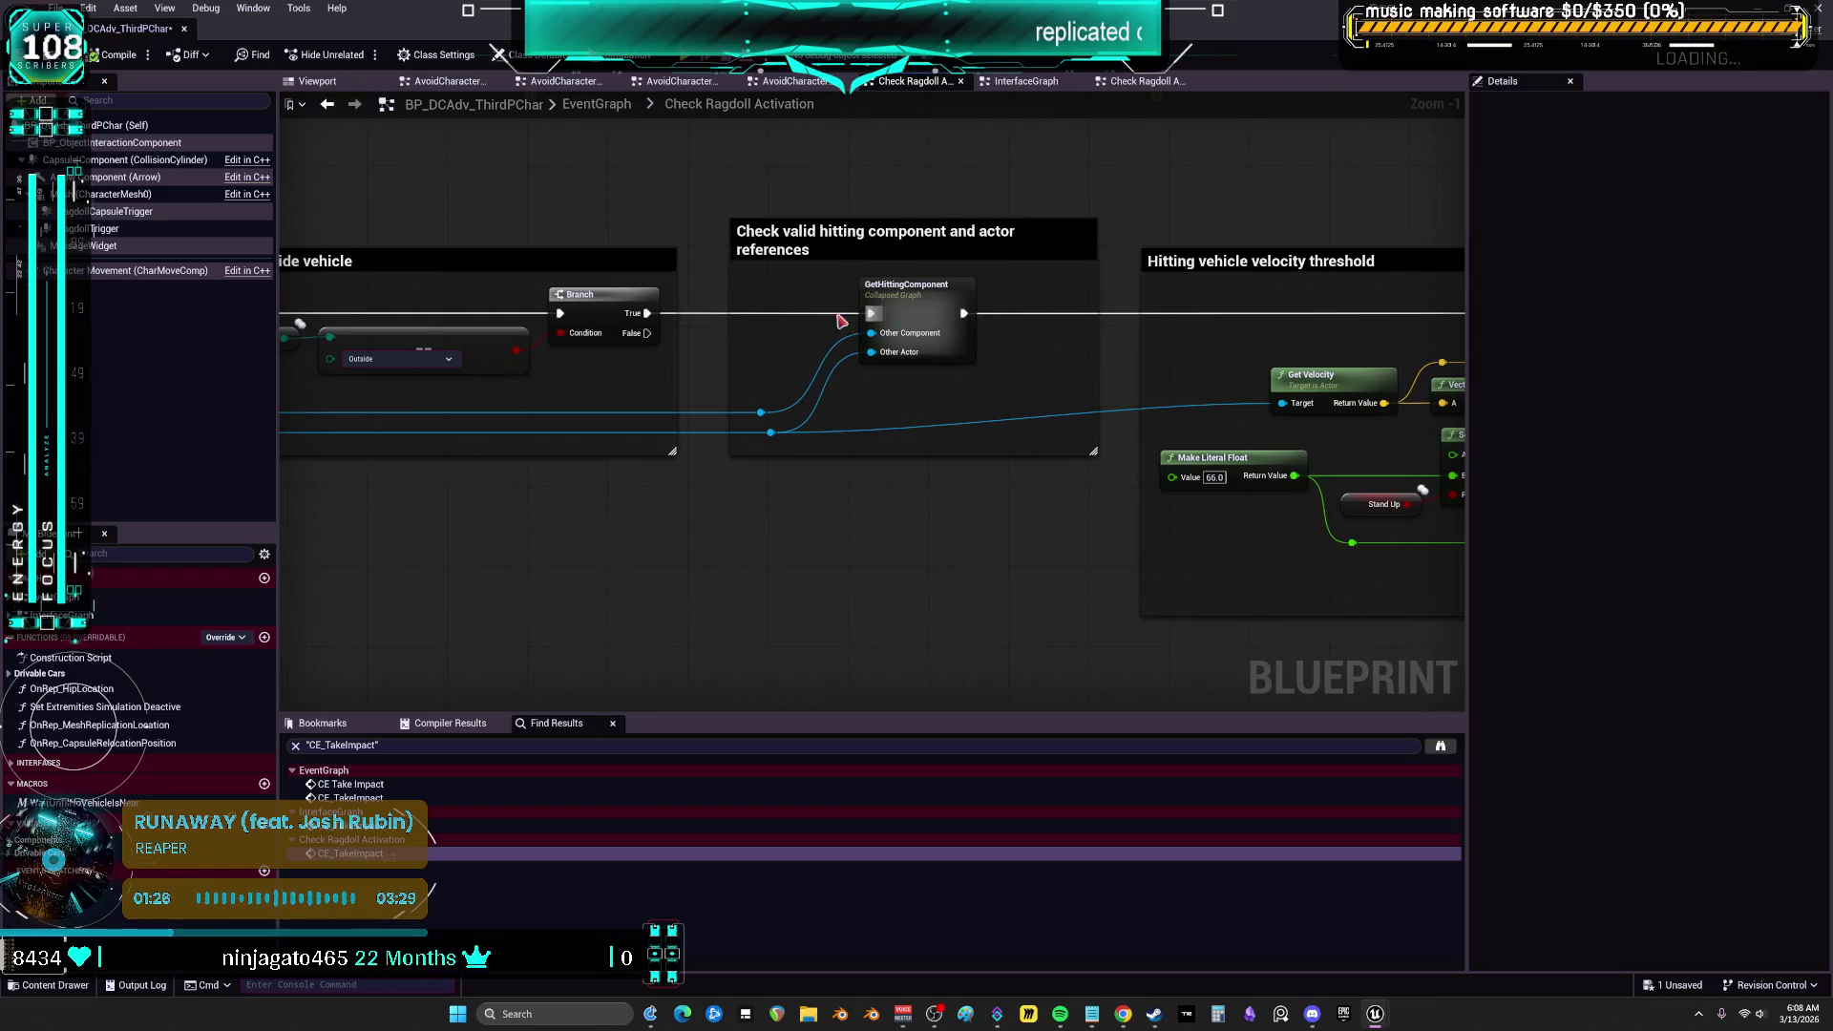
click(326, 104)
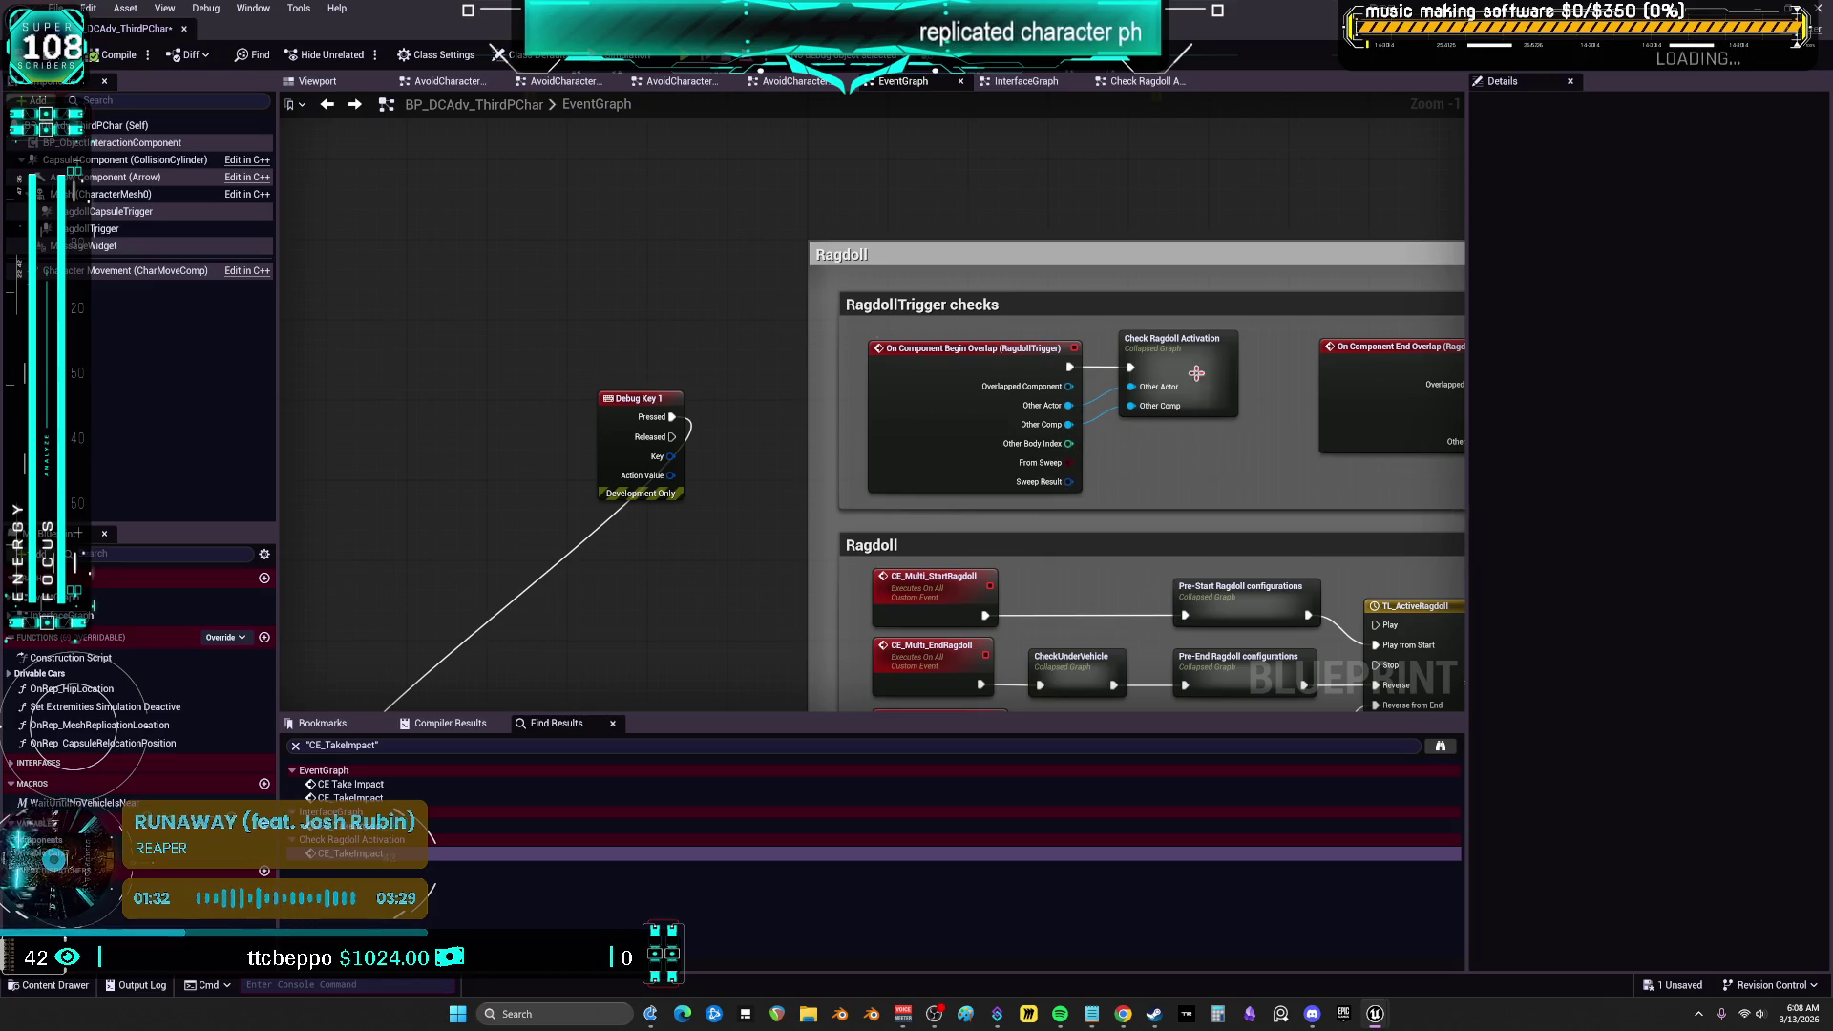
Copy CE Take Impact and SET from Check Ragdoll Activation and paste them into the EventGraph
double_click(1173, 416)
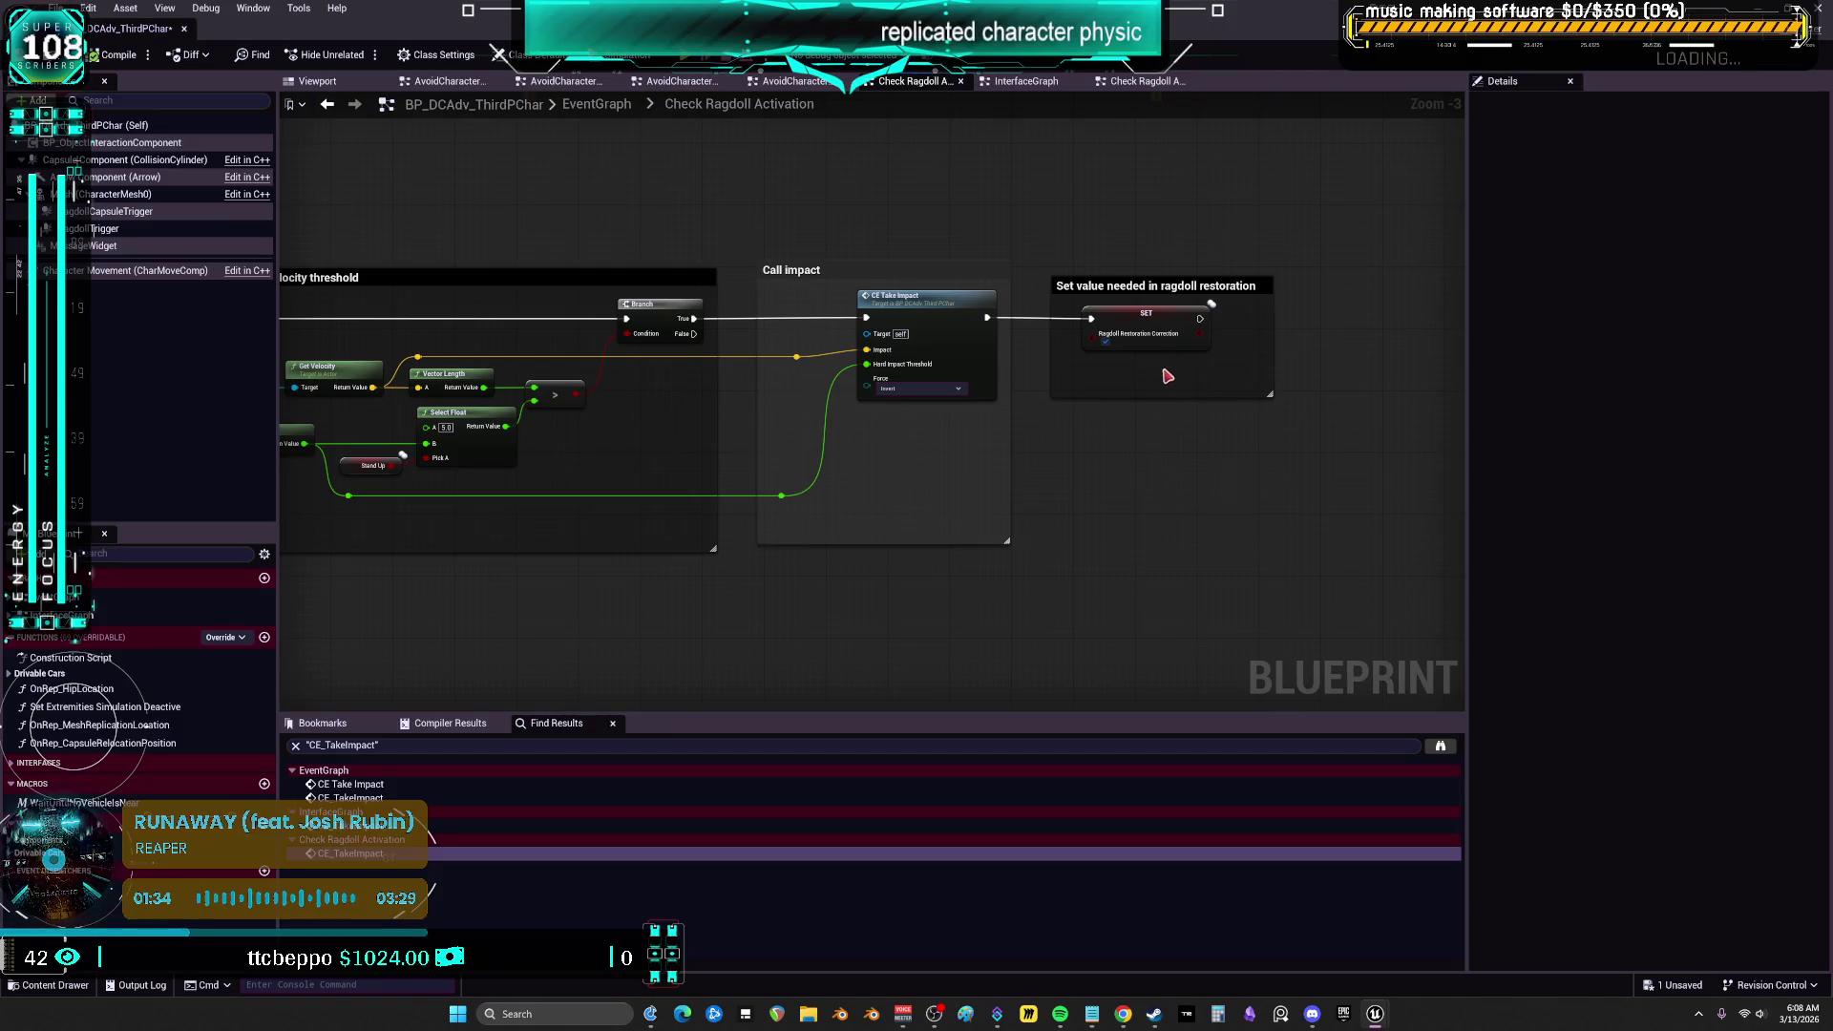
click(1104, 327)
shift+click(932, 353)
key(ctrl+c)
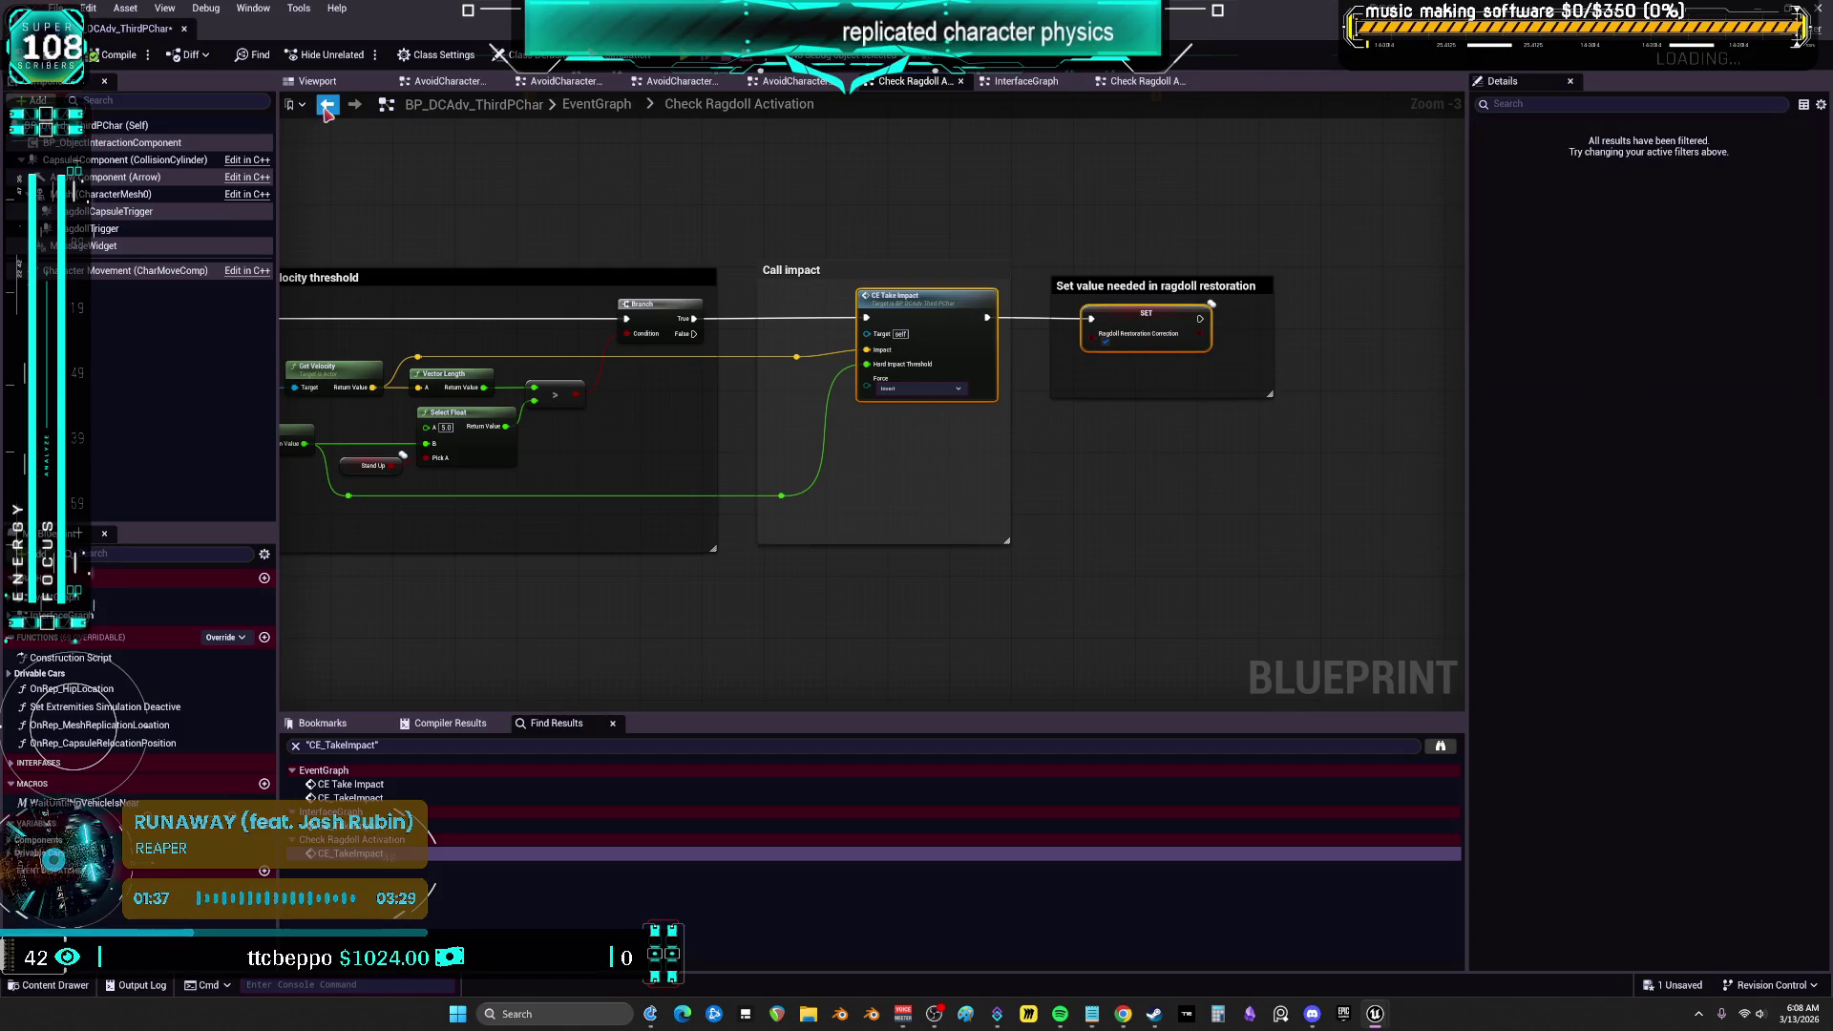
click(326, 103)
key(ctrl+v)
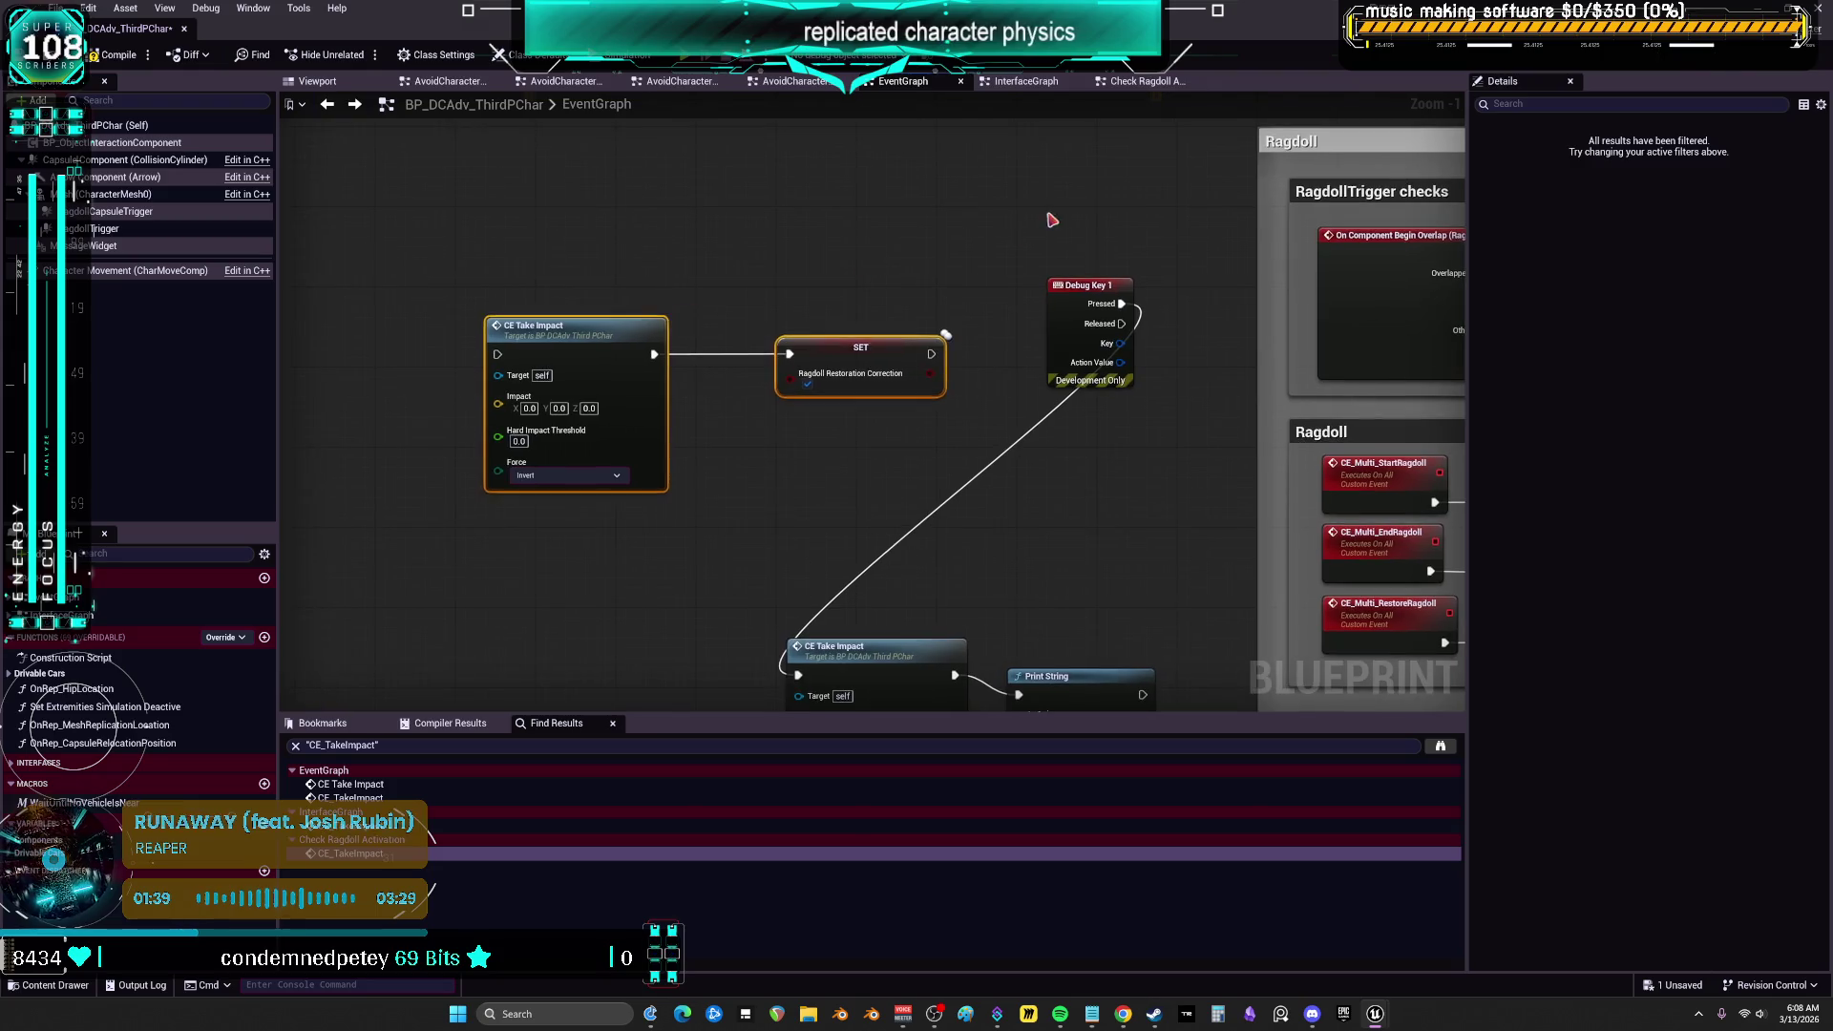
Wire Debug Key 1 Pressed into the pasted CE Take Impact and set Impact Z to 600
mouse_move(1098, 286)
mouse_down()
mouse_move(329, 316)
mouse_move(450, 360)
mouse_move(497, 354)
mouse_up()
mouse_move(572, 429)
mouse_down()
mouse_move(613, 319)
mouse_move(649, 307)
mouse_up()
click(666, 287)
text(600)
key(Return)
double_click(672, 286)
click(1050, 431)
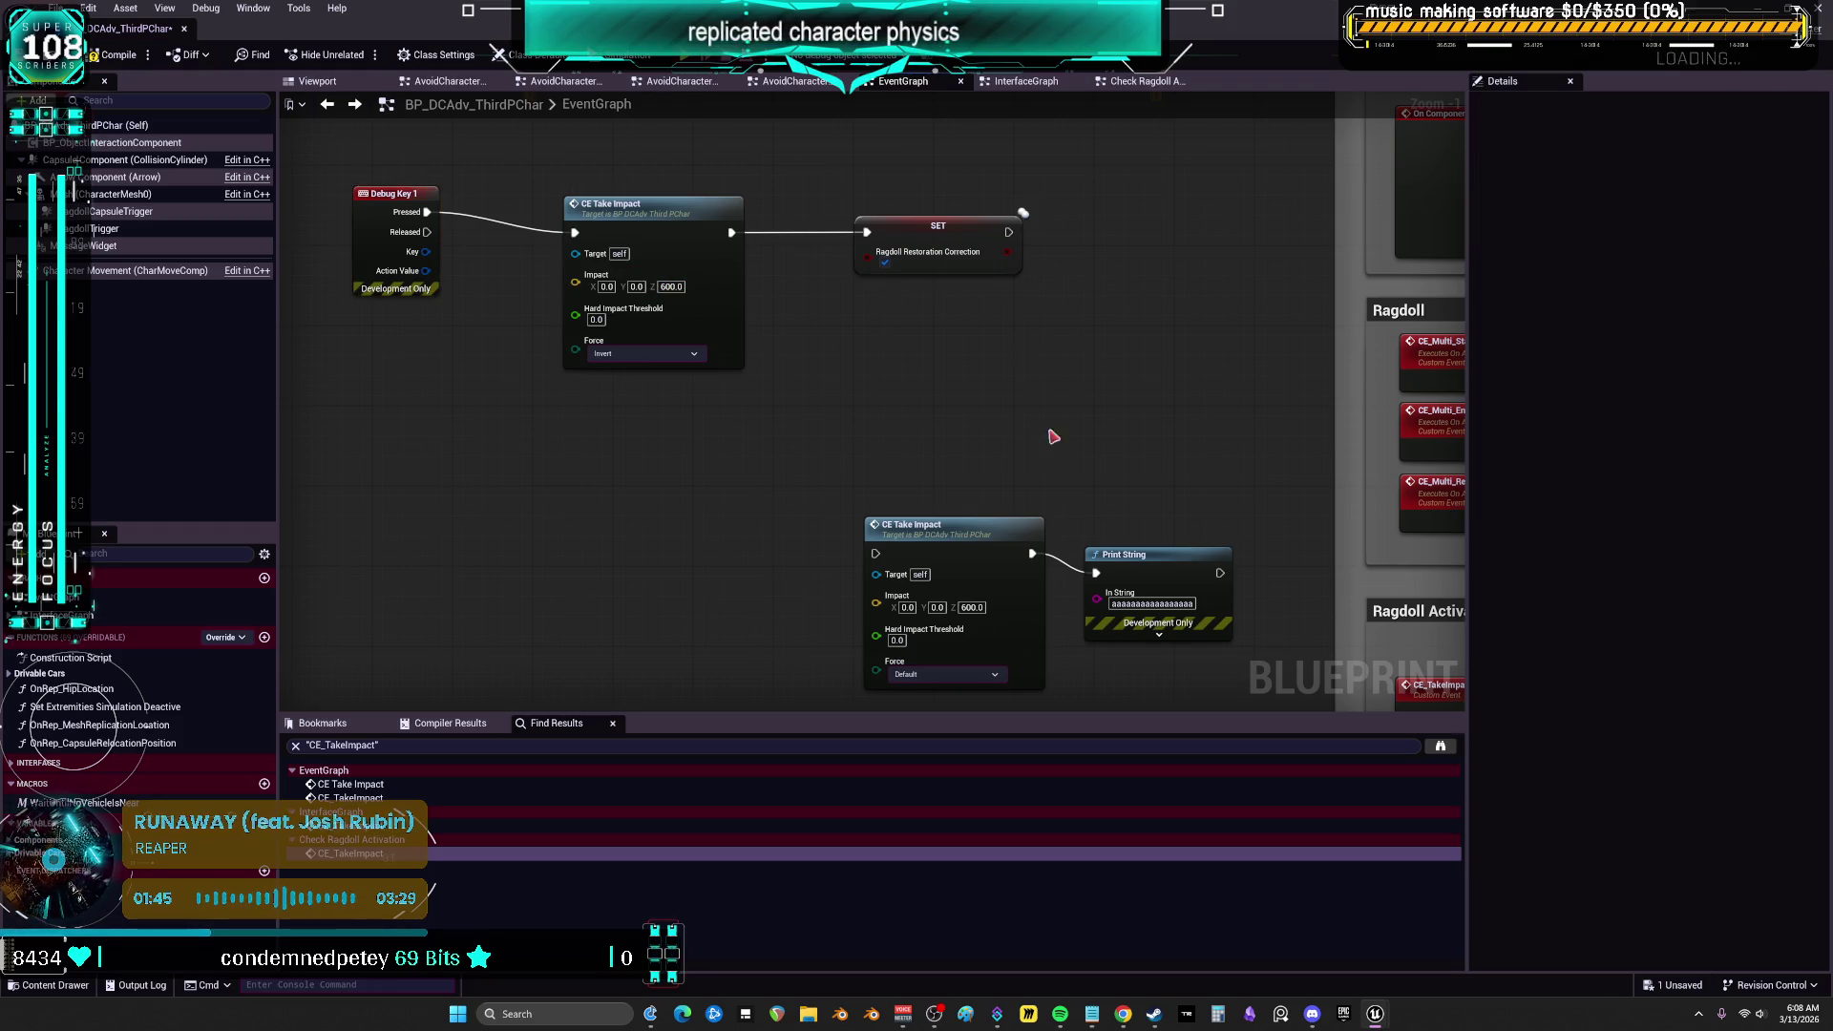
Connect SET to Print String, line up the Debug Key 1 chain, and start a play test
mouse_move(1010, 232)
mouse_down()
mouse_move(1100, 574)
mouse_move(1137, 254)
mouse_up()
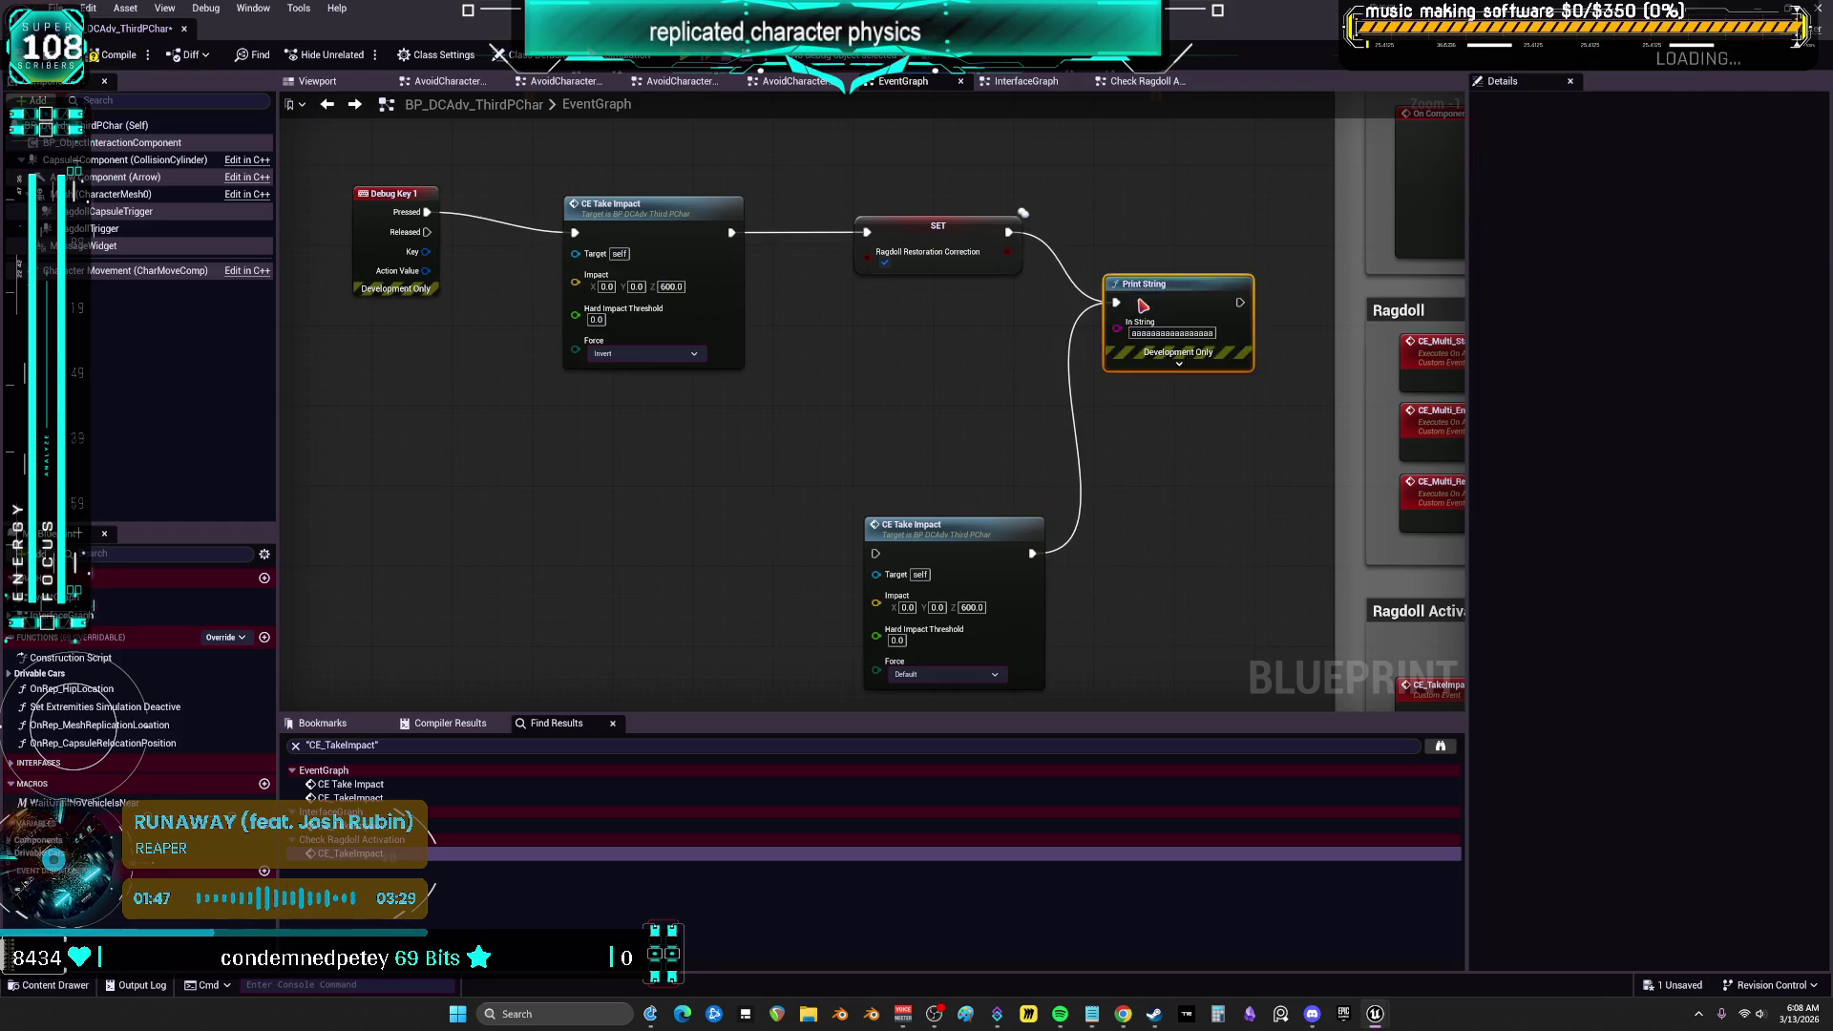
drag(979, 160, 991, 279)
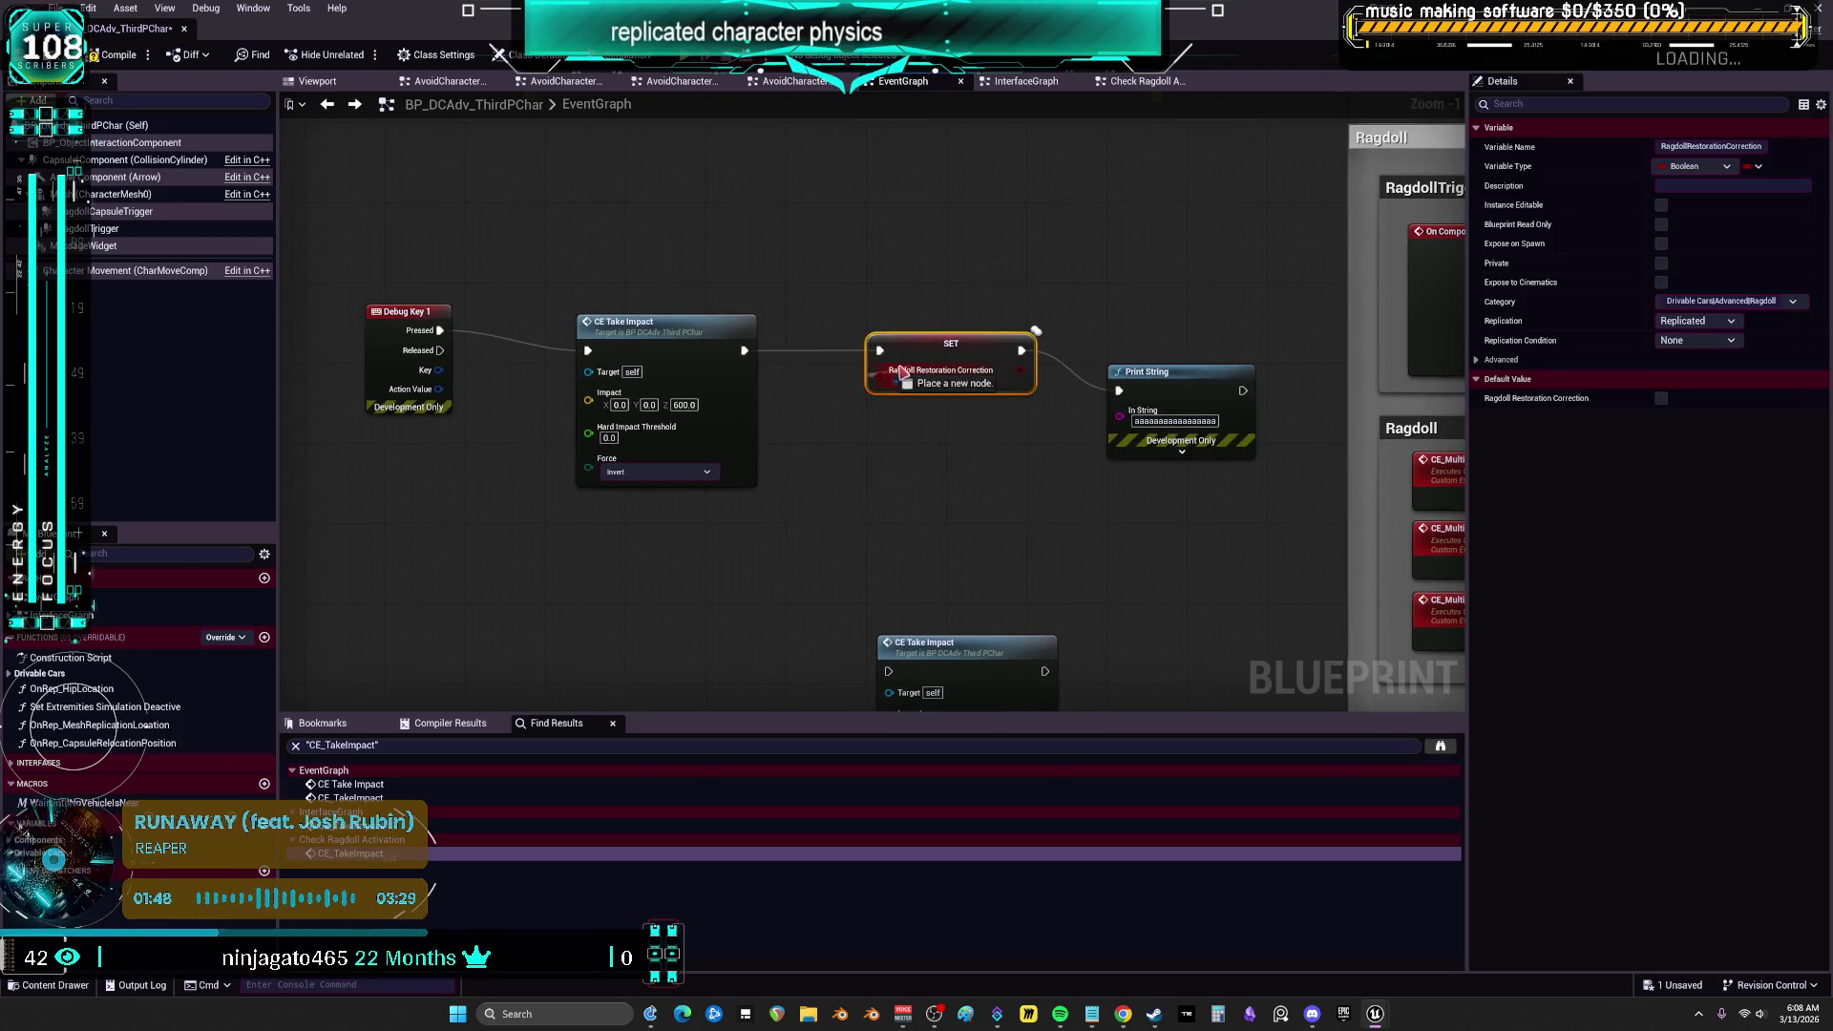
drag(945, 342, 845, 342)
drag(1174, 417, 1015, 379)
drag(397, 326, 506, 344)
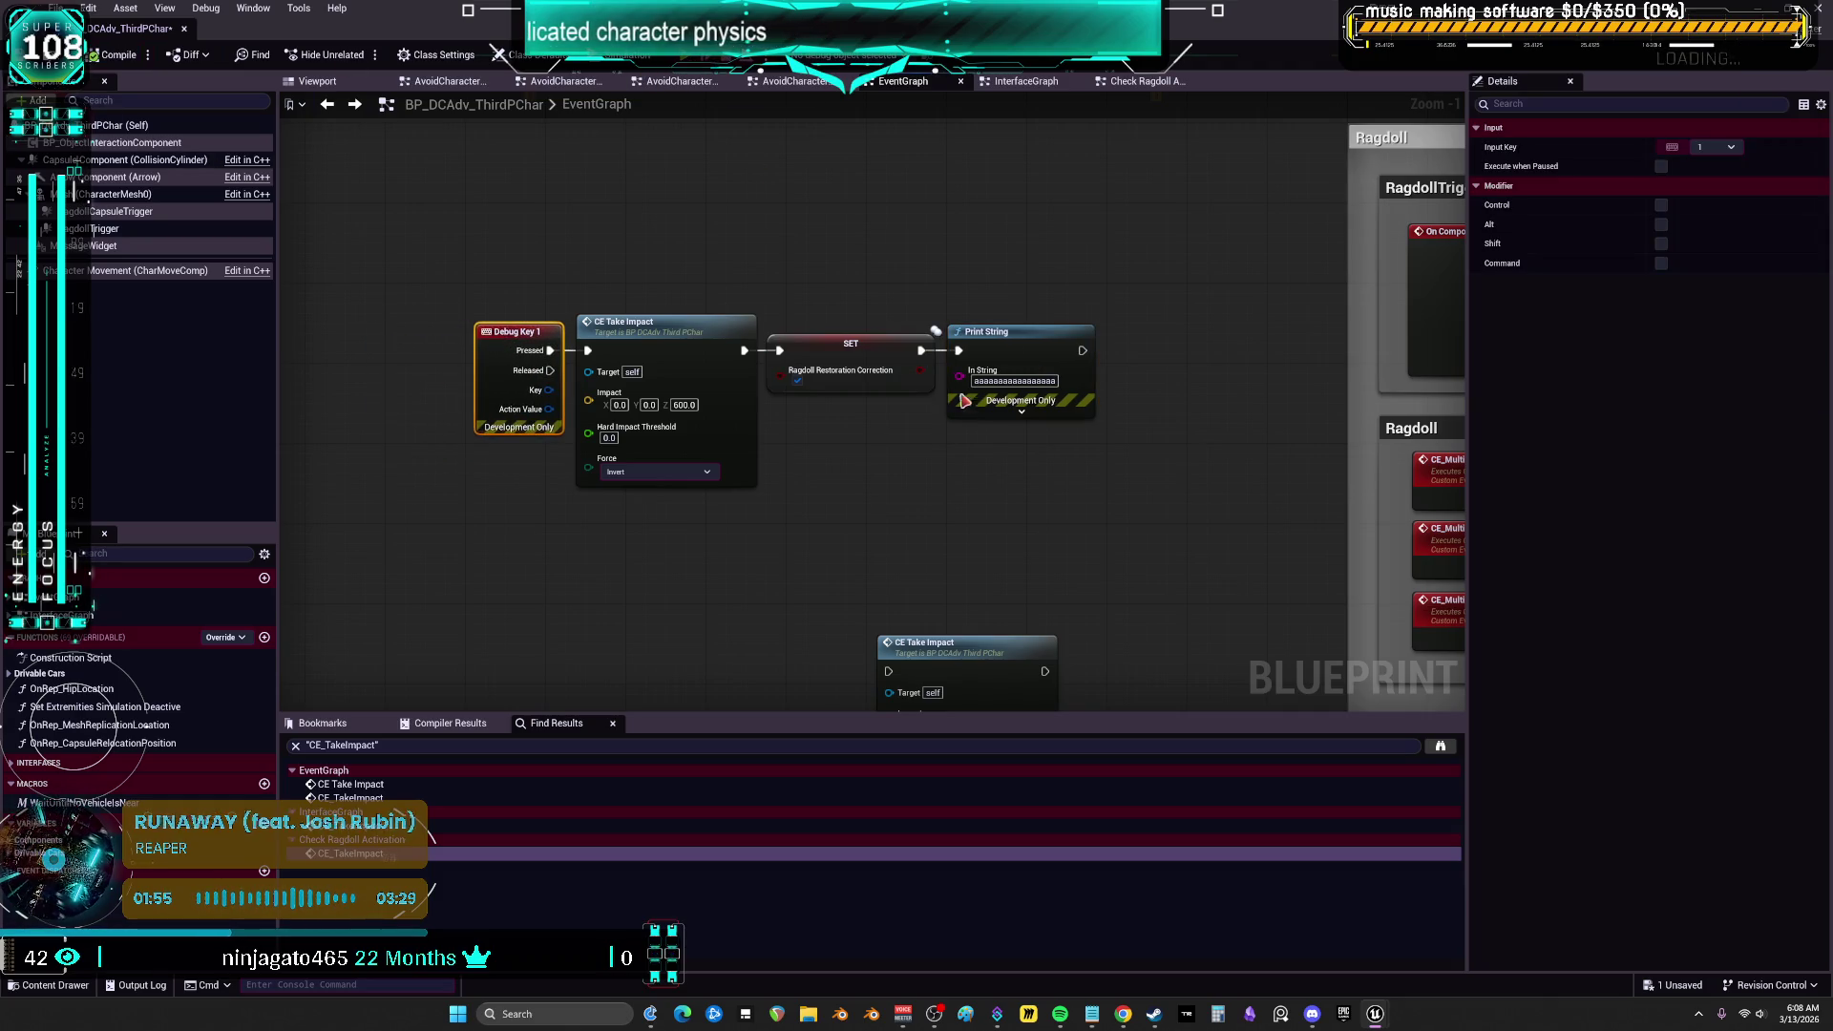
key(alt+p)
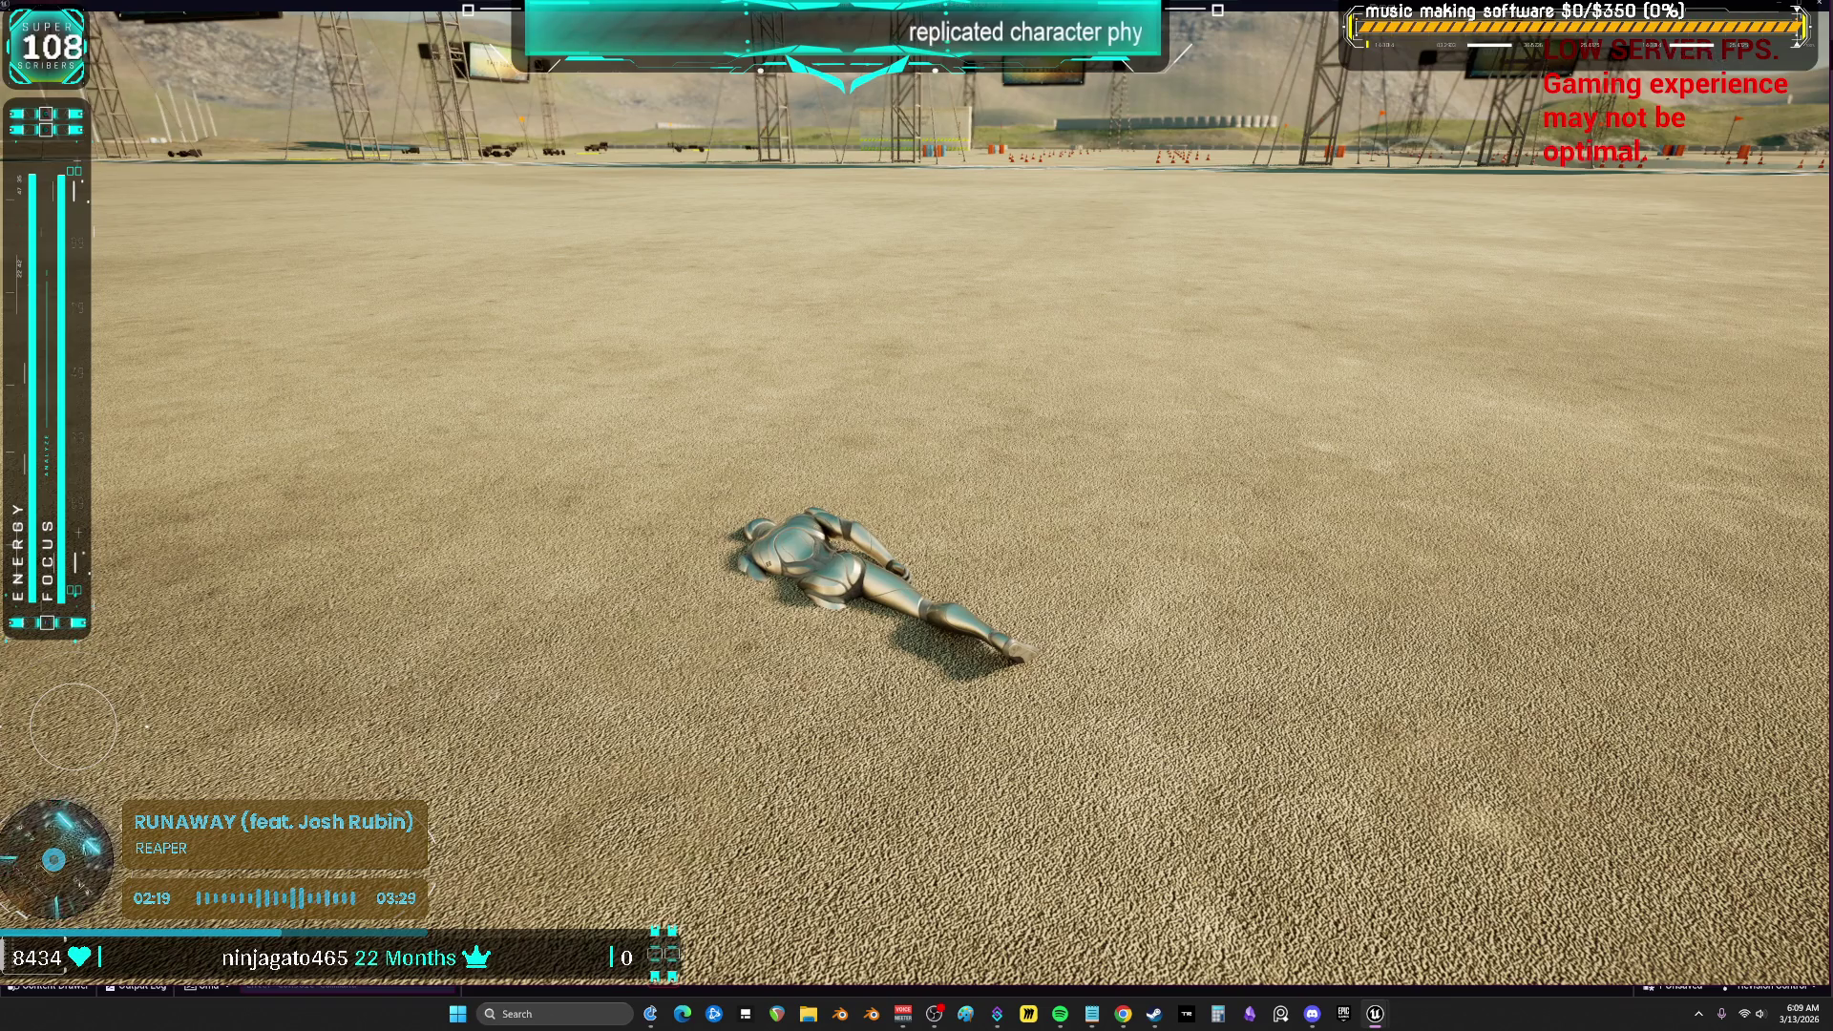
Trigger another impact on the ragdolled character in the running game
key(alt+Tab)
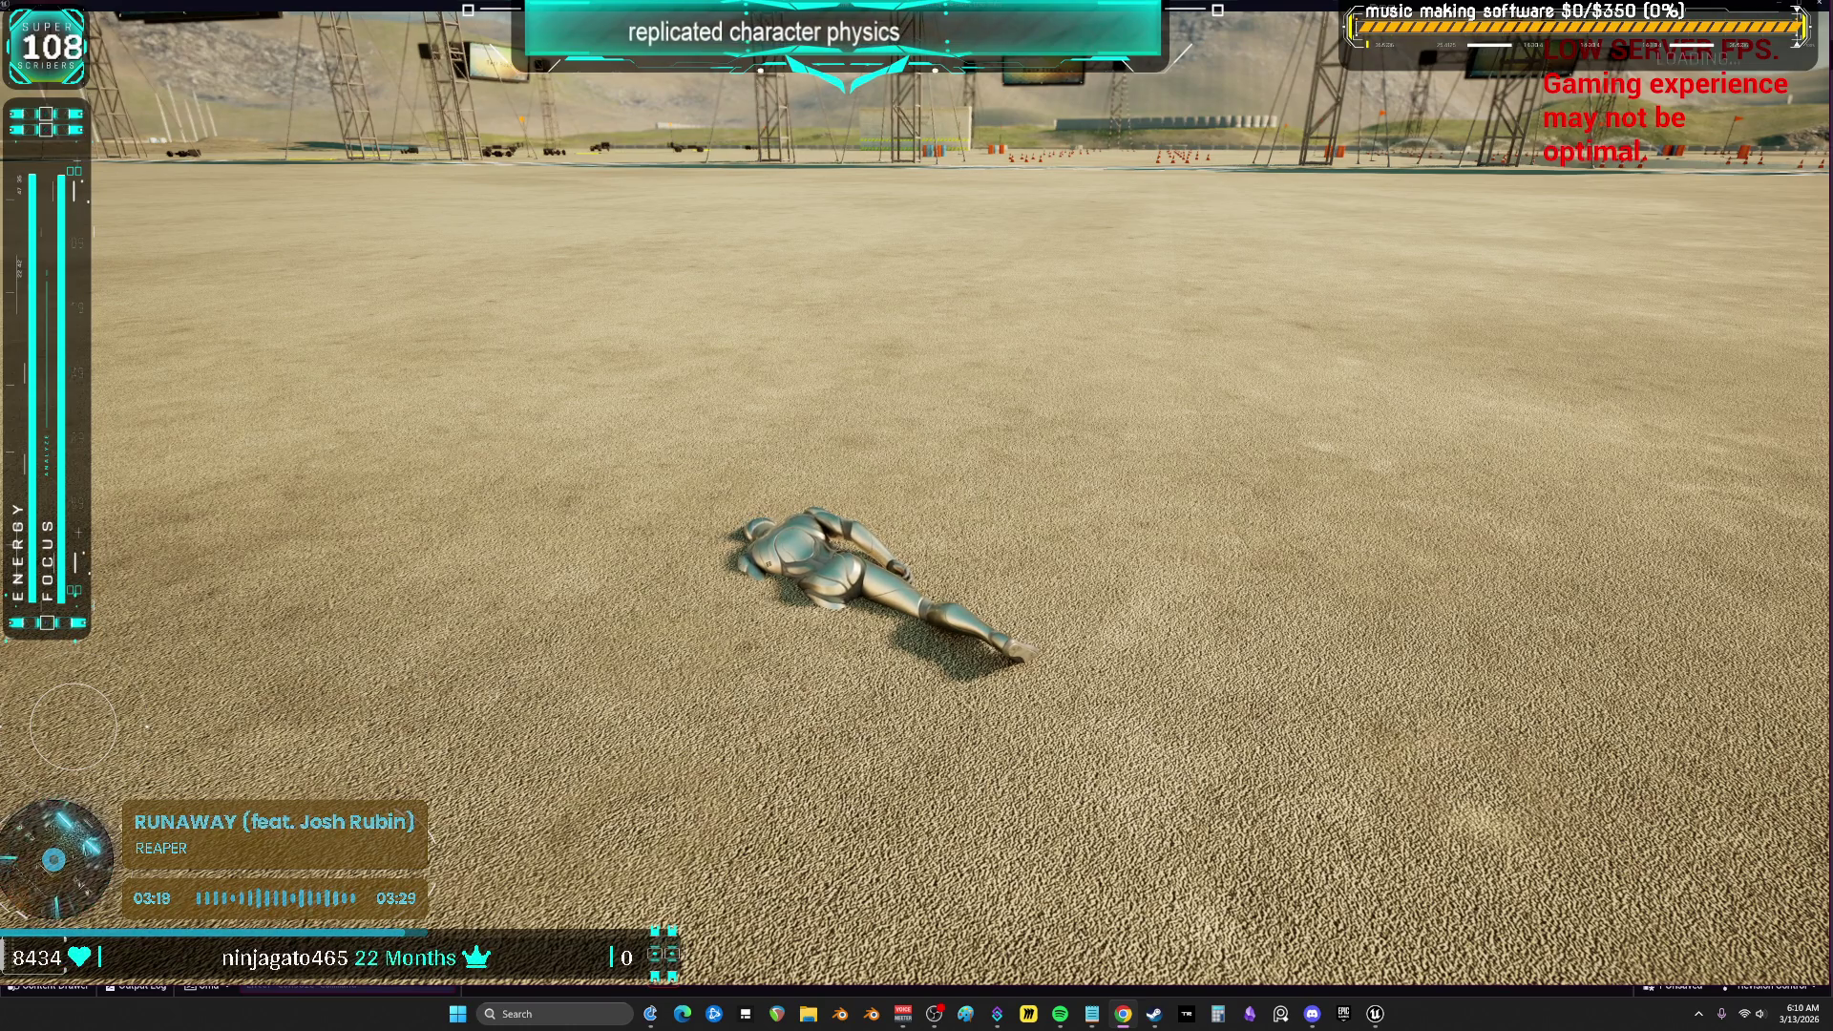
key(space)
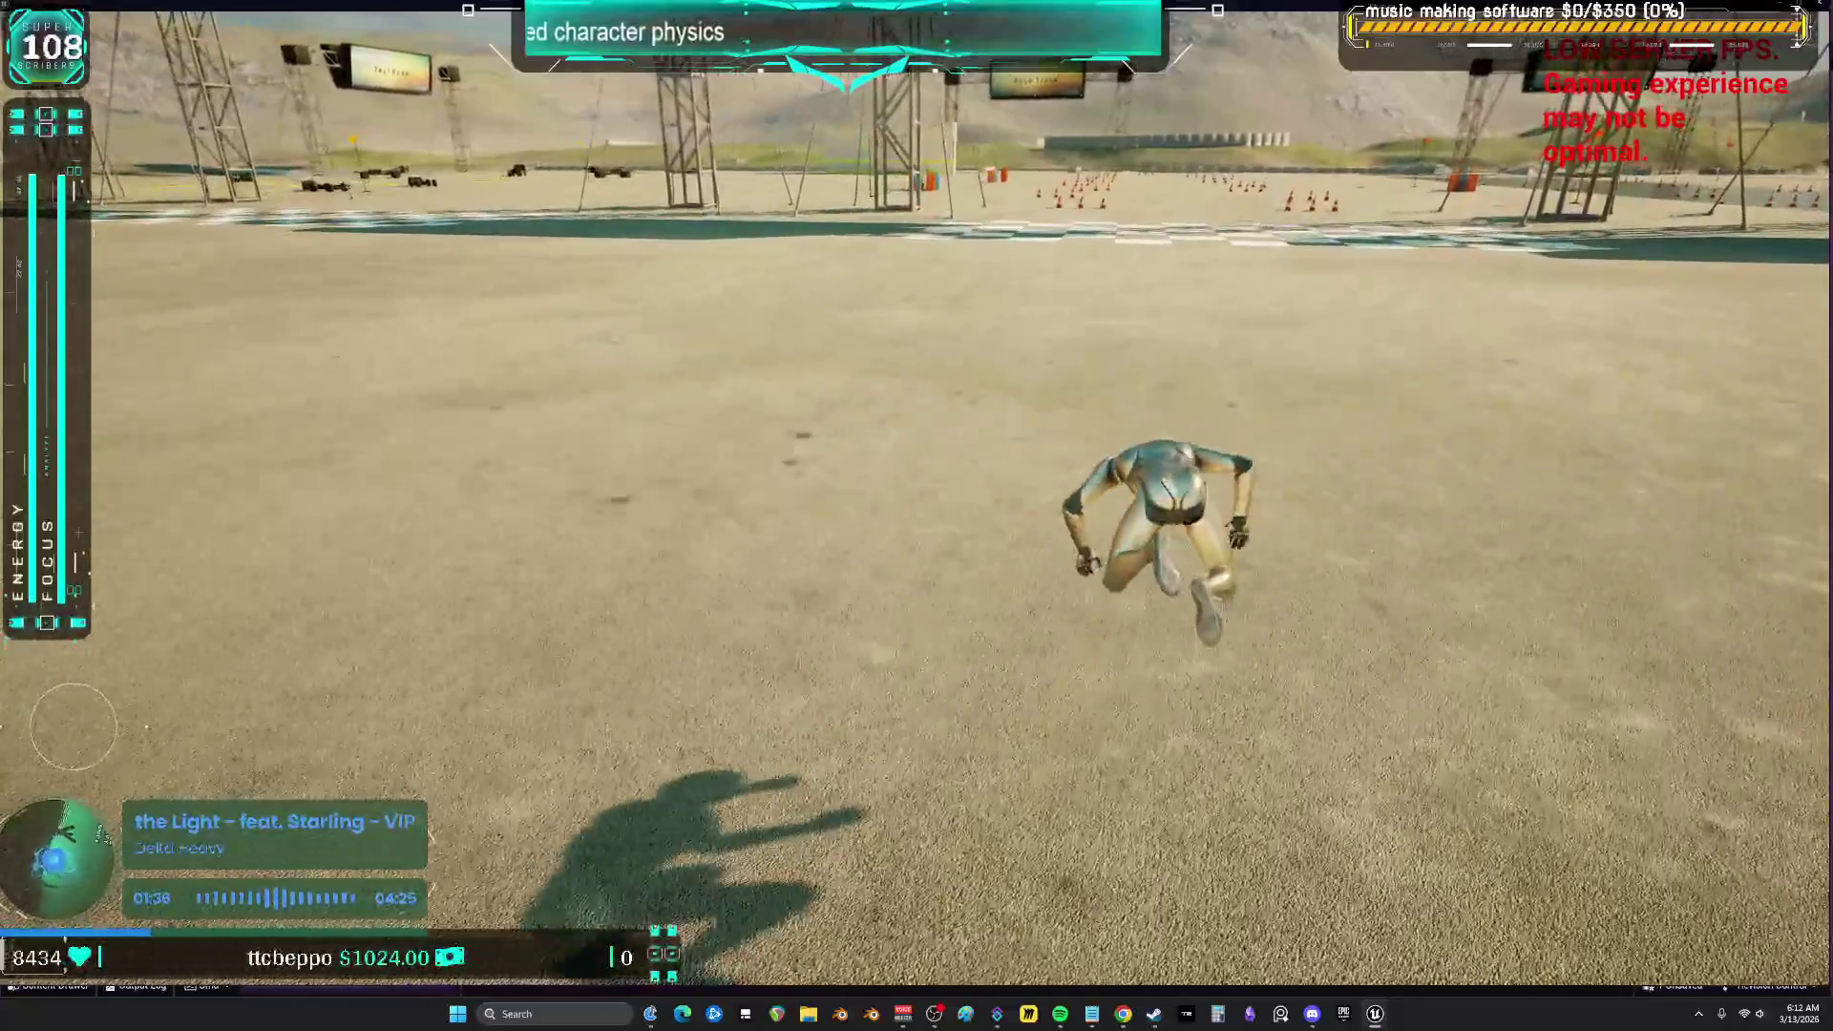
Make the character ragdoll and run toward the hangar doorway, then stop the play session
key(Escape)
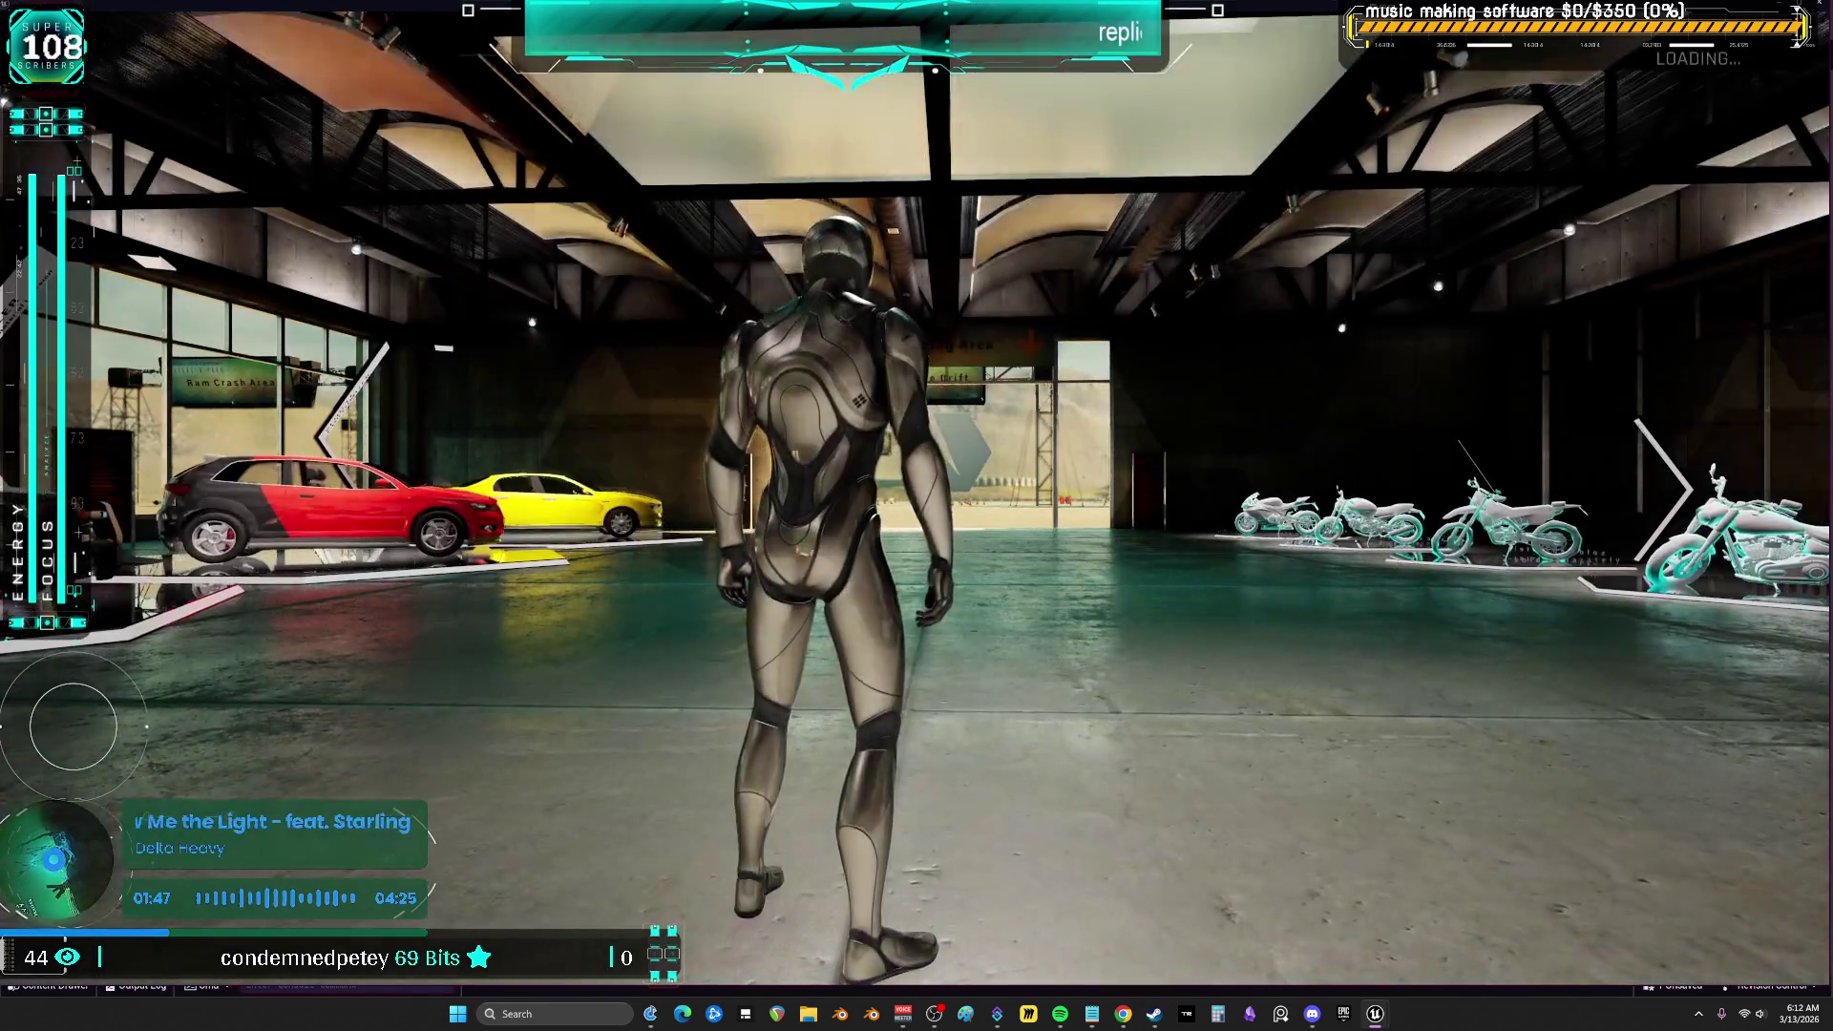
key(w)
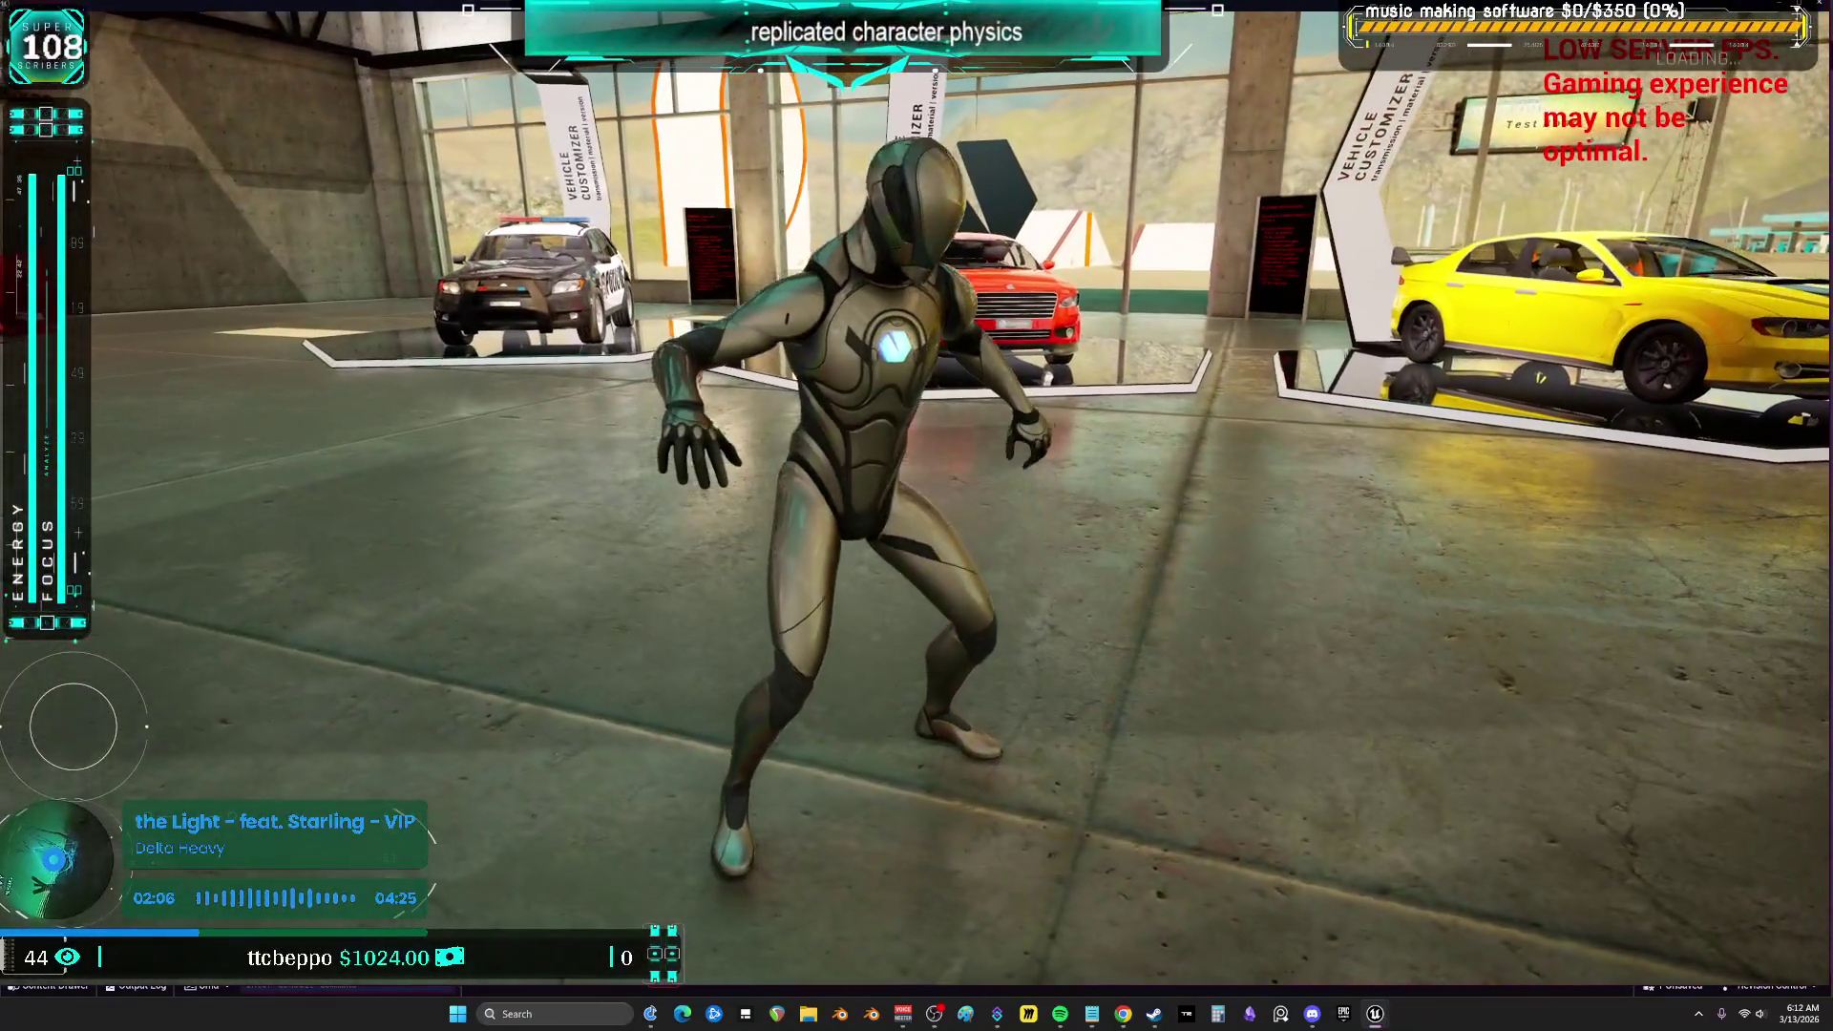
key(w)
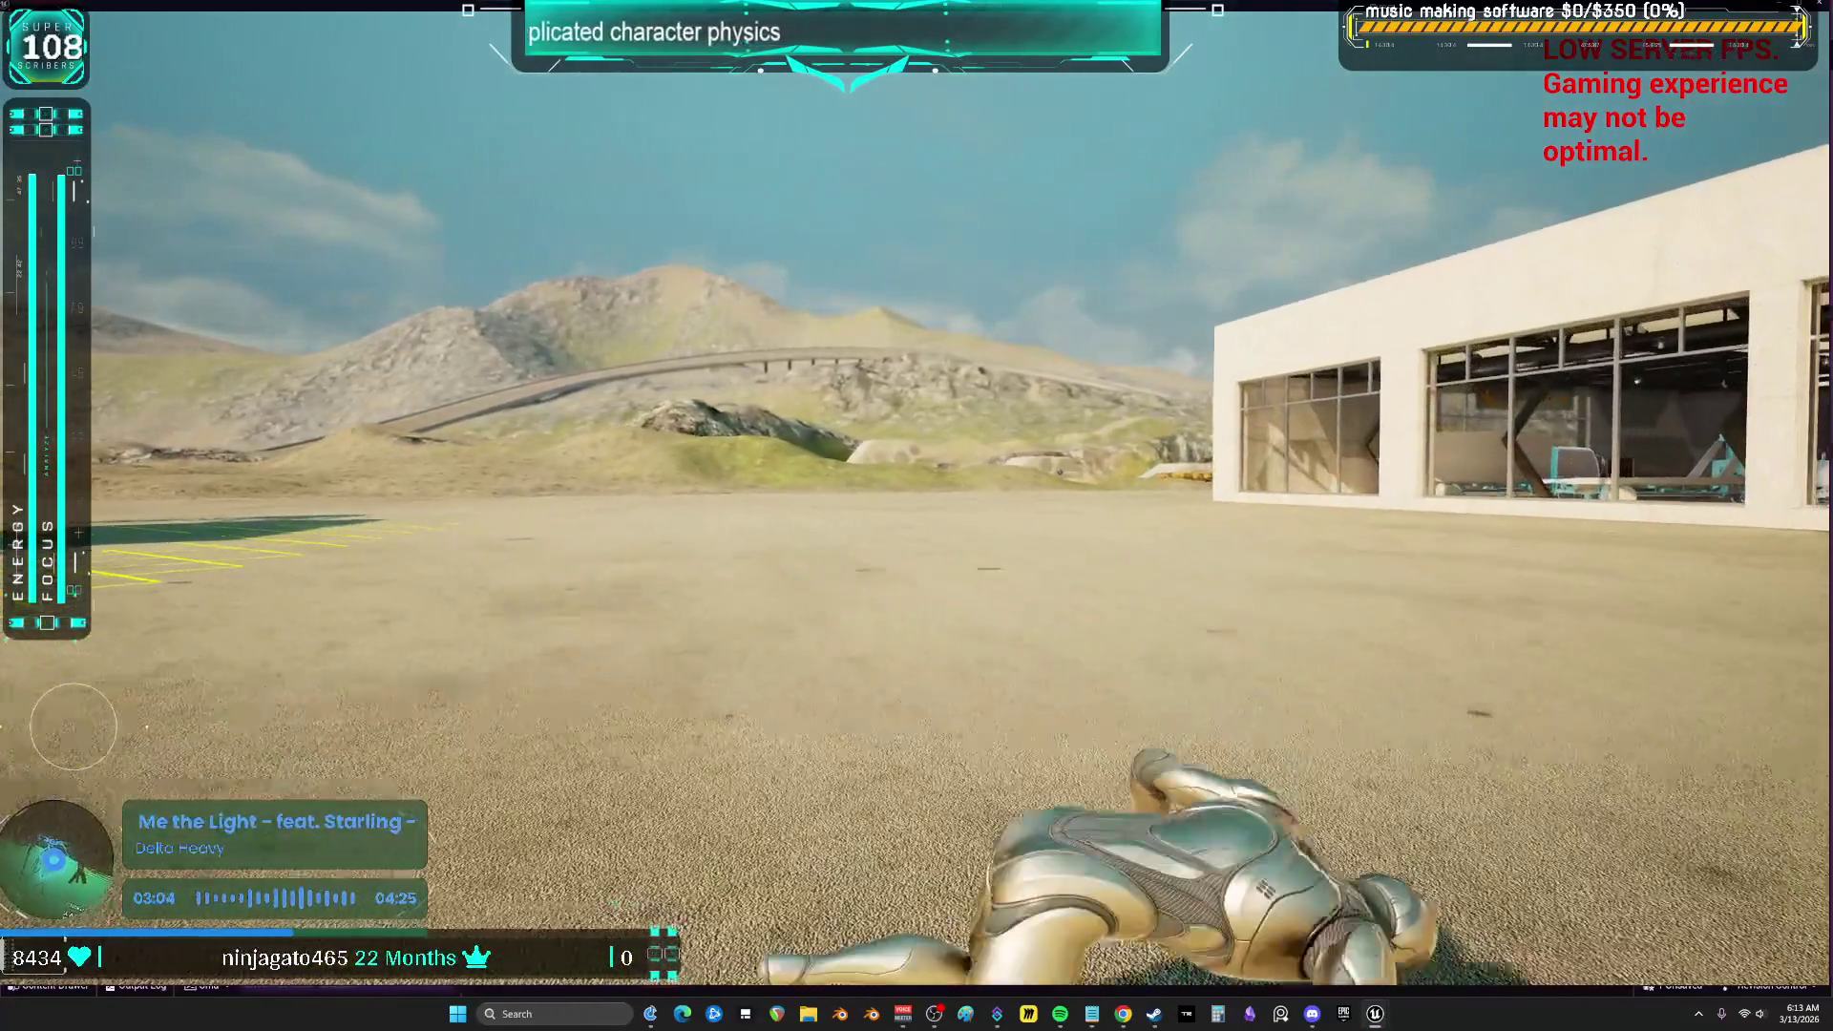
key(alt+Tab)
key(Escape)
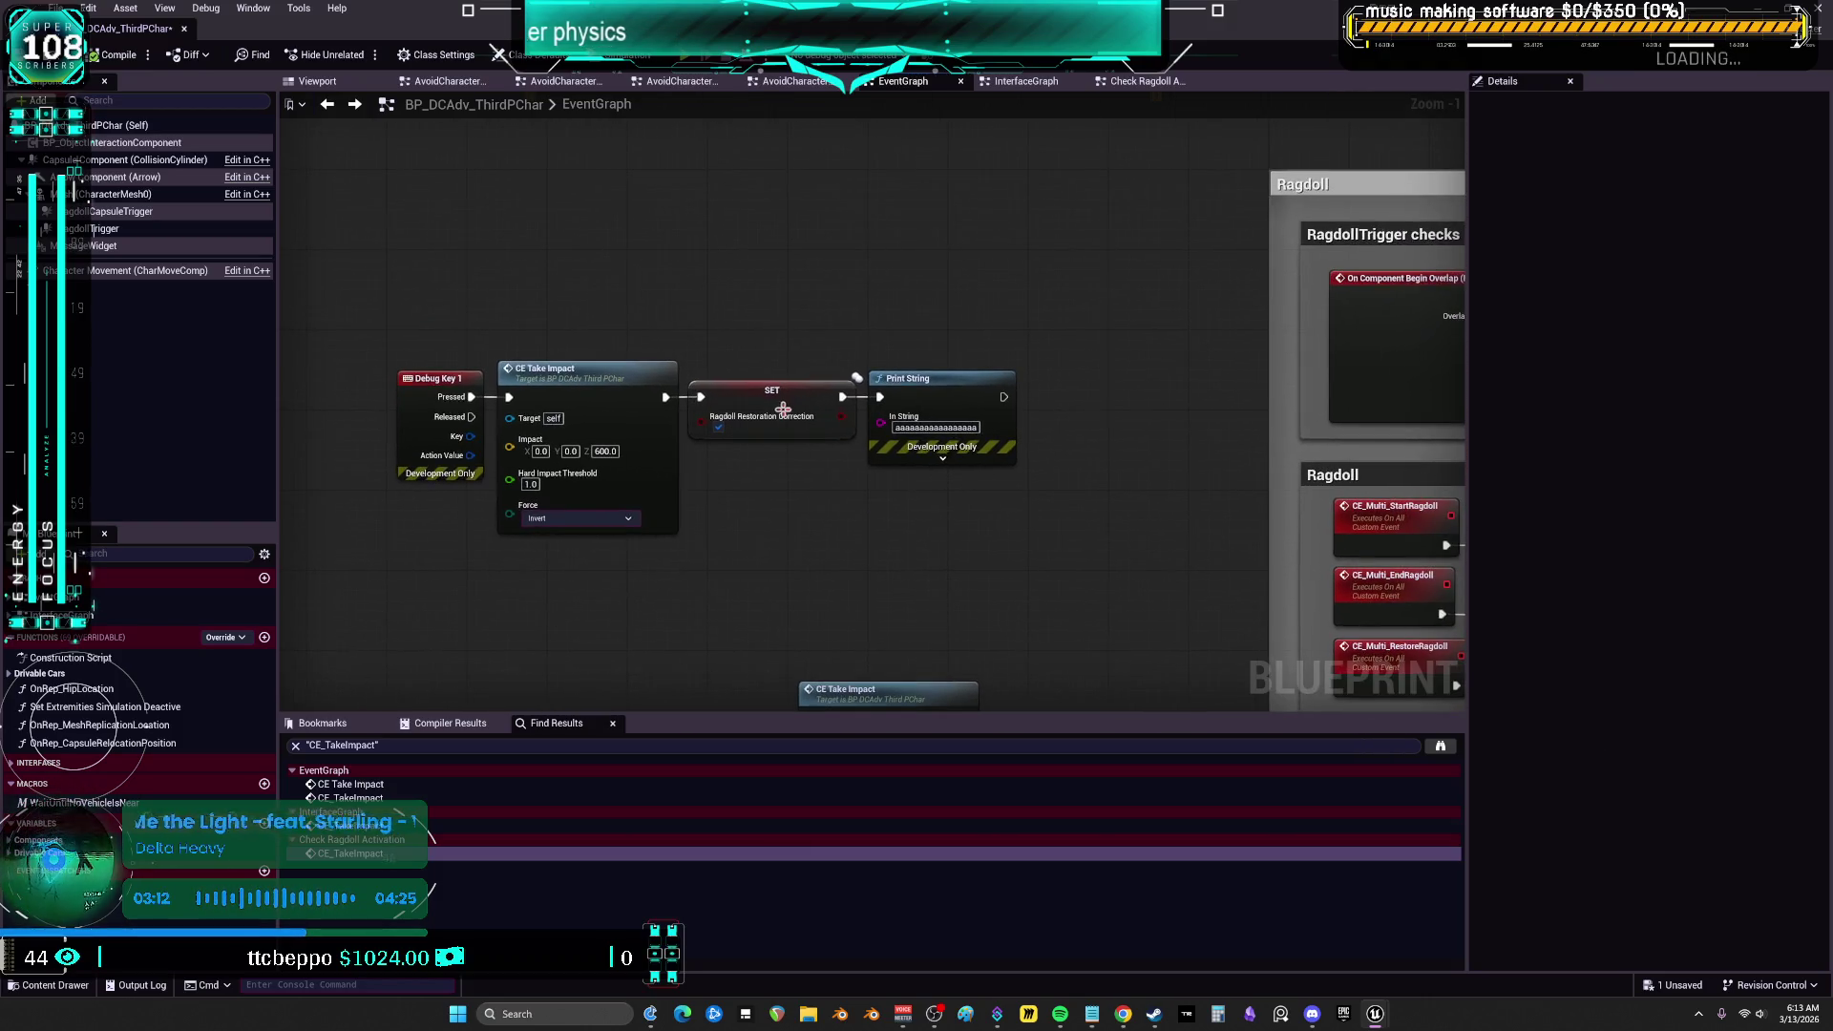
Move Debug Key 1 toward the Ragdoll section, then run a brief play test walking forward
drag(449, 401, 935, 192)
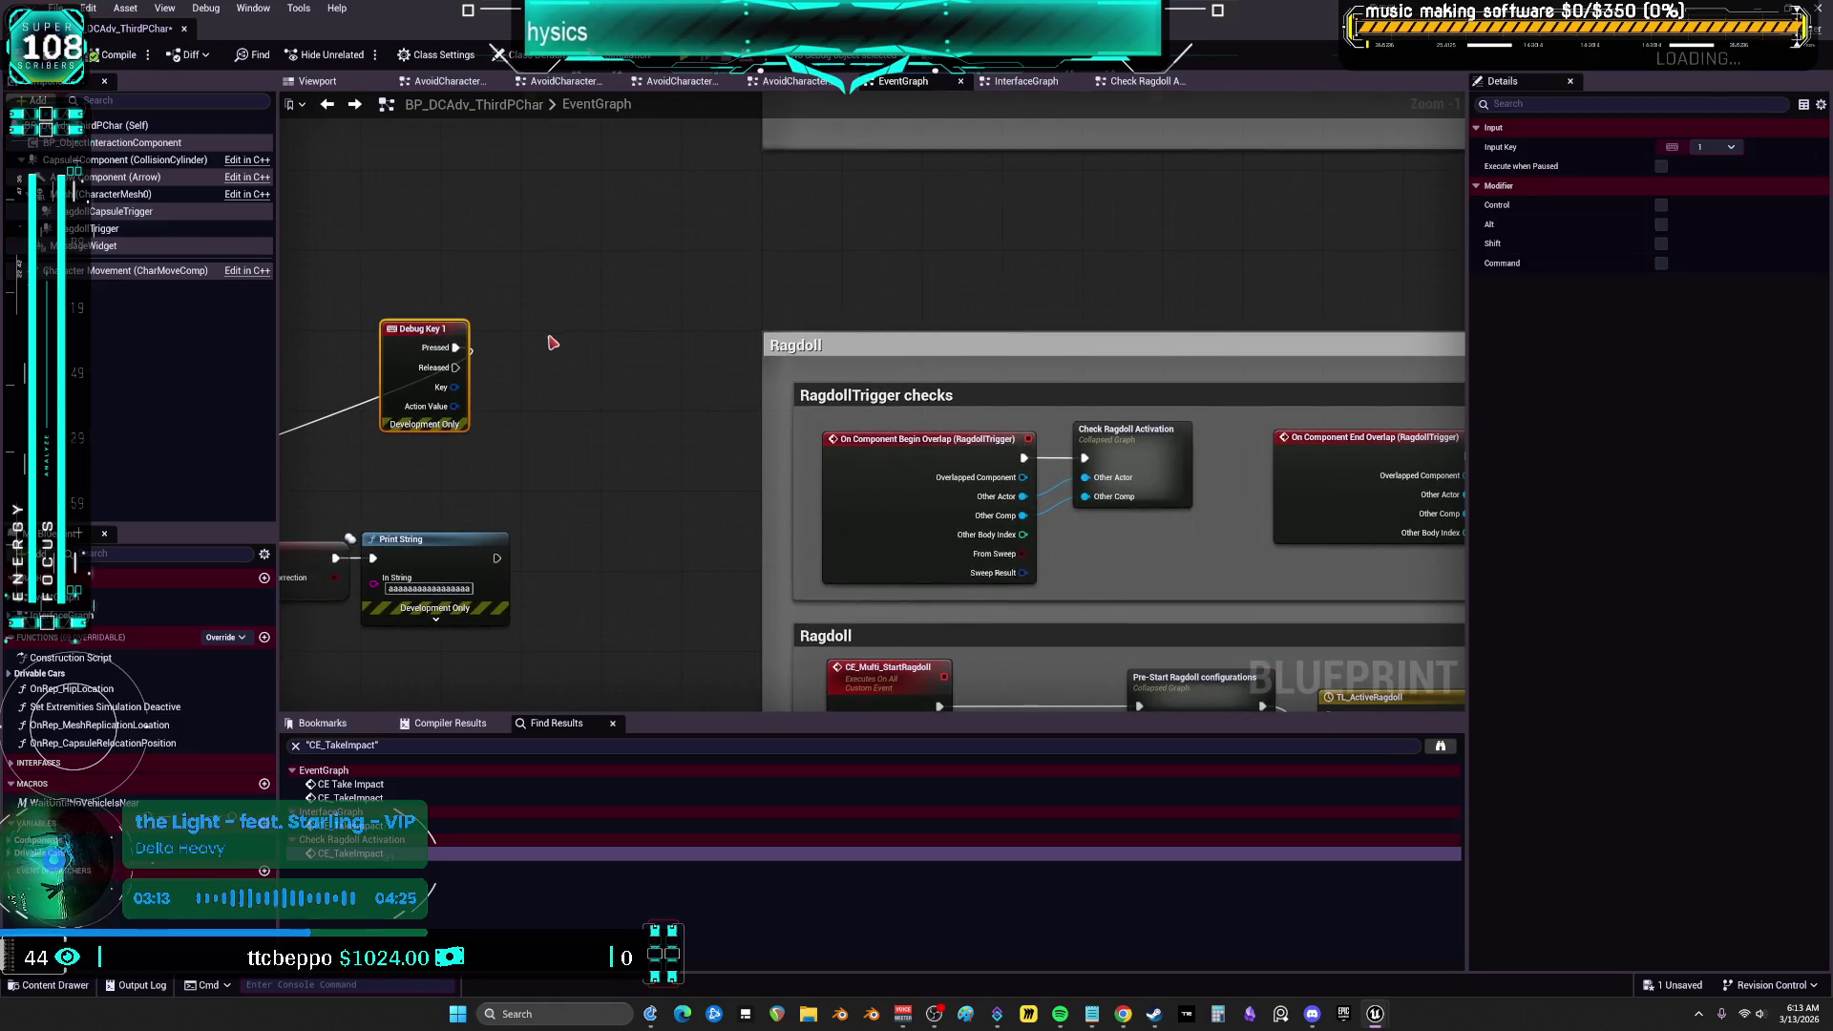
mouse_move(455, 347)
mouse_down()
mouse_move(1071, 462)
mouse_move(822, 437)
mouse_up()
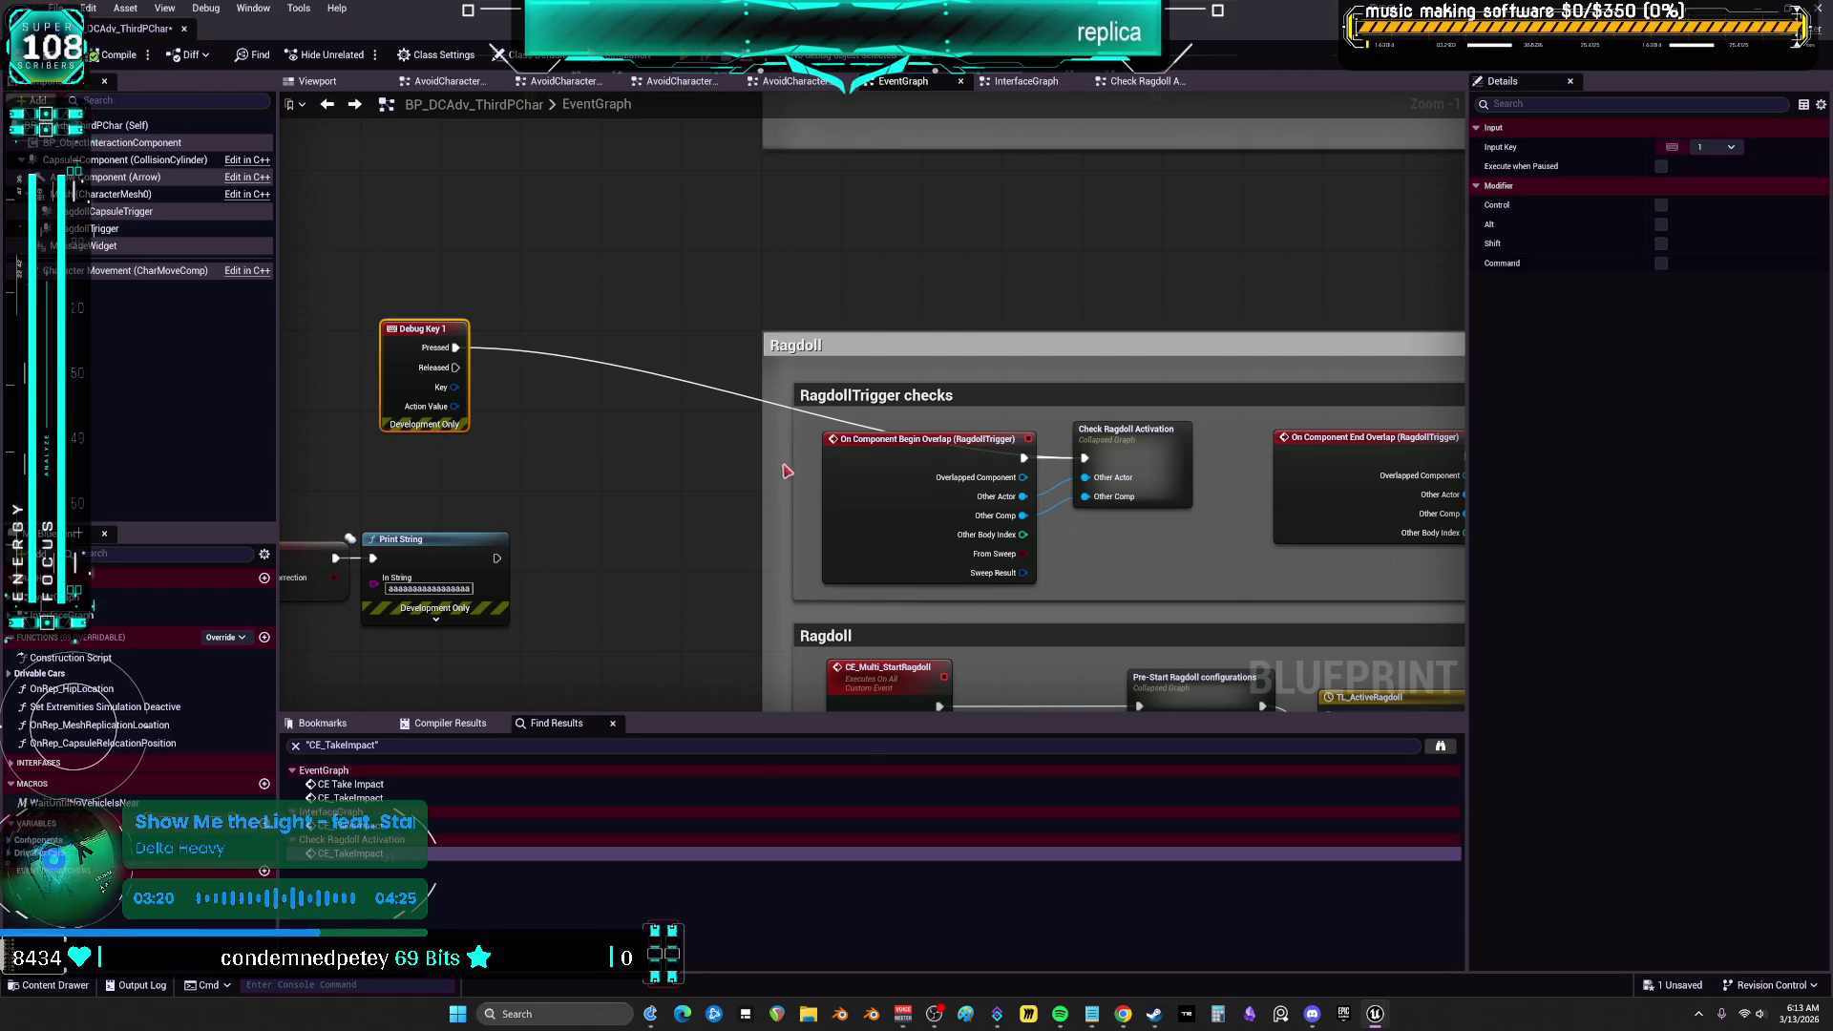
key(alt+p)
key(w)
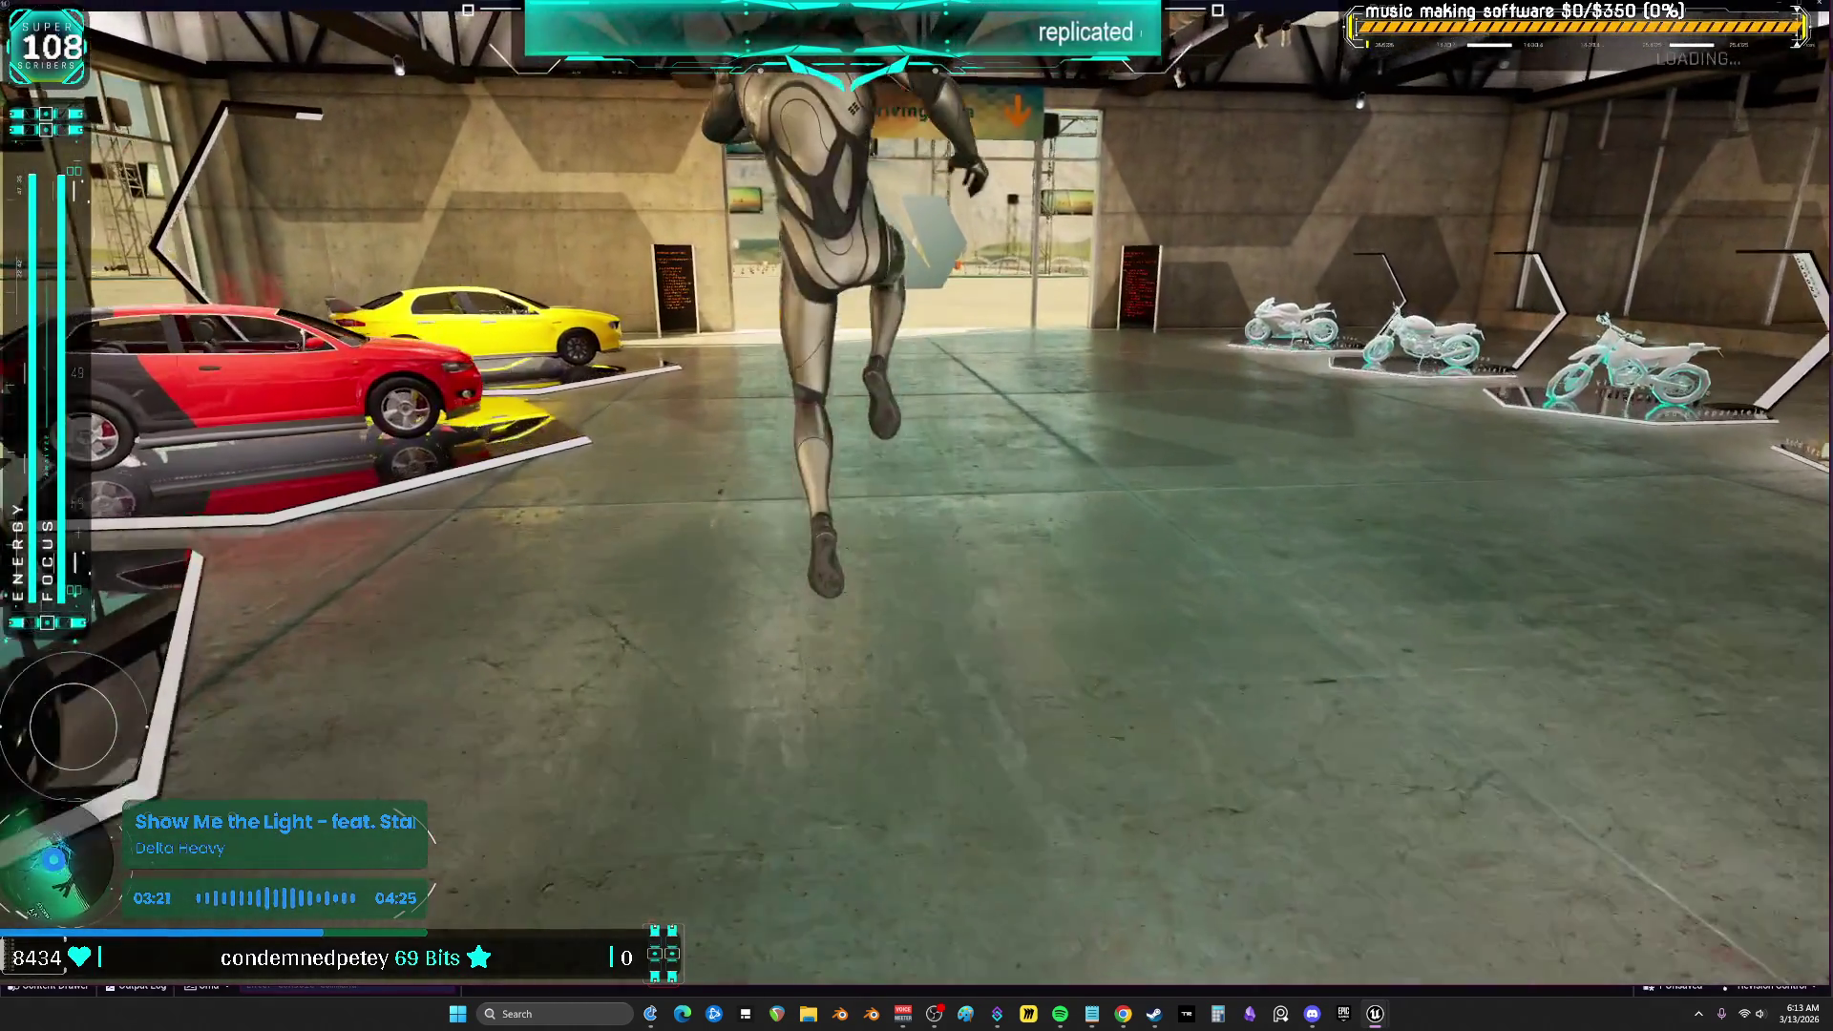
key(w)
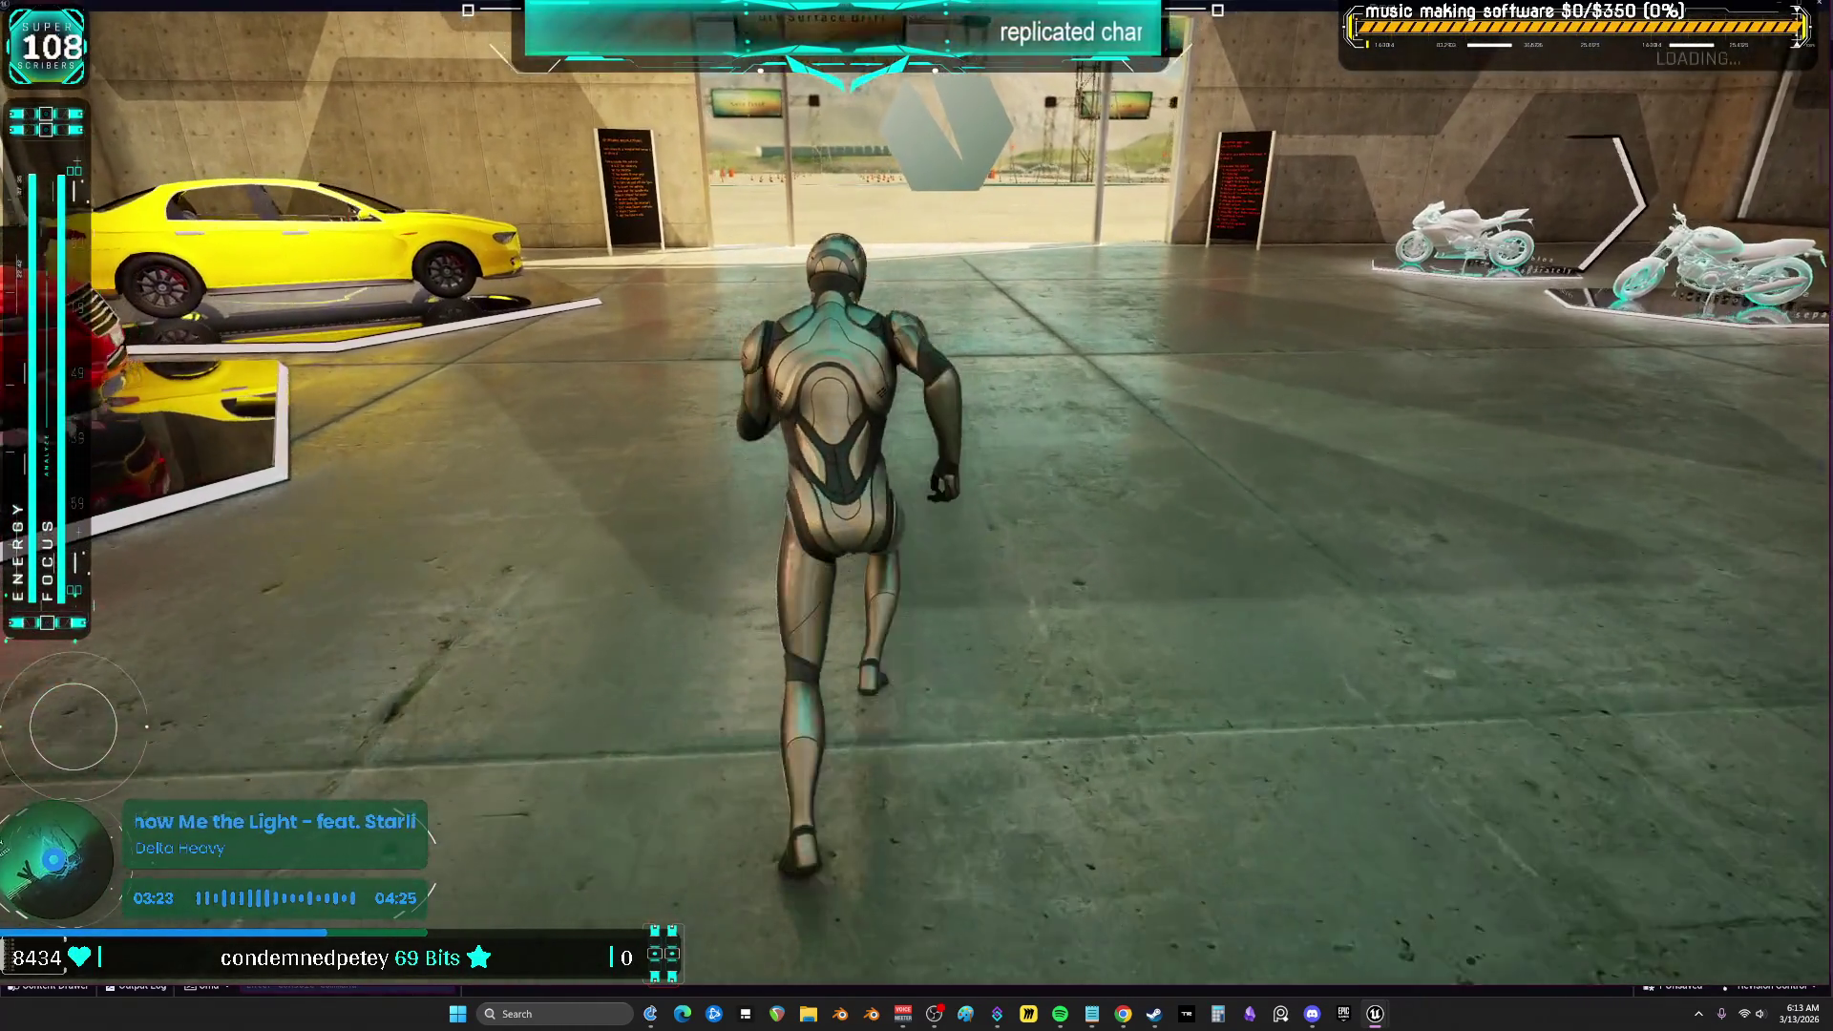
key(Escape)
scroll(652, 344, down, 6)
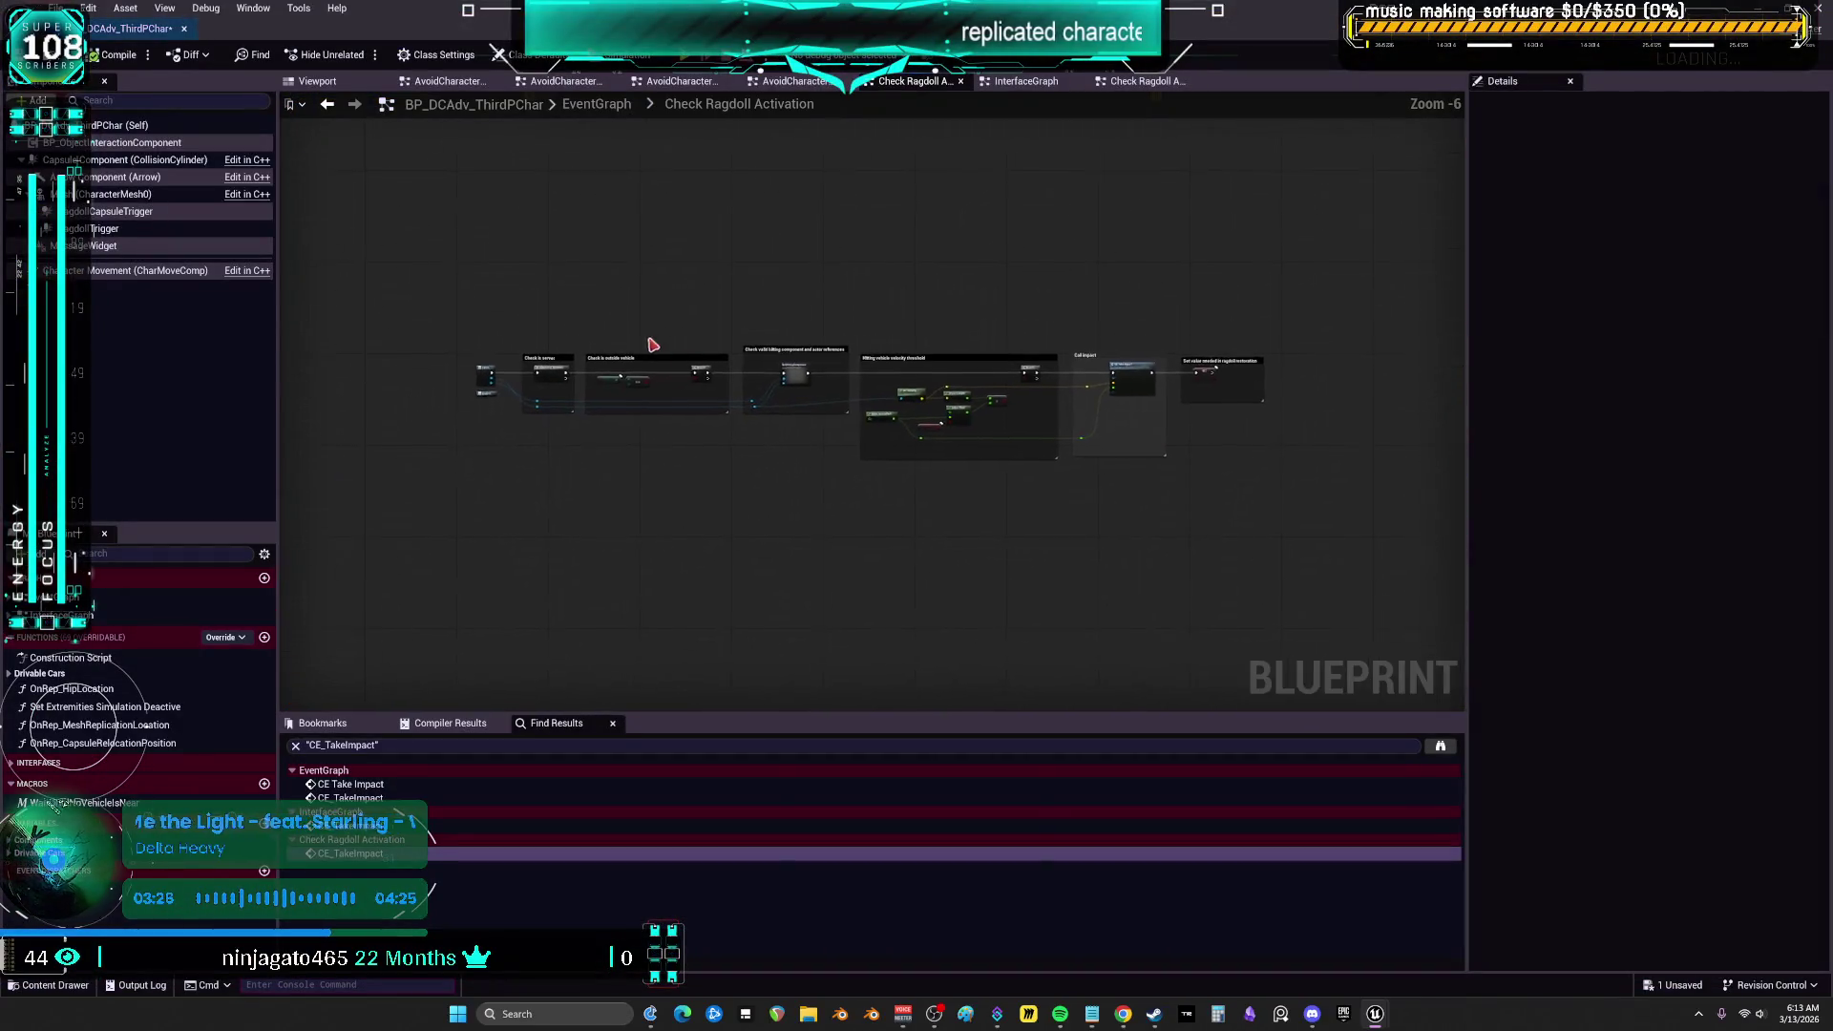
Pan through the outside-vehicle, hitting component, velocity threshold and Call impact checks, then return to EventGraph
scroll(652, 343, up, 6)
drag(908, 384, 695, 294)
drag(1027, 312, 486, 294)
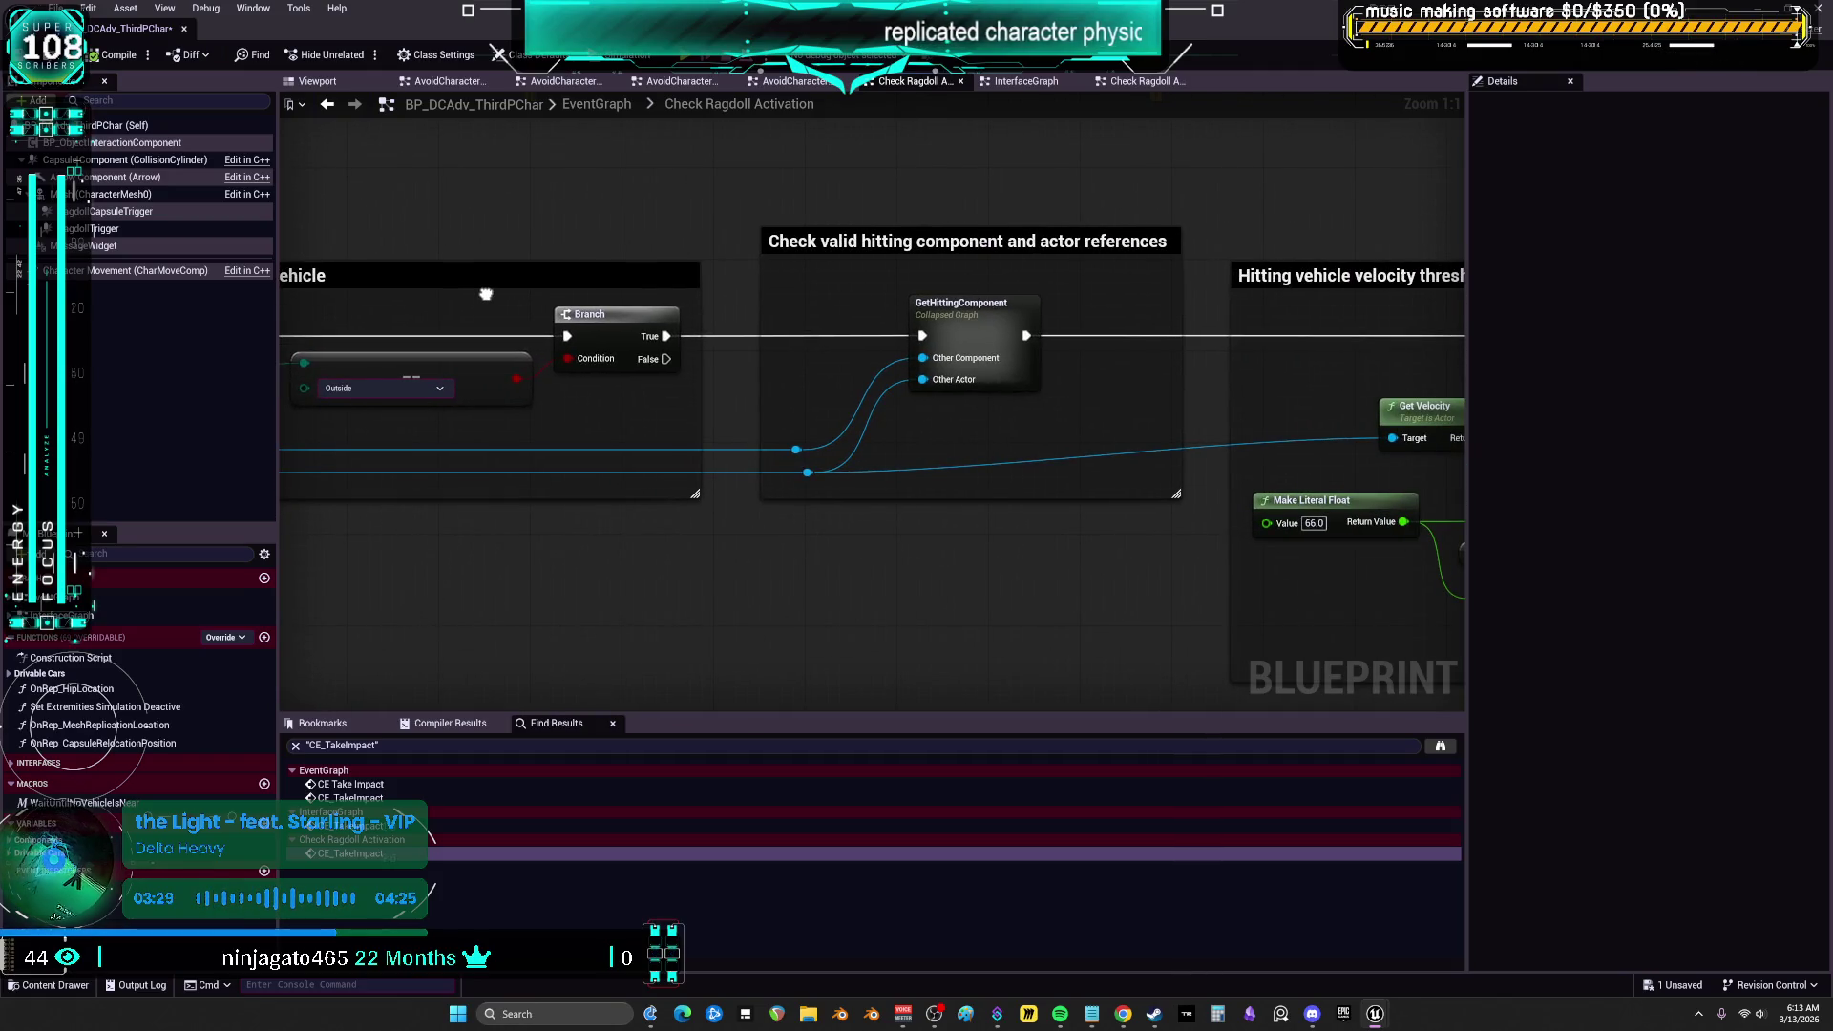
drag(1268, 338, 844, 283)
mouse_move(1201, 301)
mouse_down()
mouse_move(986, 290)
mouse_move(500, 373)
mouse_move(212, 387)
mouse_move(830, 303)
mouse_up()
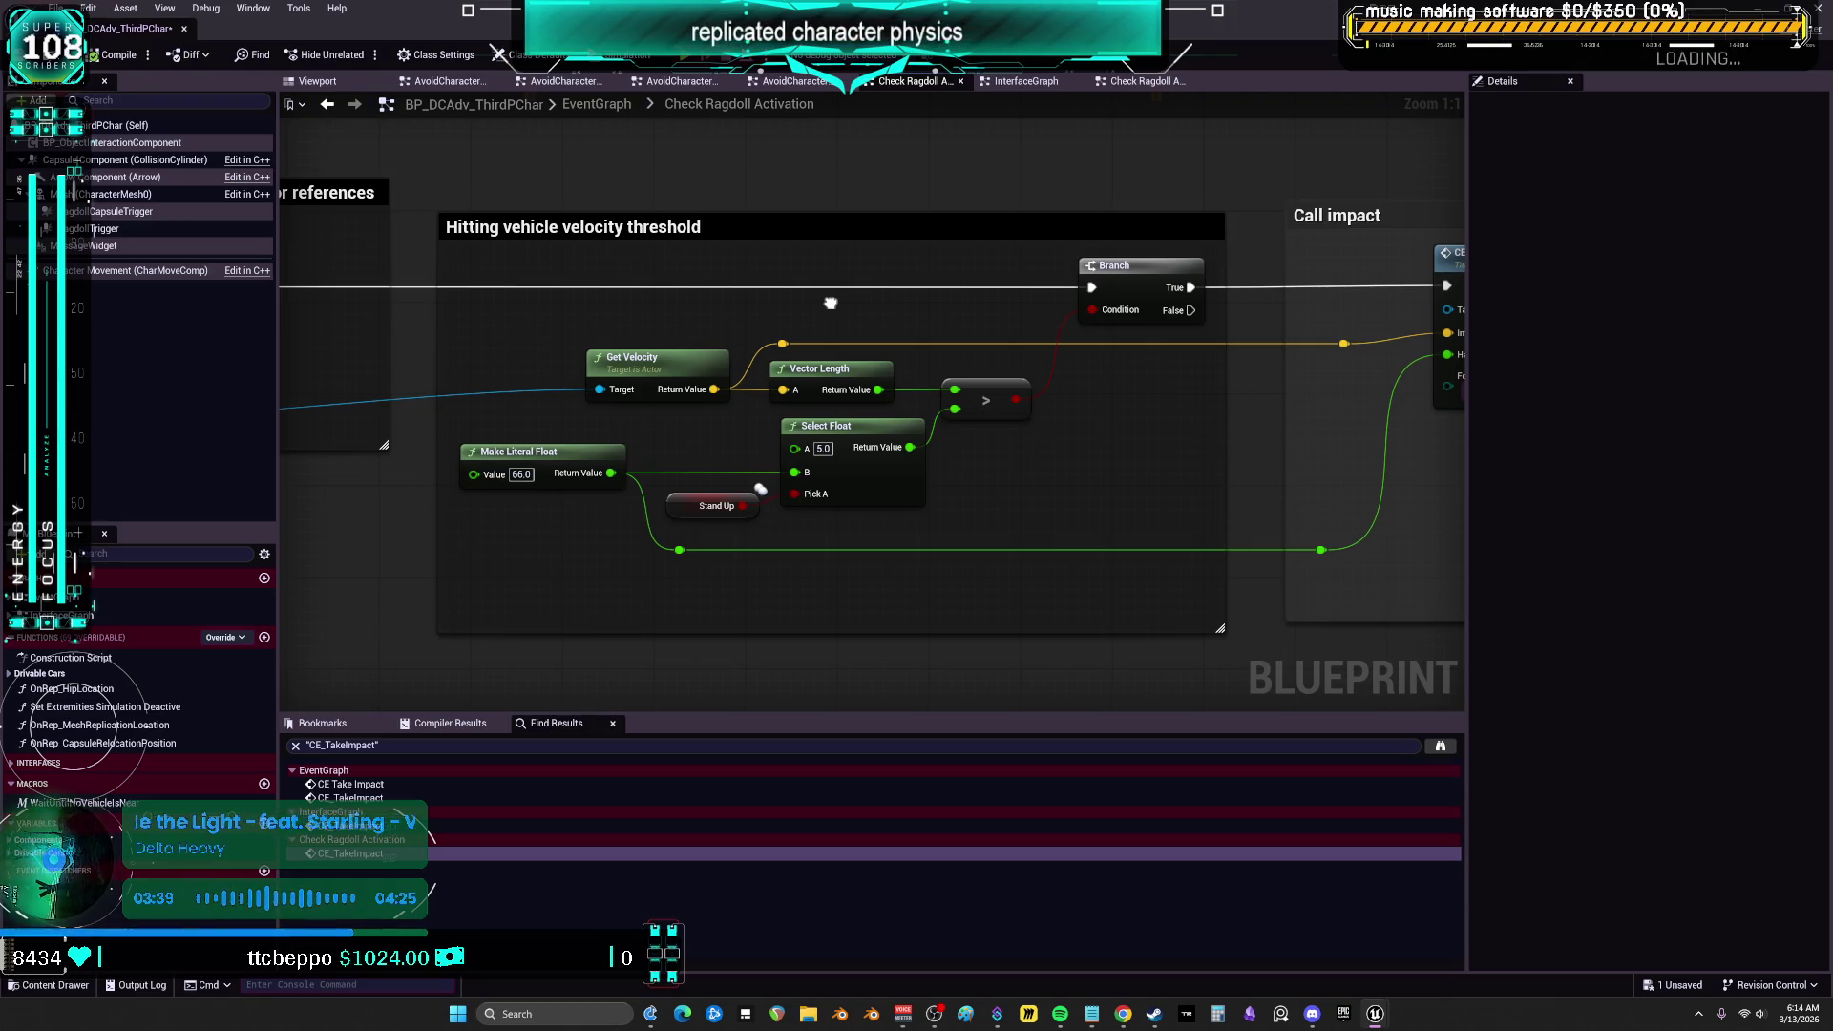
drag(831, 303, 136, 281)
drag(284, 190, 253, 304)
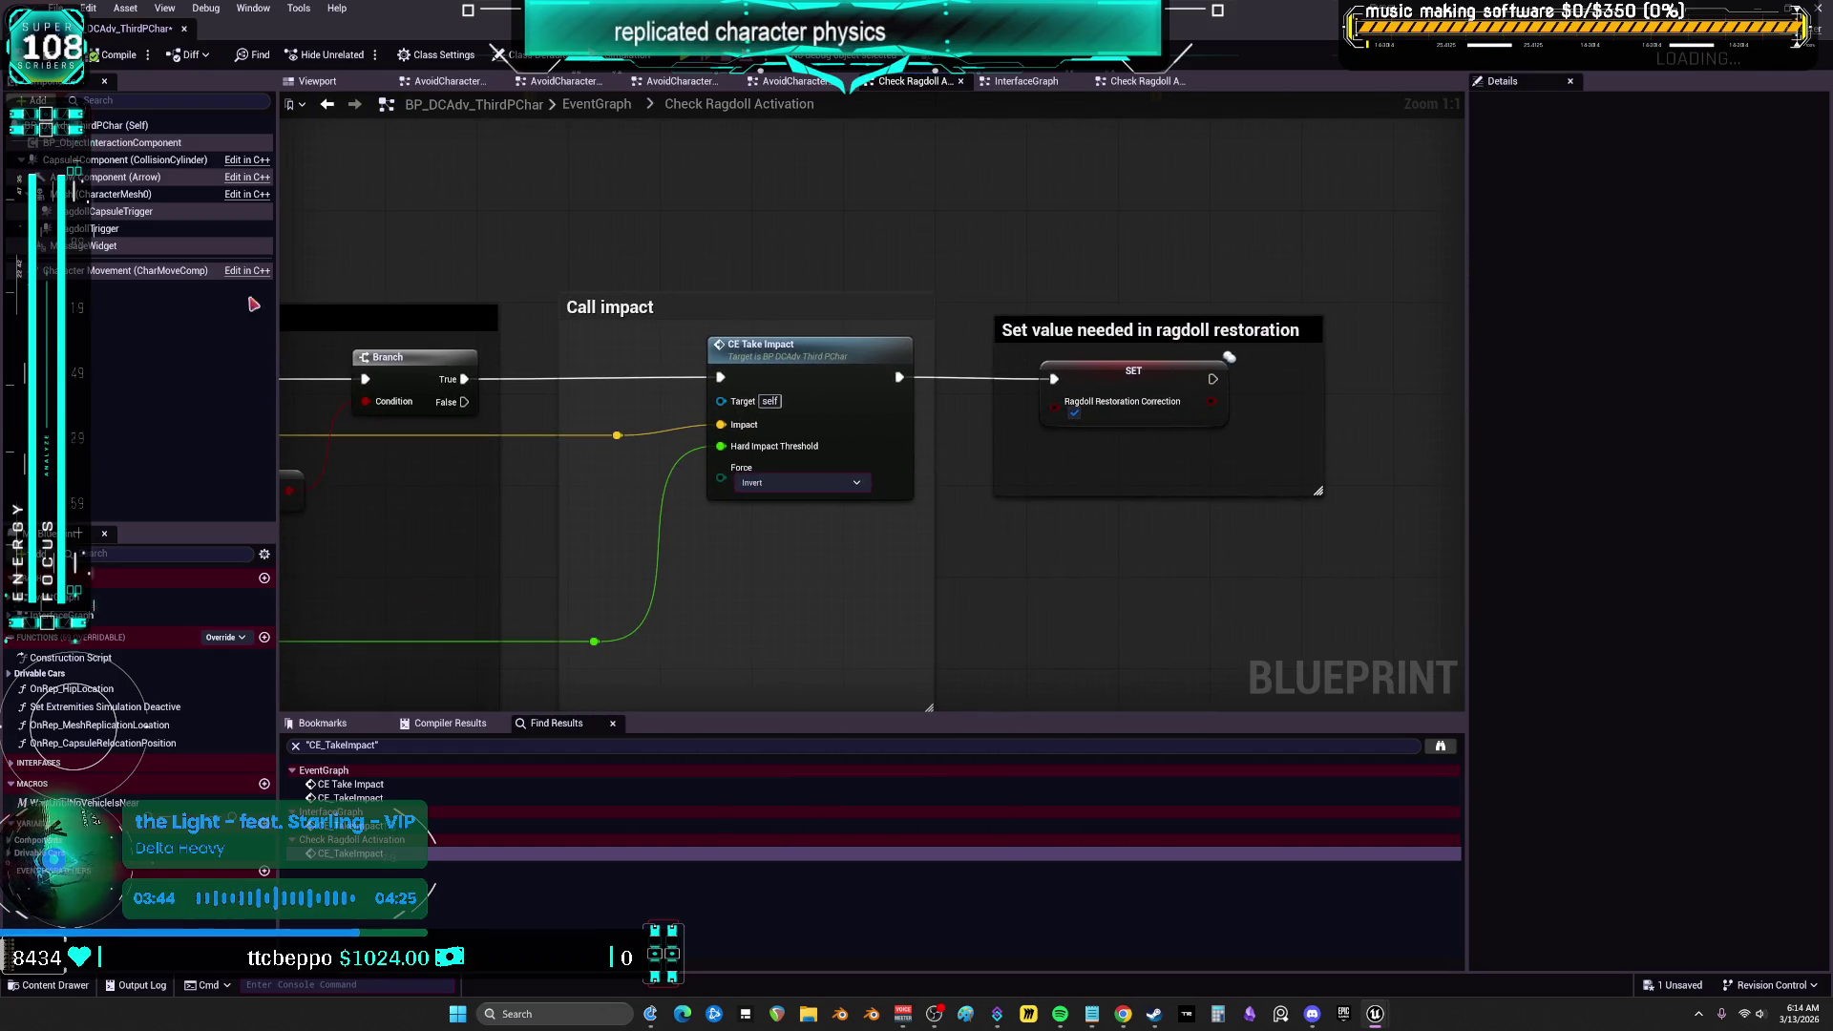
click(326, 104)
scroll(937, 374, up, 2)
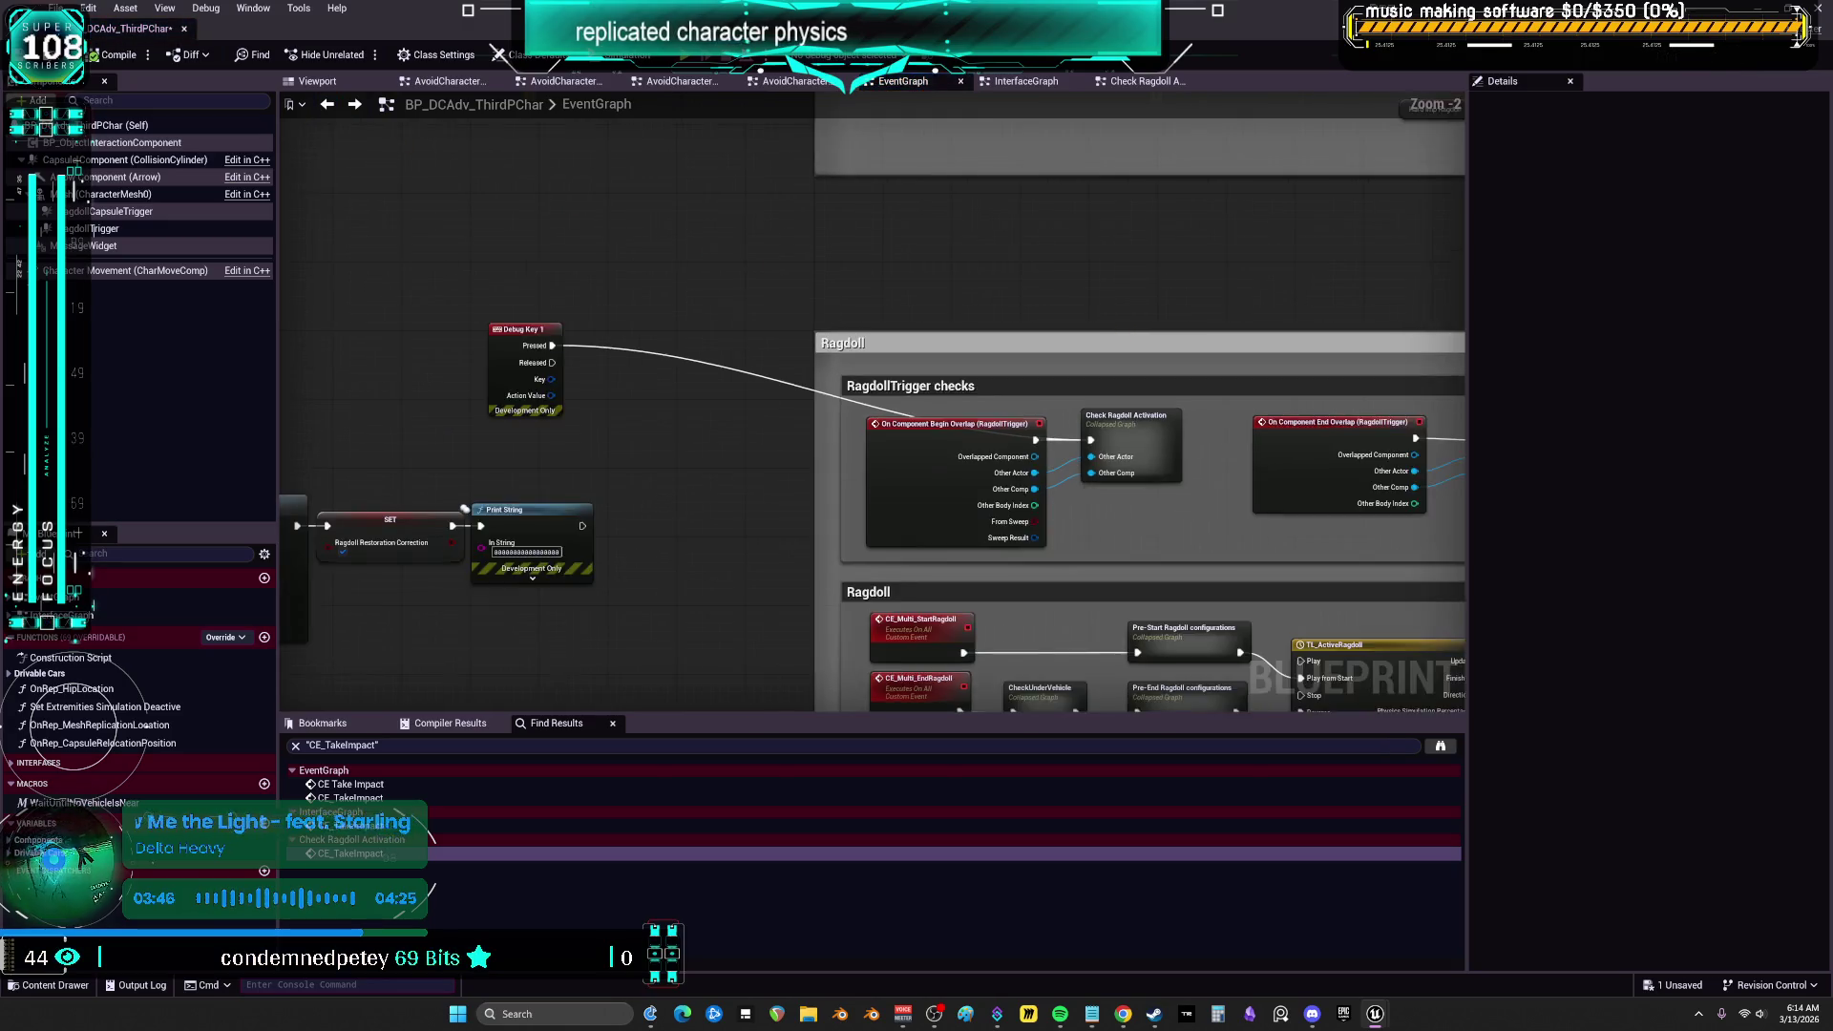
Inspect the CE_Multi_EndRagdoll and CE_Multi_StartRagdoll events' replication settings in the Ragdoll section
scroll(936, 374, up, 2)
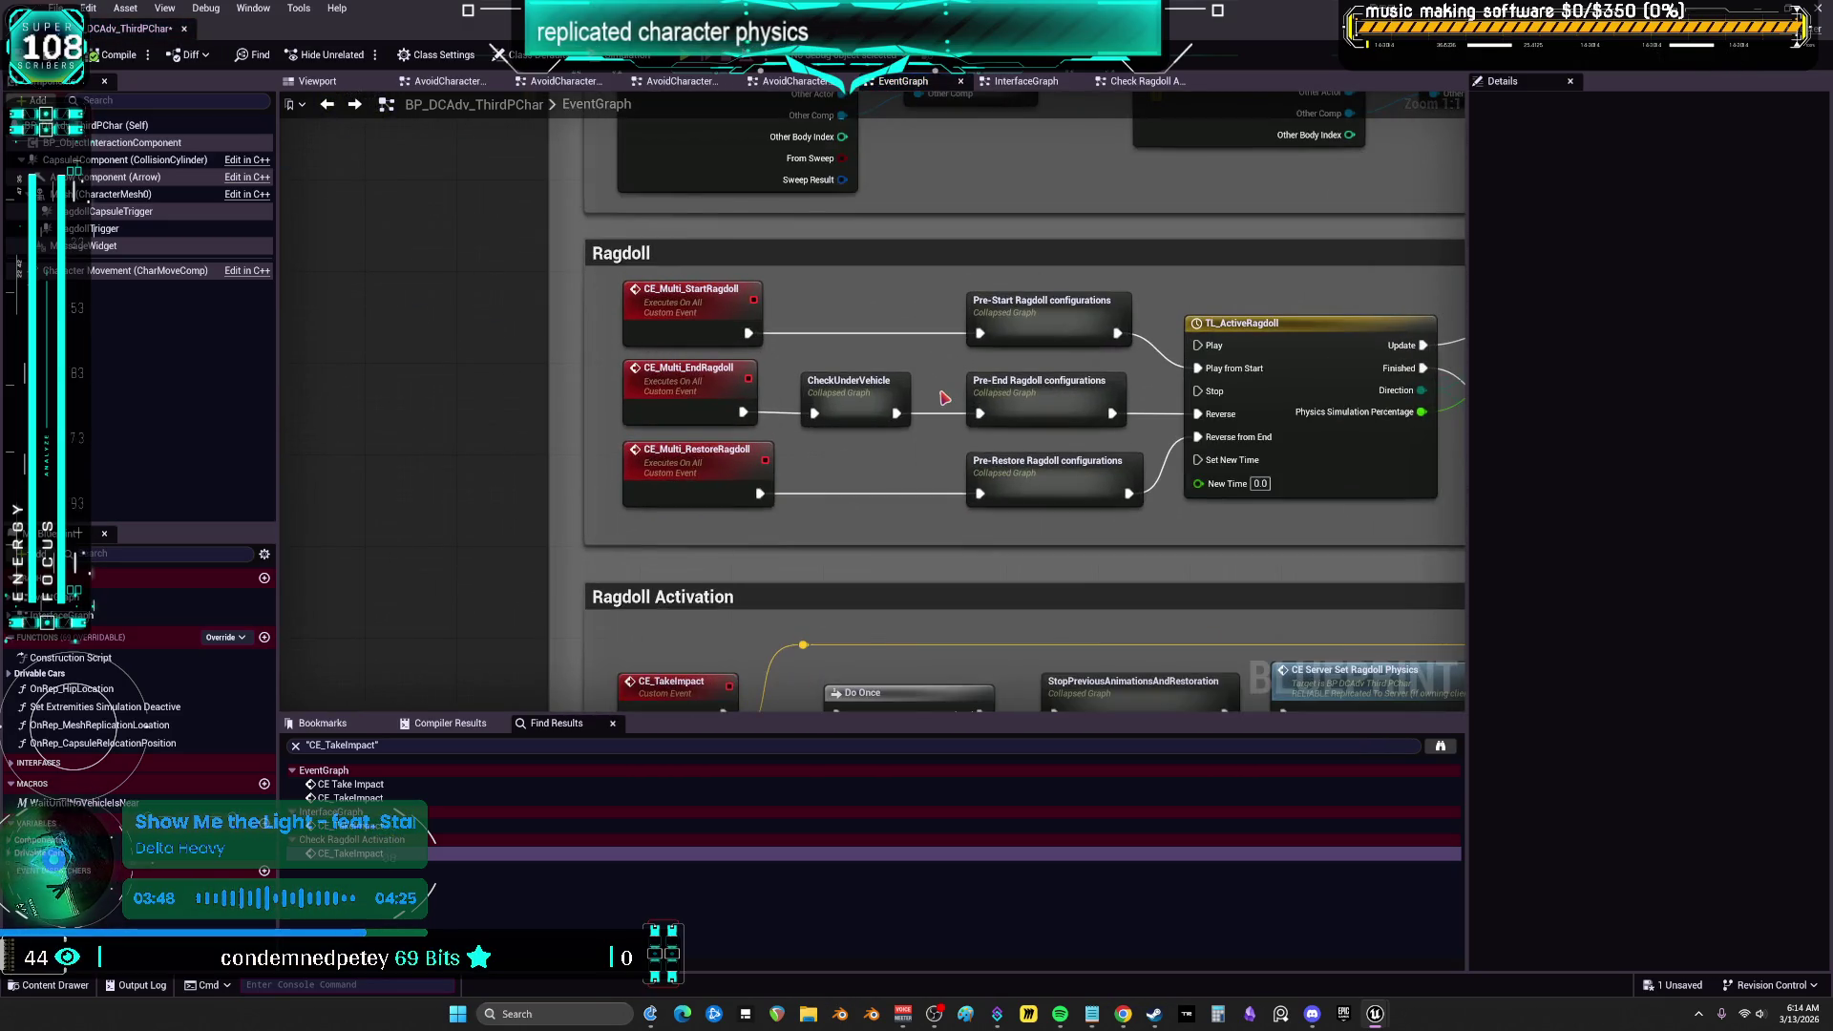
click(682, 398)
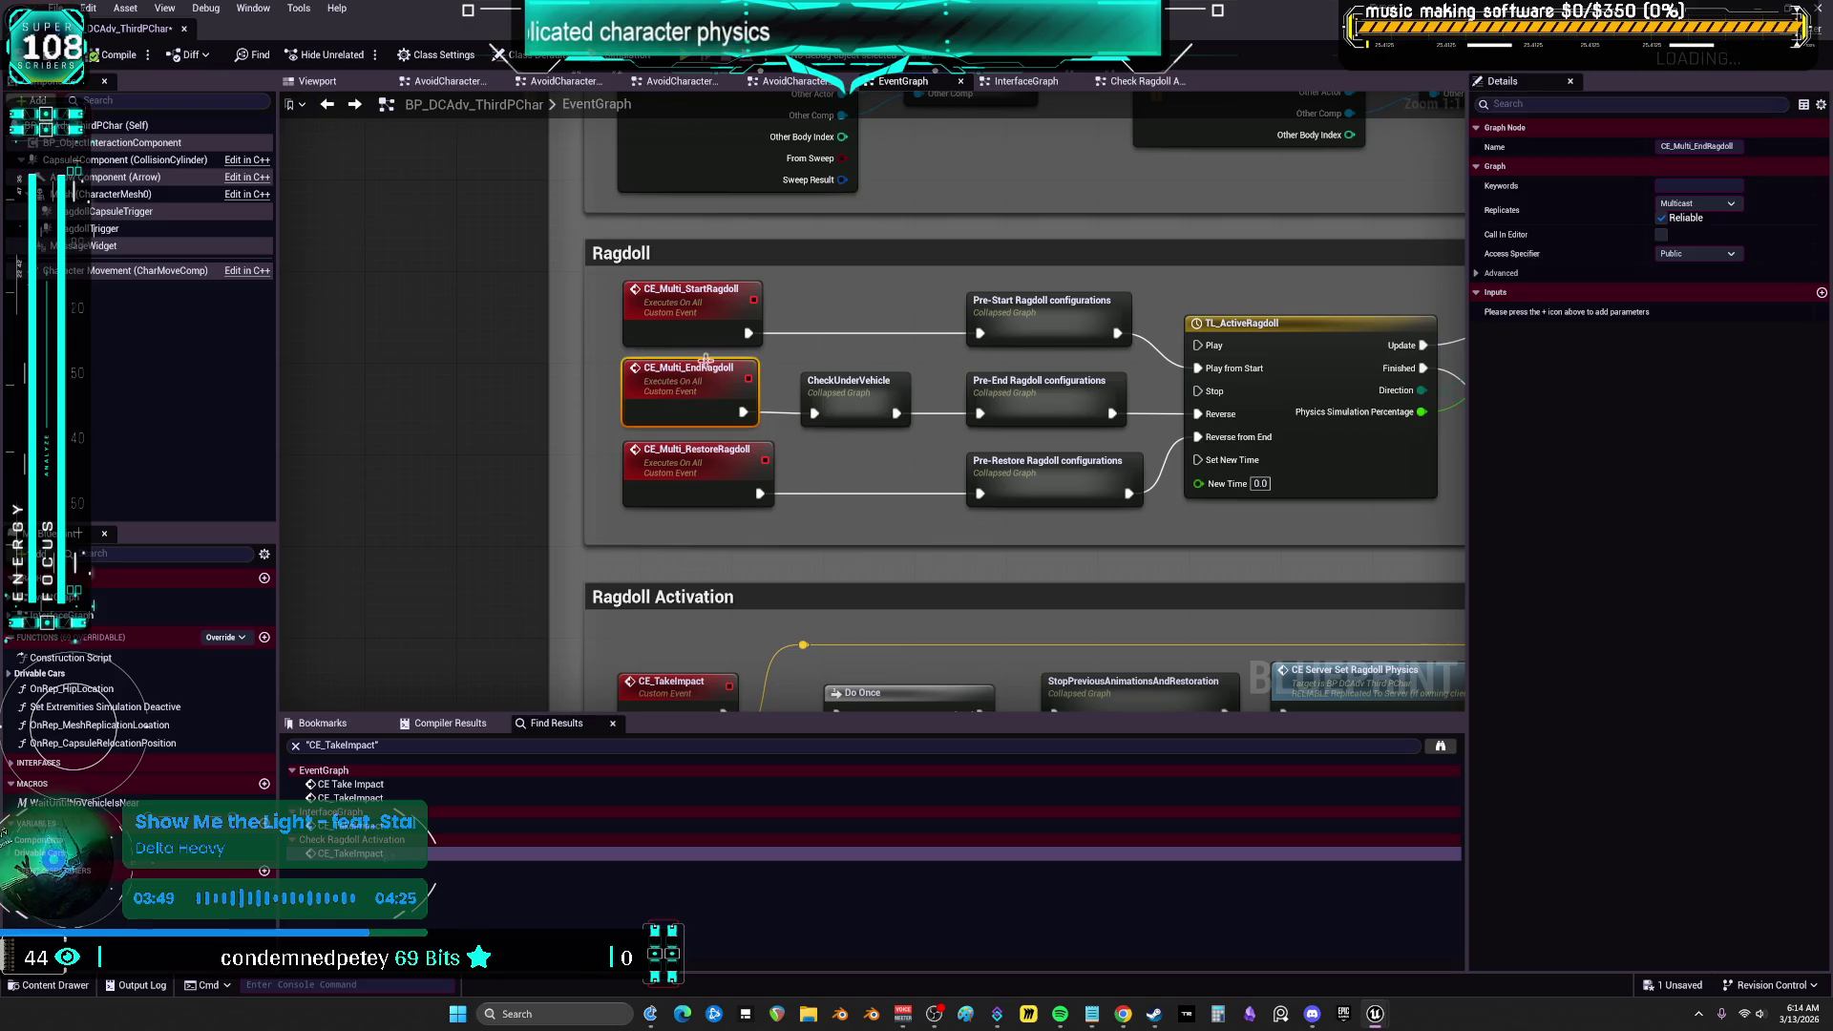
right_click(688, 387)
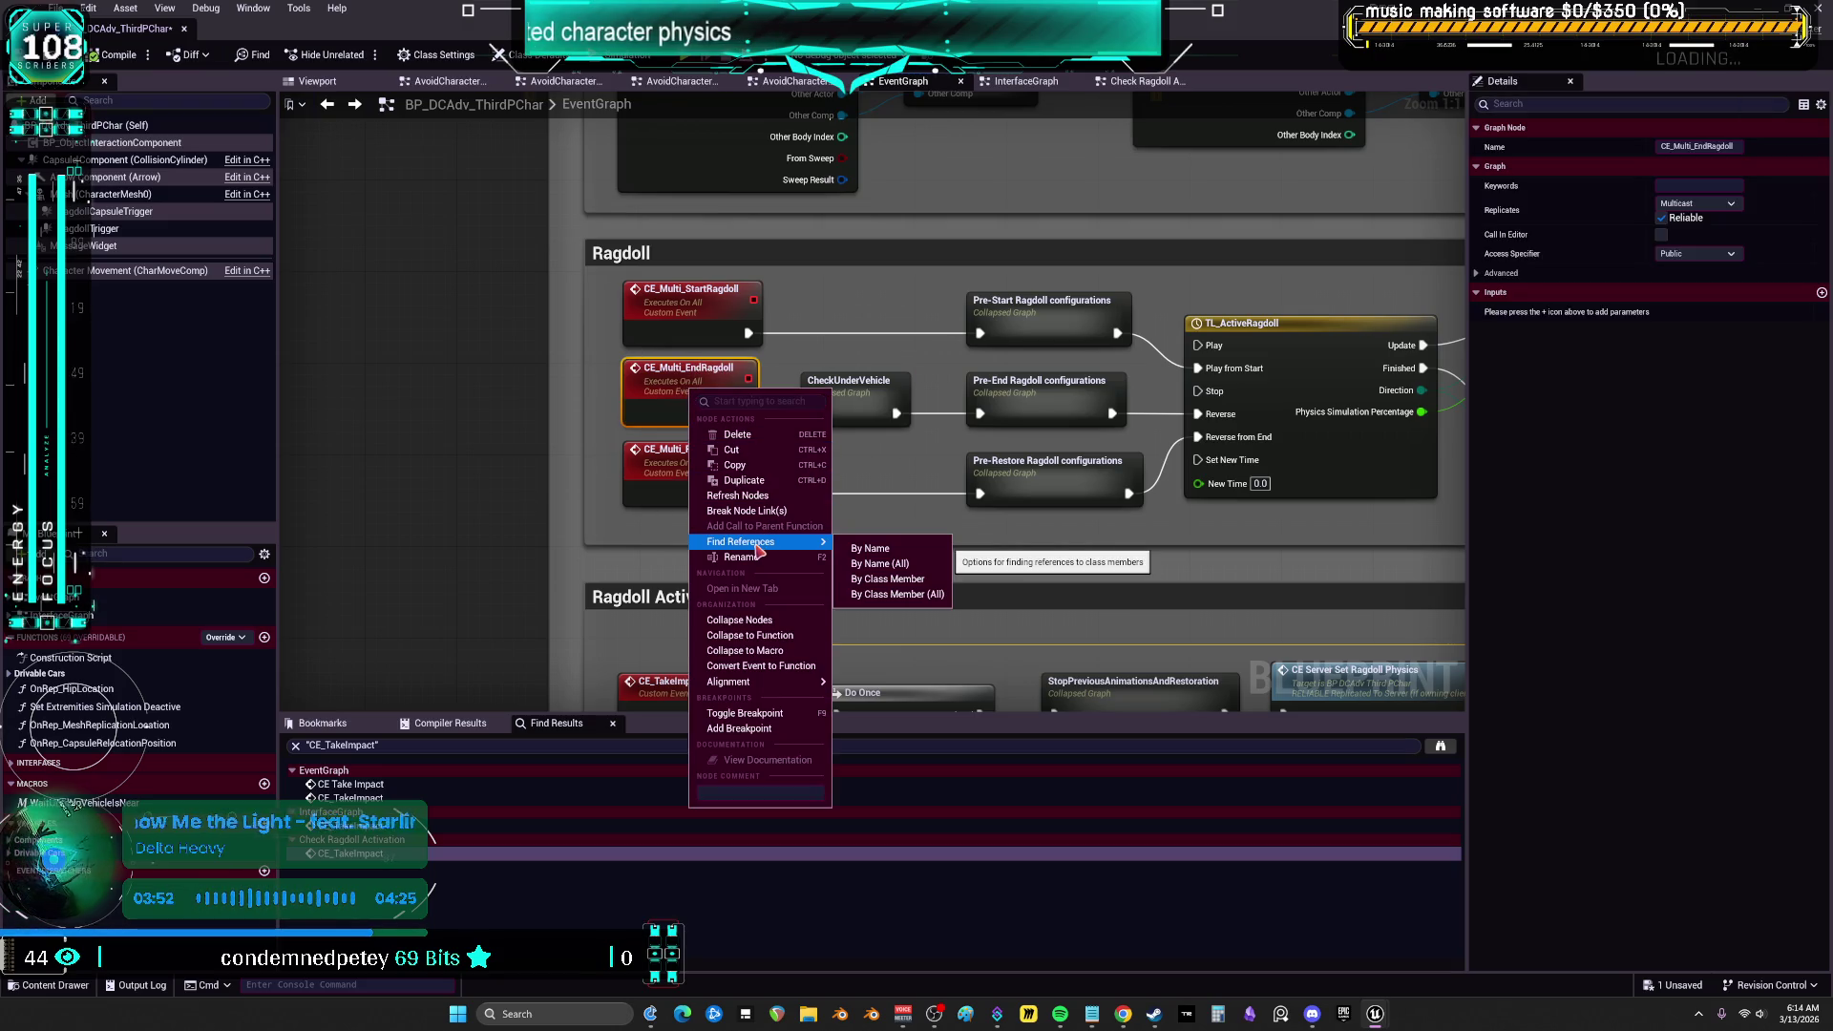
click(423, 442)
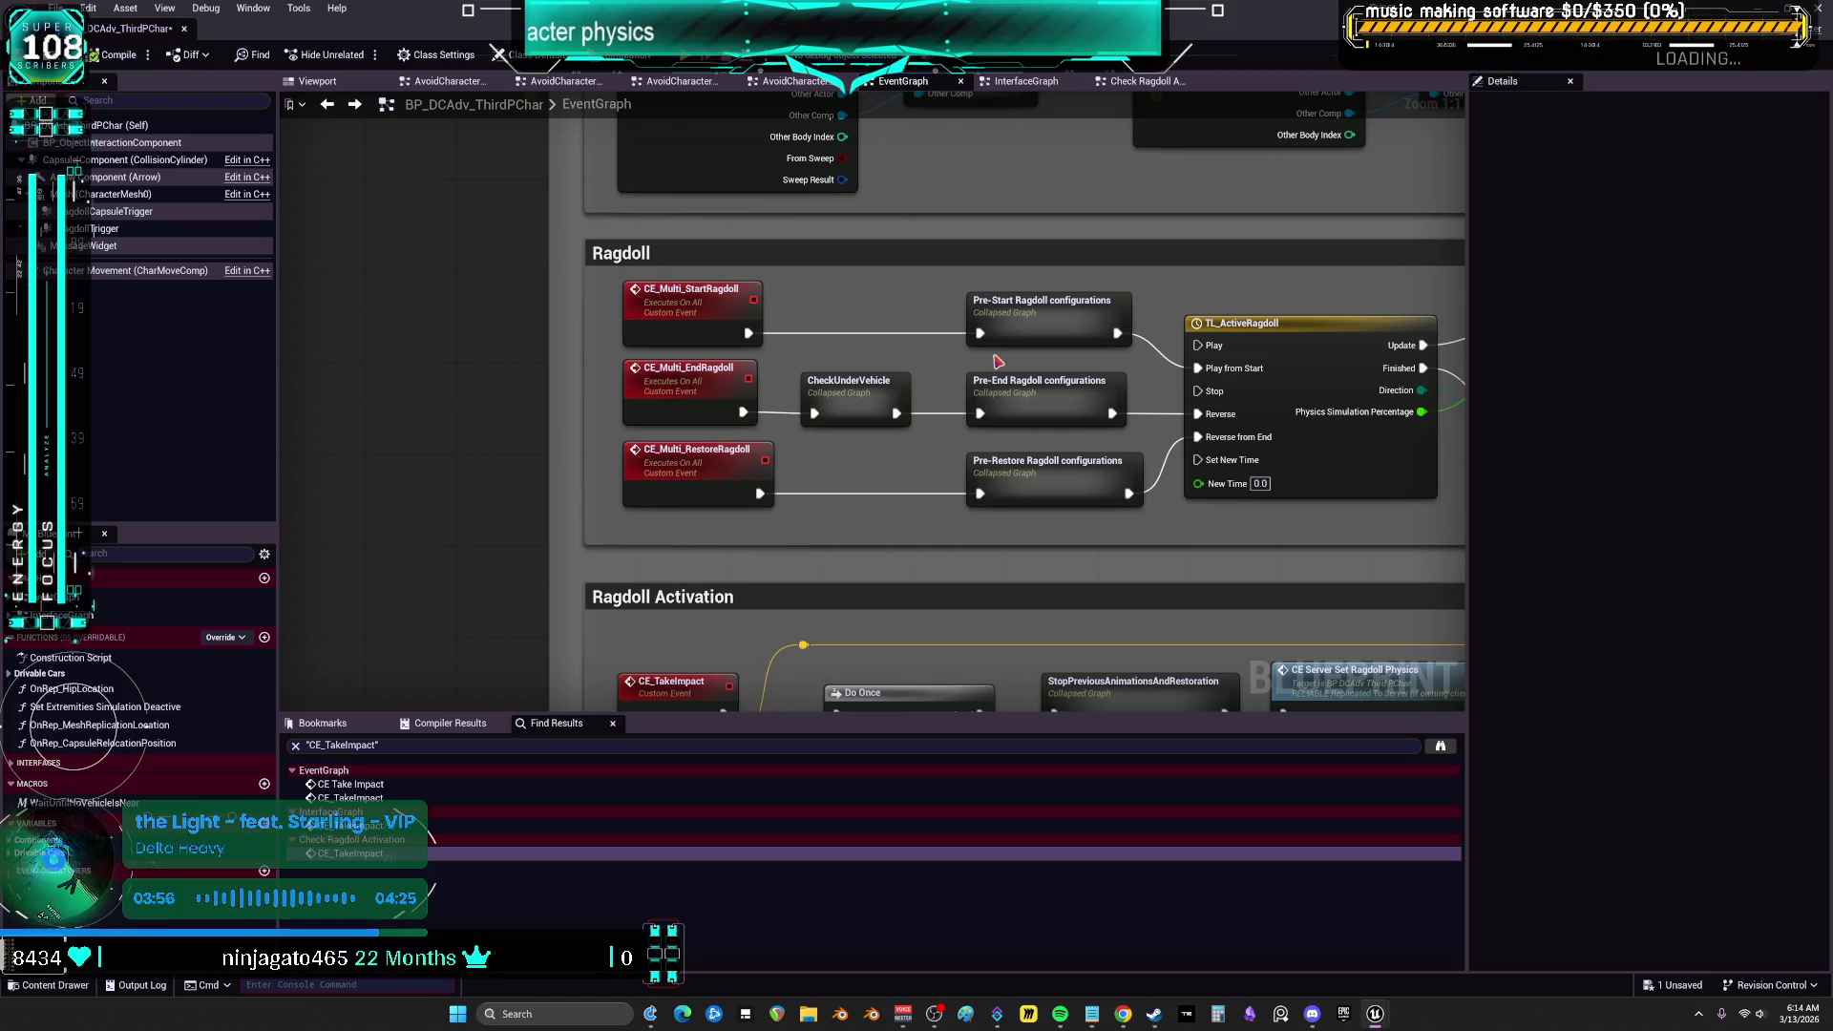
scroll(718, 250, down, 3)
click(1010, 444)
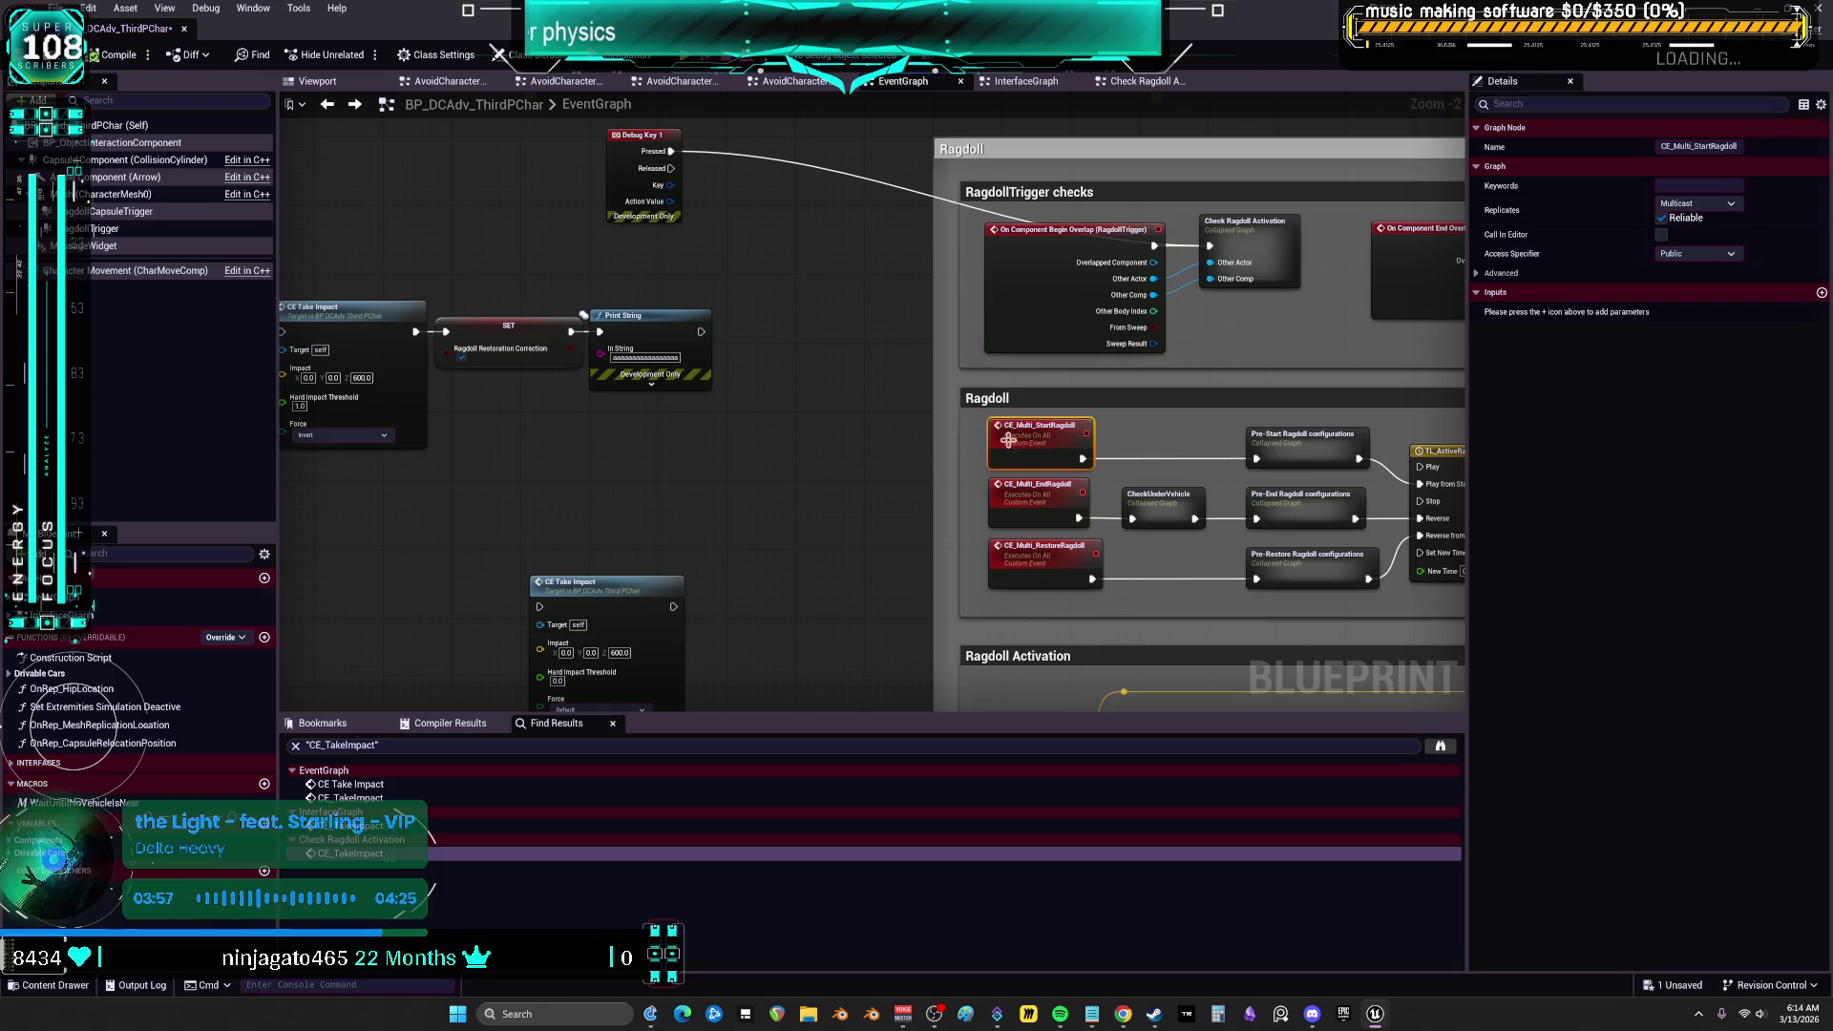
click(585, 441)
scroll(621, 439, up, 3)
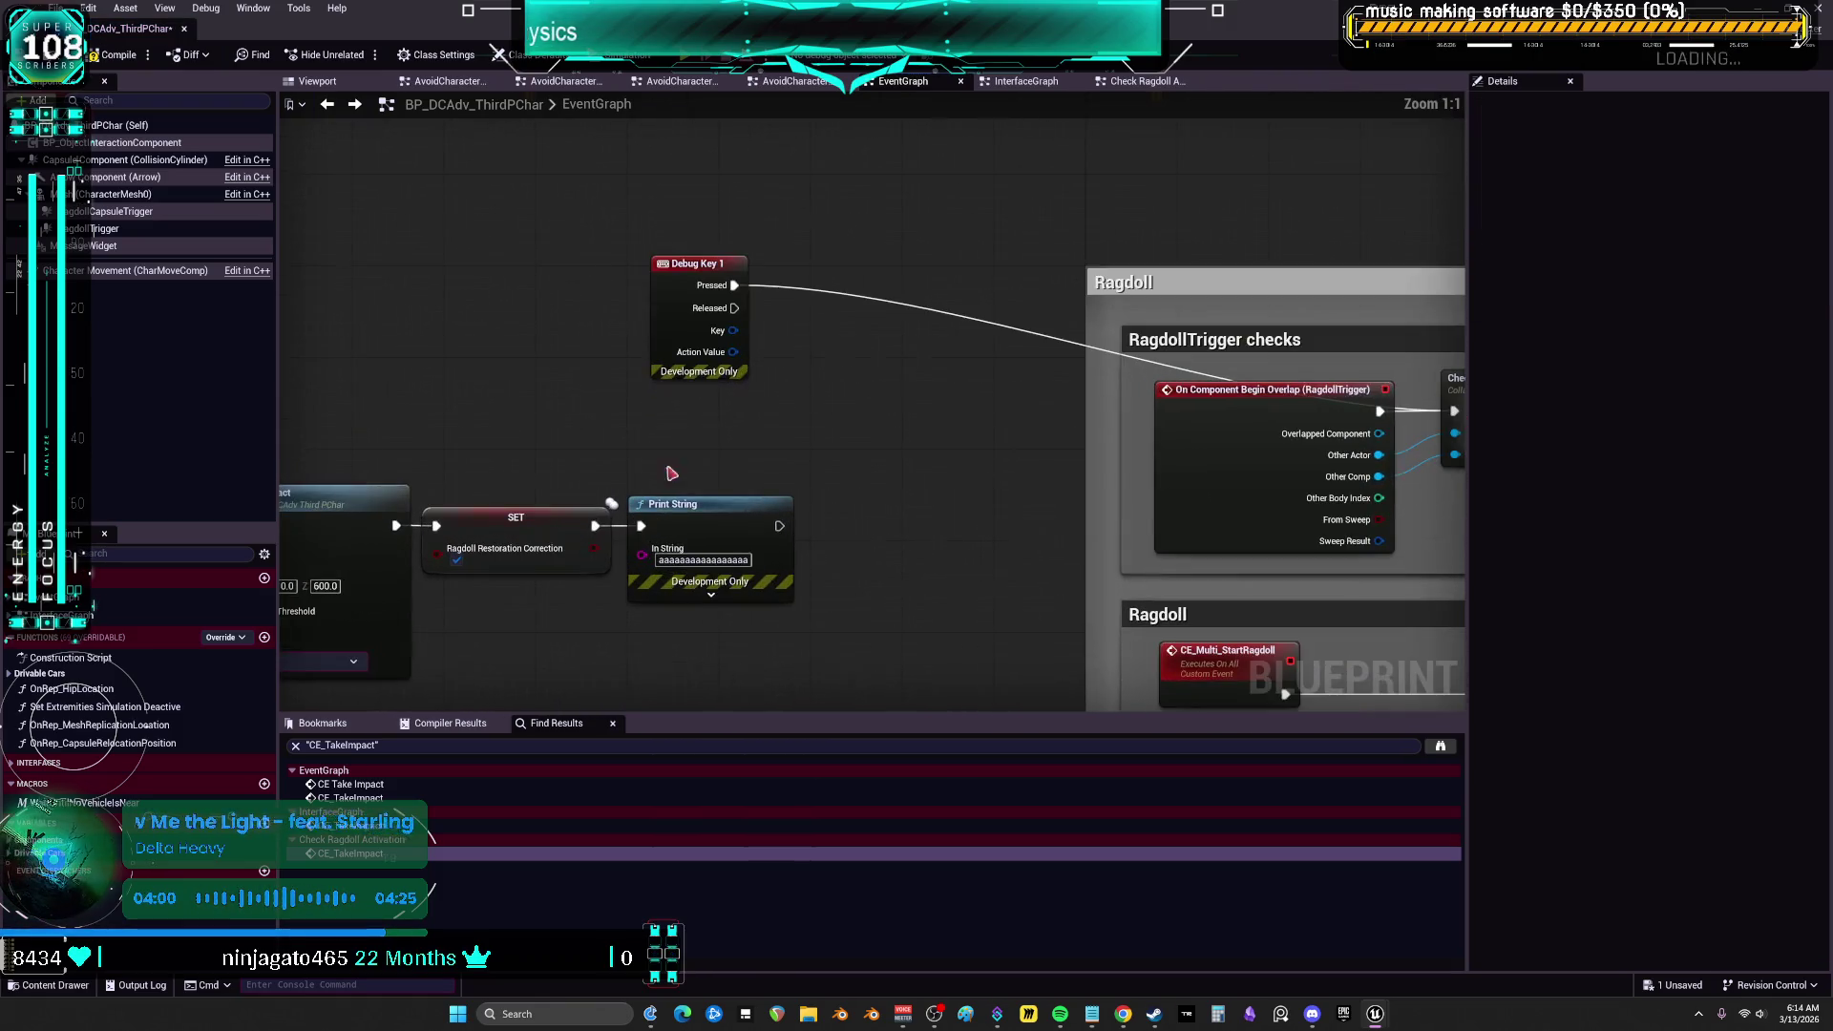
Add a CE Multi Start Ragdoll call and wire Debug Key 1 Pressed into it
right_click(840, 395)
key(Return)
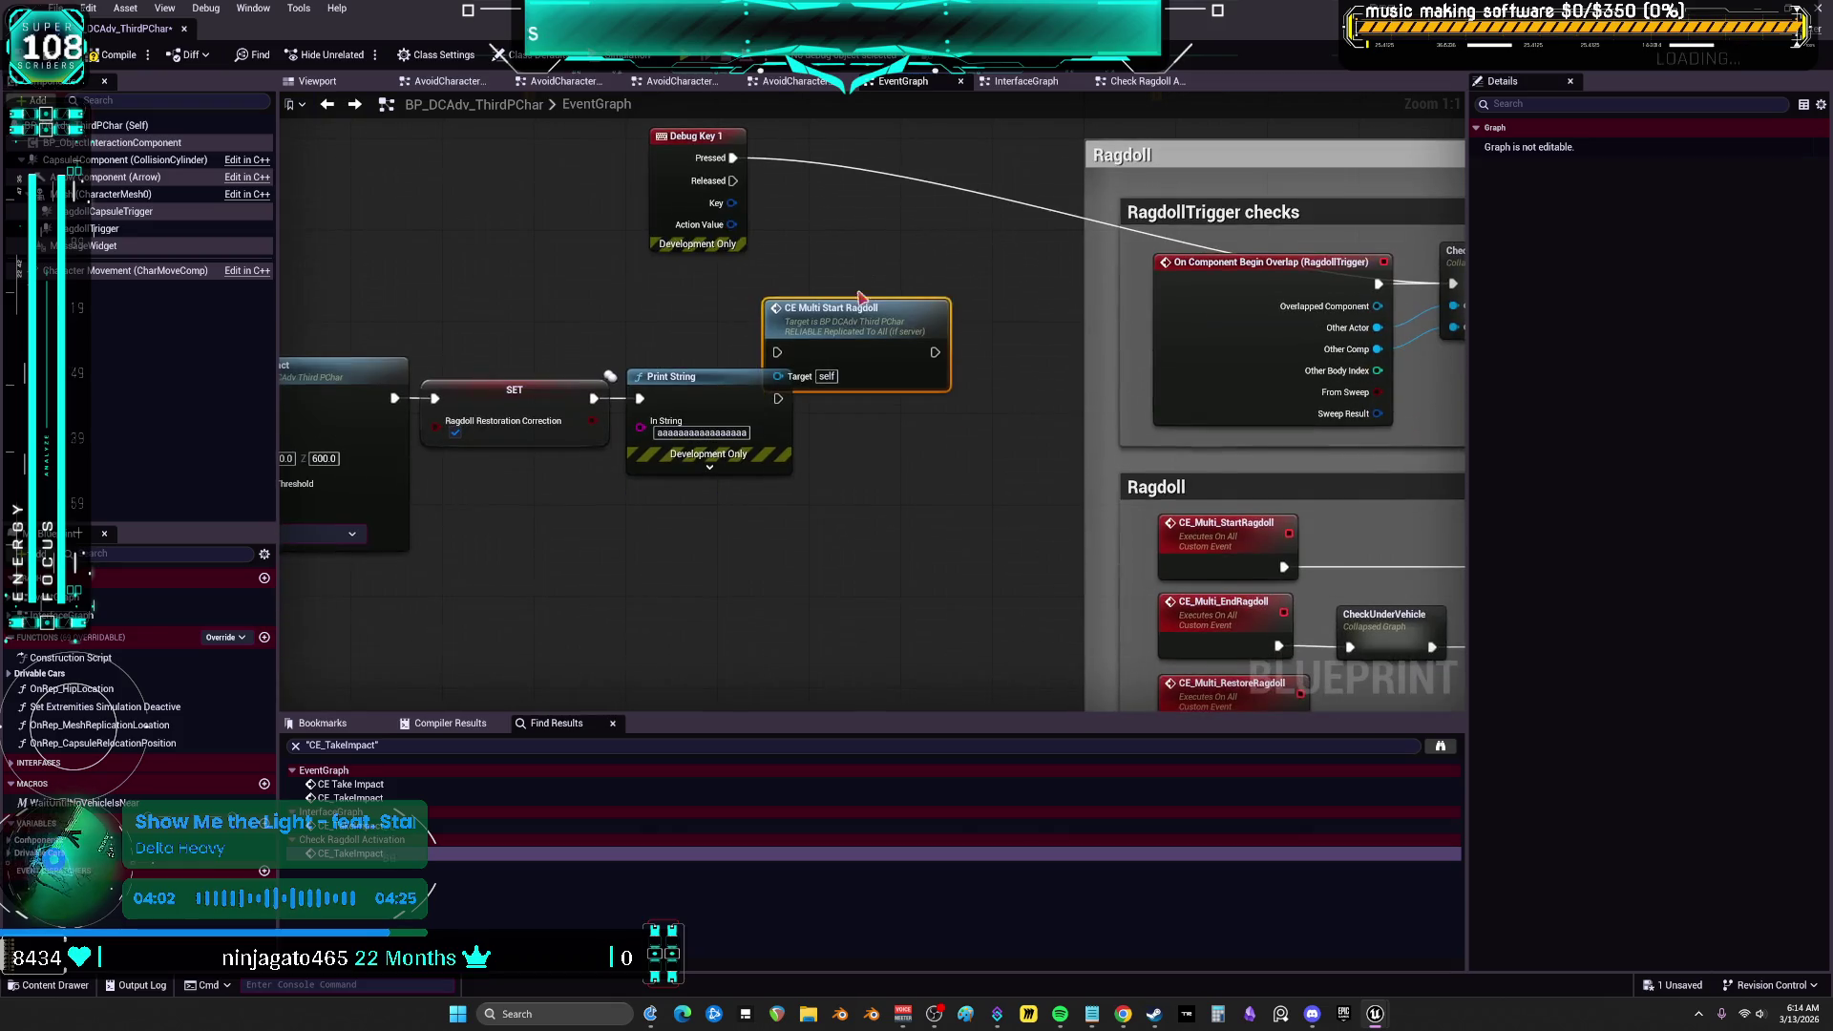
mouse_move(734, 158)
mouse_down()
mouse_move(812, 295)
mouse_move(871, 159)
mouse_up()
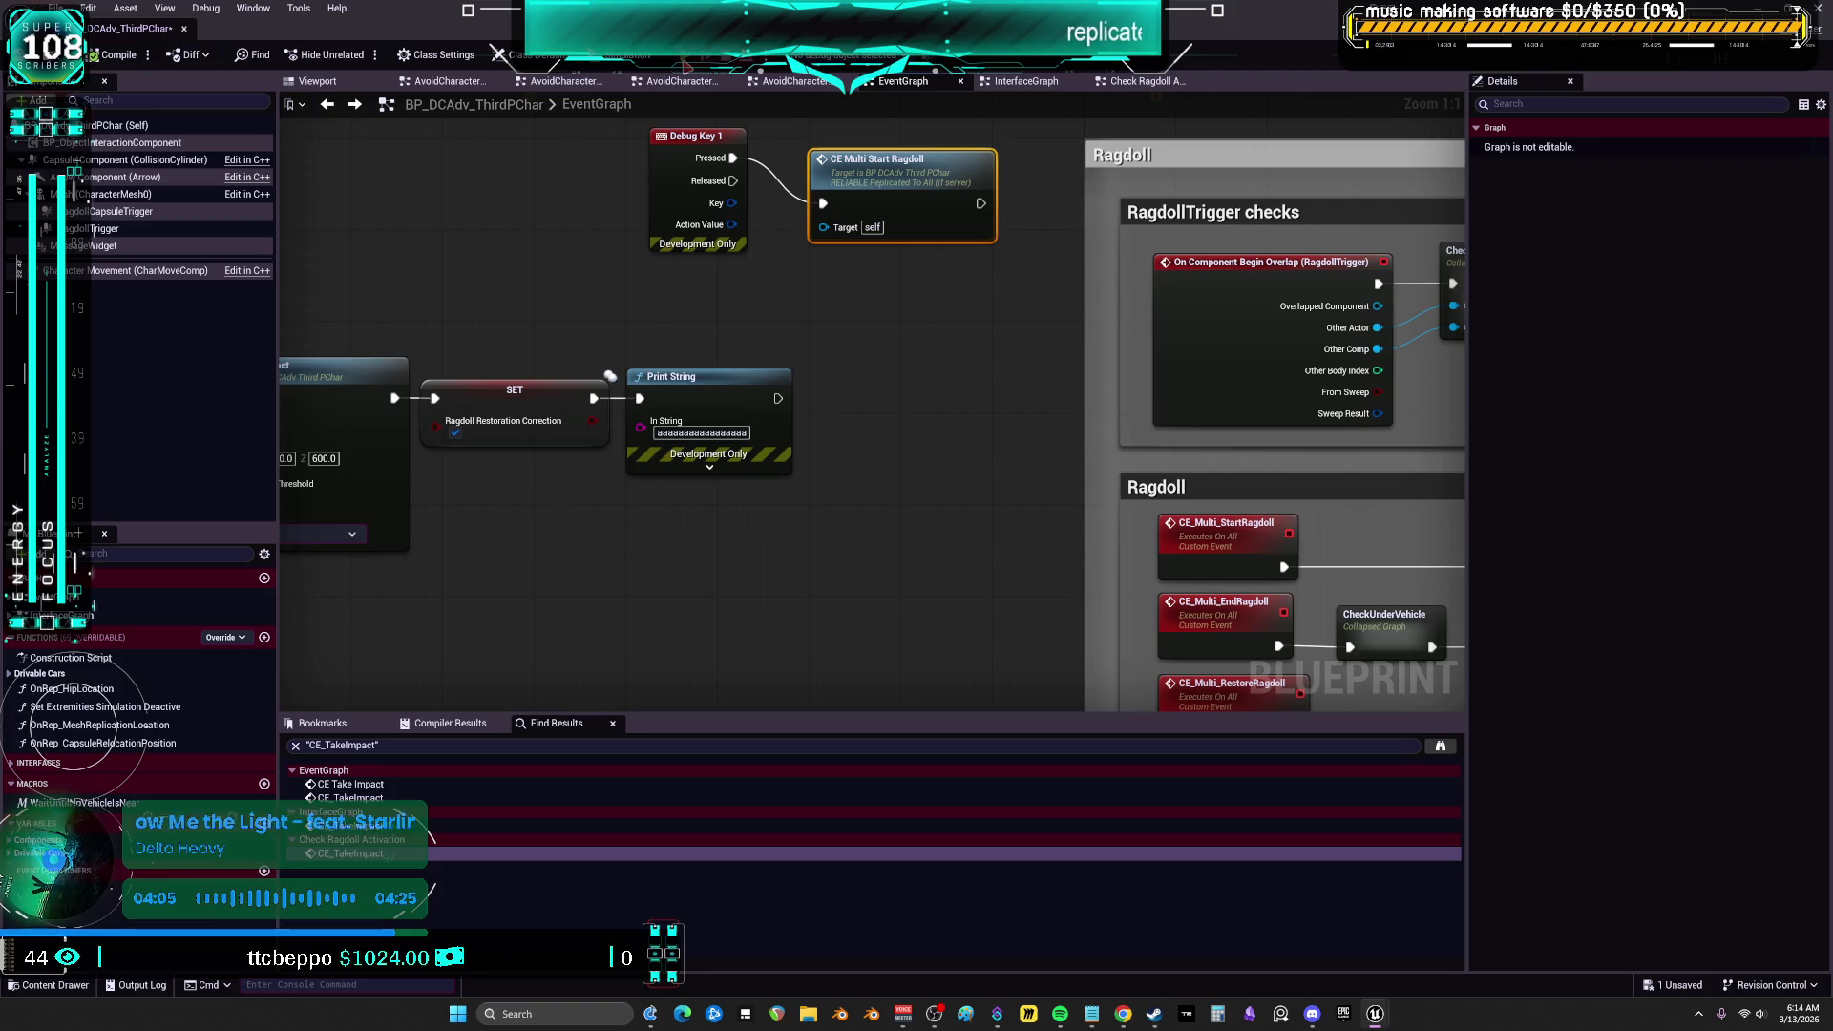
Play the level, running and jumping the character toward the Driving Area, then return to the debug nodes
key(alt+Tab)
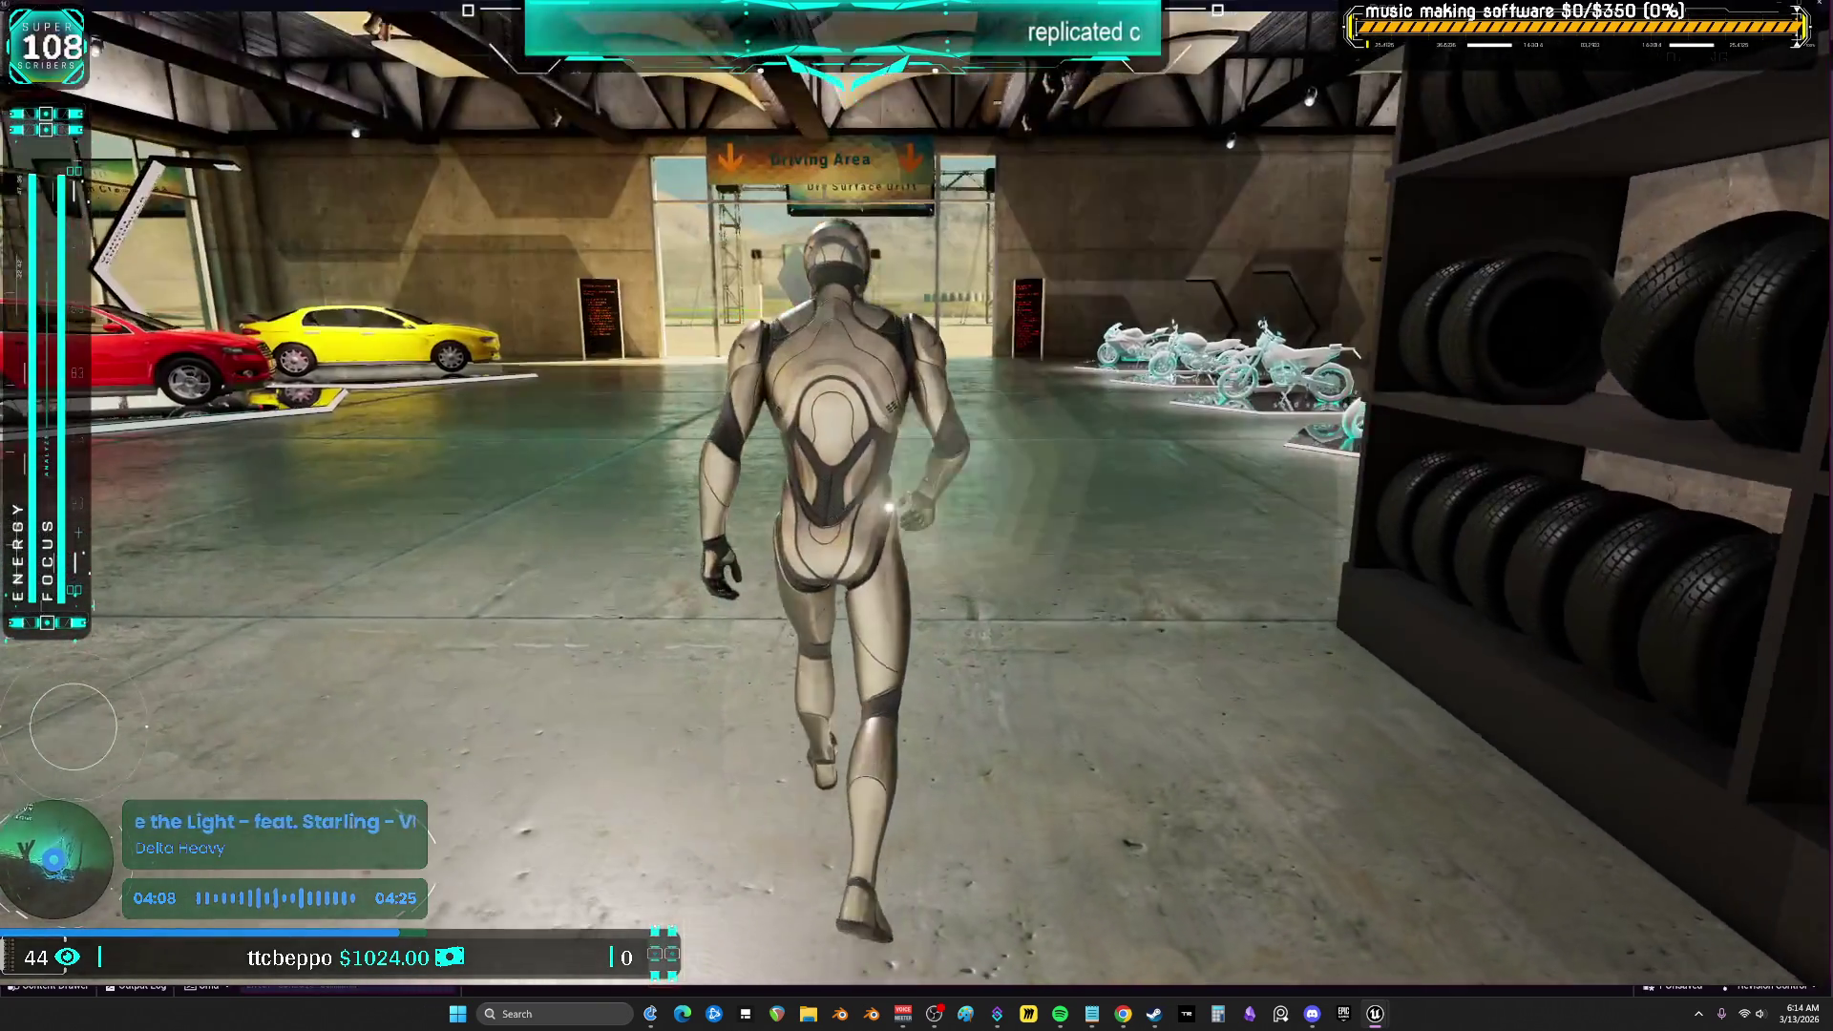
key(space)
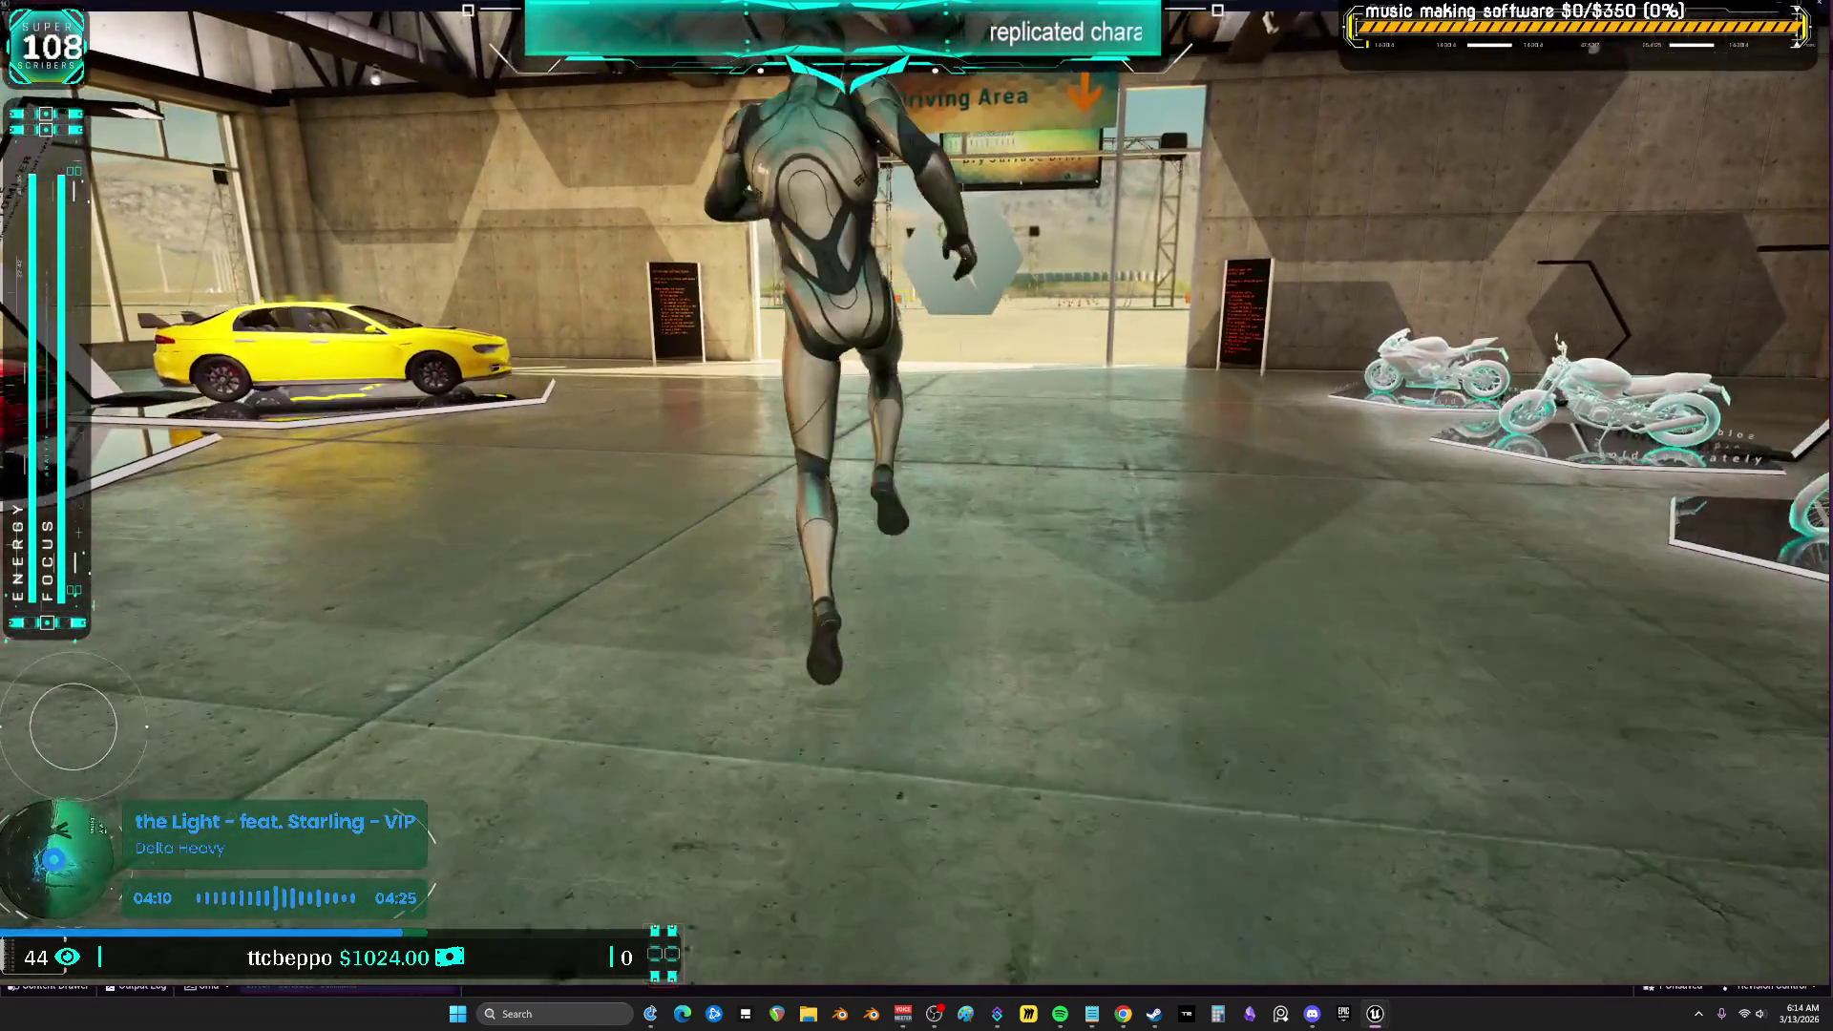
key(space)
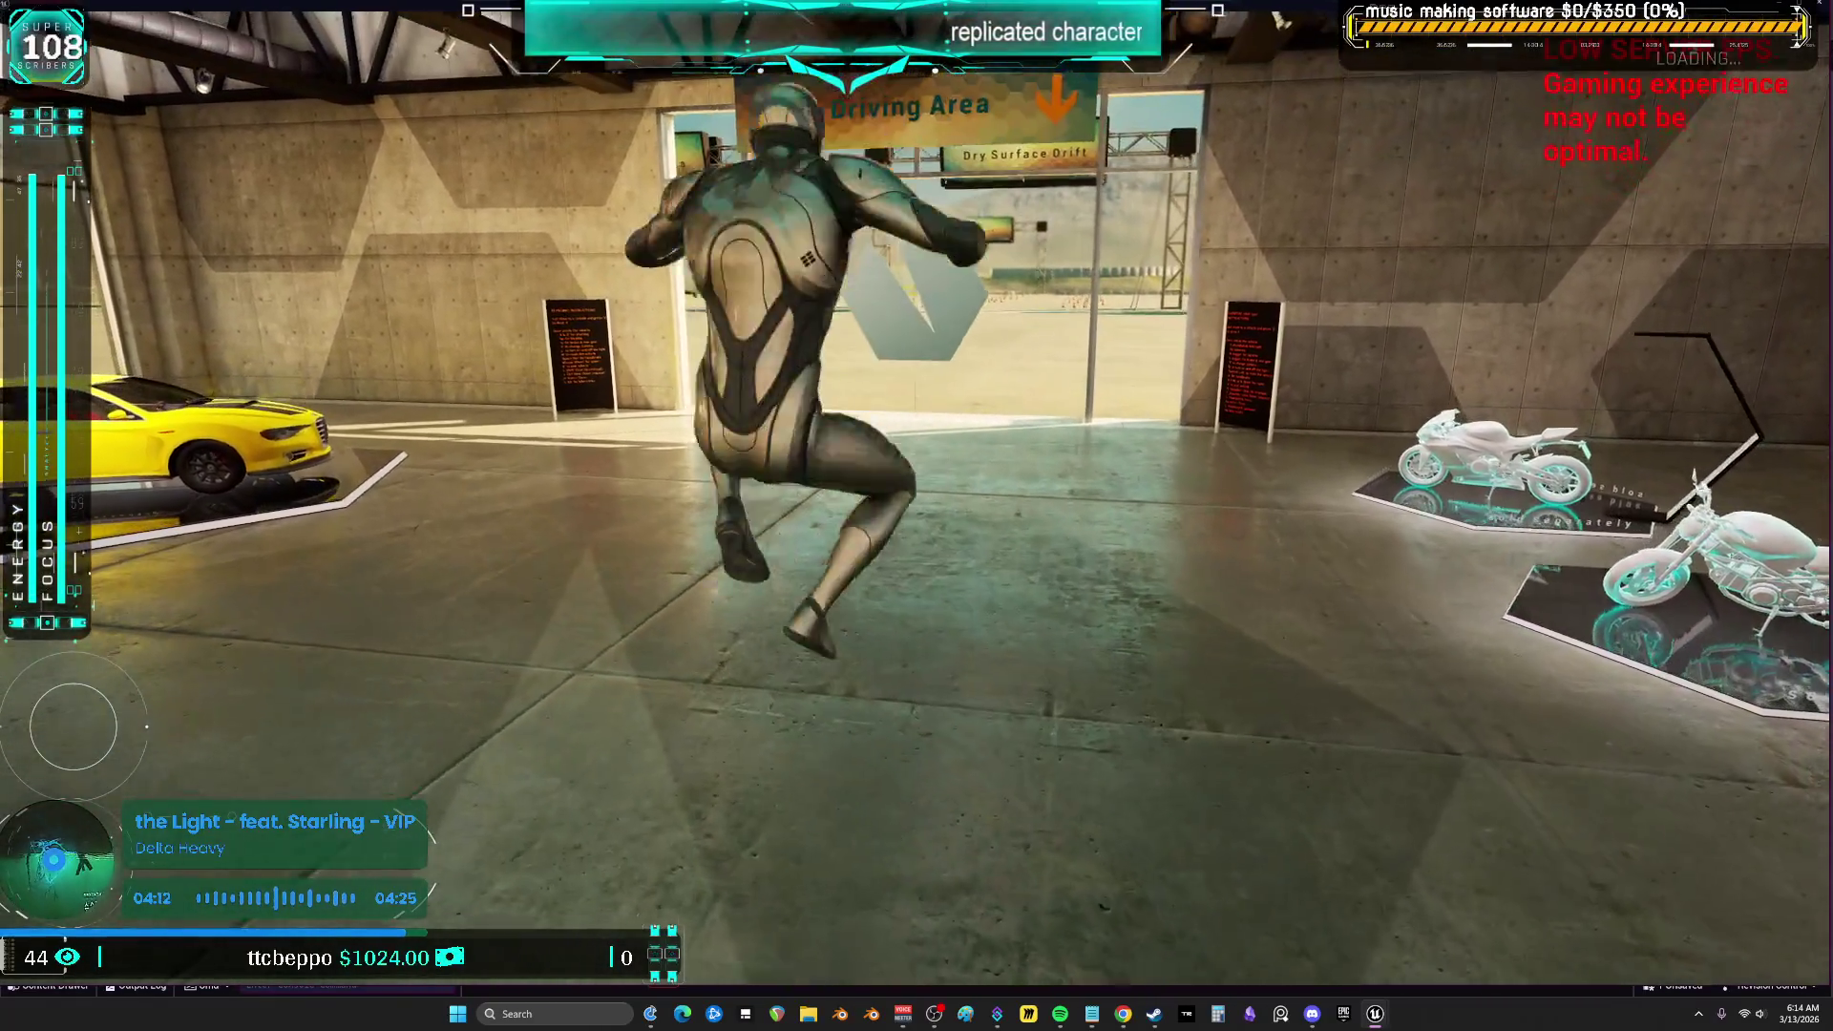
key(space)
key(alt+Tab)
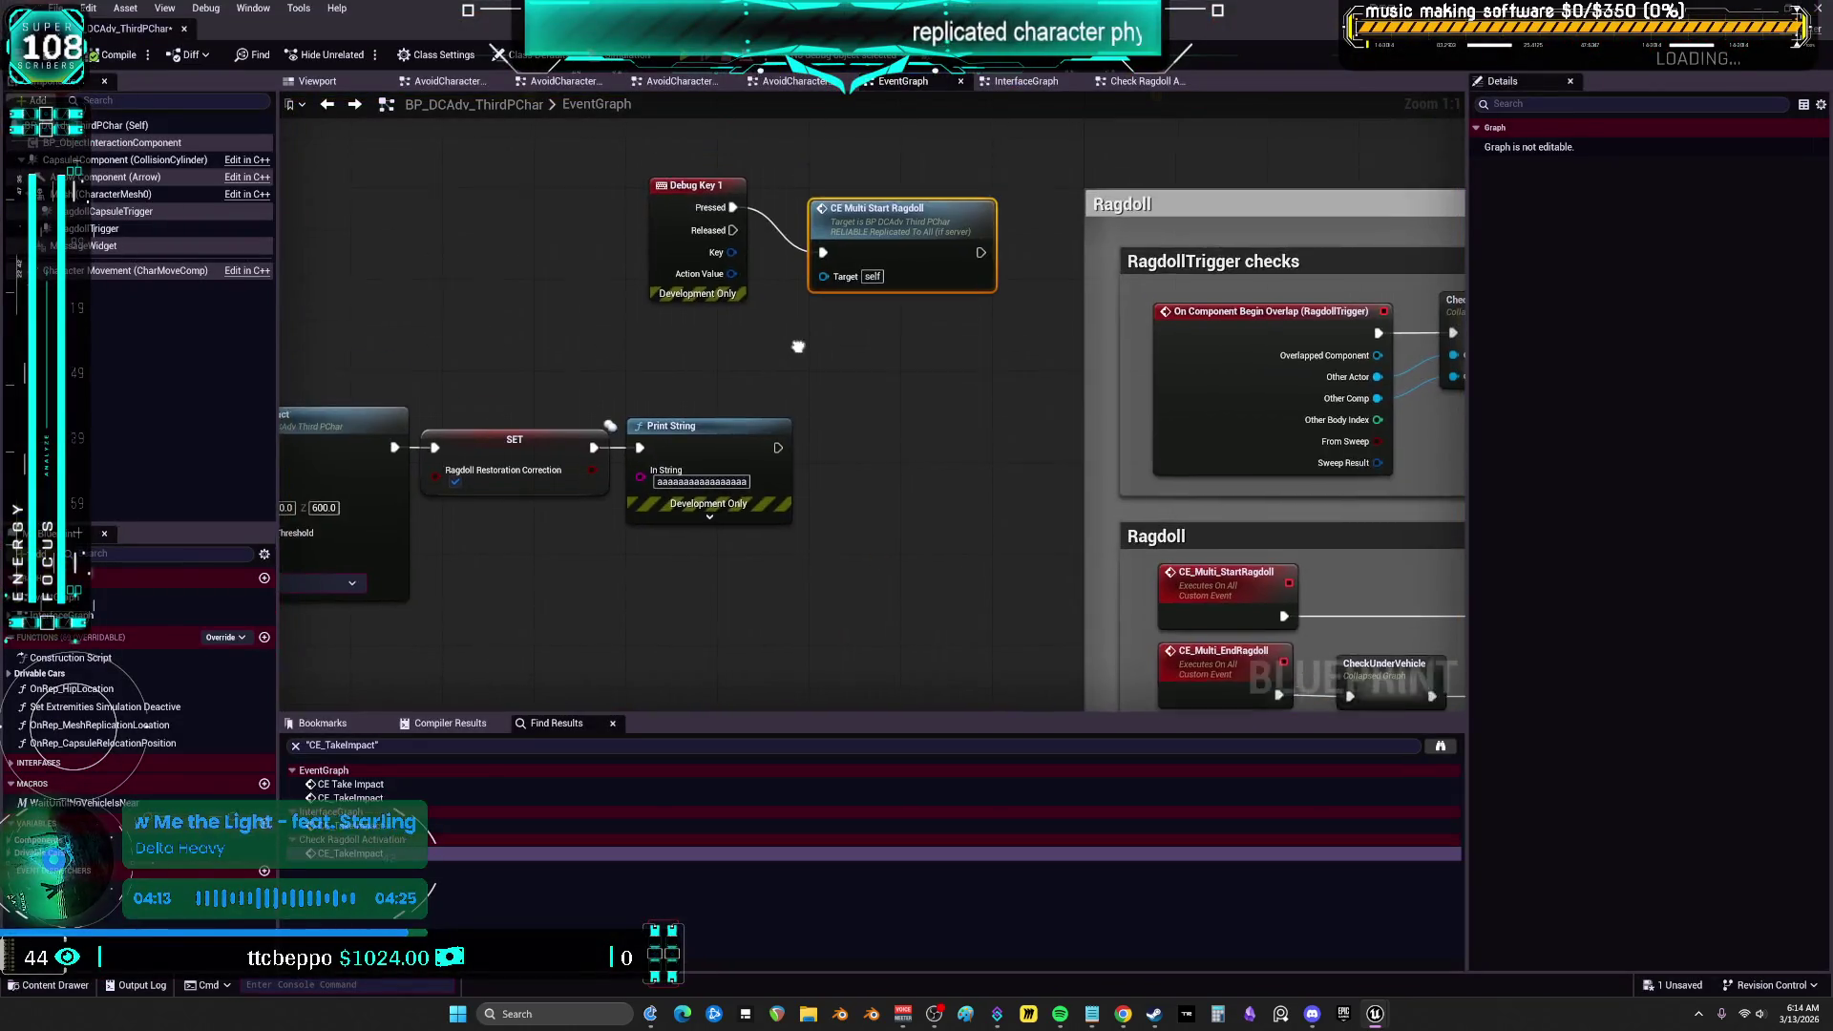
mouse_move(982, 401)
mouse_down()
mouse_move(878, 448)
mouse_move(617, 390)
mouse_move(700, 324)
mouse_up()
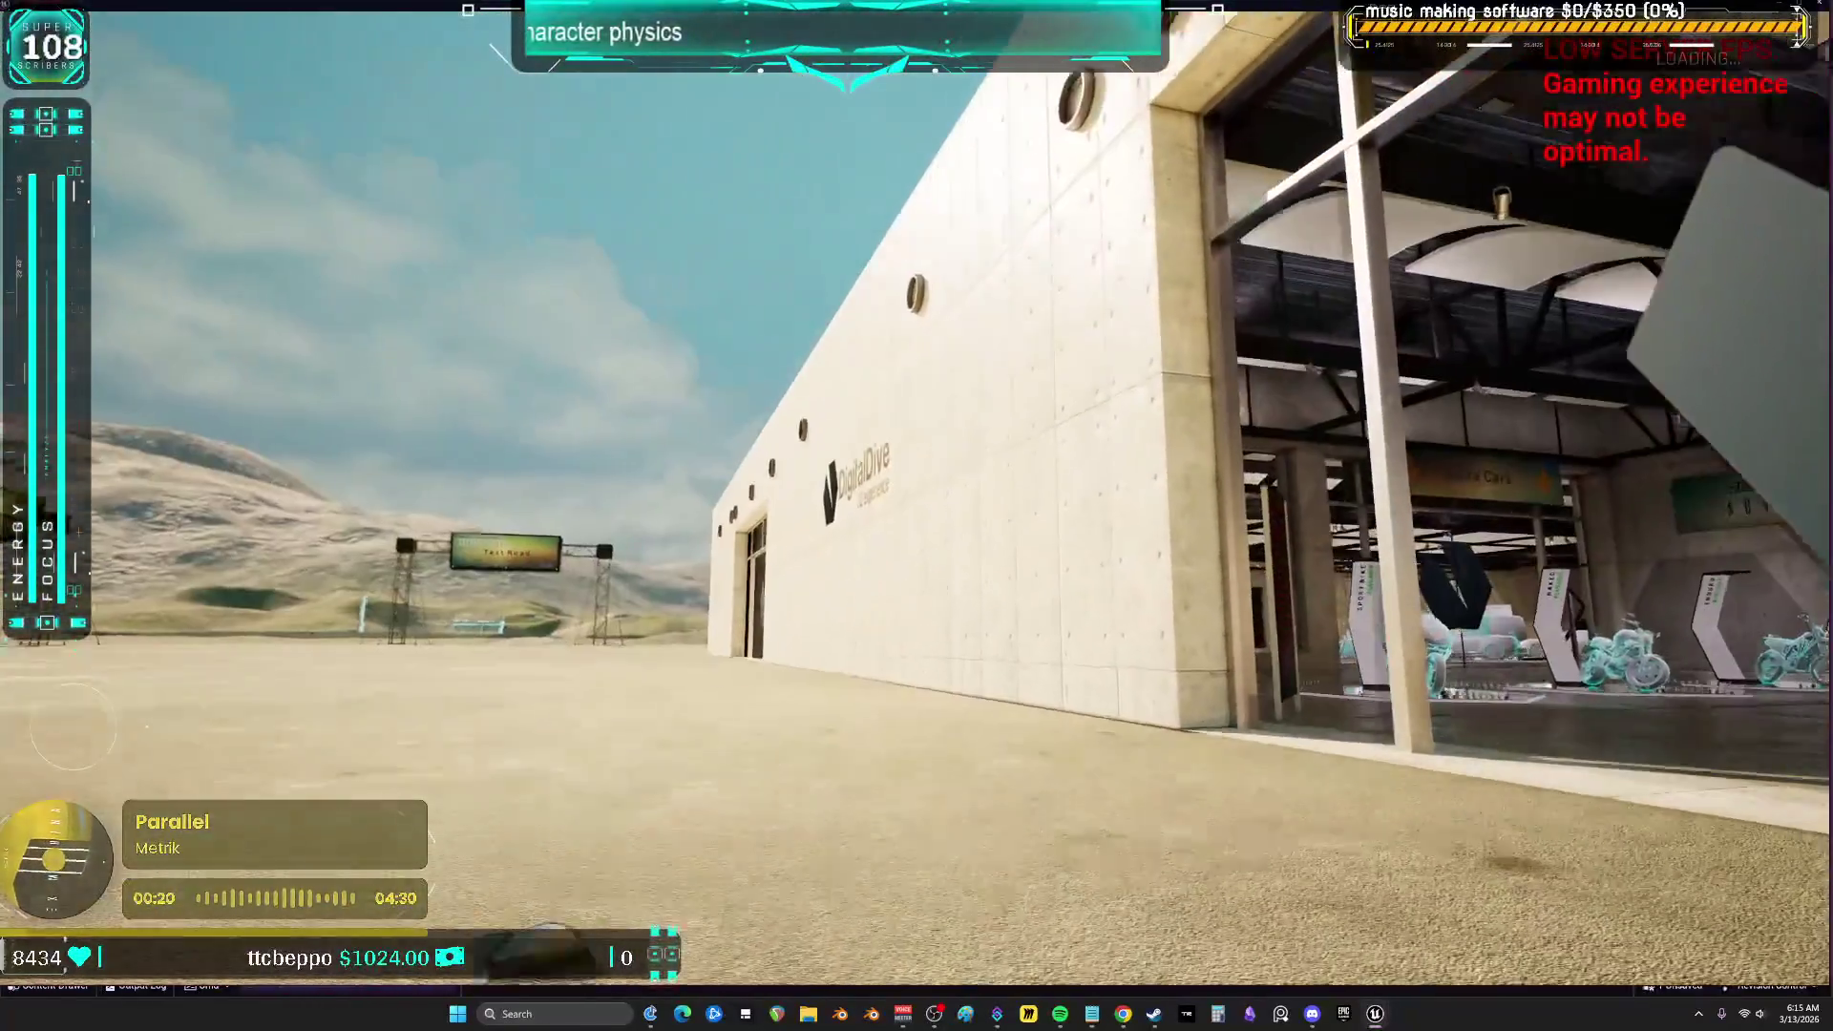
Stop the play session and show the DD_Vehicles_Advanced assets in the Content Browser
key(Escape)
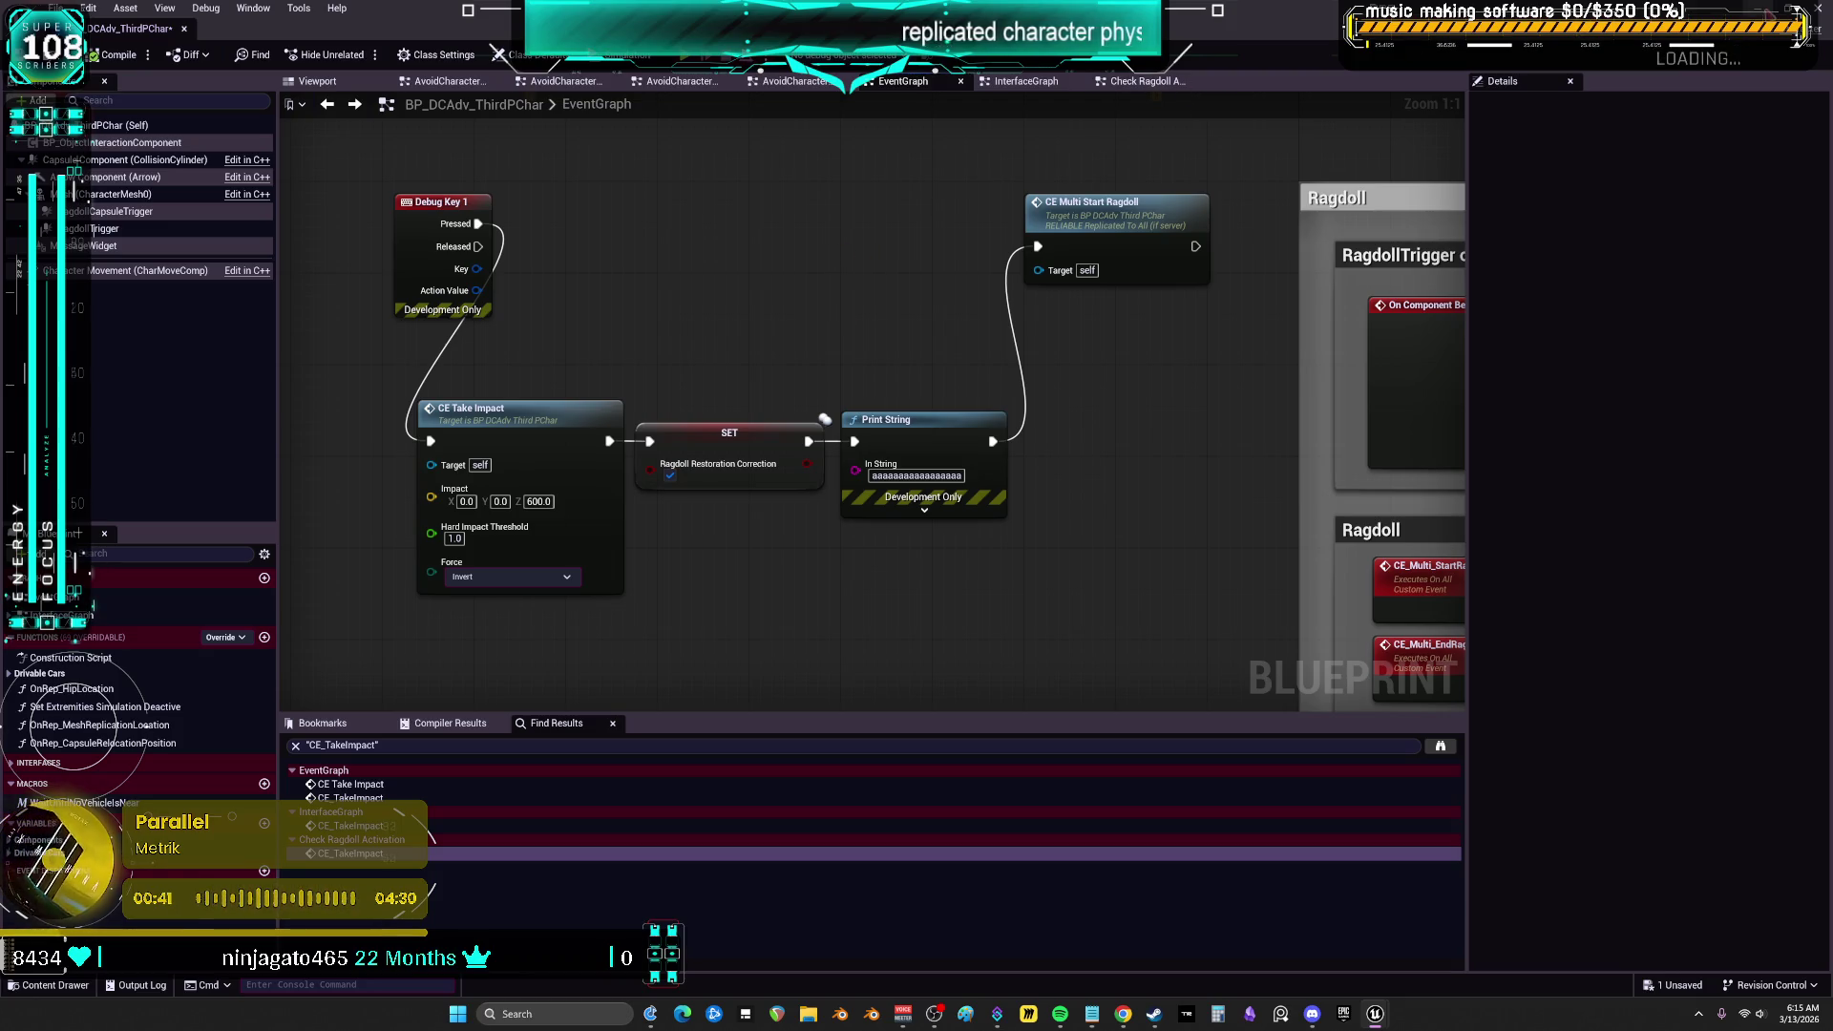
key(ctrl+b)
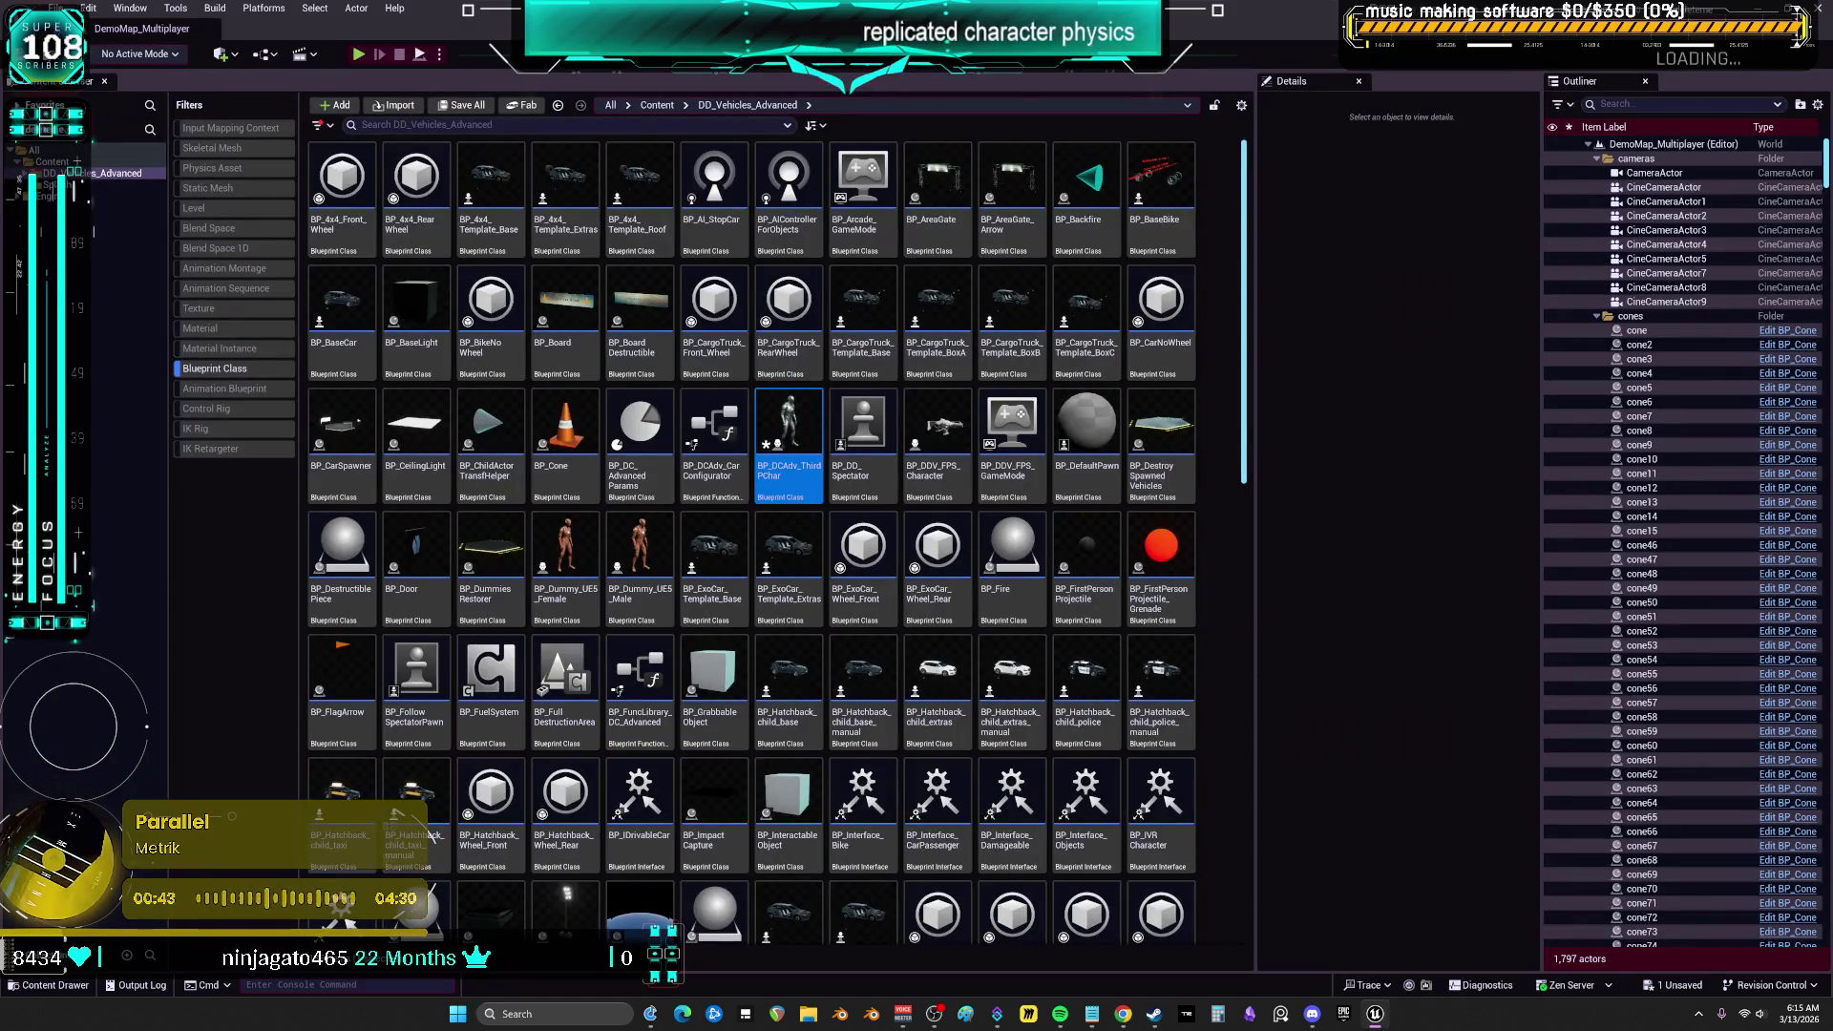
Close the Unreal editor through the save prompt and scroll down to the Launcher's Fab Library
click(1815, 20)
click(1043, 673)
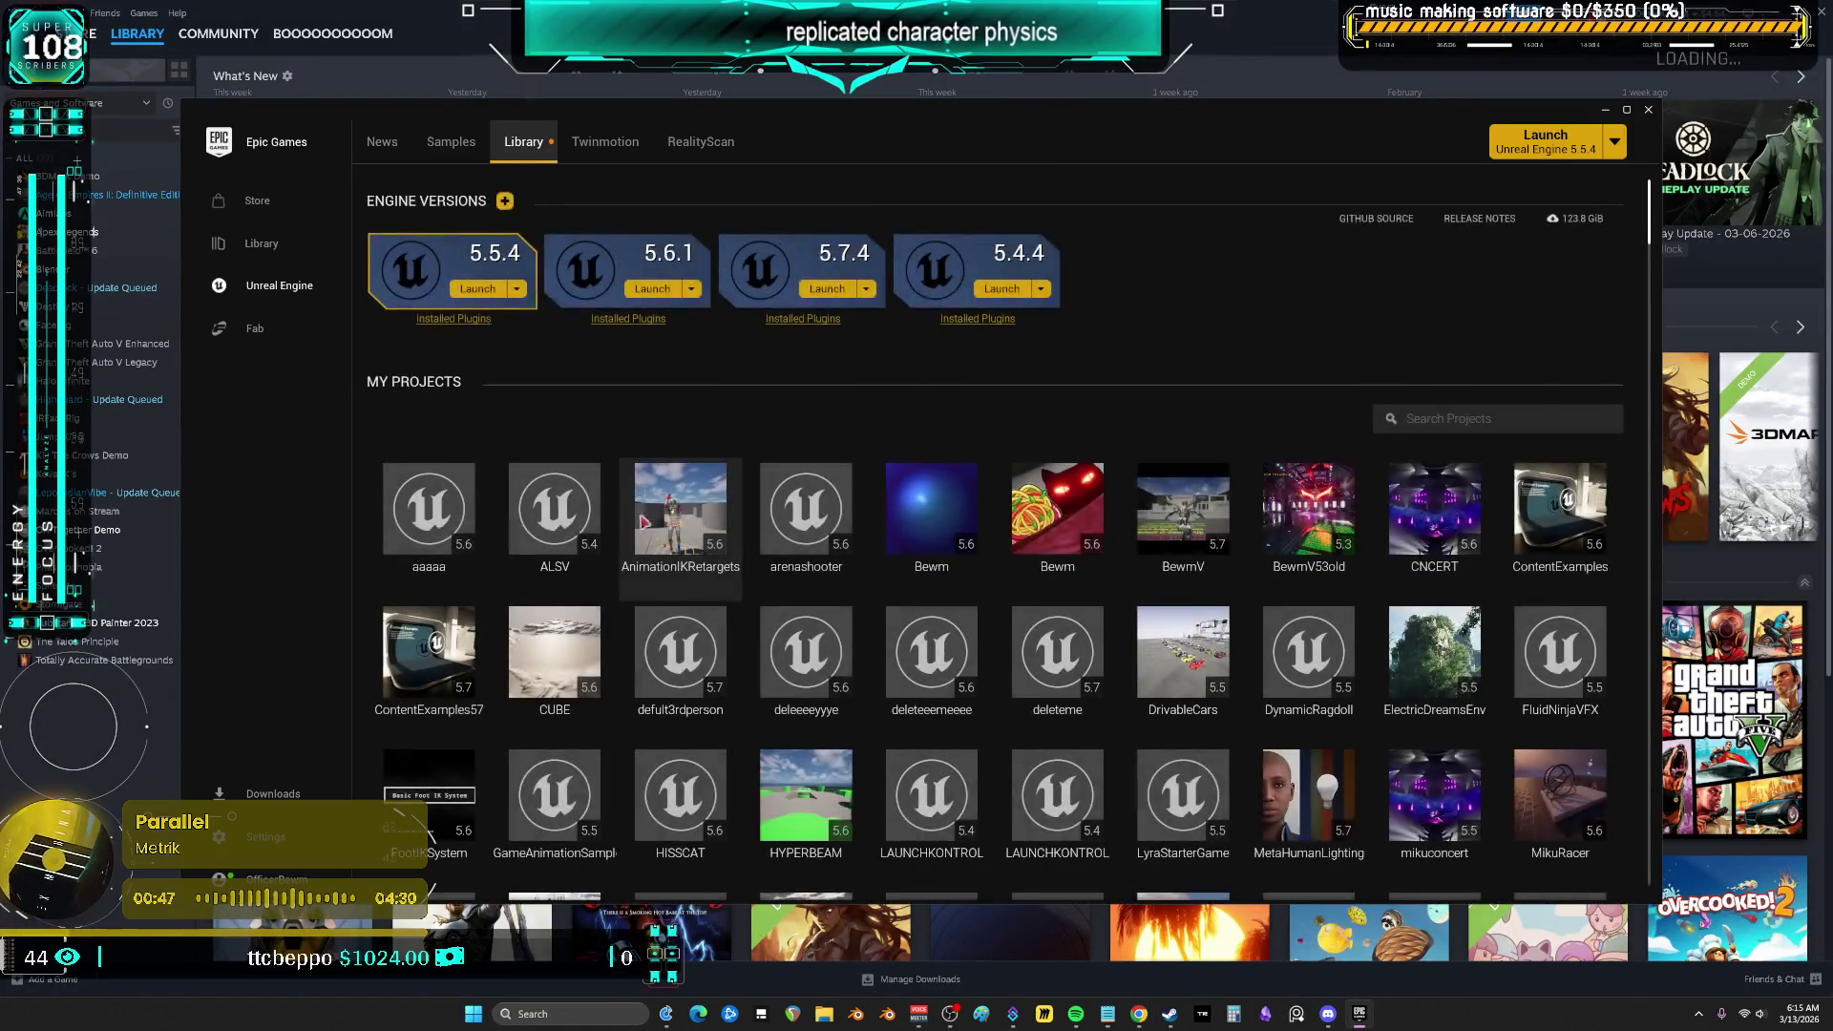
scroll(891, 635, down, 3)
scroll(893, 635, down, 5)
Search the Fab Library for 'advan' and create a project from the Drivable Cars pack
click(1478, 447)
text(advac)
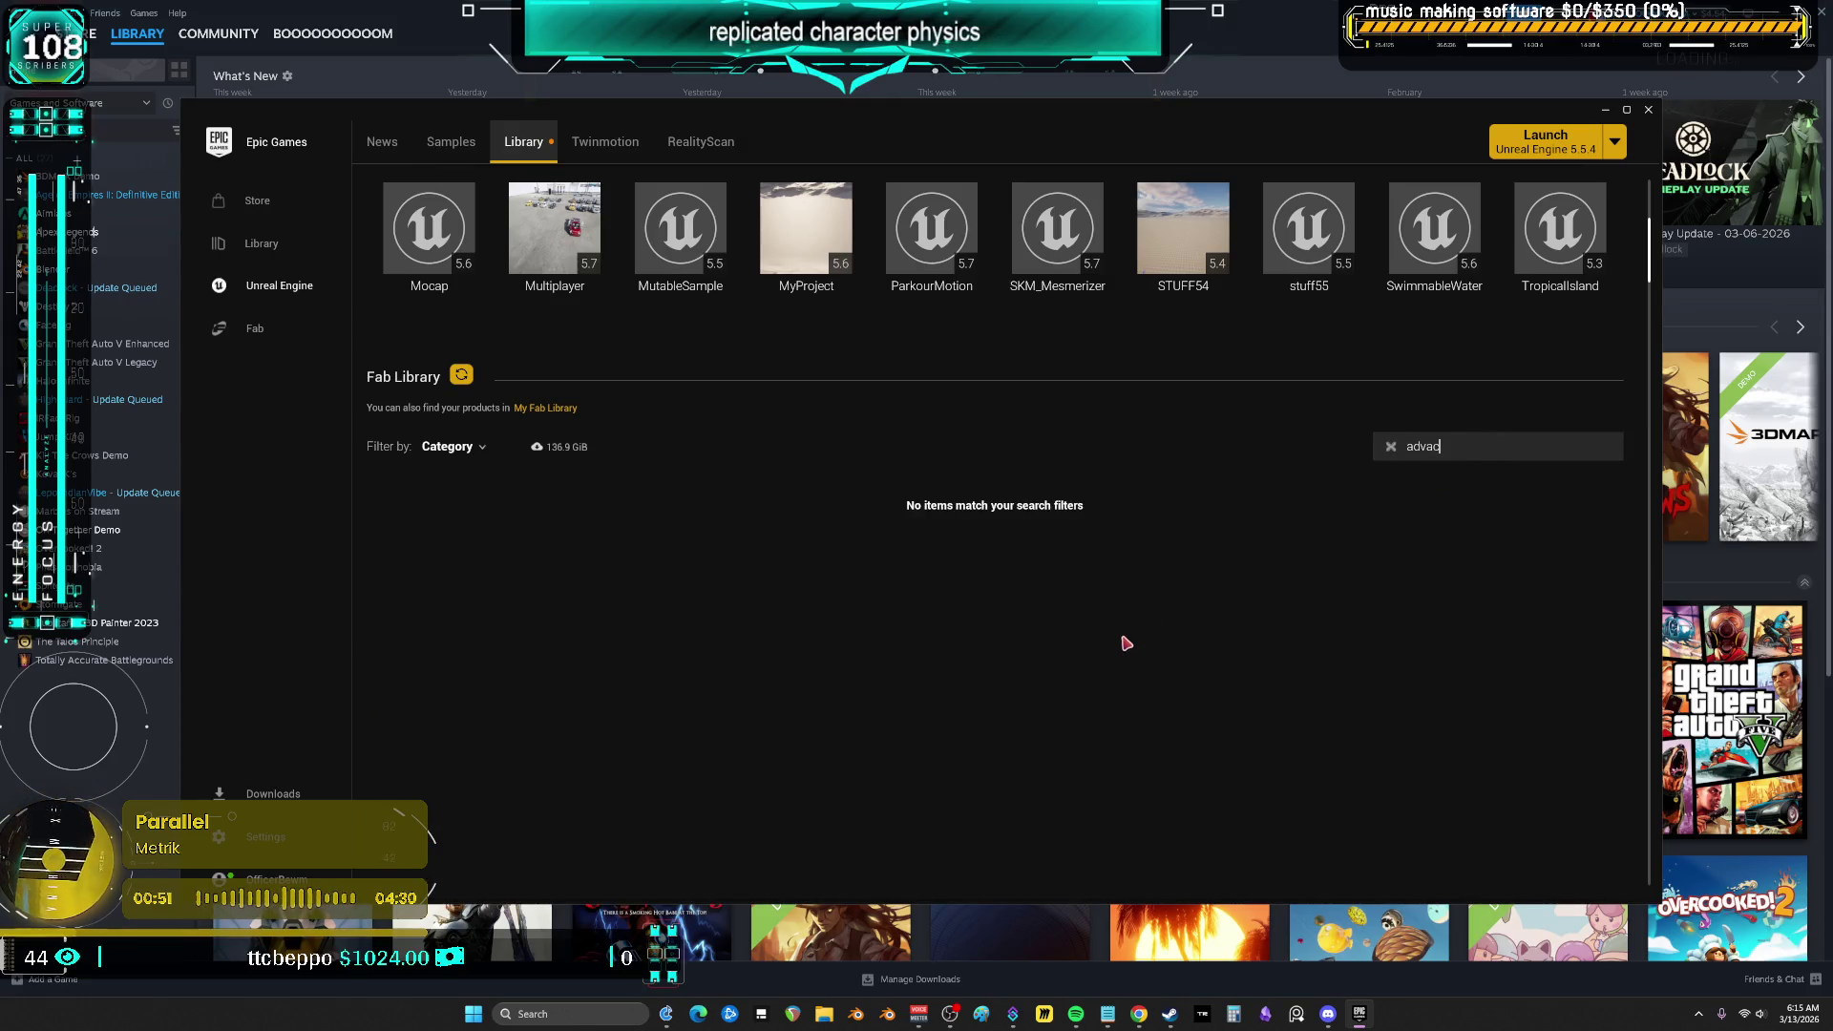
key(BackSpace)
text(n)
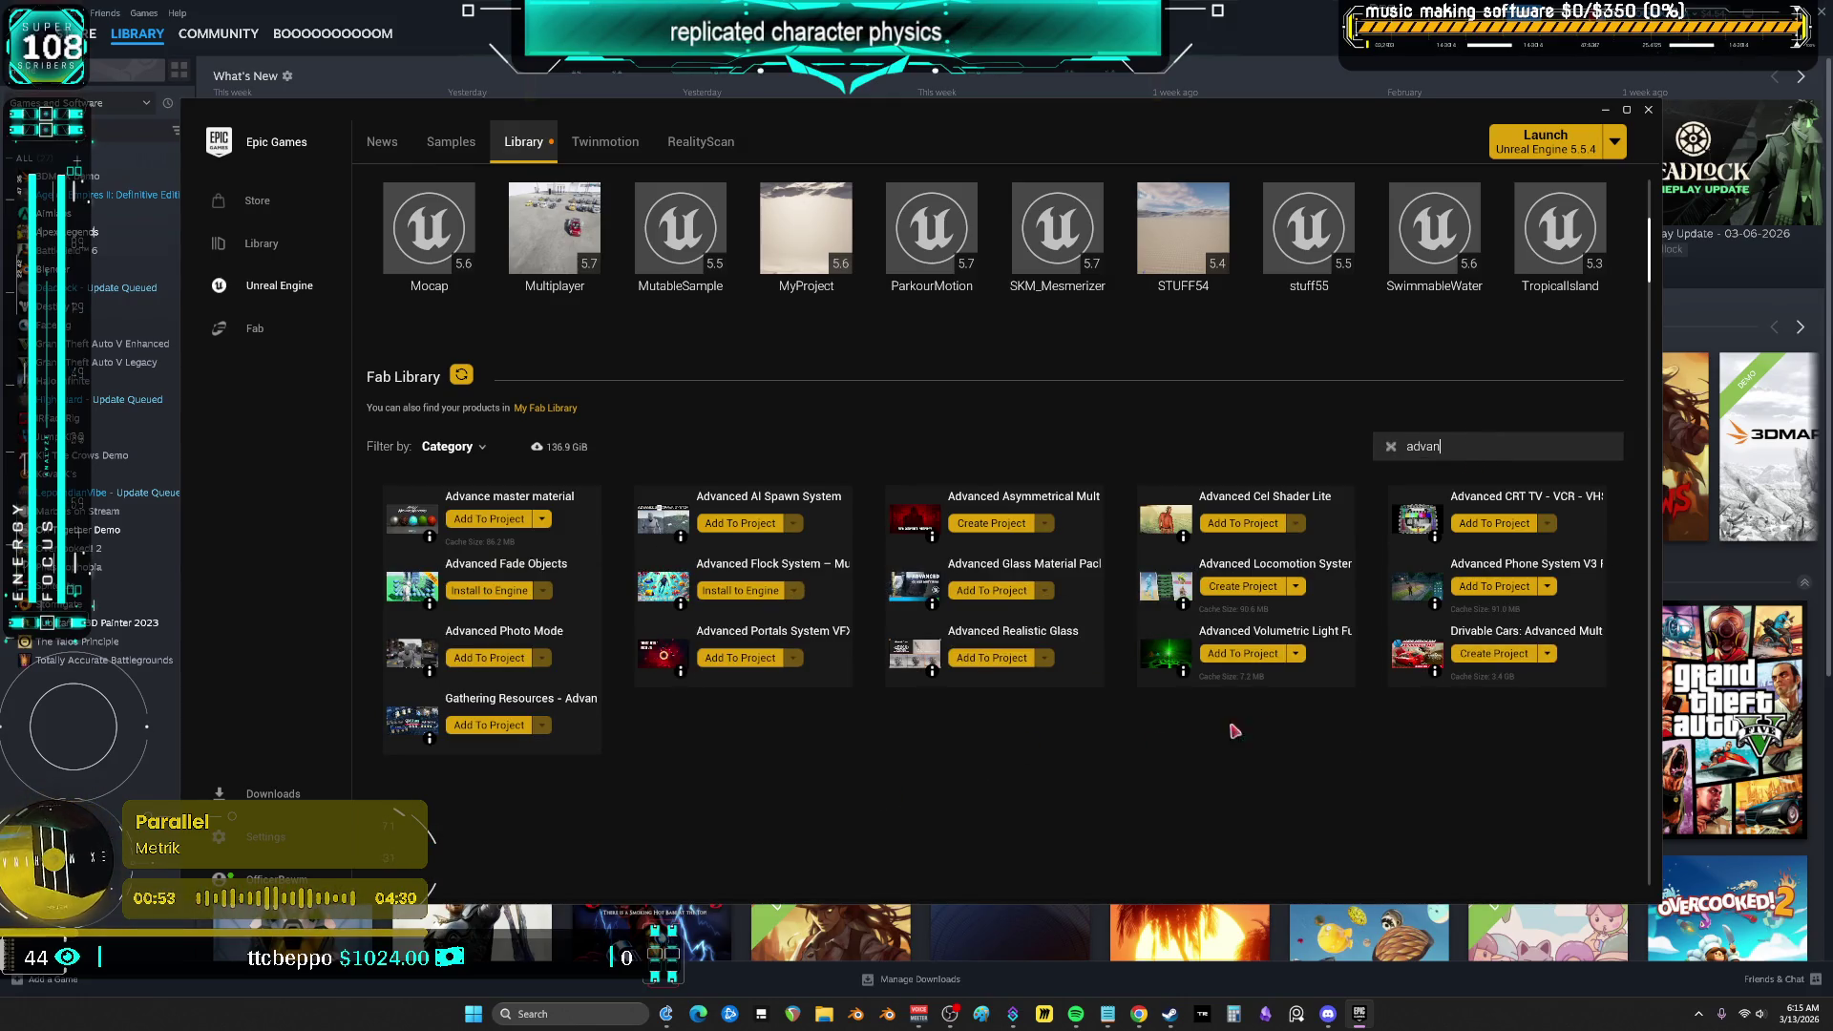
click(1476, 652)
Keep the engine version at 5.5, cancel the new project, and open the Drivable Cars asset page
click(954, 521)
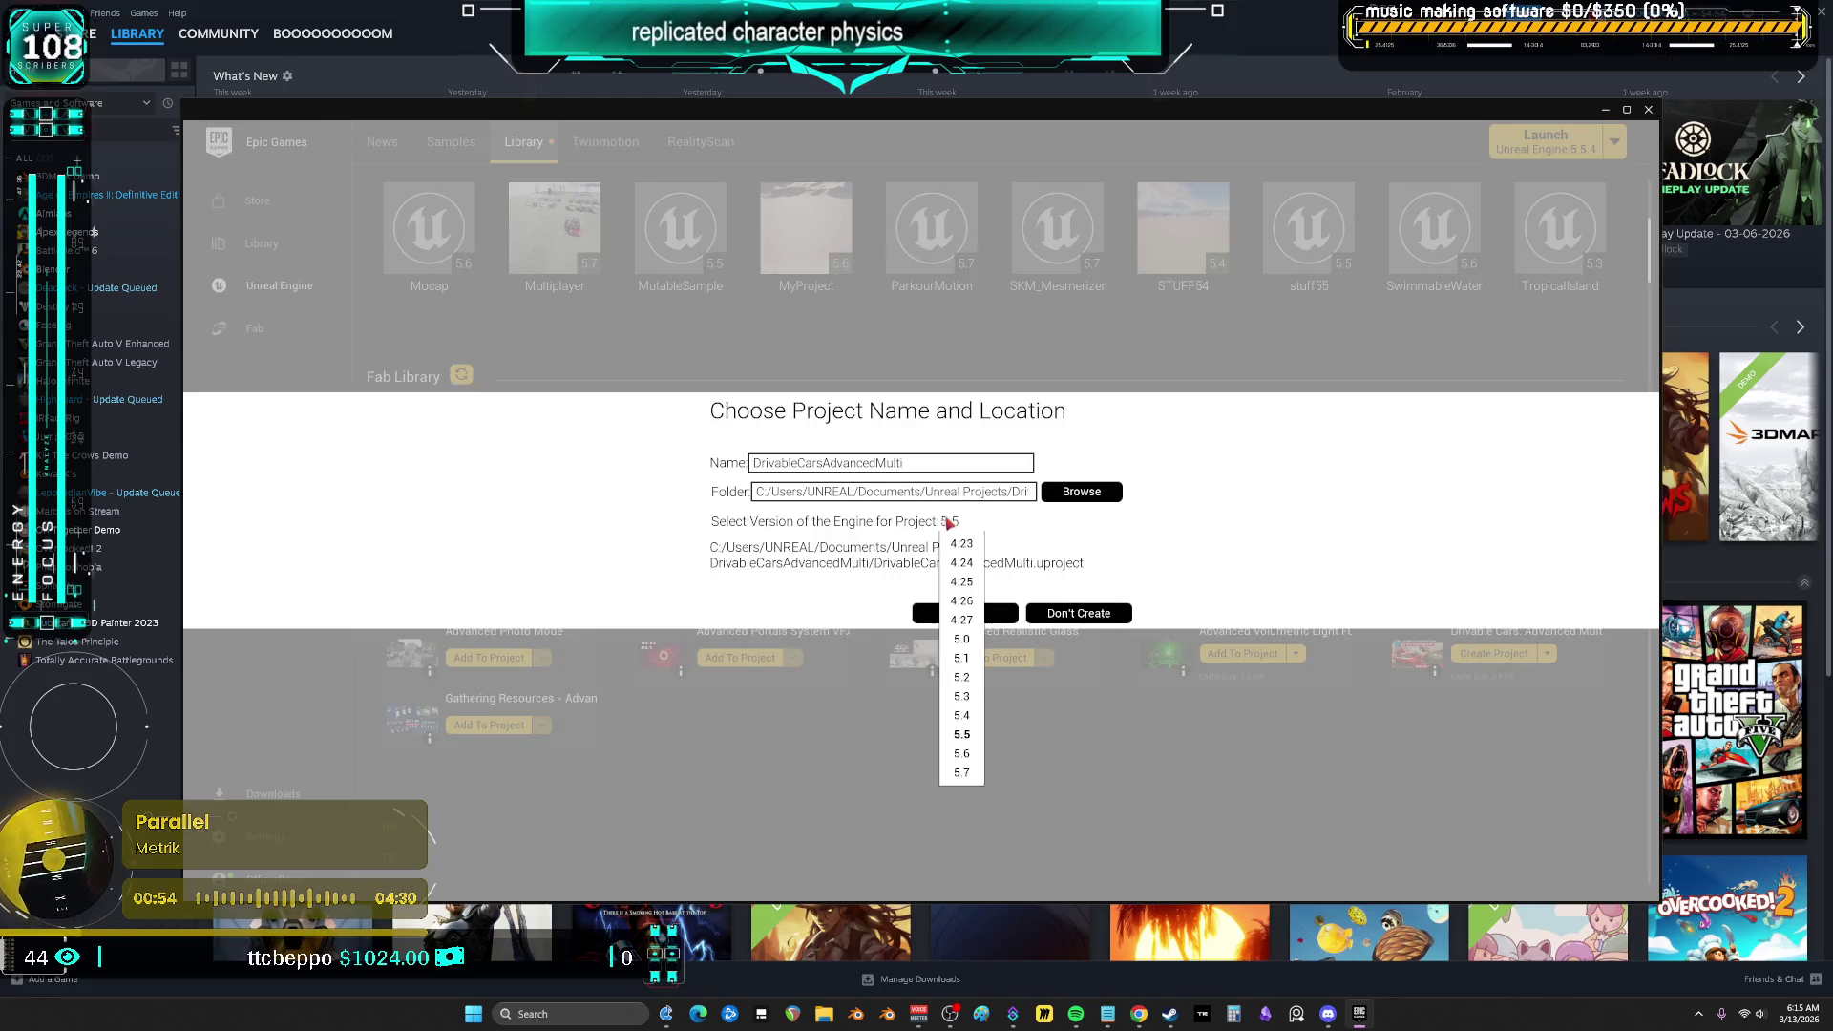
click(961, 773)
click(951, 522)
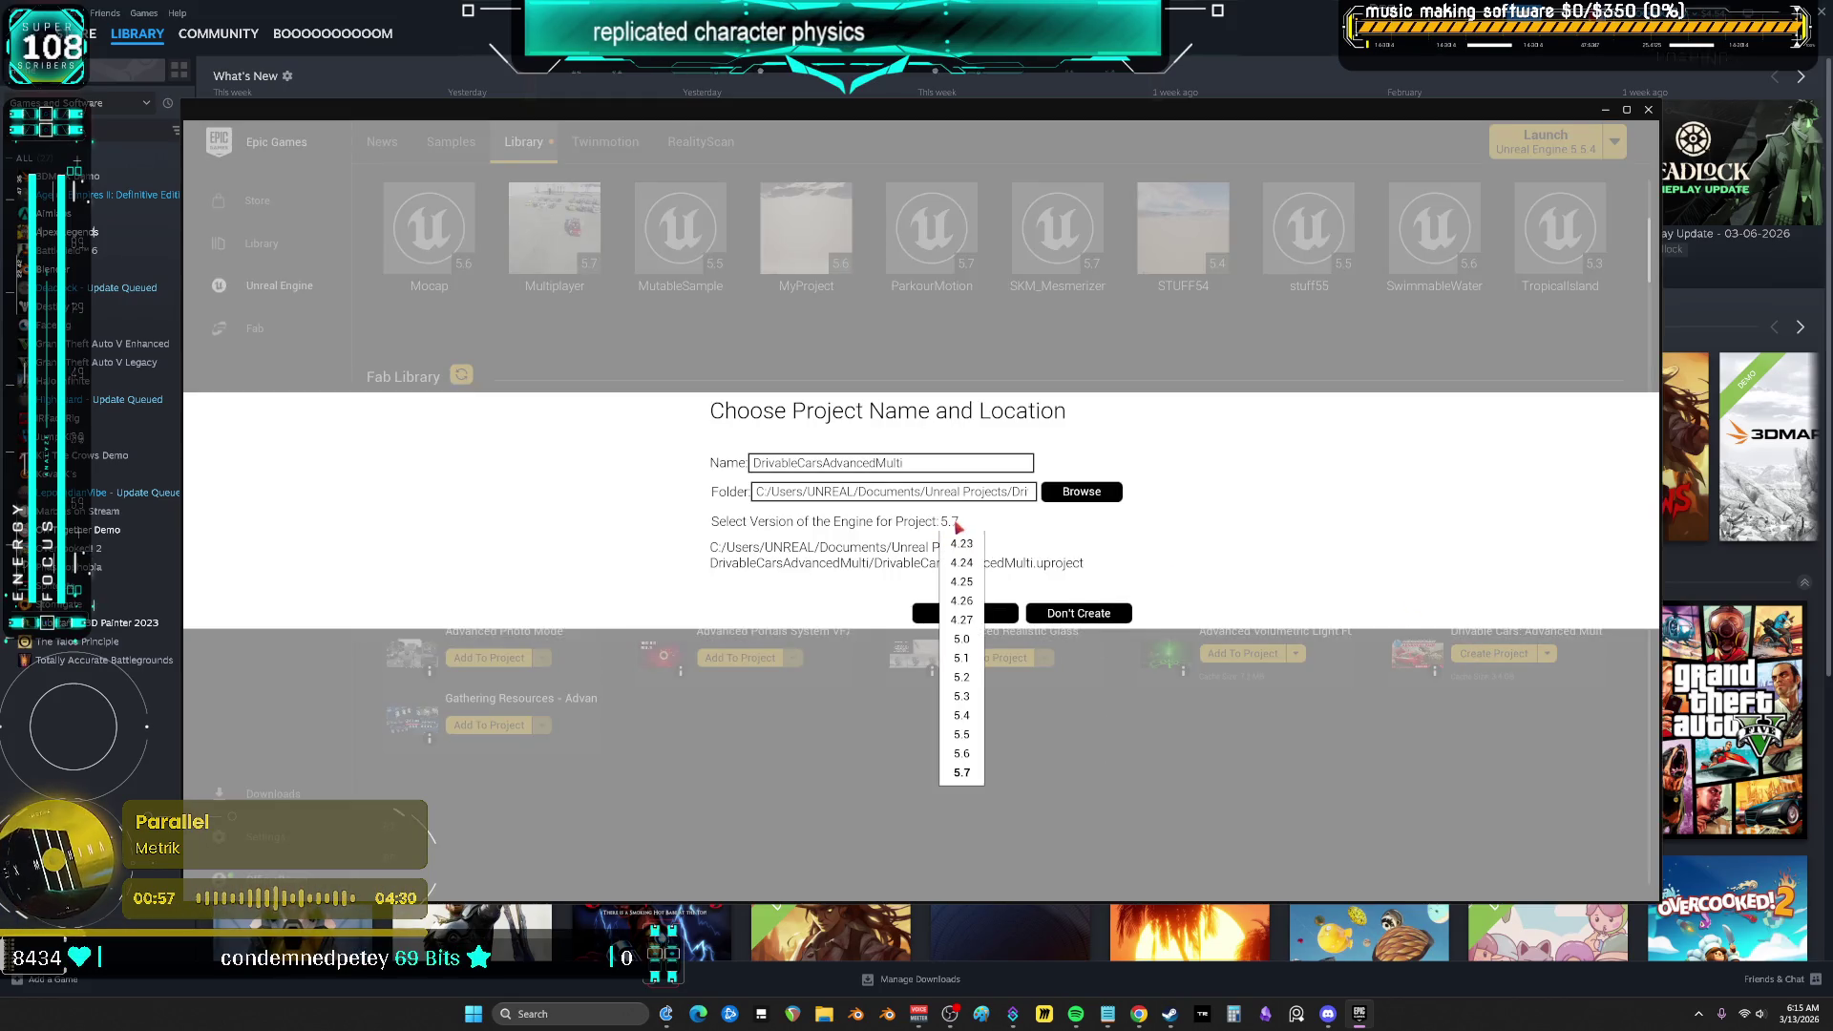
click(973, 734)
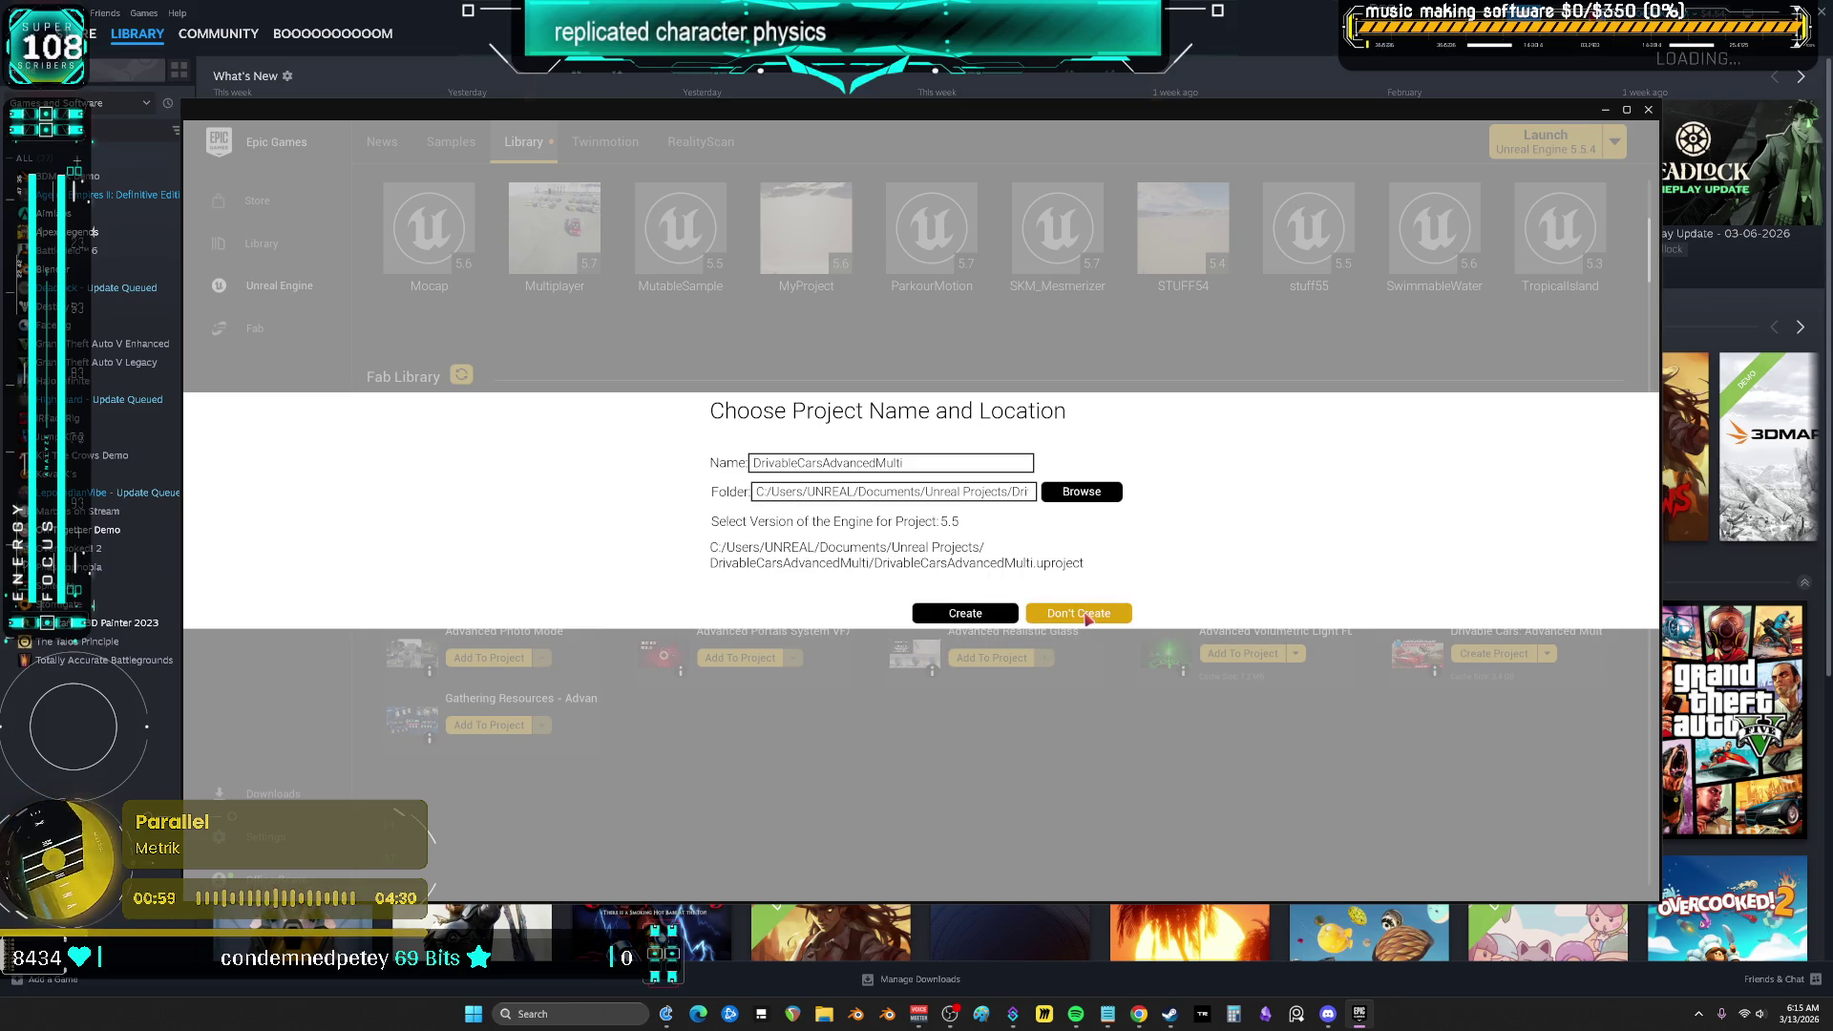
click(1078, 613)
click(1423, 659)
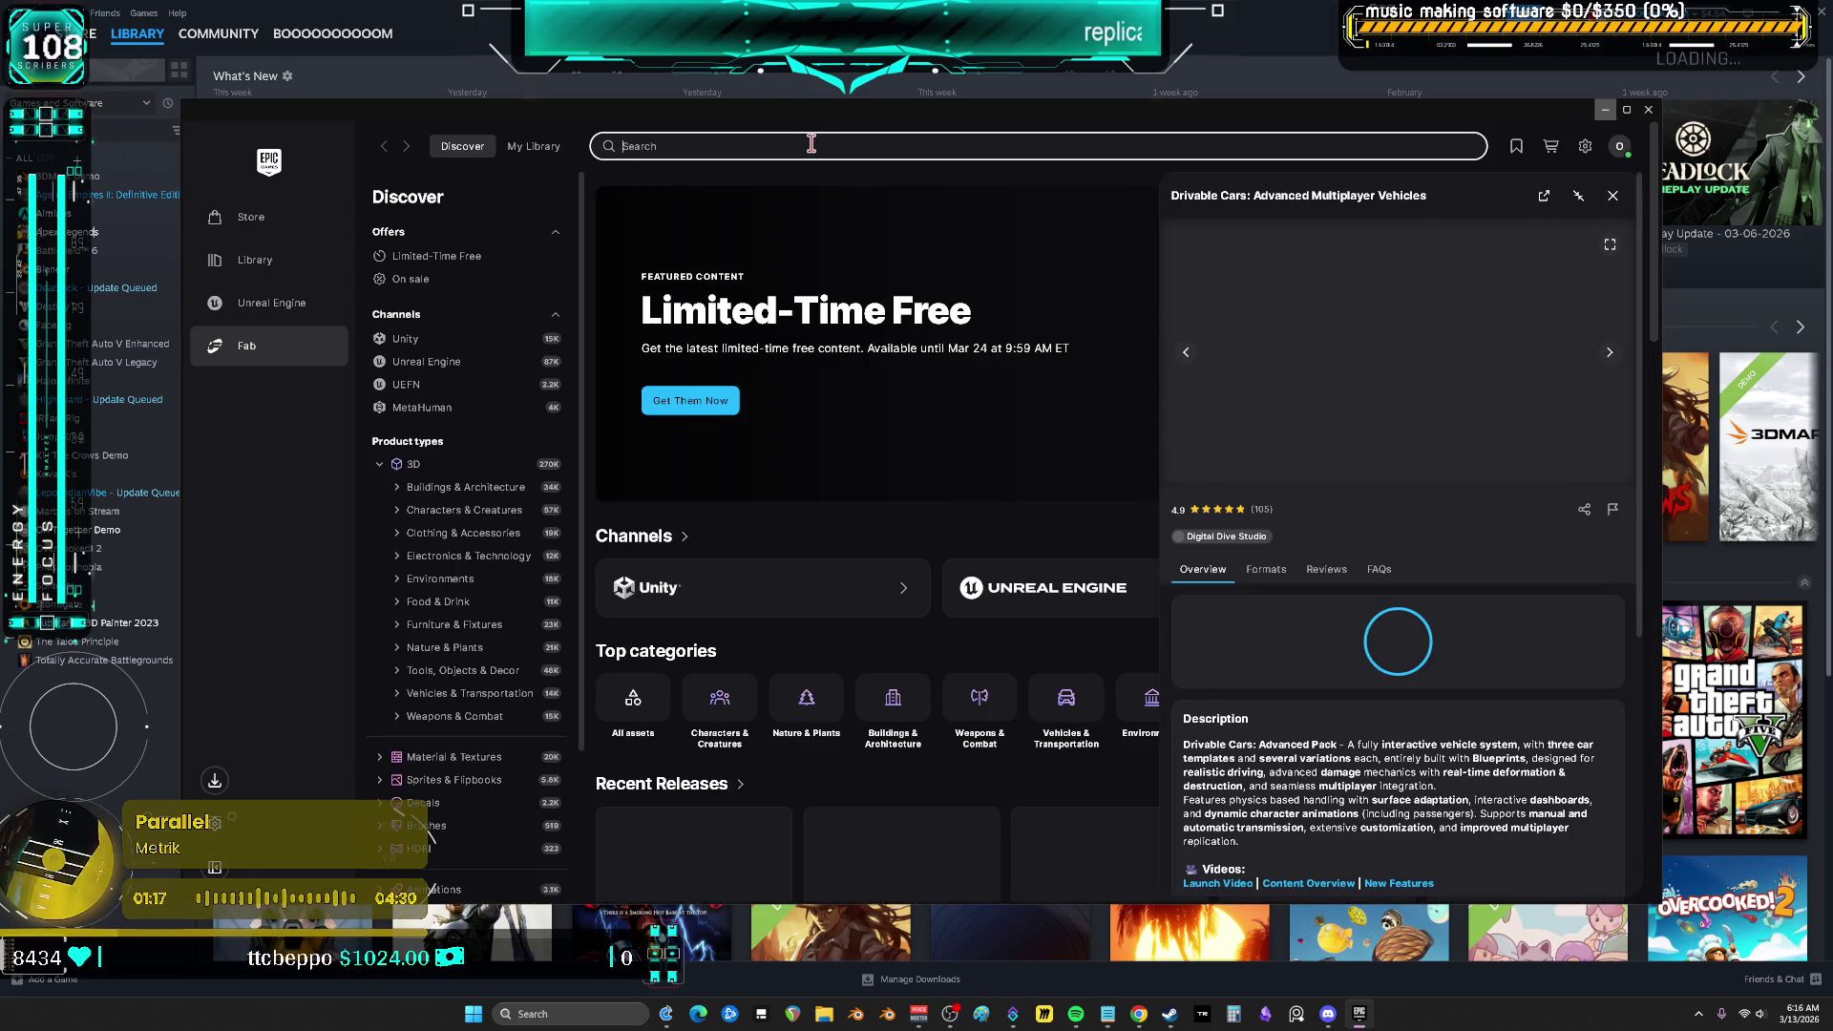
Expand and read the Drivable Cars description, updates and feature list
scroll(1375, 647, down, 2)
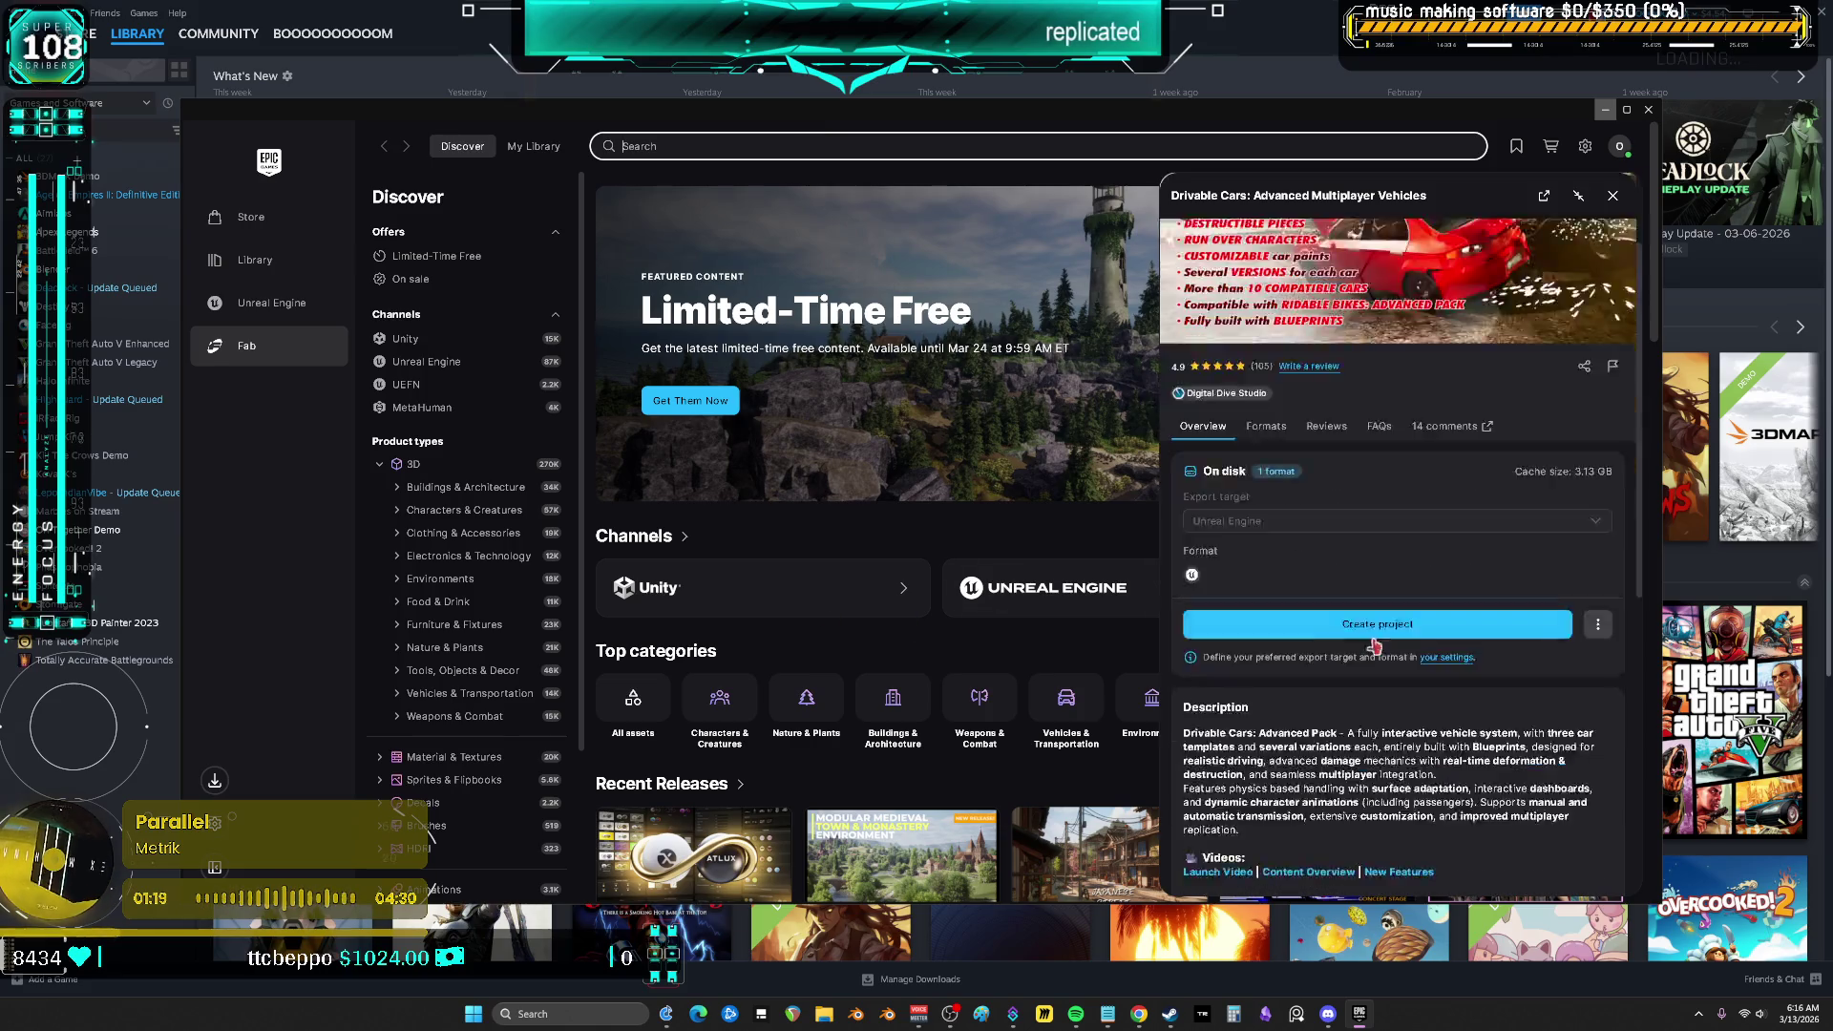
scroll(1375, 646, down, 3)
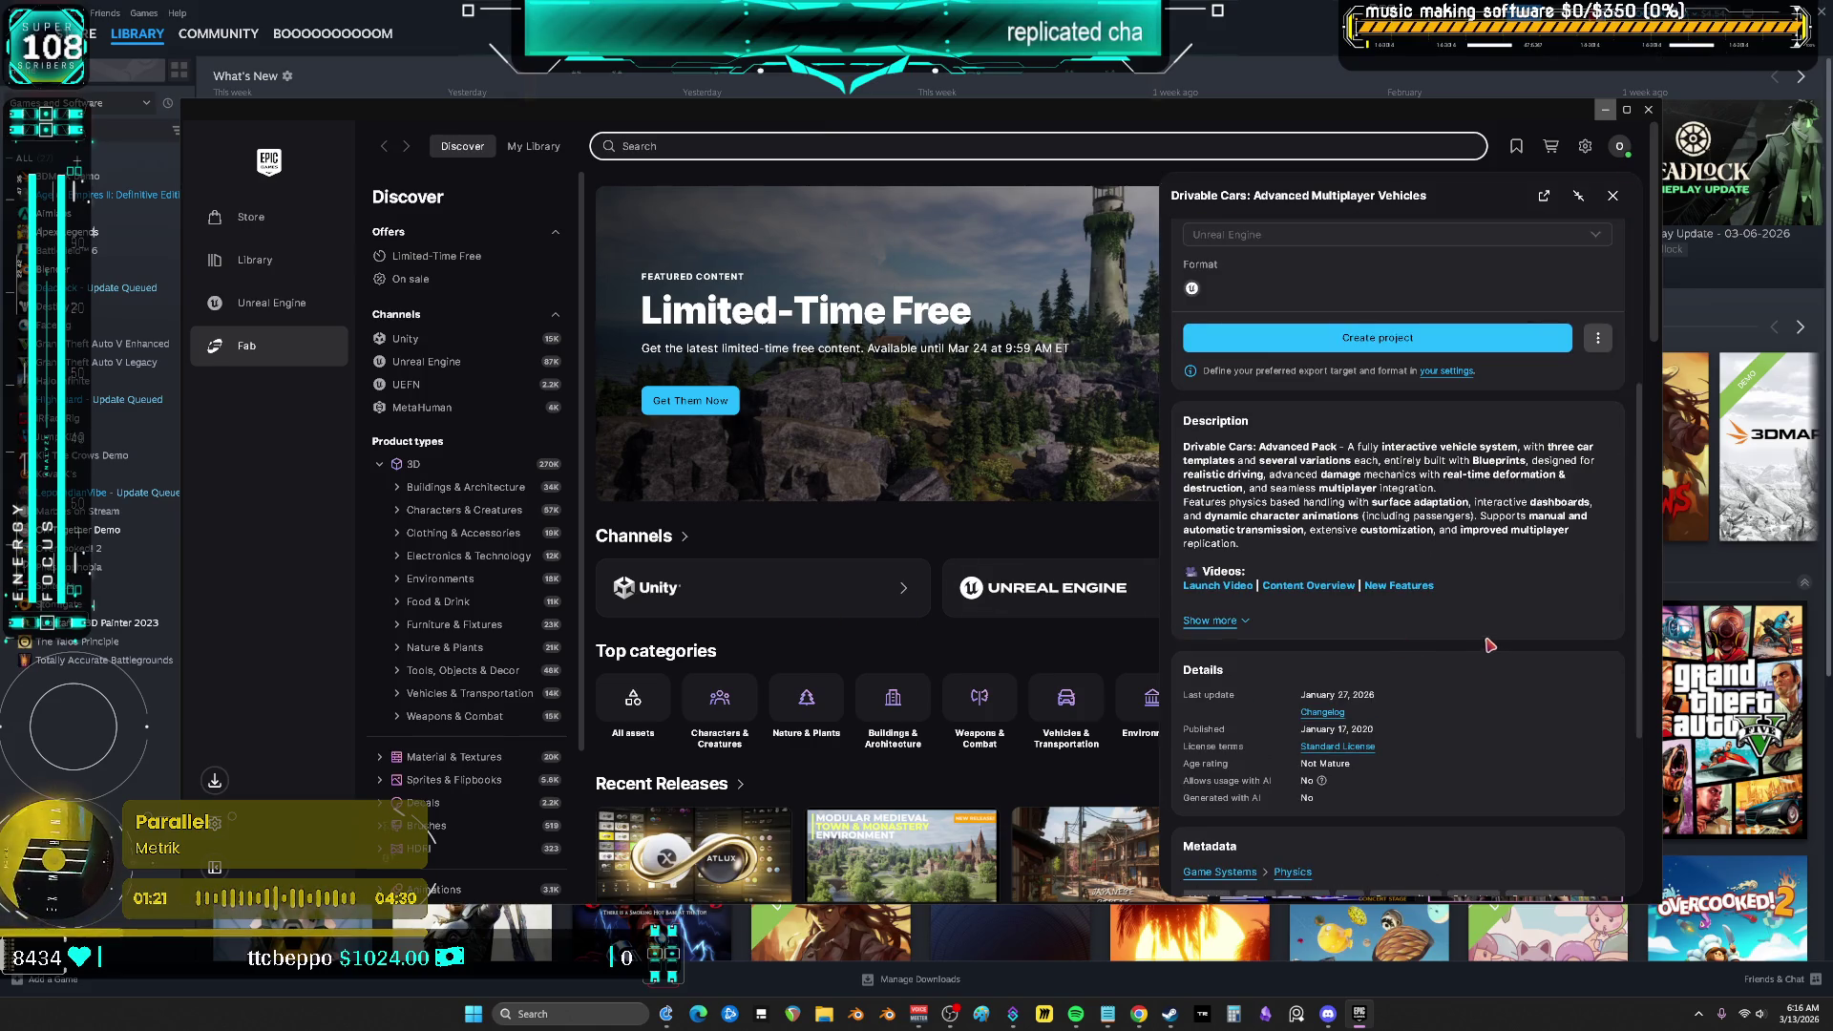
click(1205, 621)
scroll(1371, 609, down, 6)
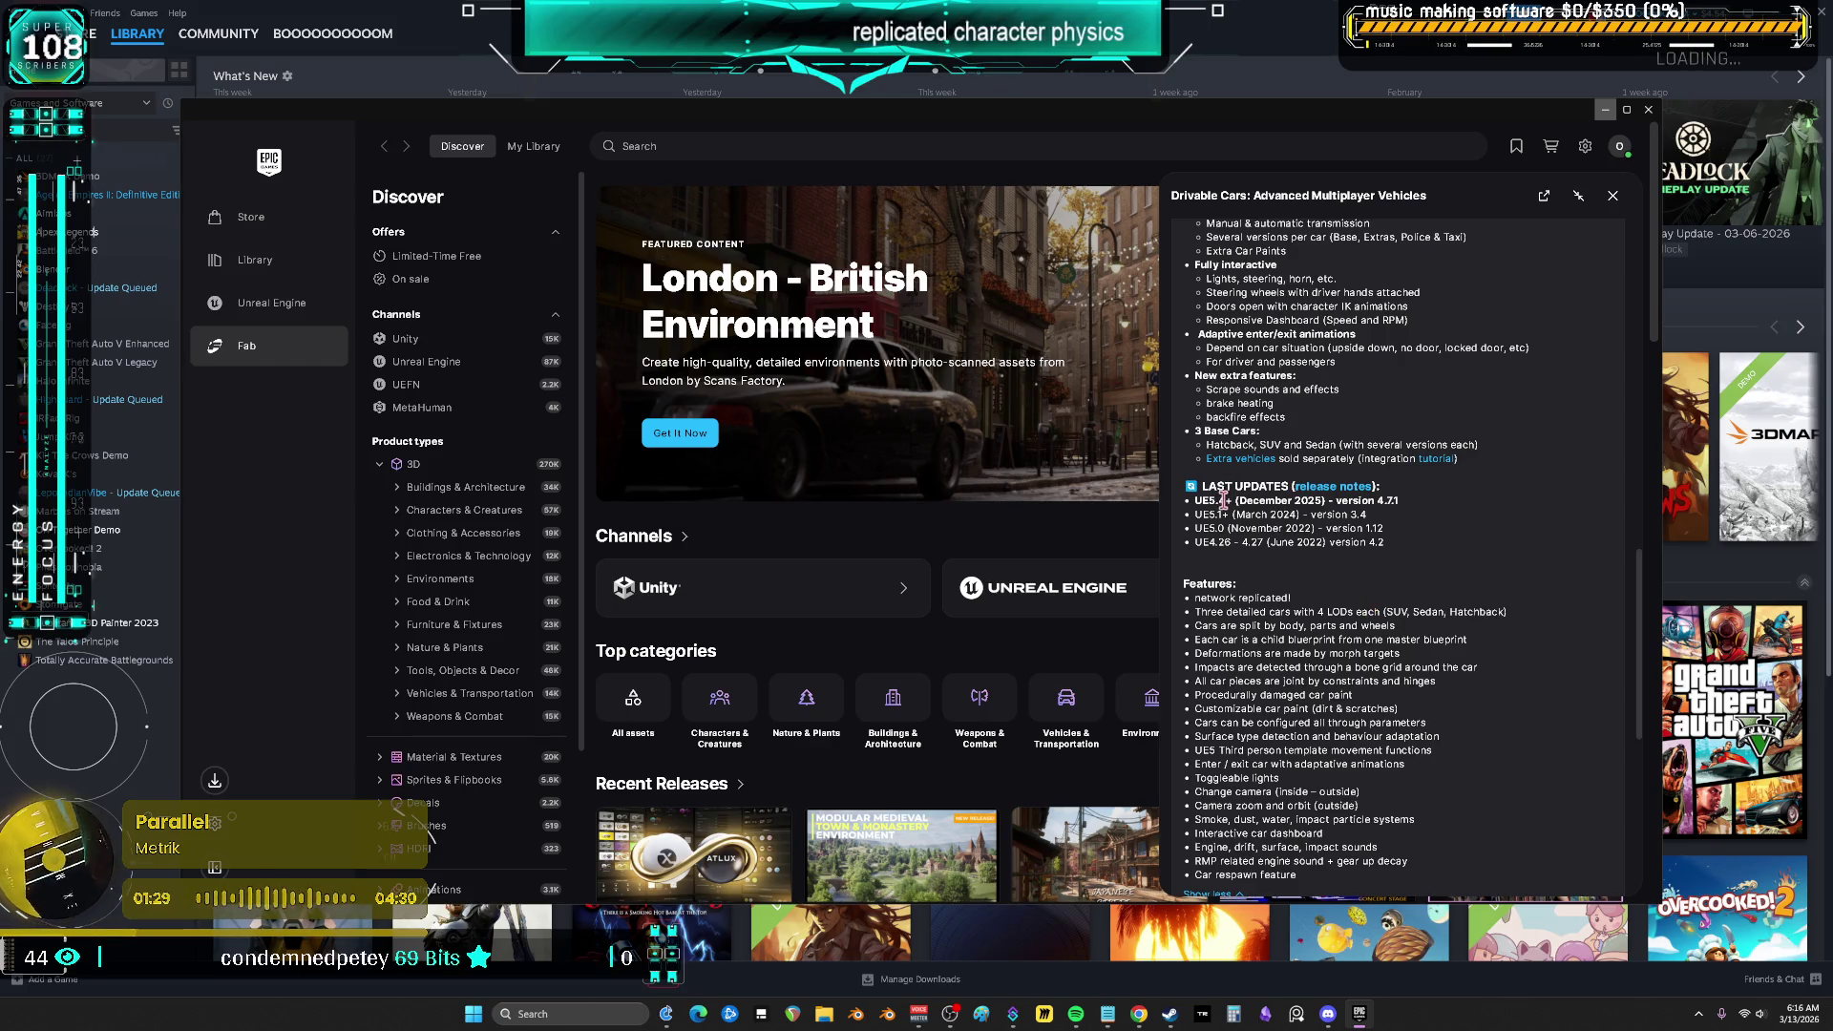
scroll(1226, 498, down, 6)
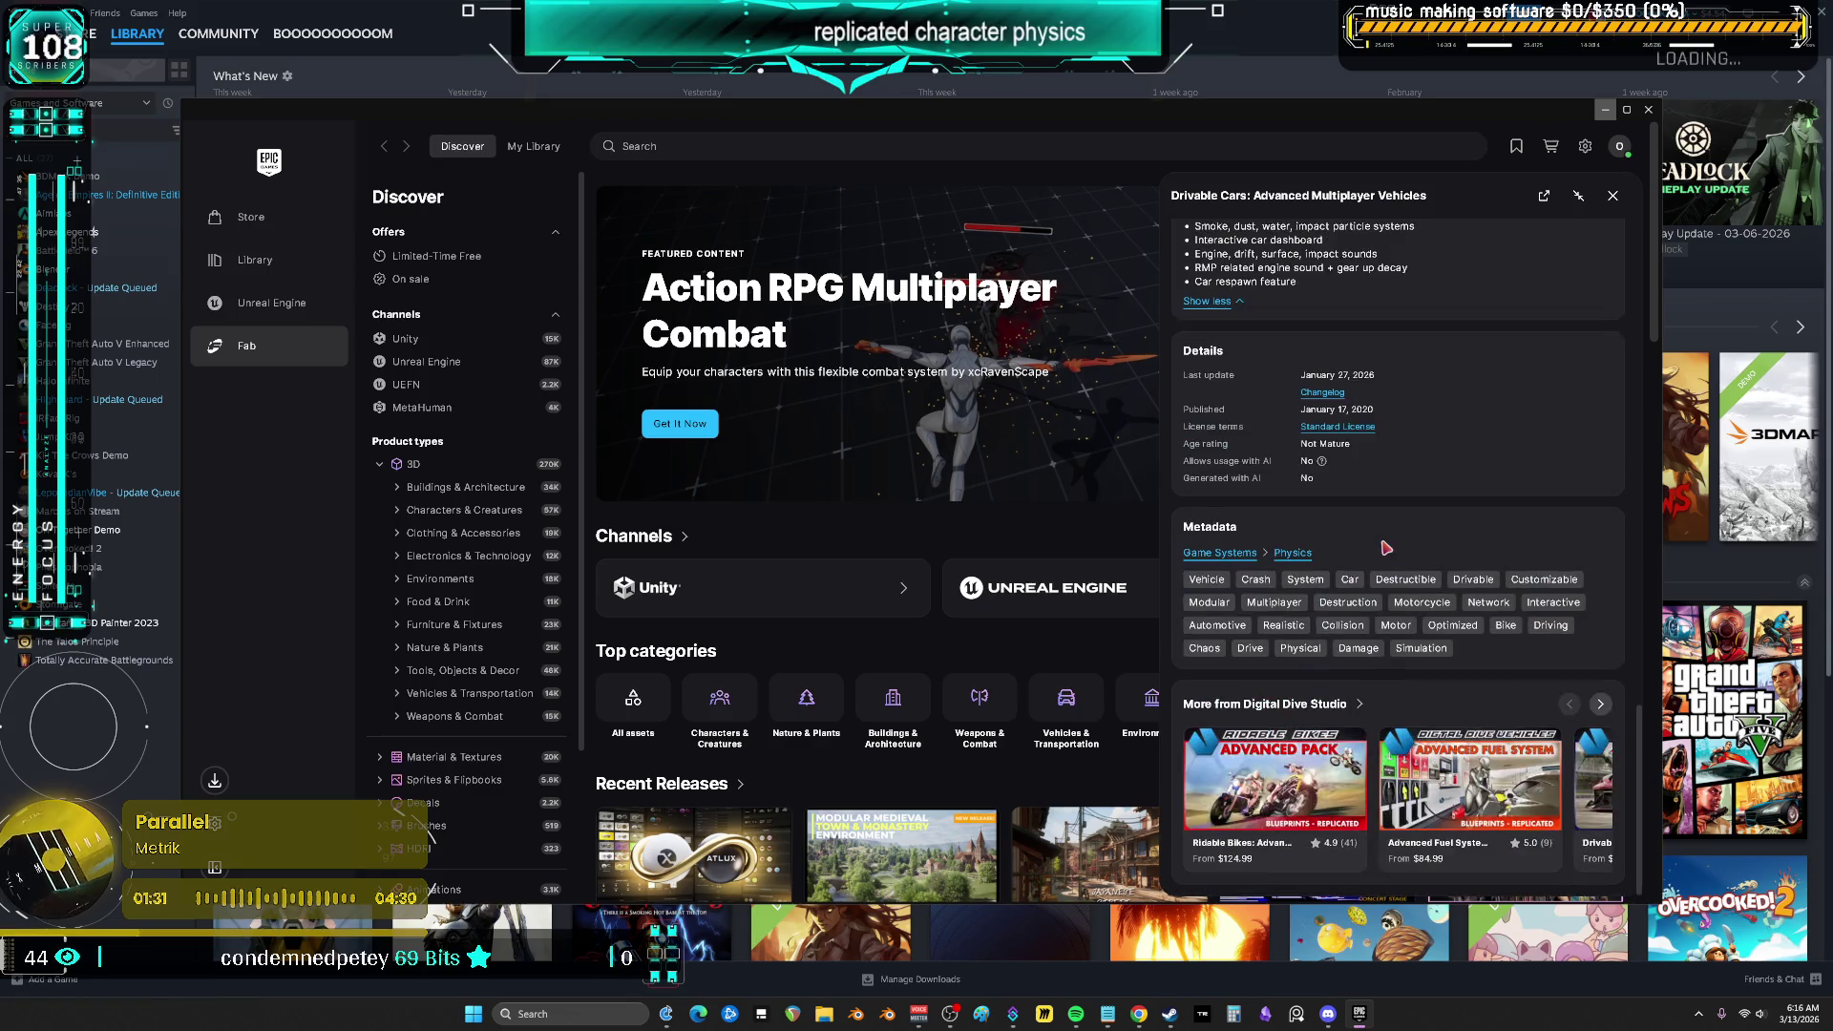
scroll(1384, 575, up, 5)
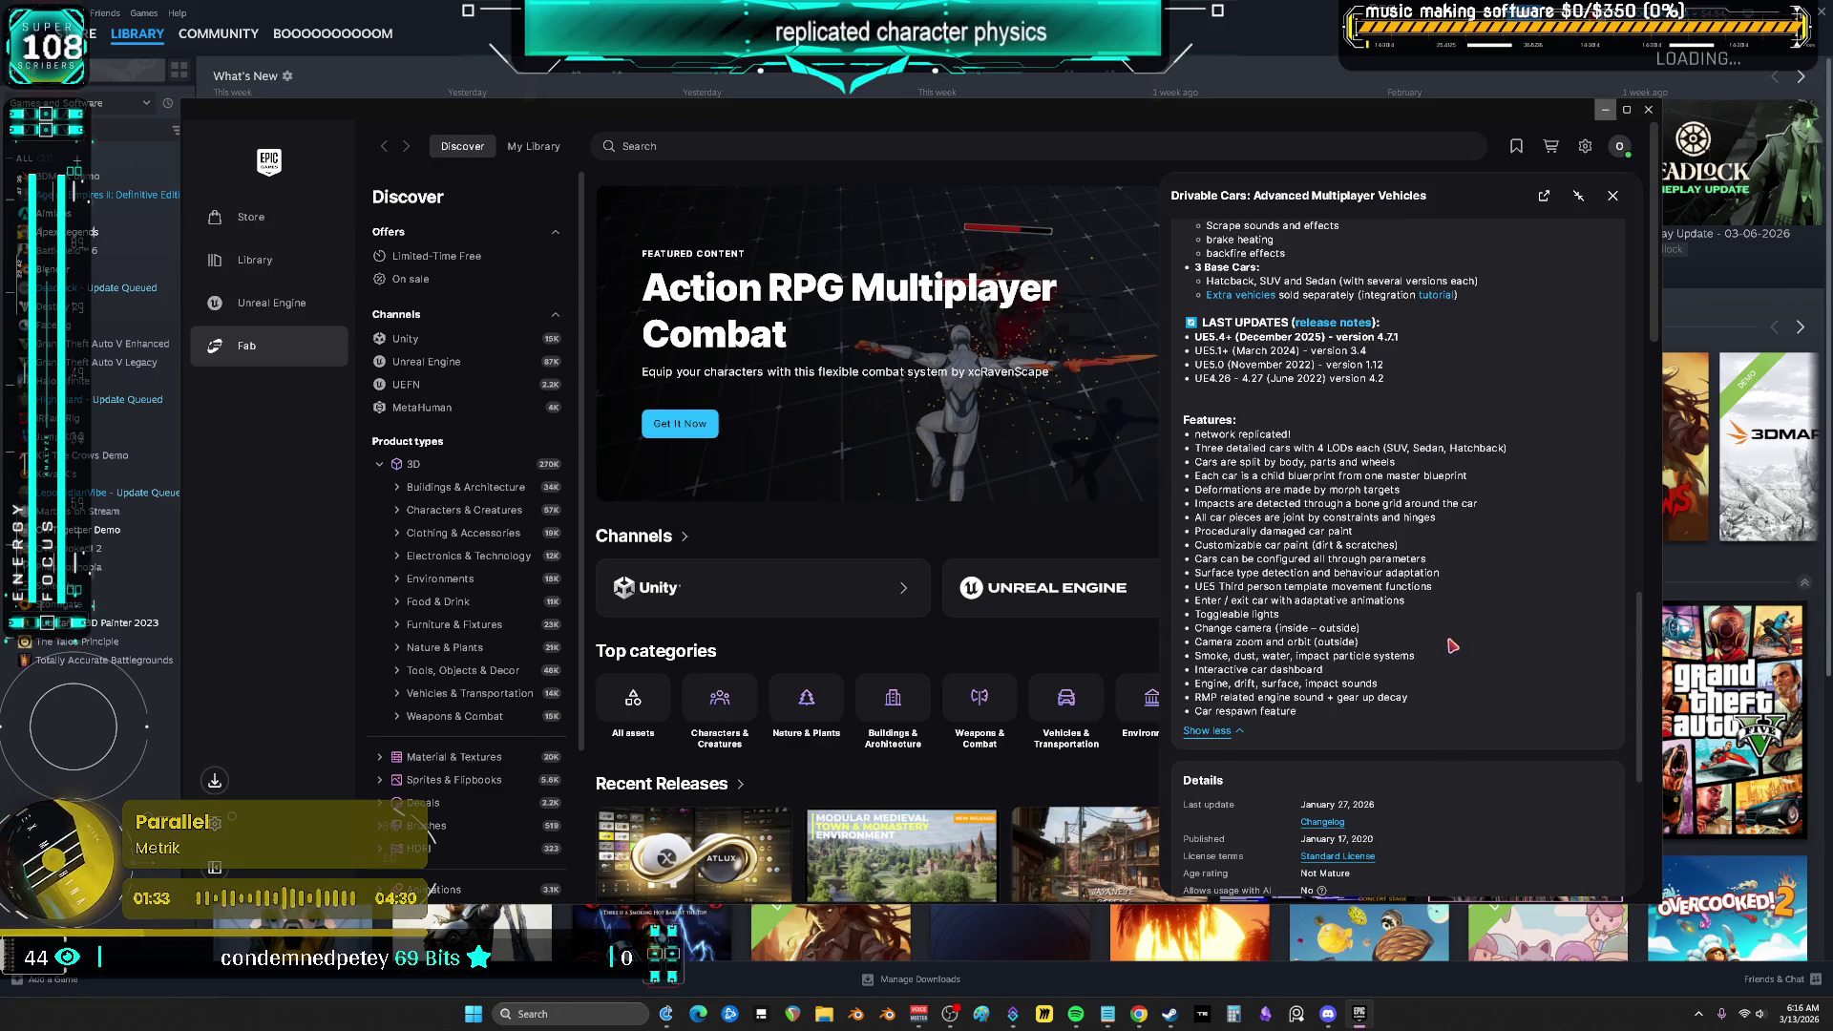
scroll(1451, 646, up, 10)
scroll(1446, 637, up, 4)
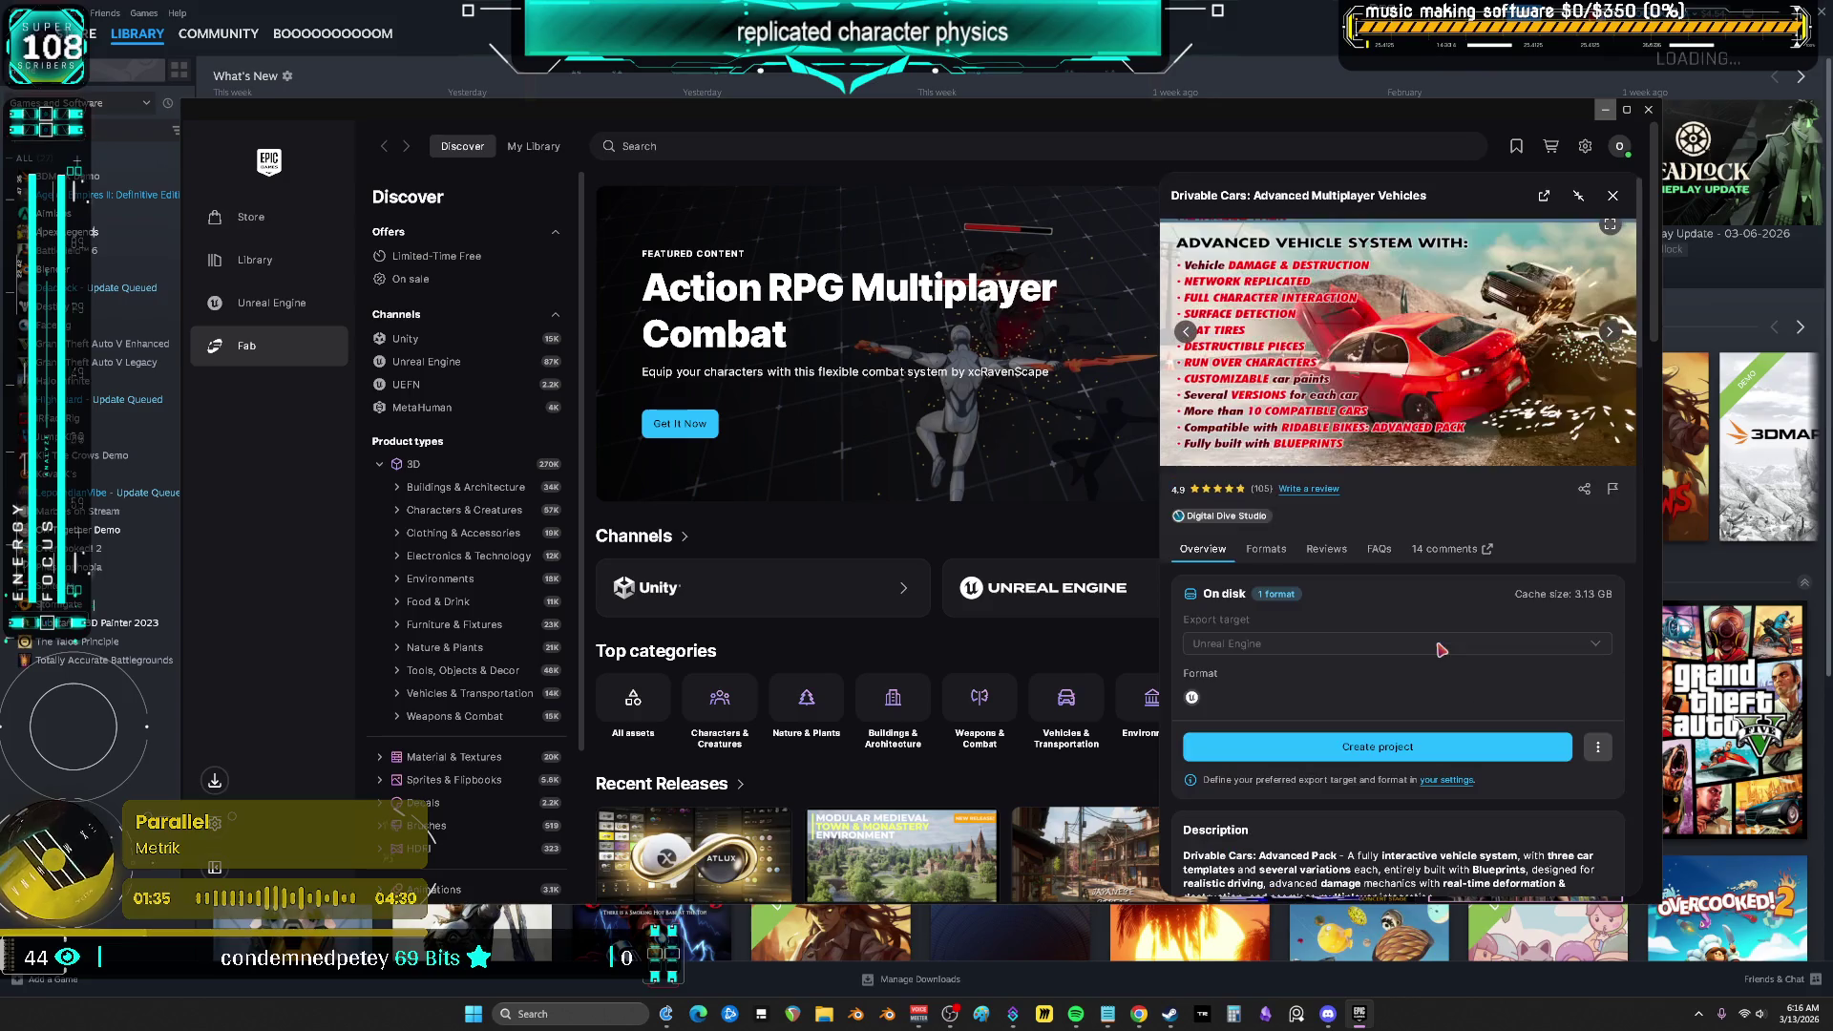
Close the Drivable Cars: Advanced Multiplayer Vehicles details panel
drag(1437, 195, 1170, 196)
key(Escape)
key(alt+Tab)
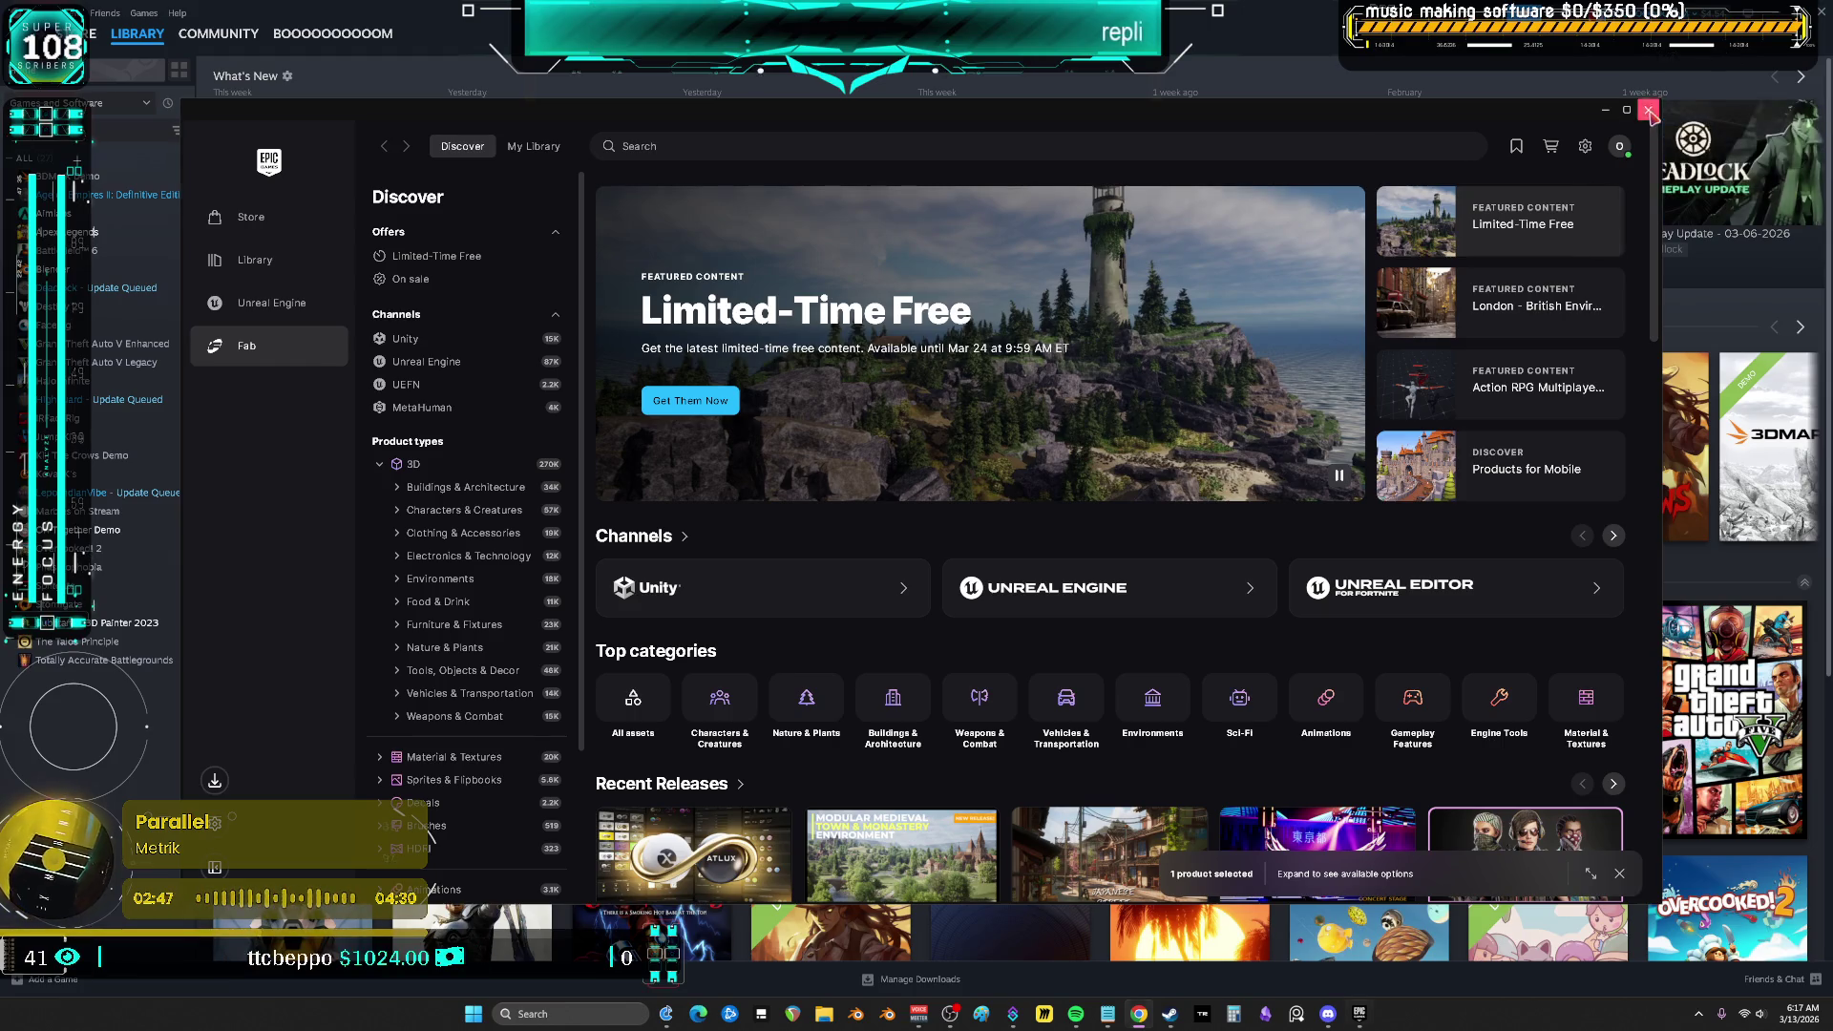
Restart the Epic Games Launcher and show the Unreal Engine Library of engines and projects
click(1649, 111)
click(1349, 1016)
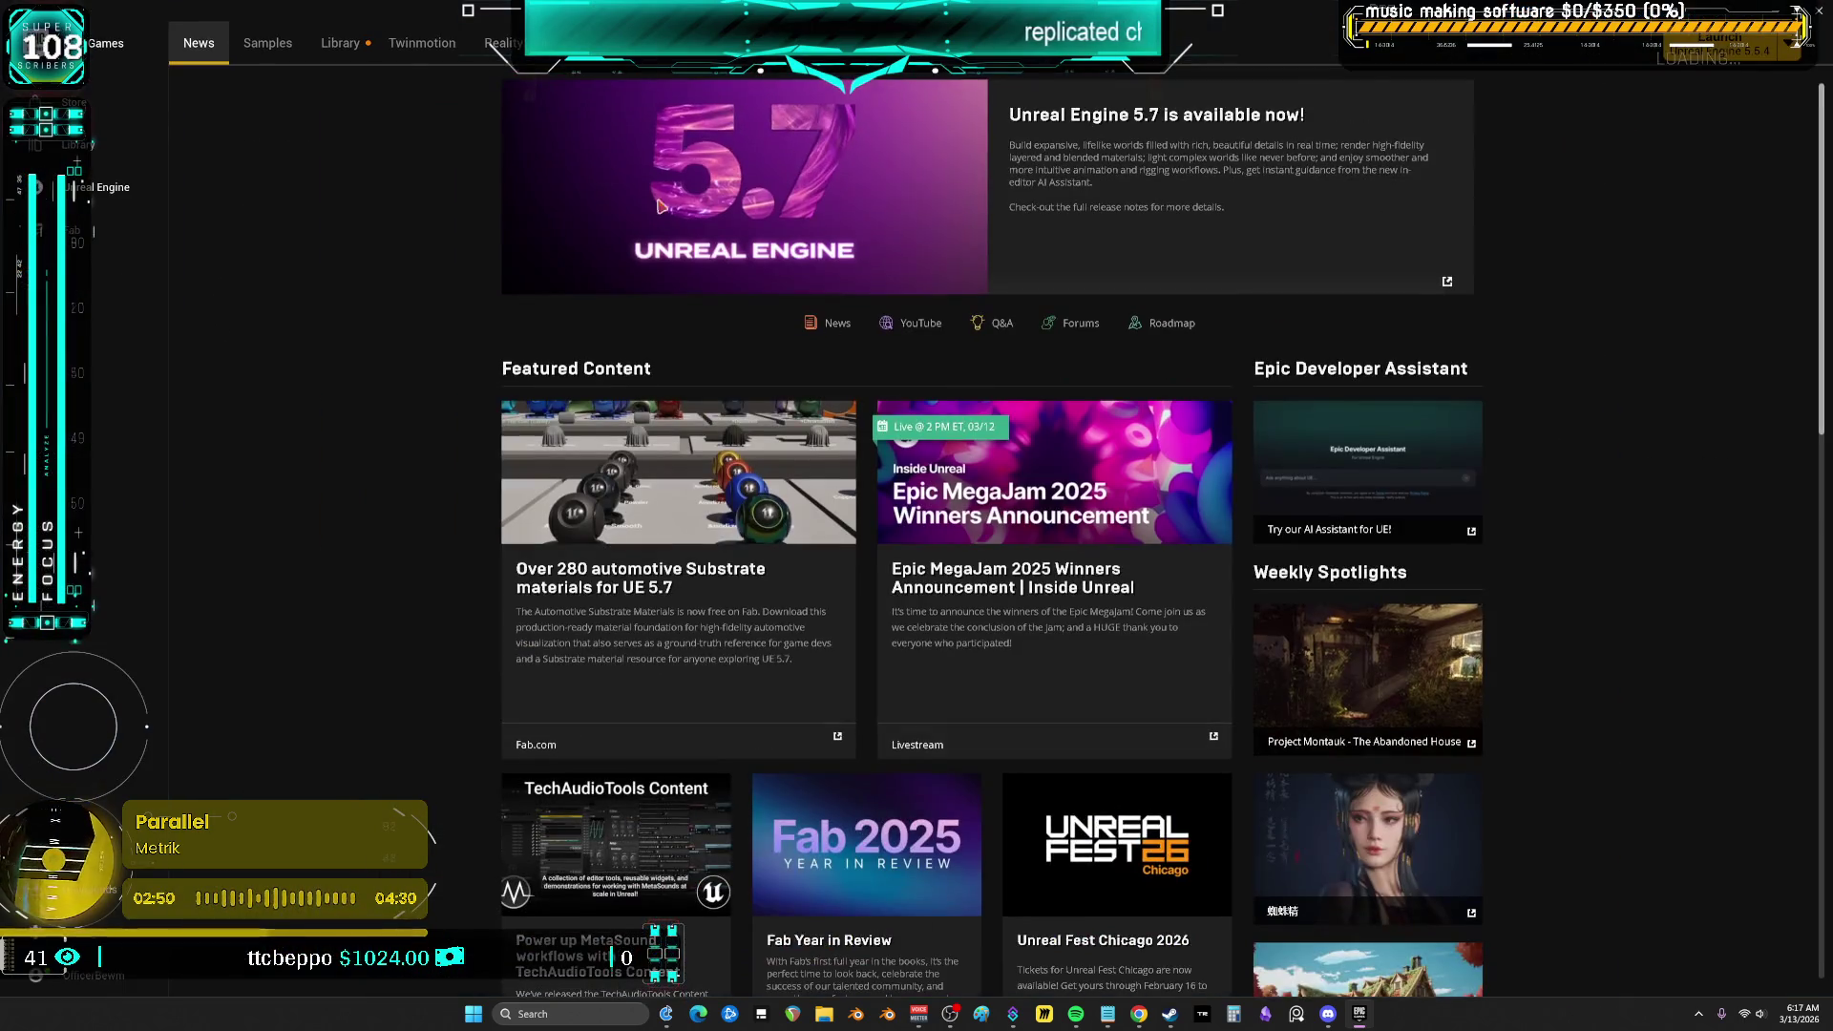
click(340, 43)
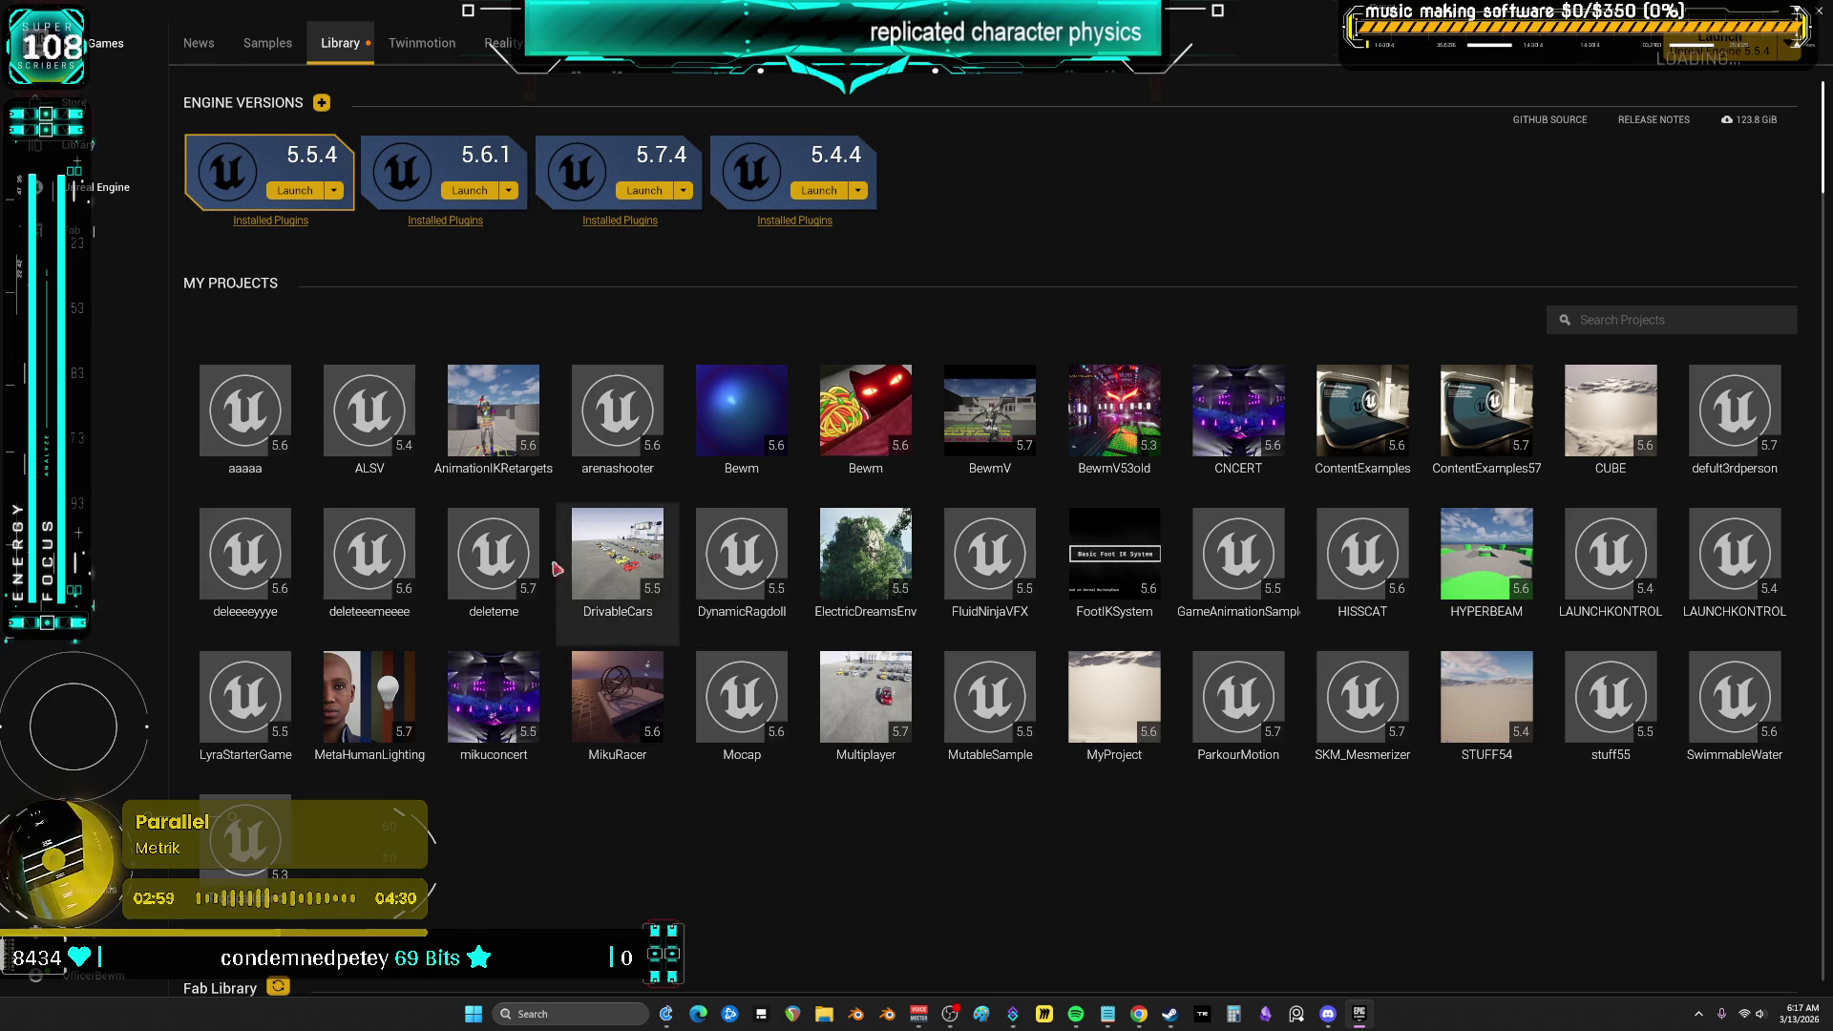
Launch the deleteme project and select BP_CarNoWheel in the DD_Vehicles_Advanced folder
click(511, 558)
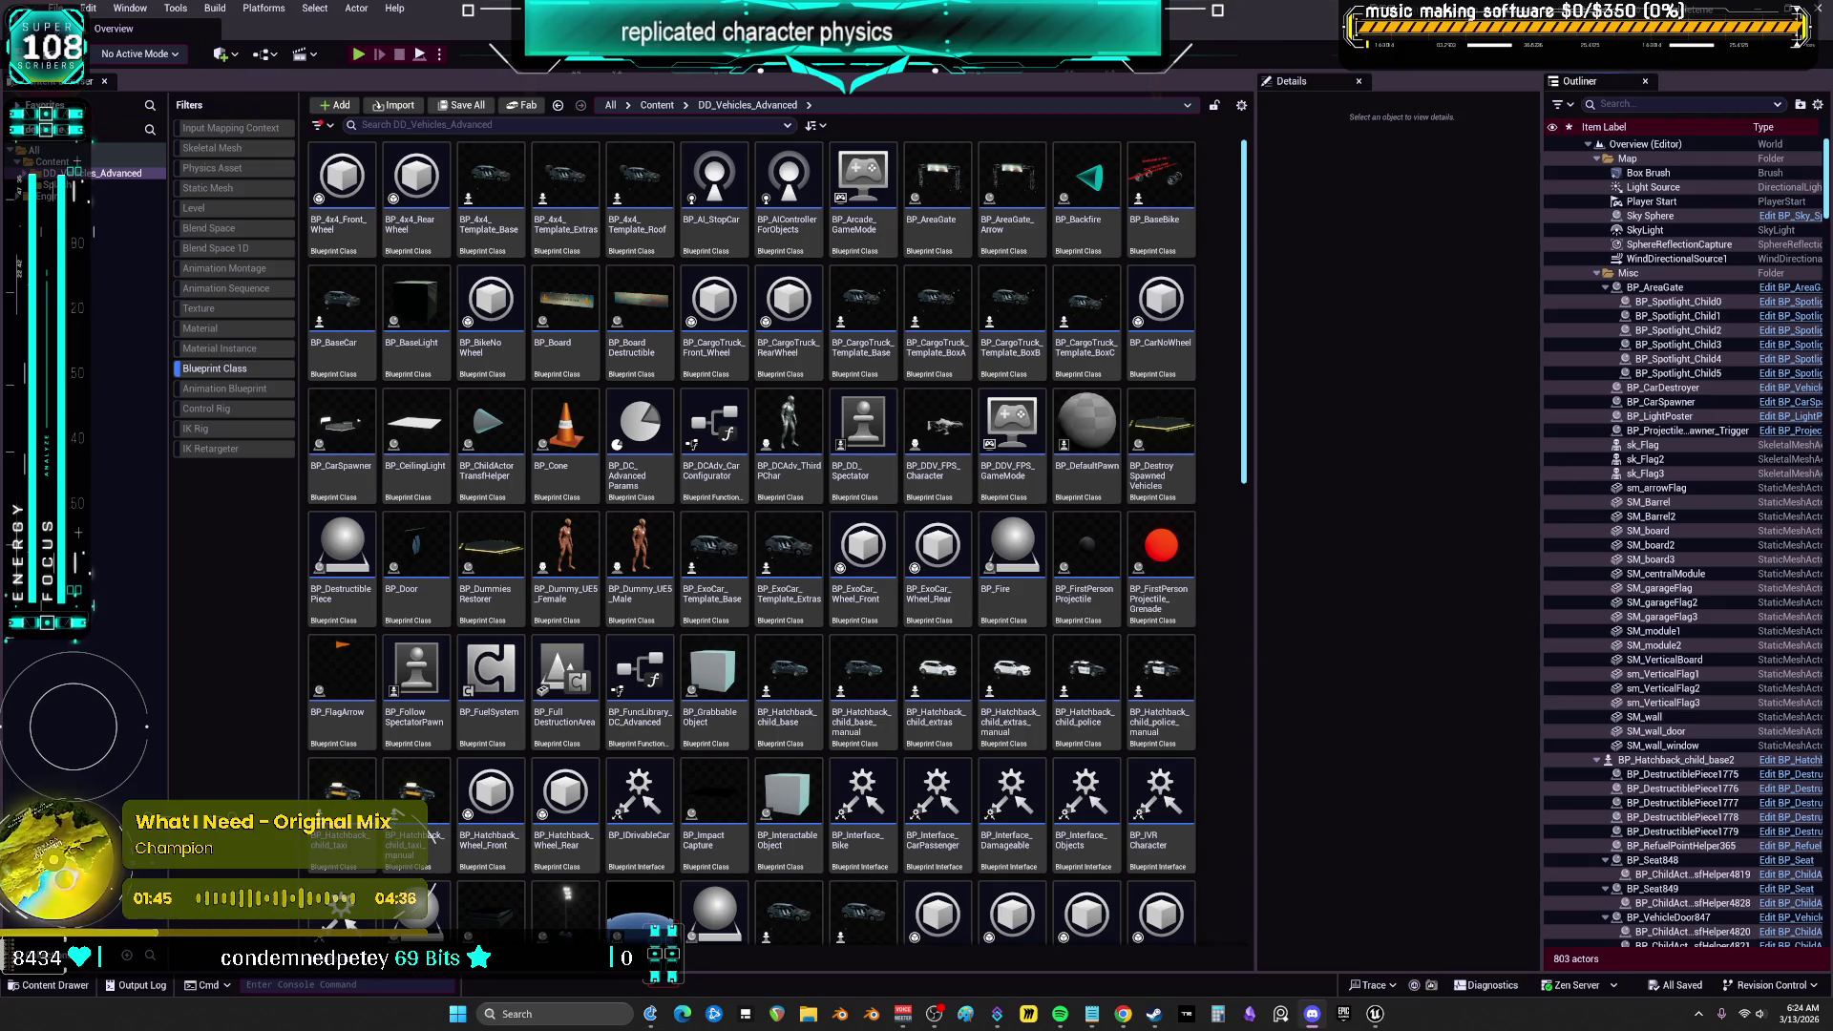
click(1183, 311)
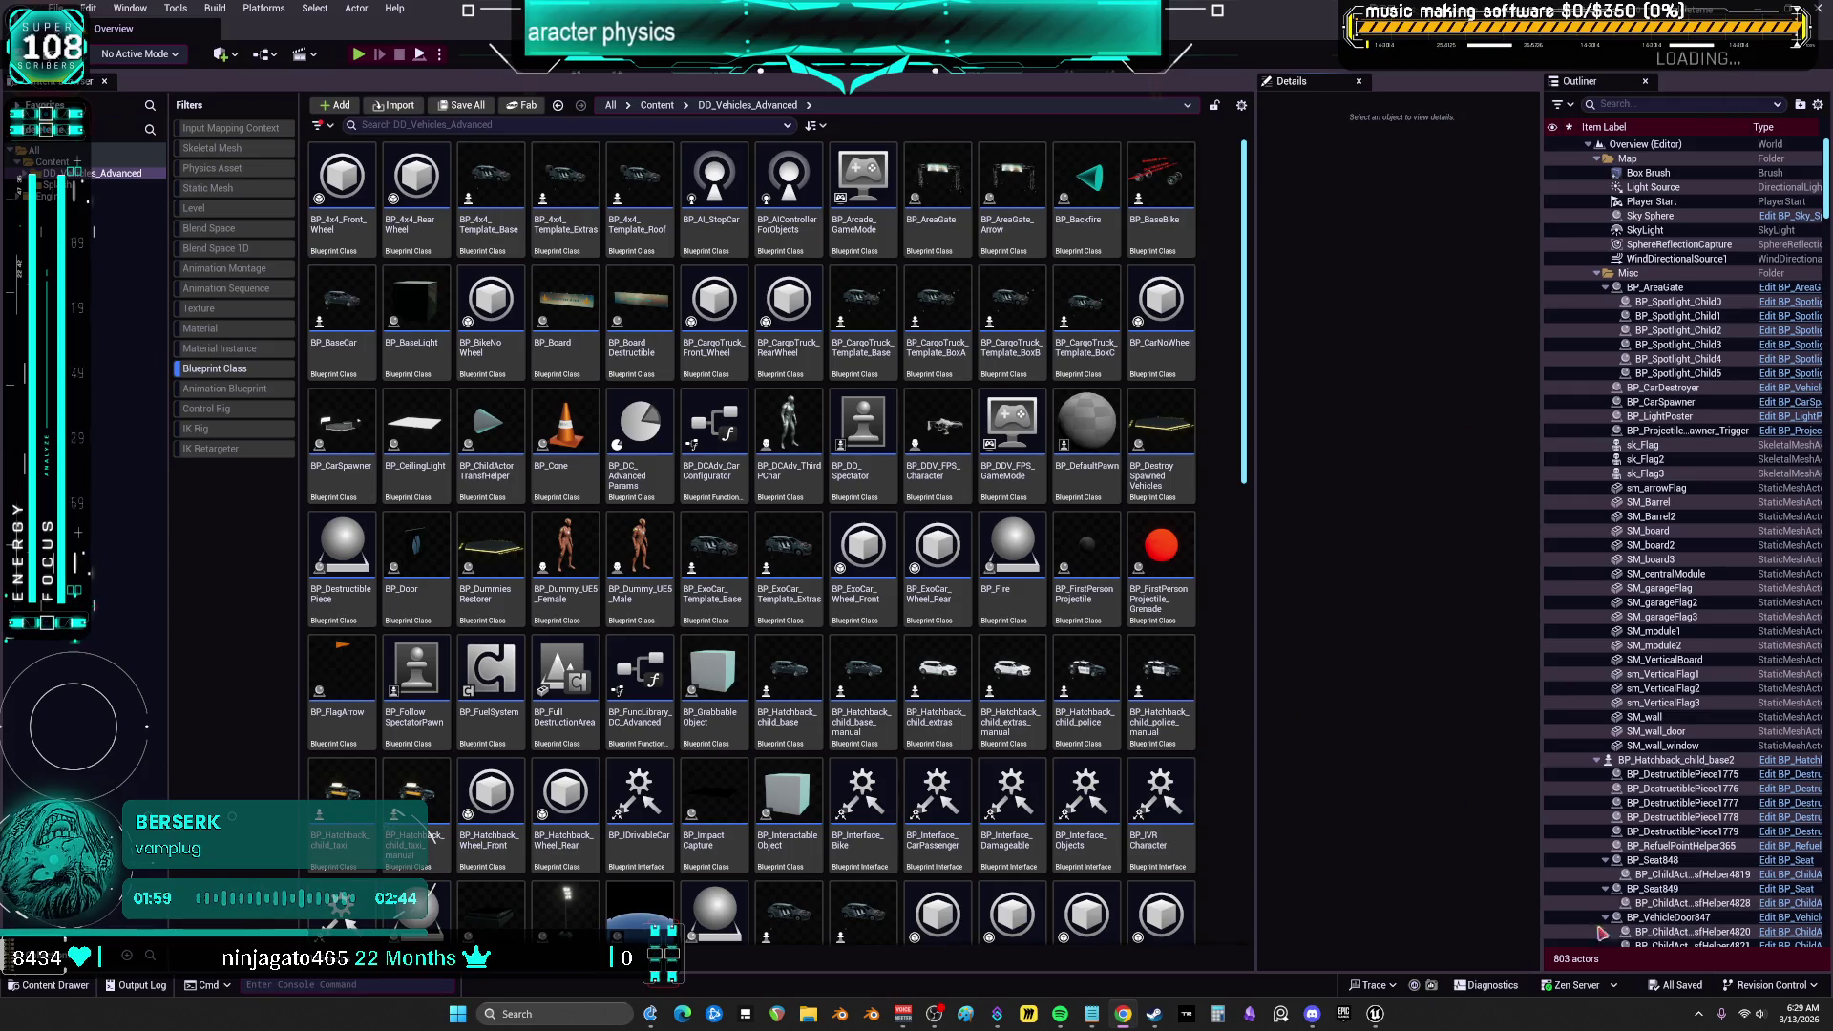
click(810, 496)
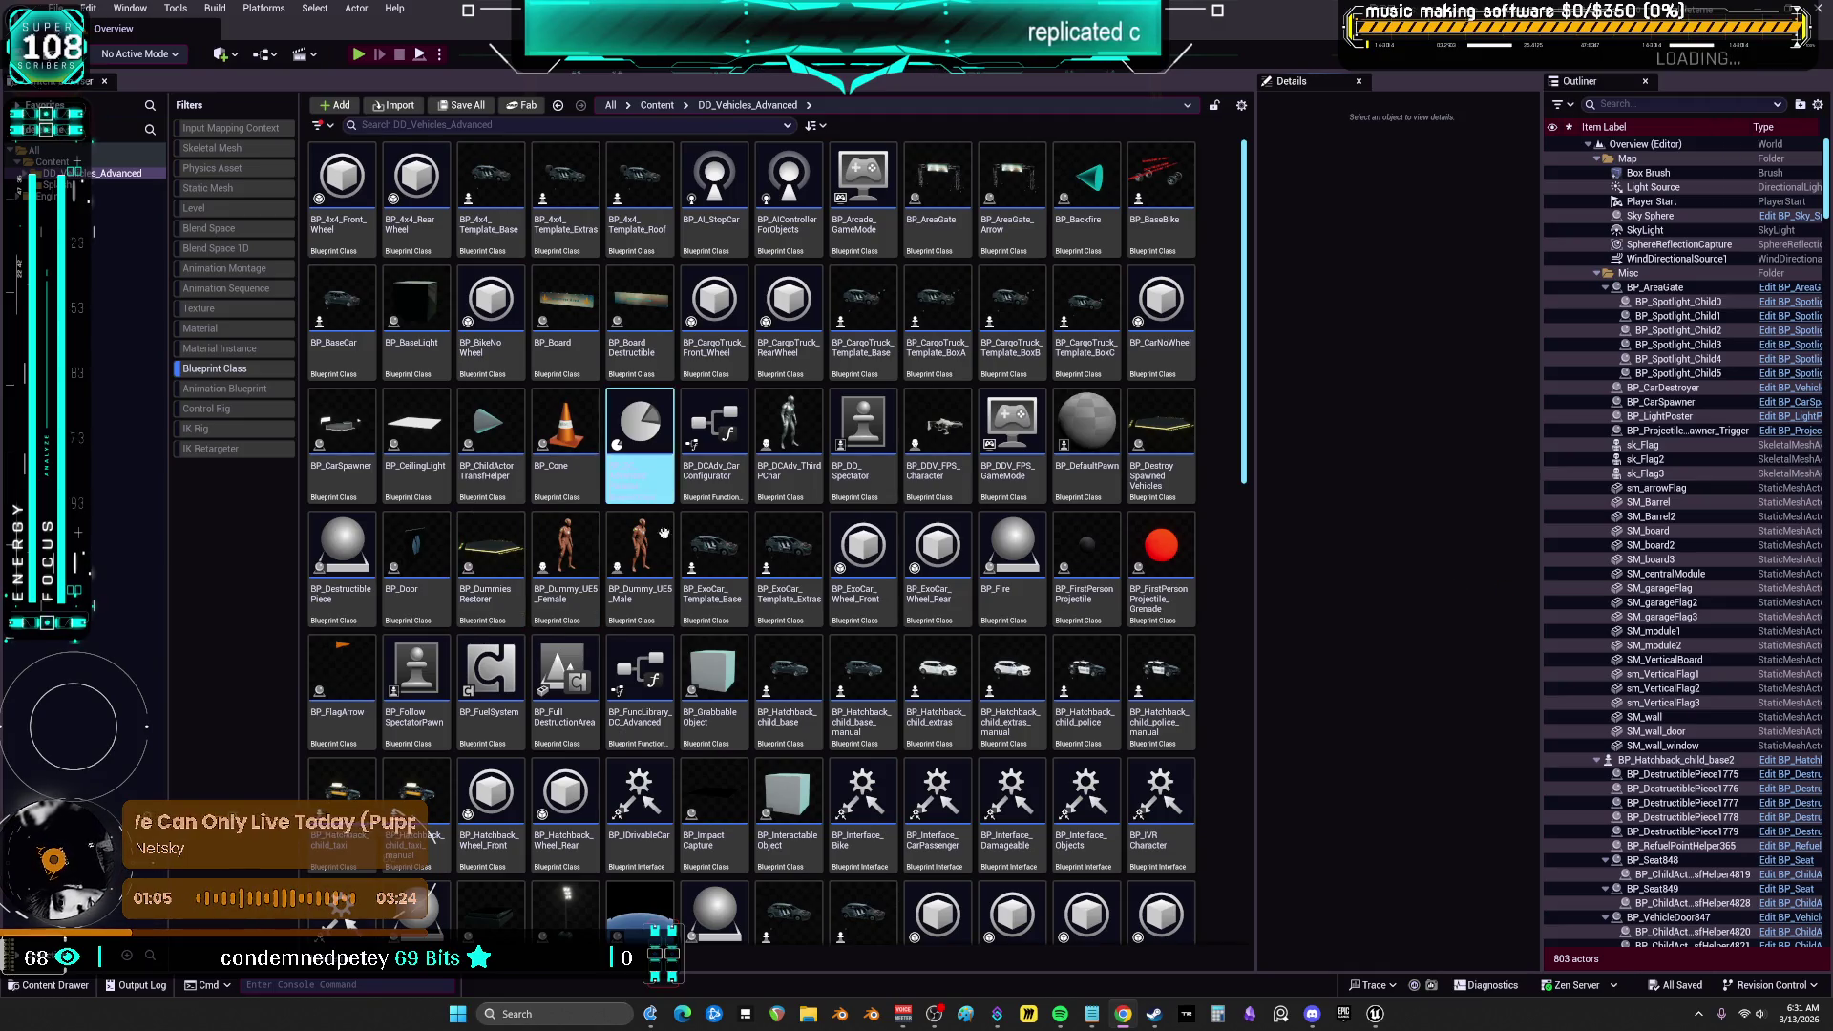
Open BP_DCAdv_ThirdPChar and follow CharacterMesh0's Anim Class to open ABP_Manny_DDV
double_click(788, 434)
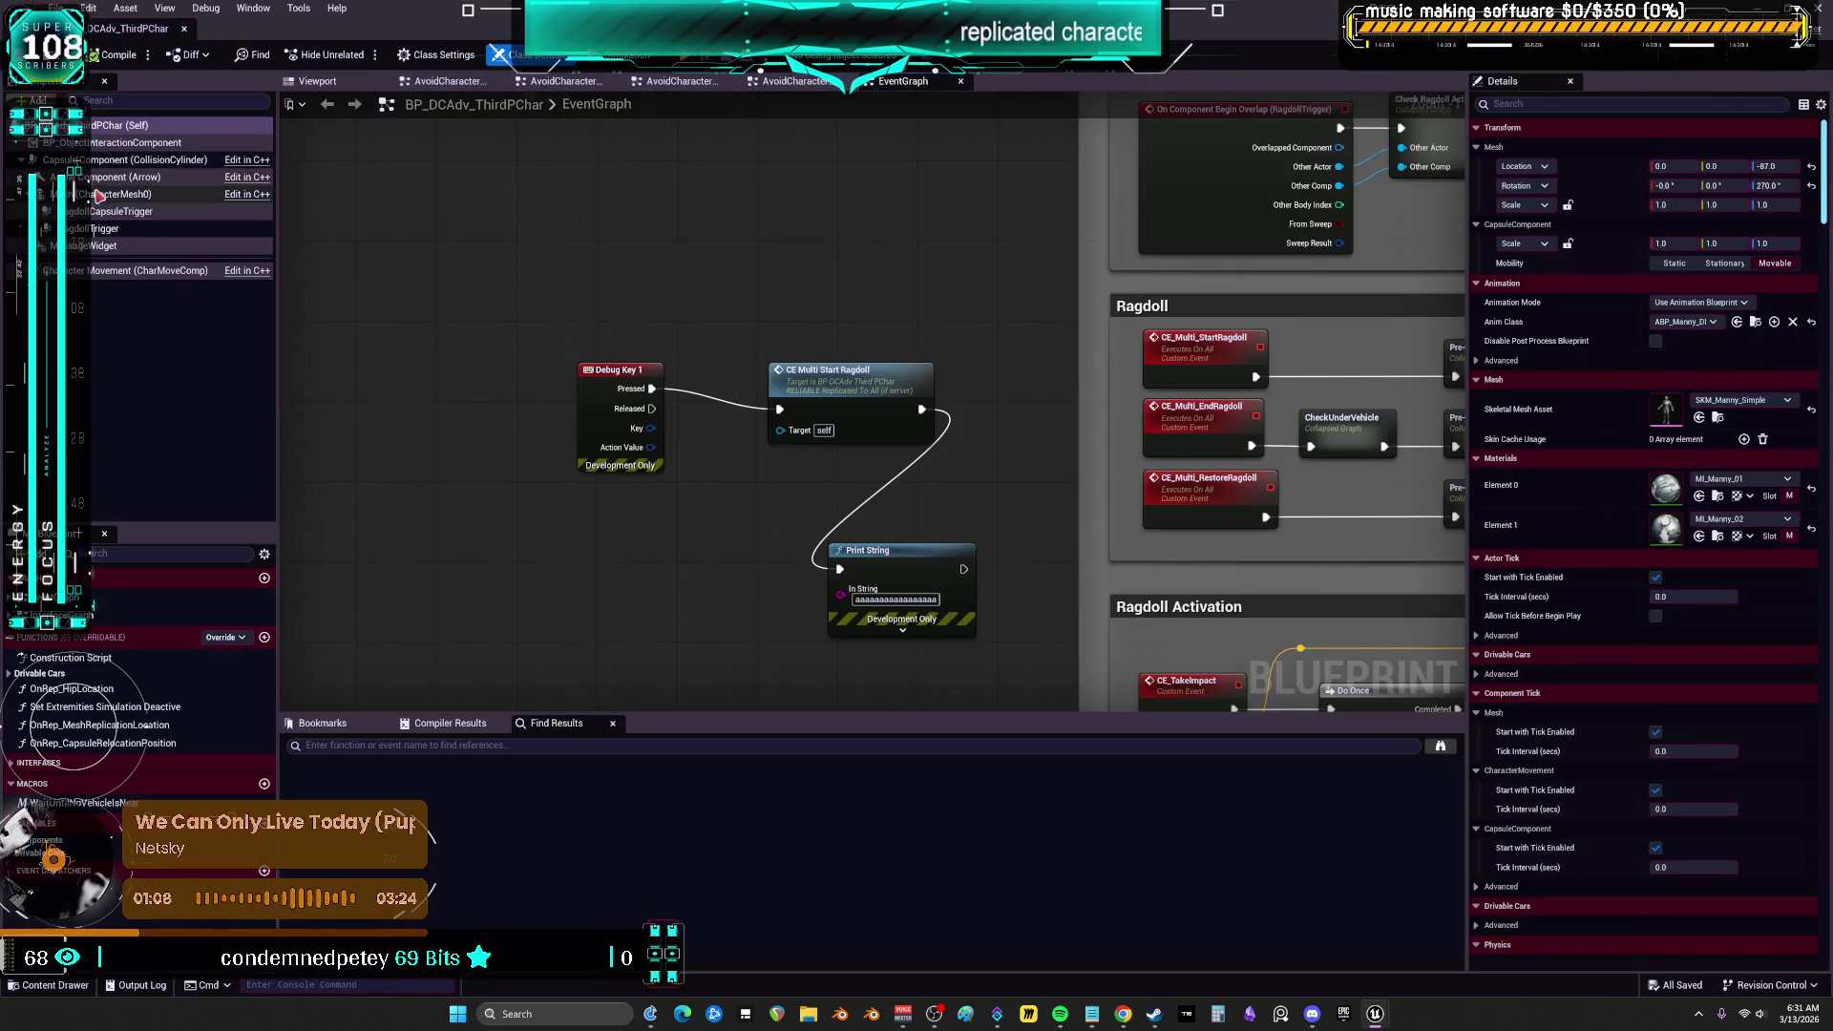
click(119, 194)
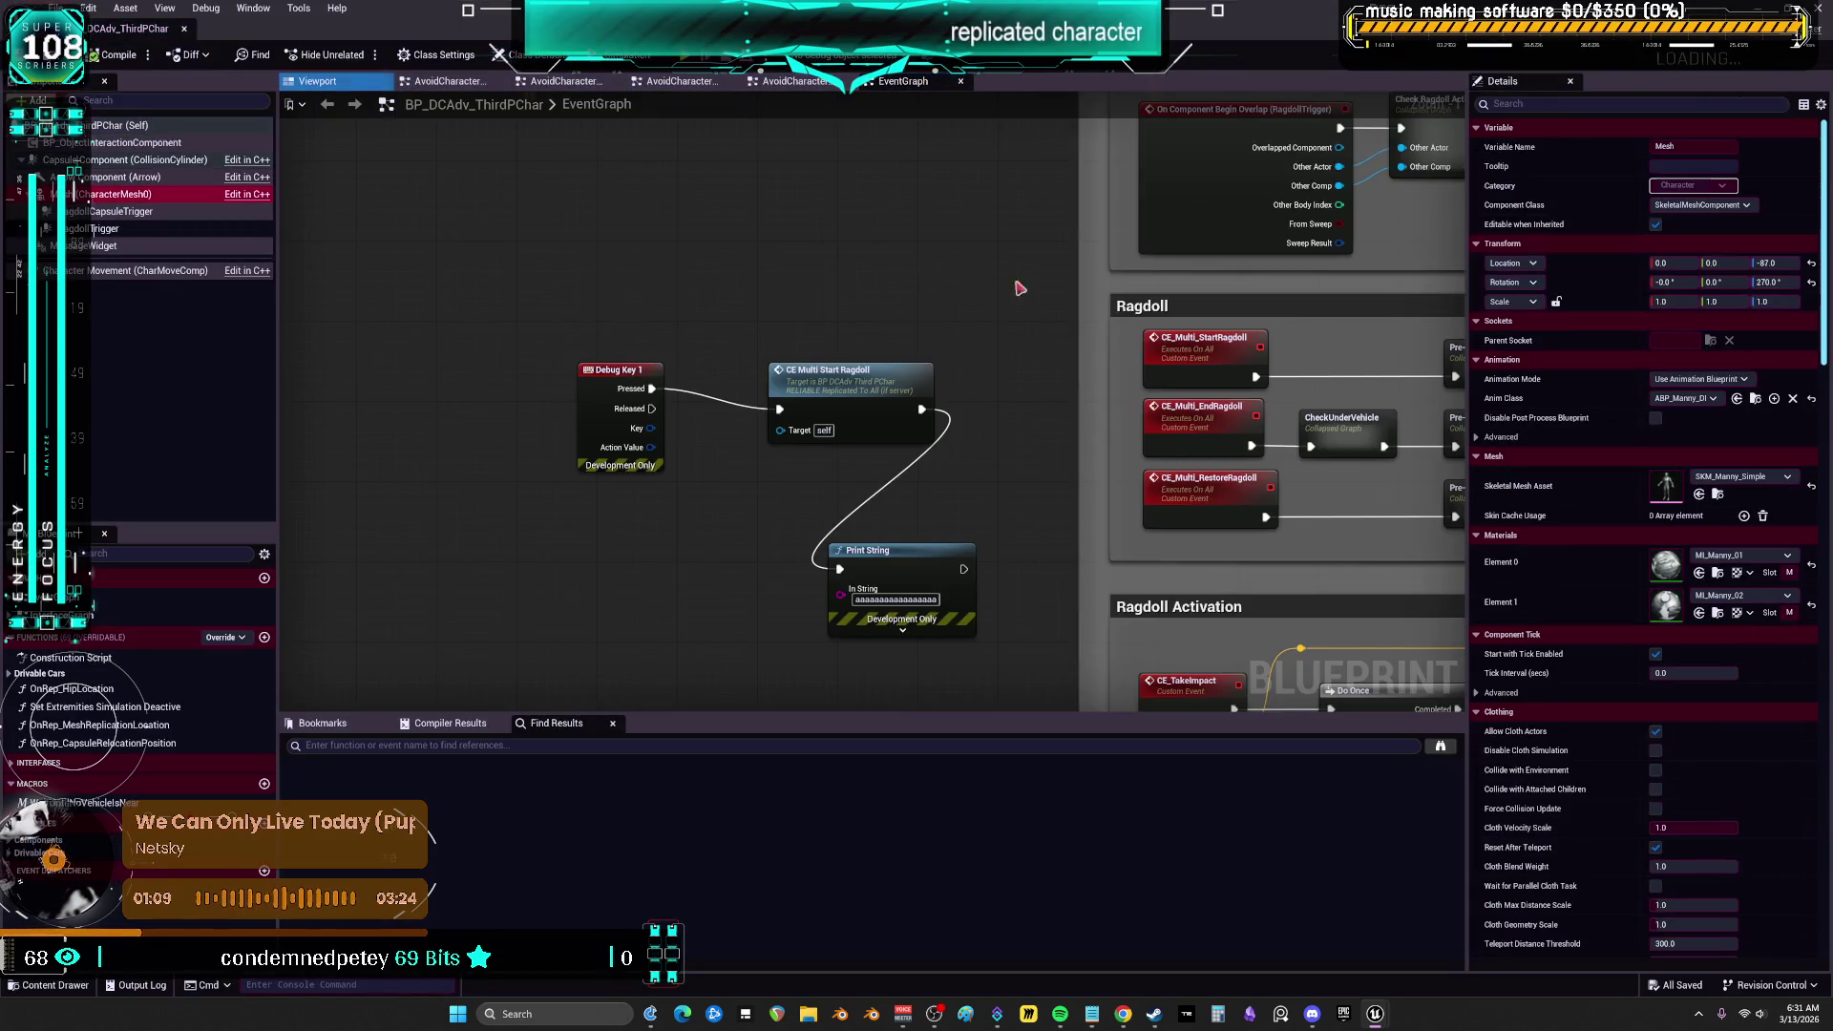
click(1754, 398)
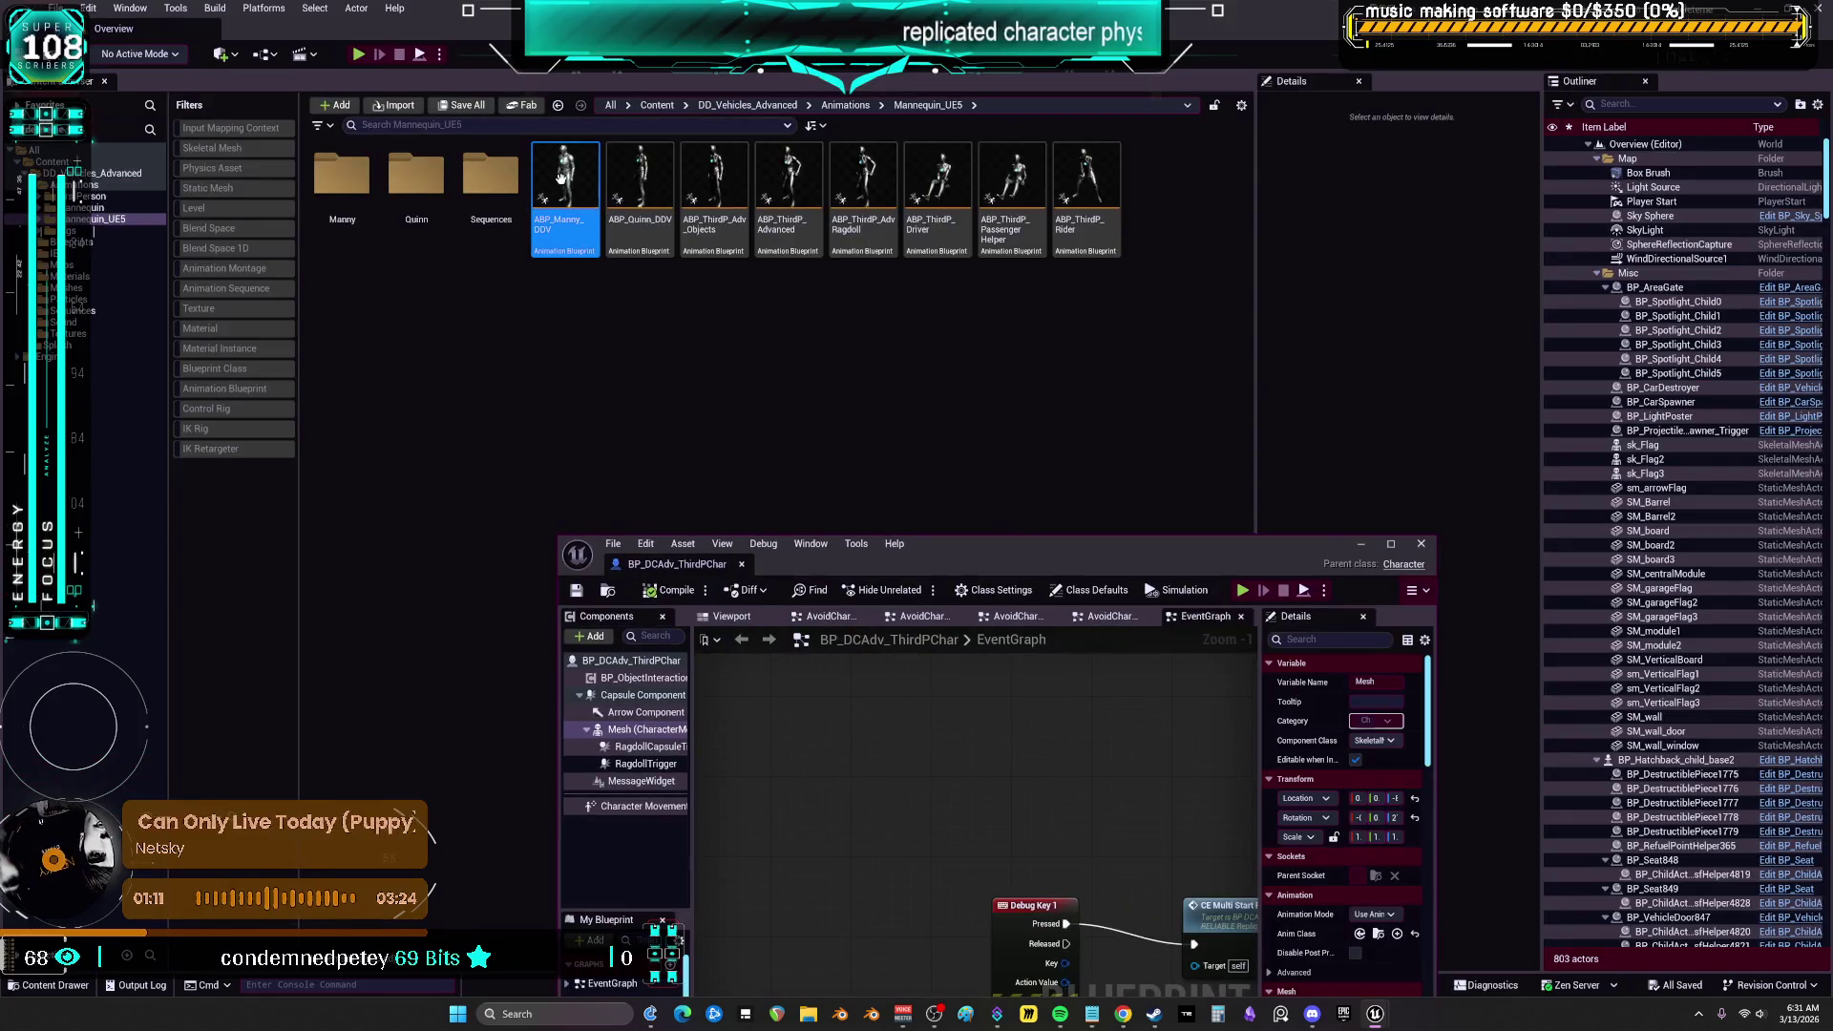
double_click(561, 177)
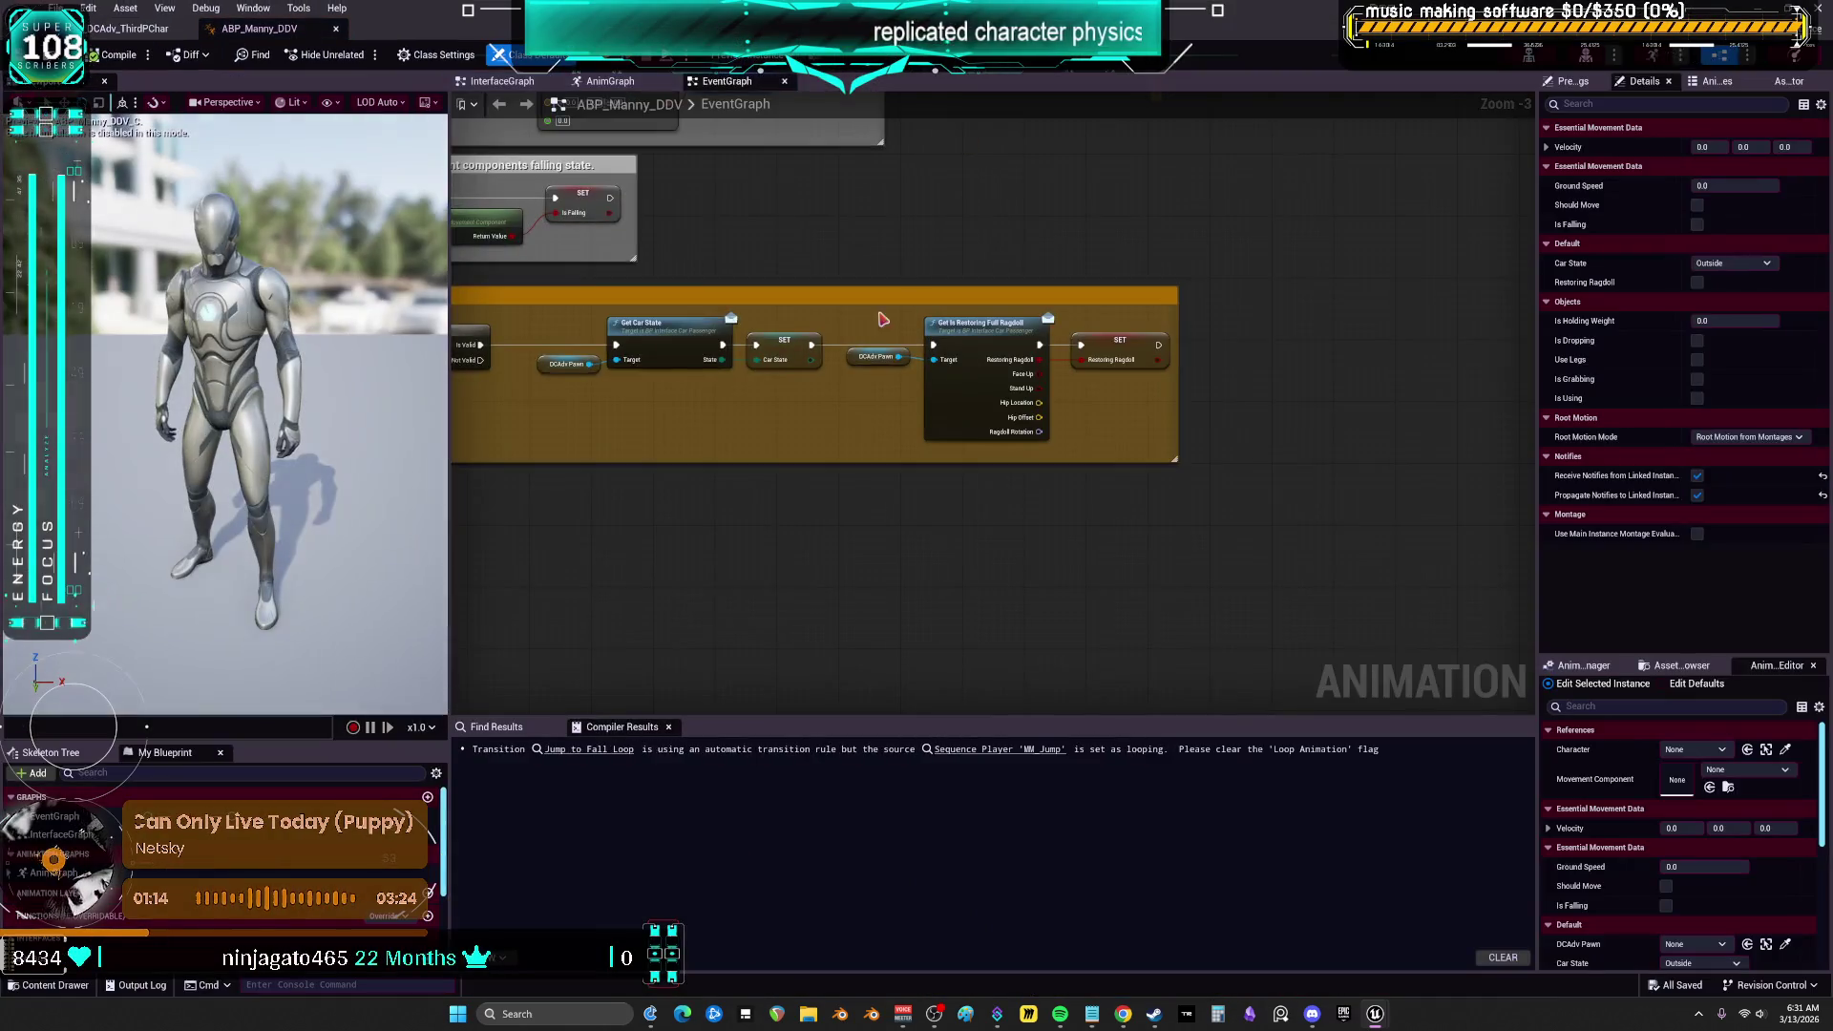
Search the graph's node action menu for 'replicated' and then 'ragdoll'
right_click(939, 578)
text(replicatye)
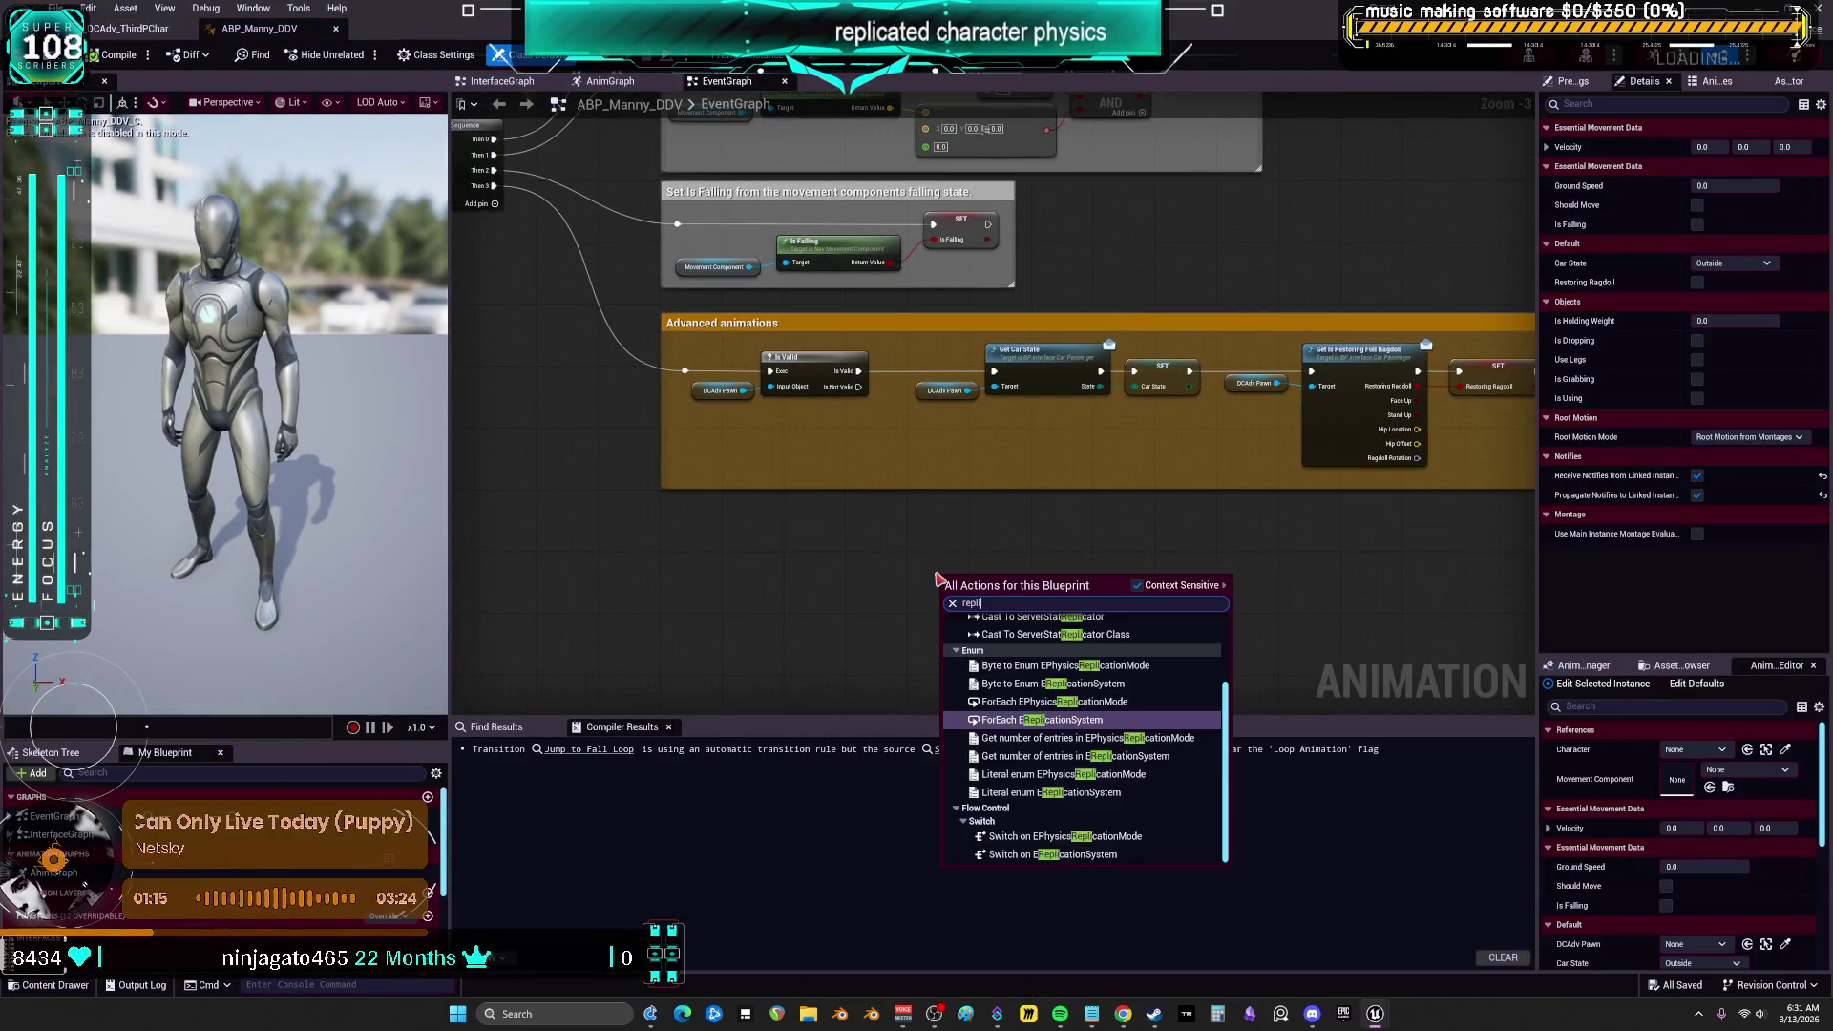
key(BackSpace)
key(BackSpace)
text(ed )
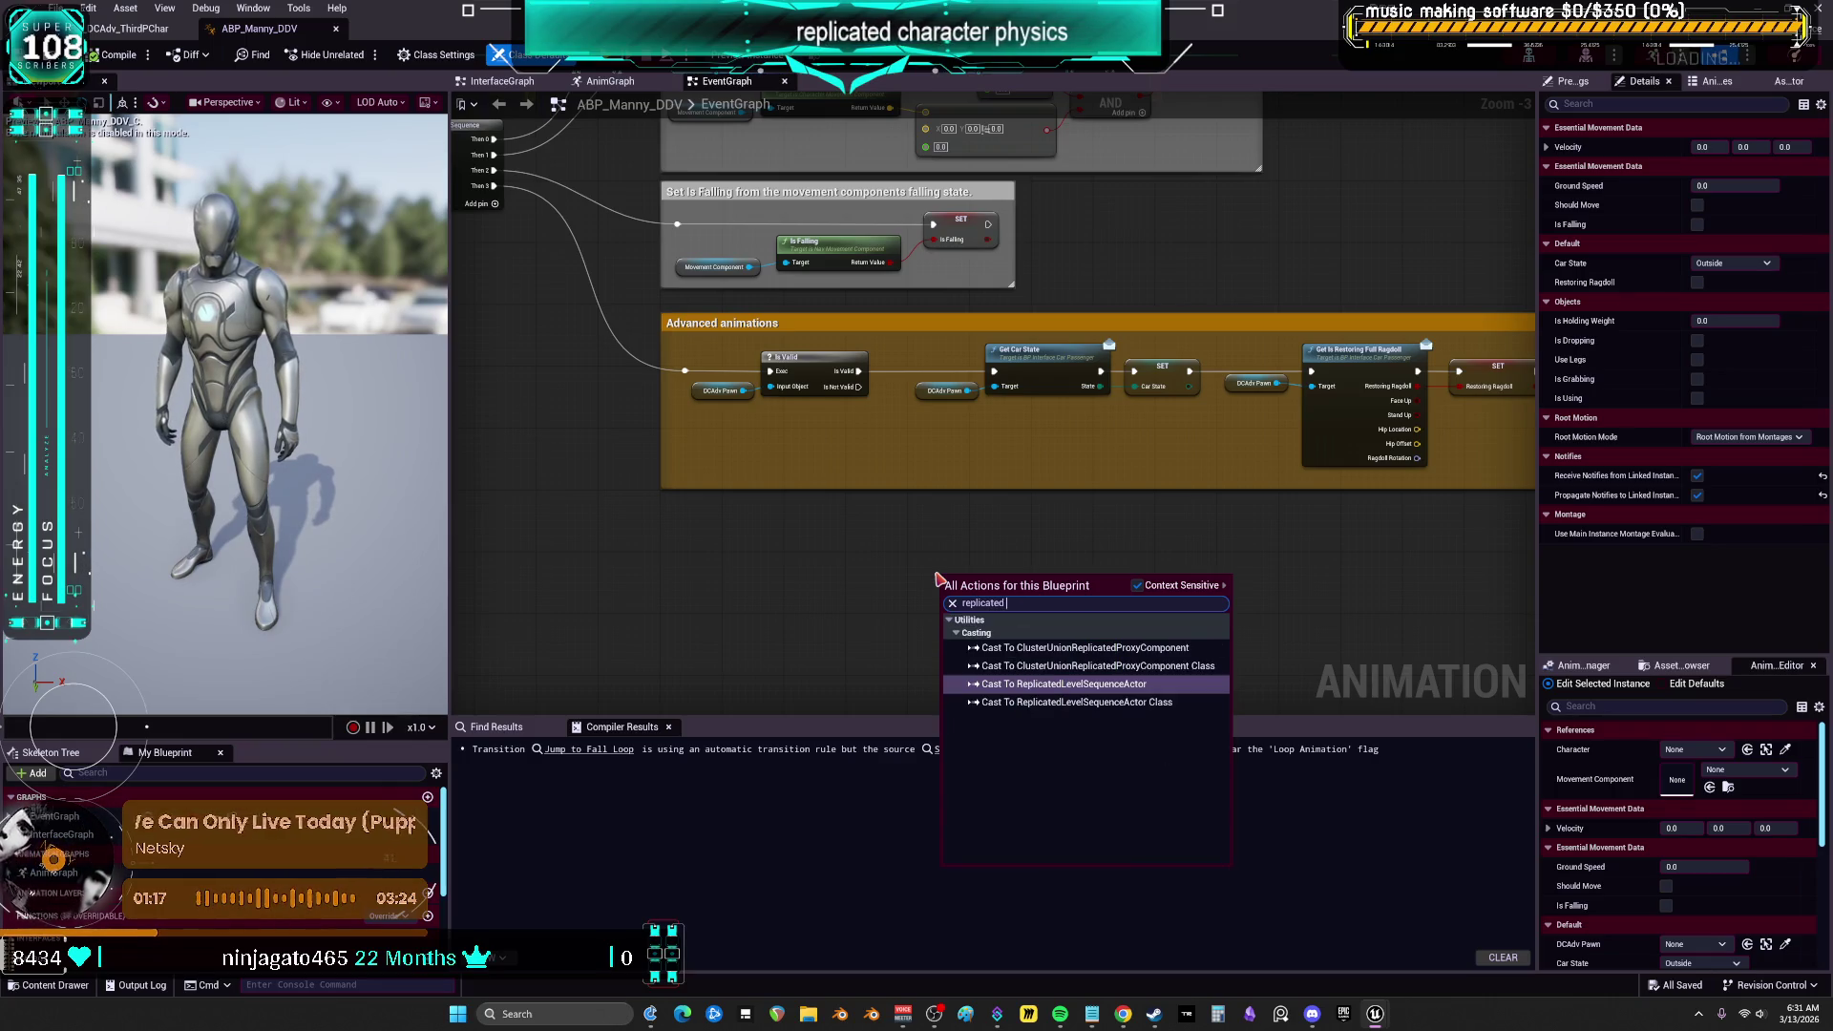
text(ragdoll)
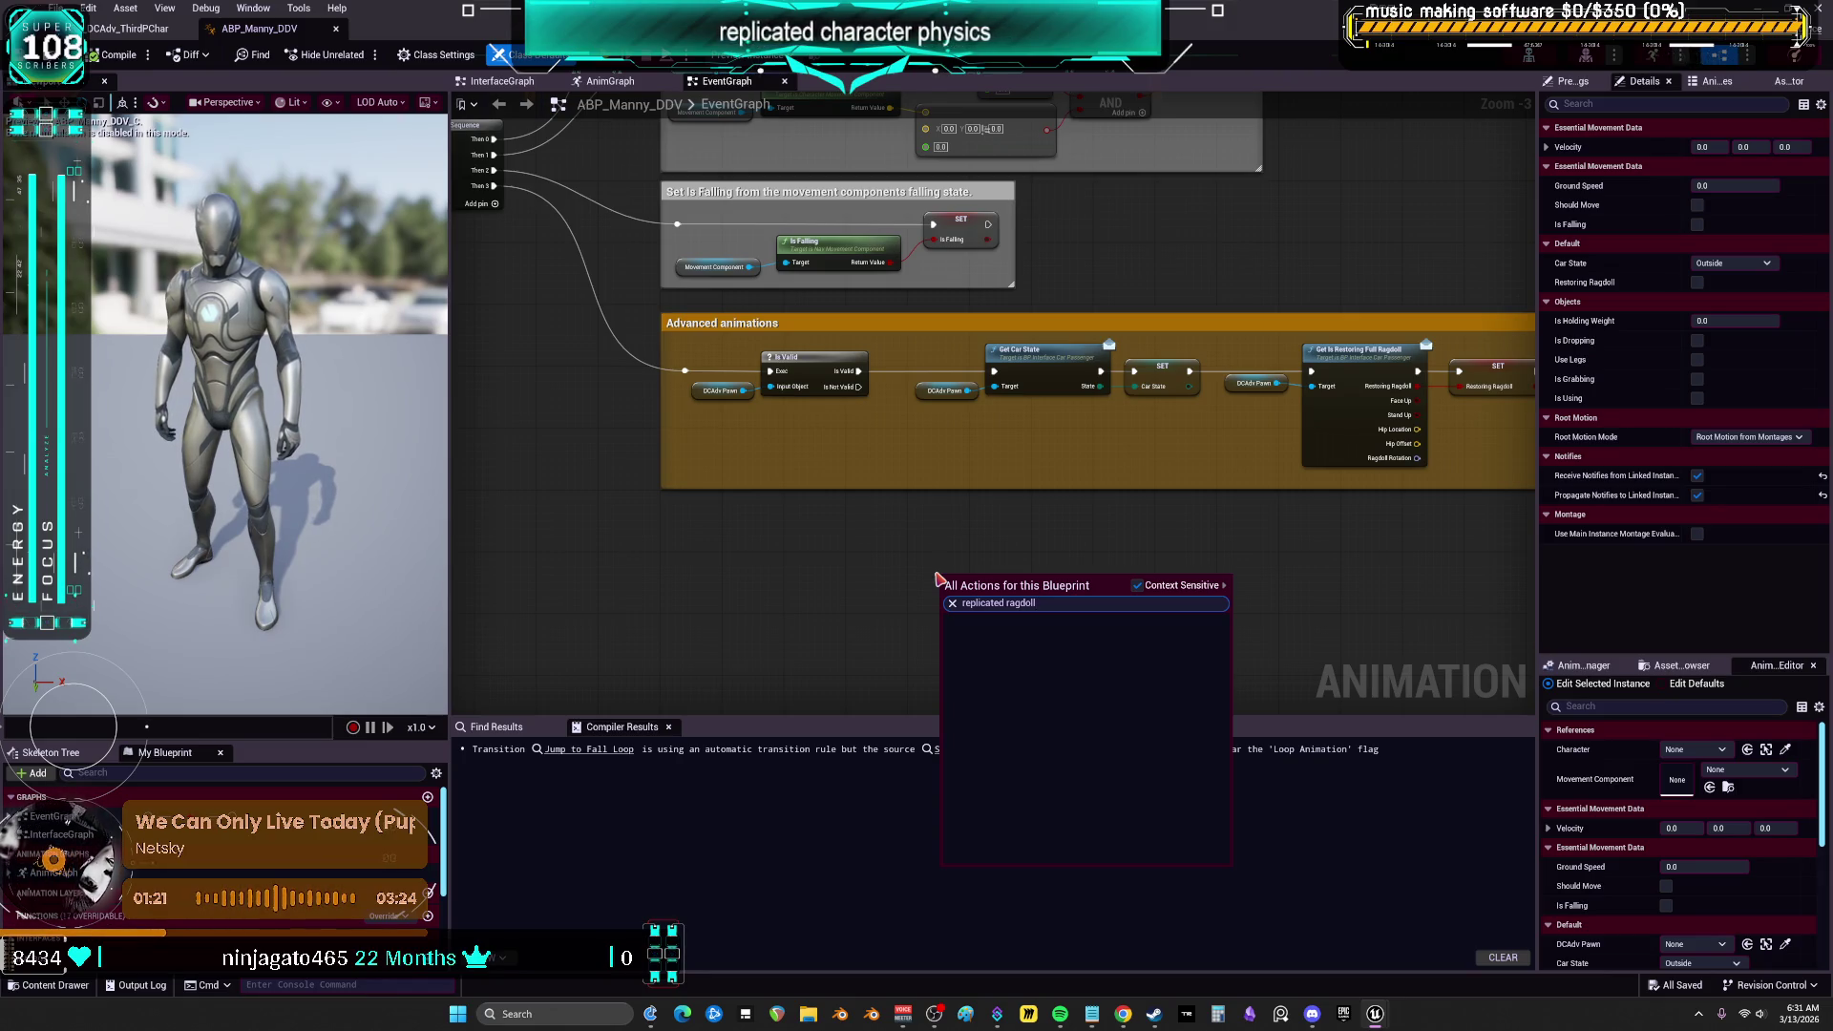
key(BackSpace)
key(BackSpace)
key(BackSpace)
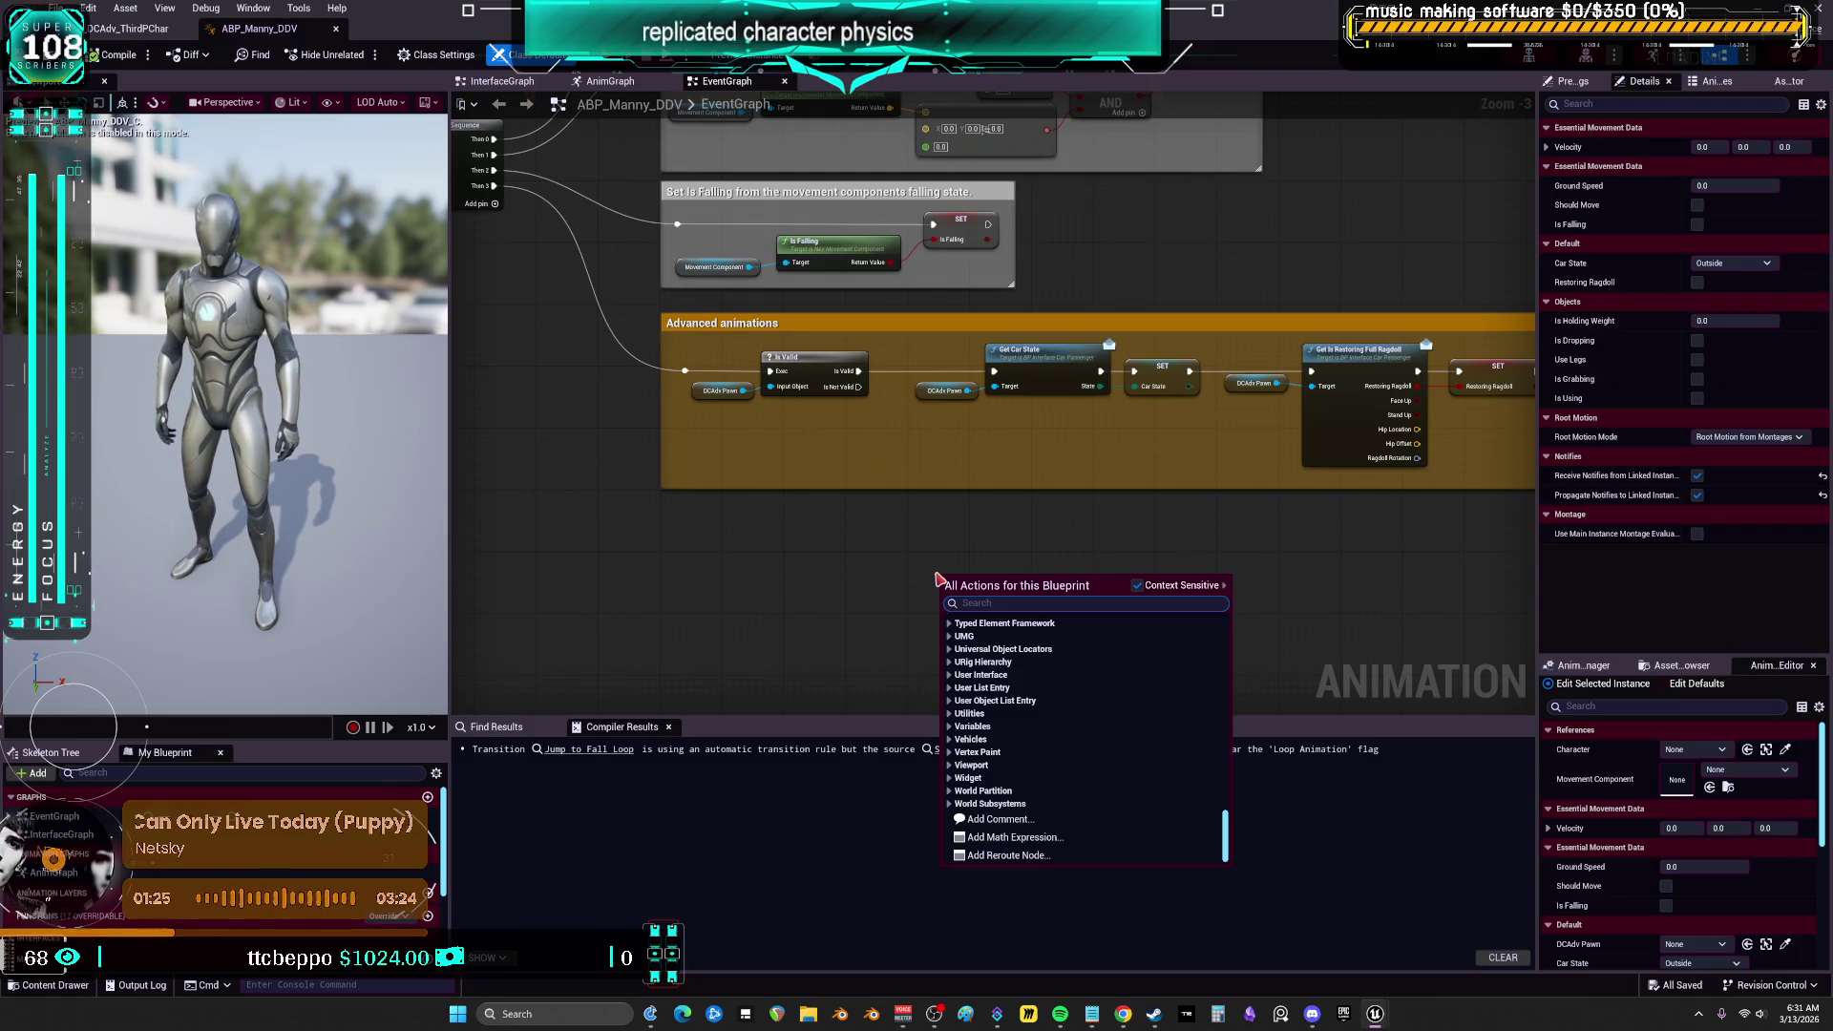
Turn off Context Sensitive and search all actions for 'mesh space'
text(mesh space pose)
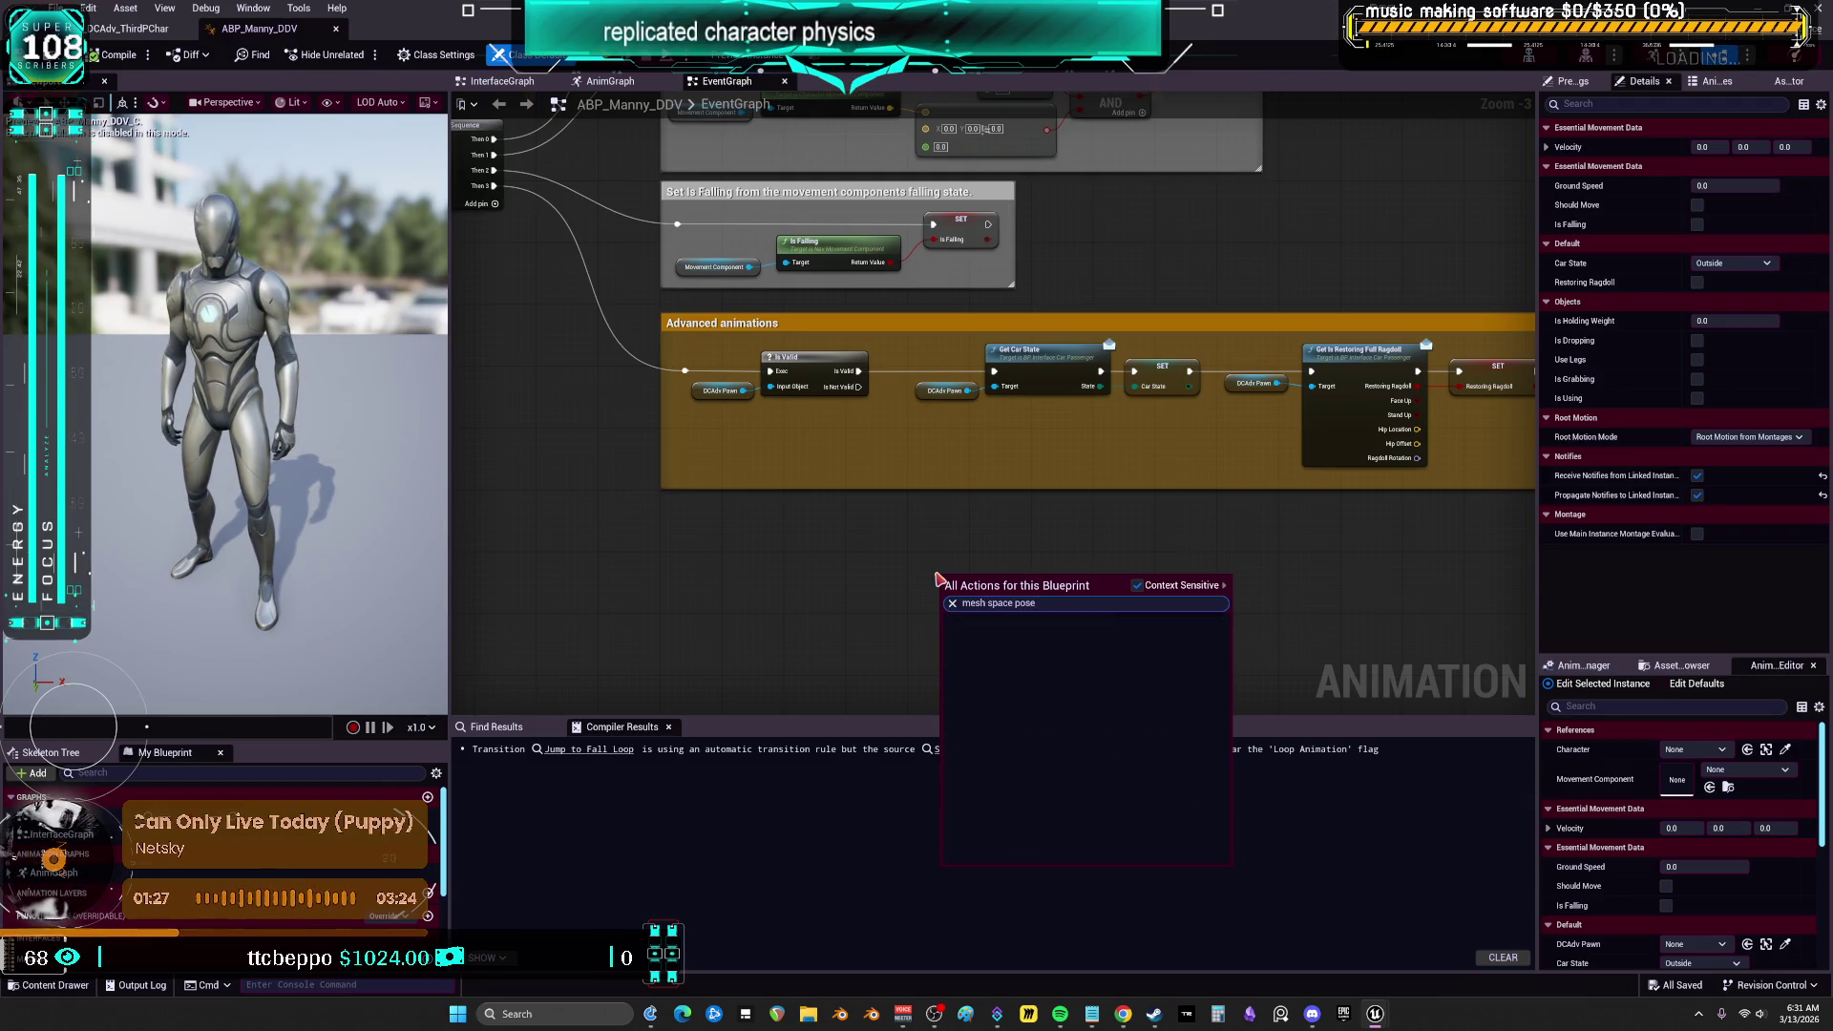
click(1138, 586)
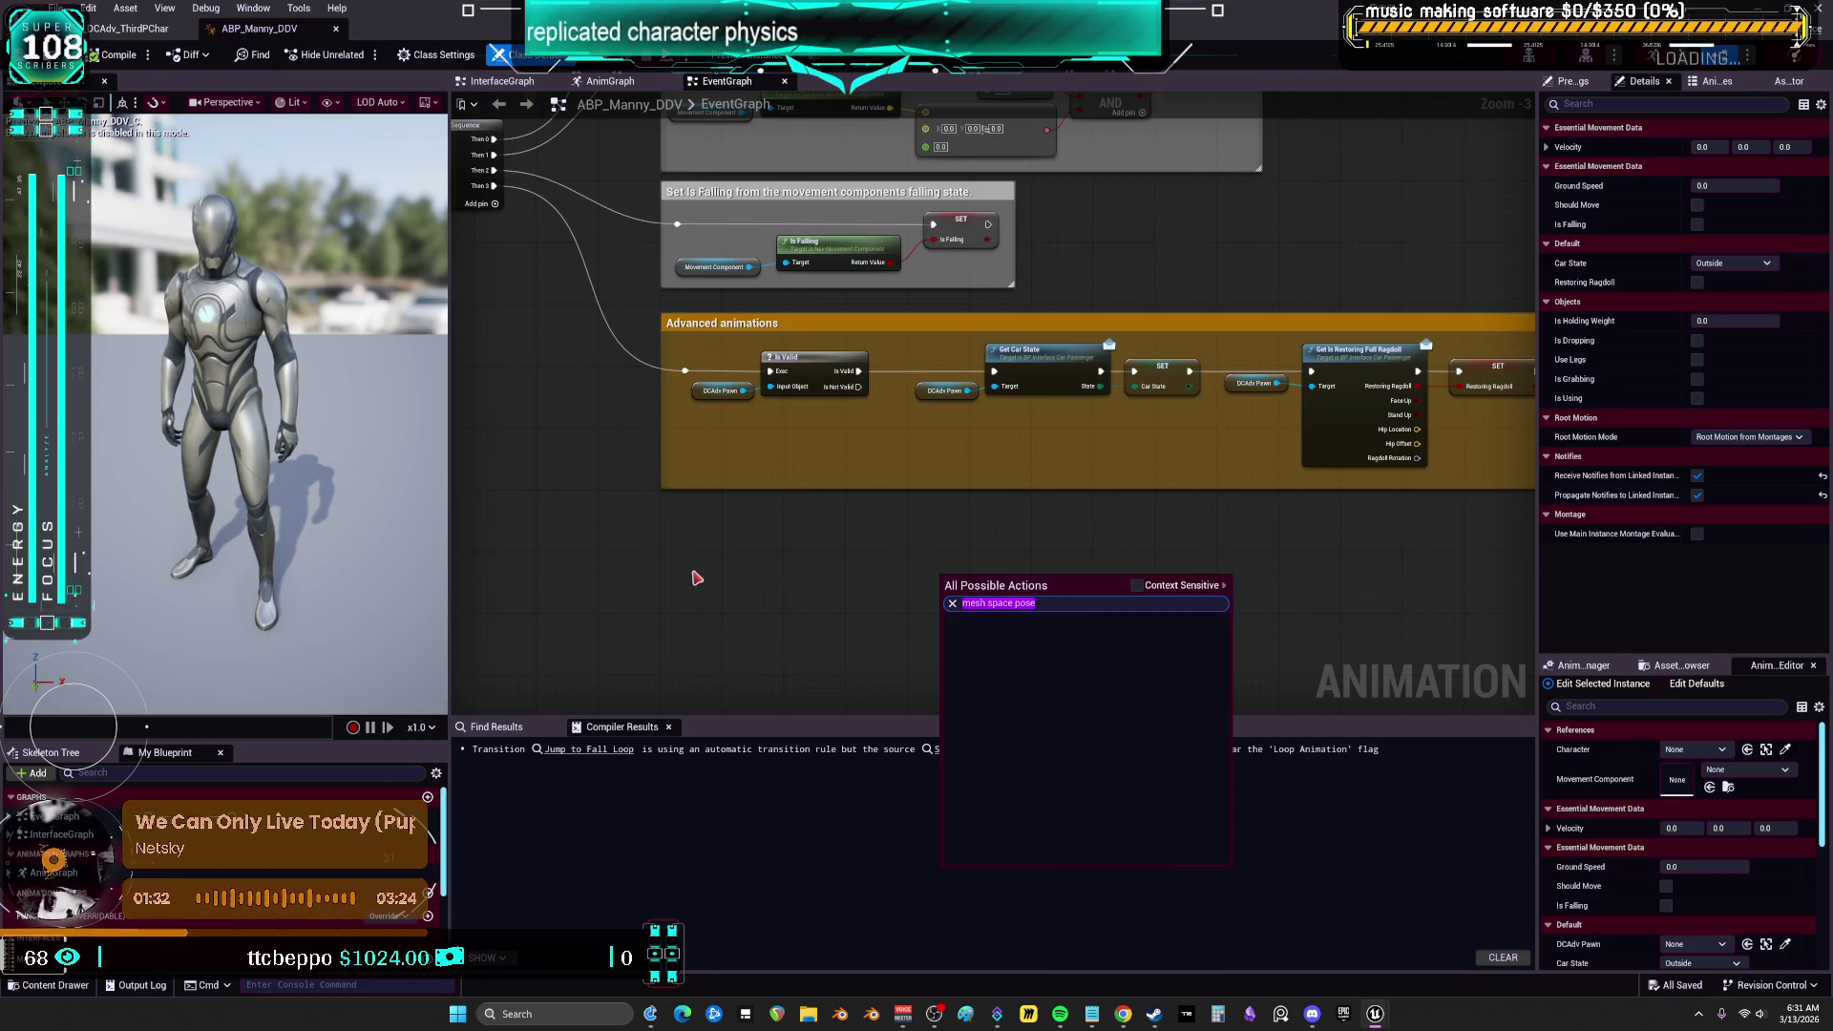
text(ms)
key(BackSpace)
text(esh space )
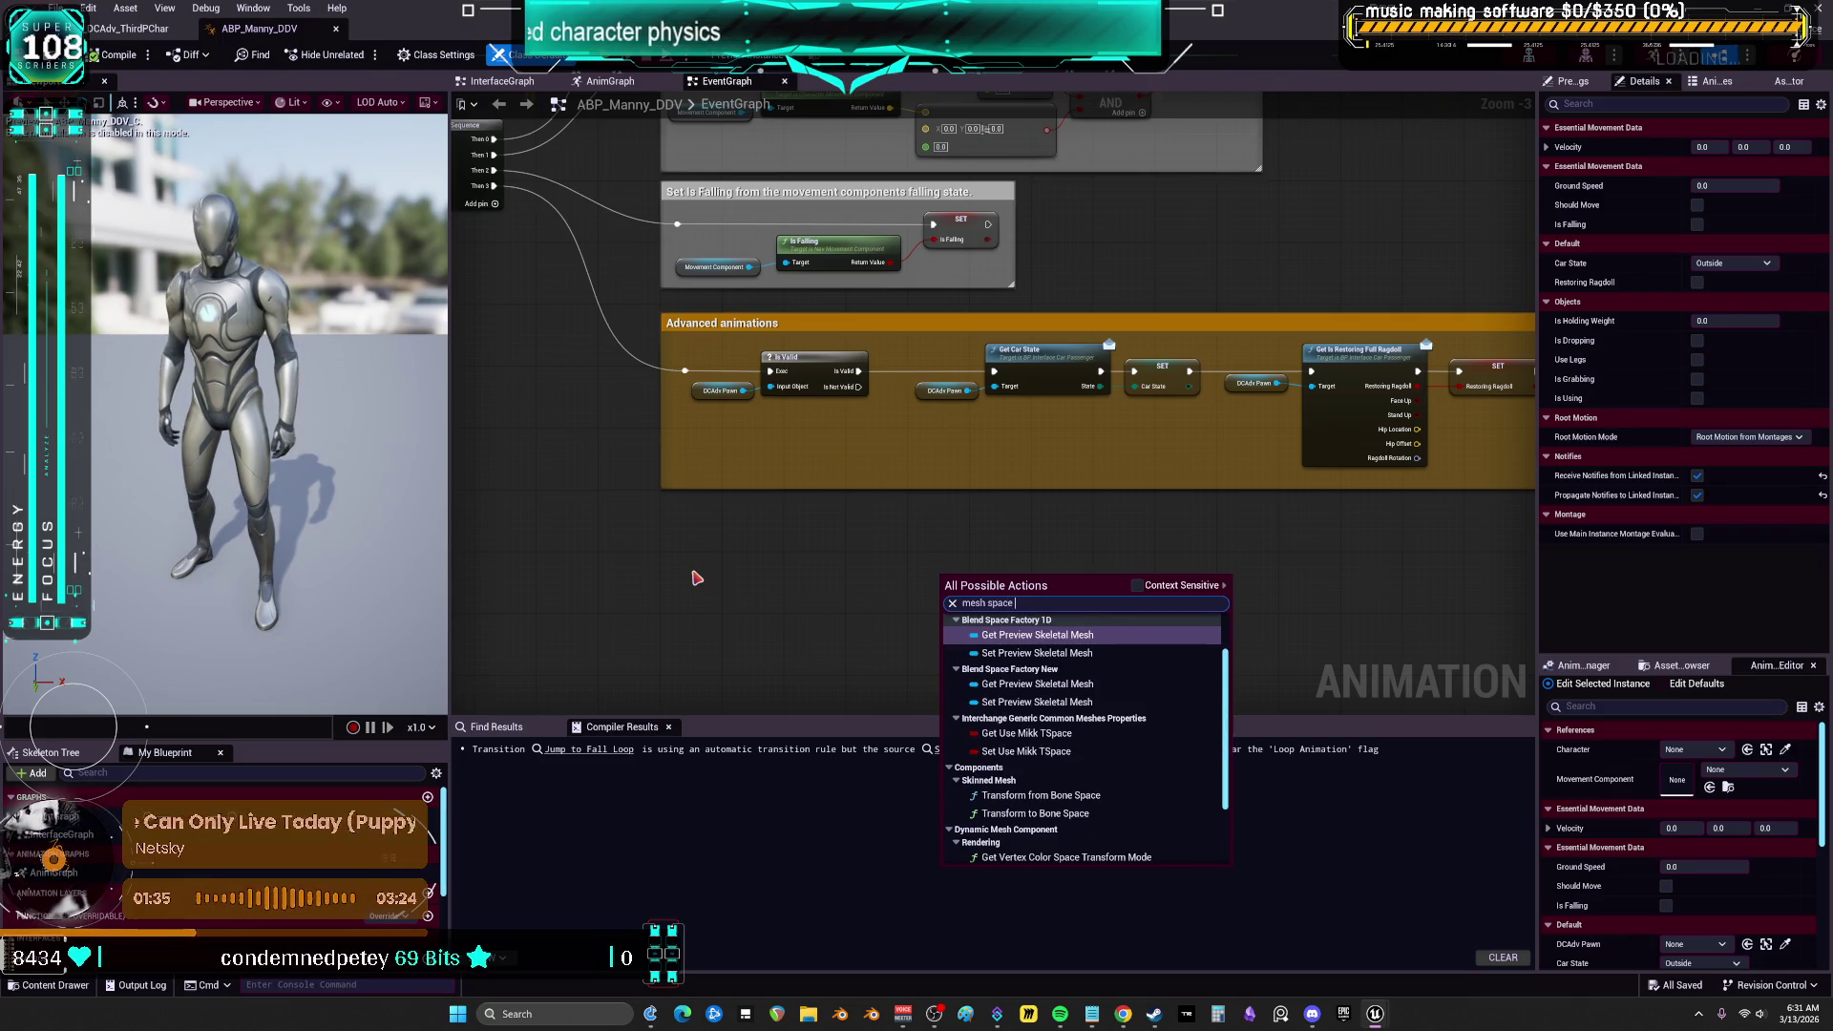
text(po)
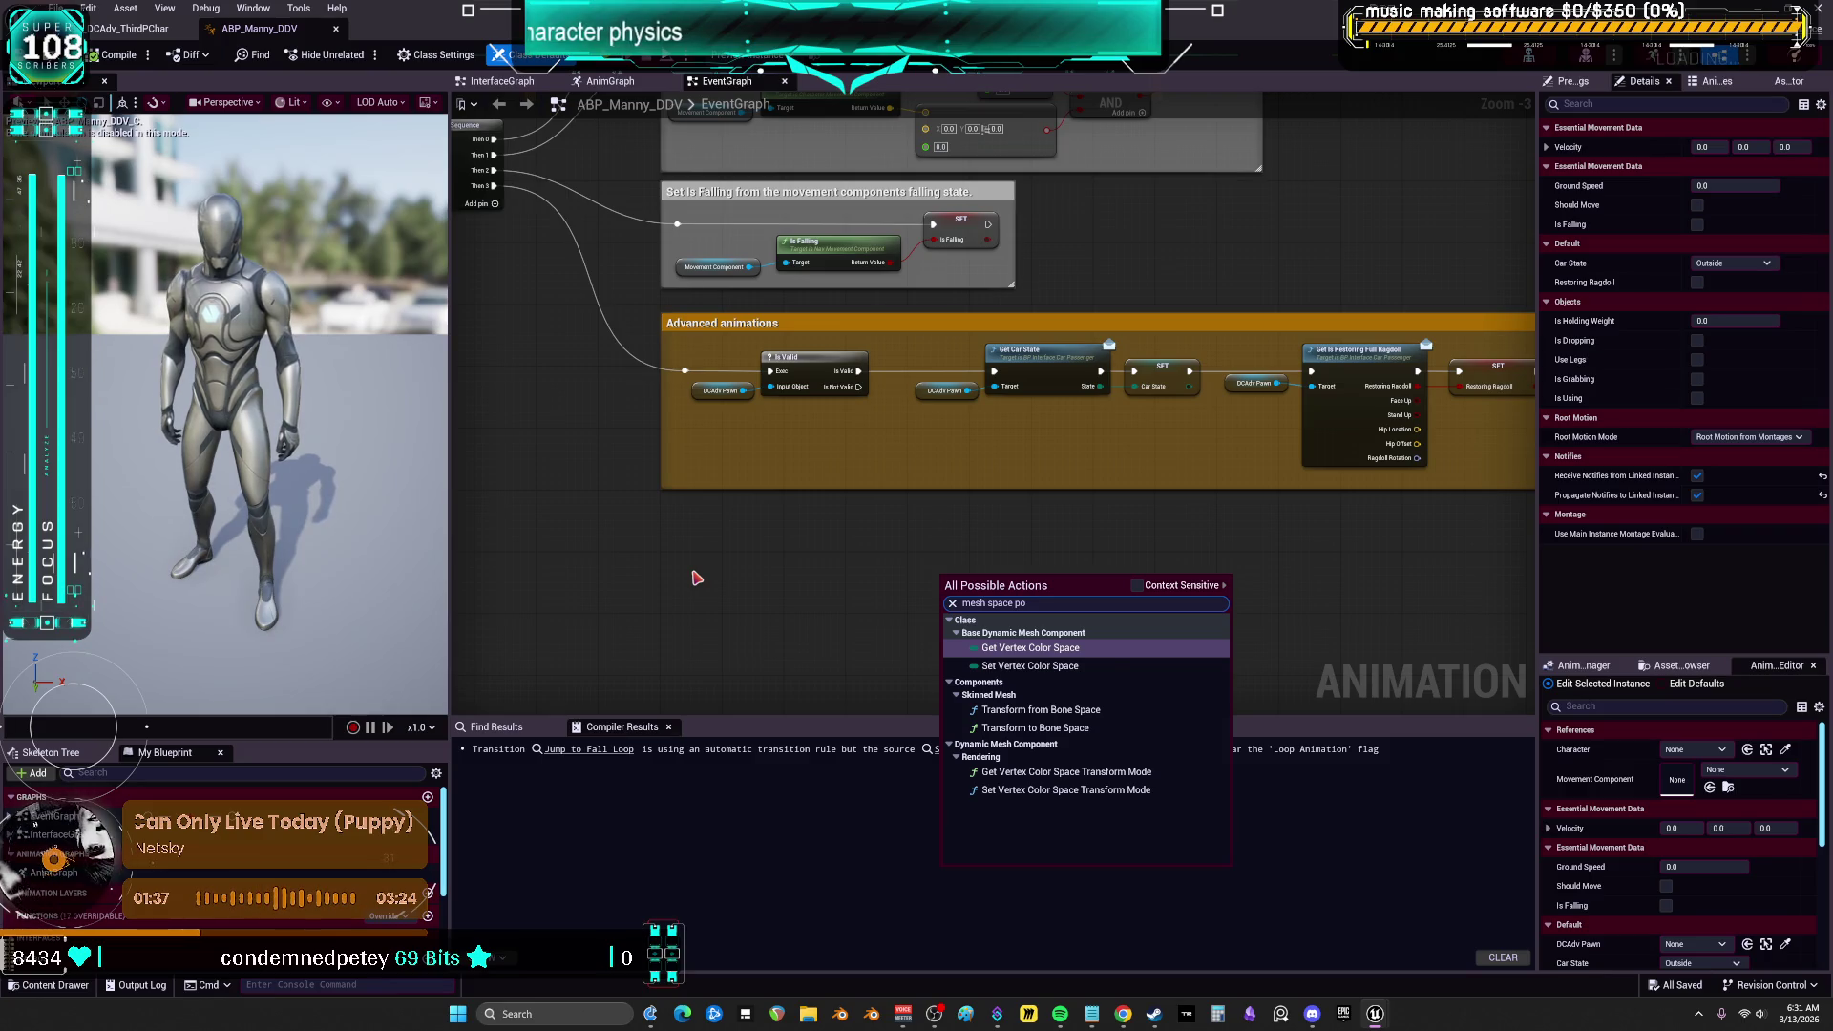
key(BackSpace)
key(BackSpace)
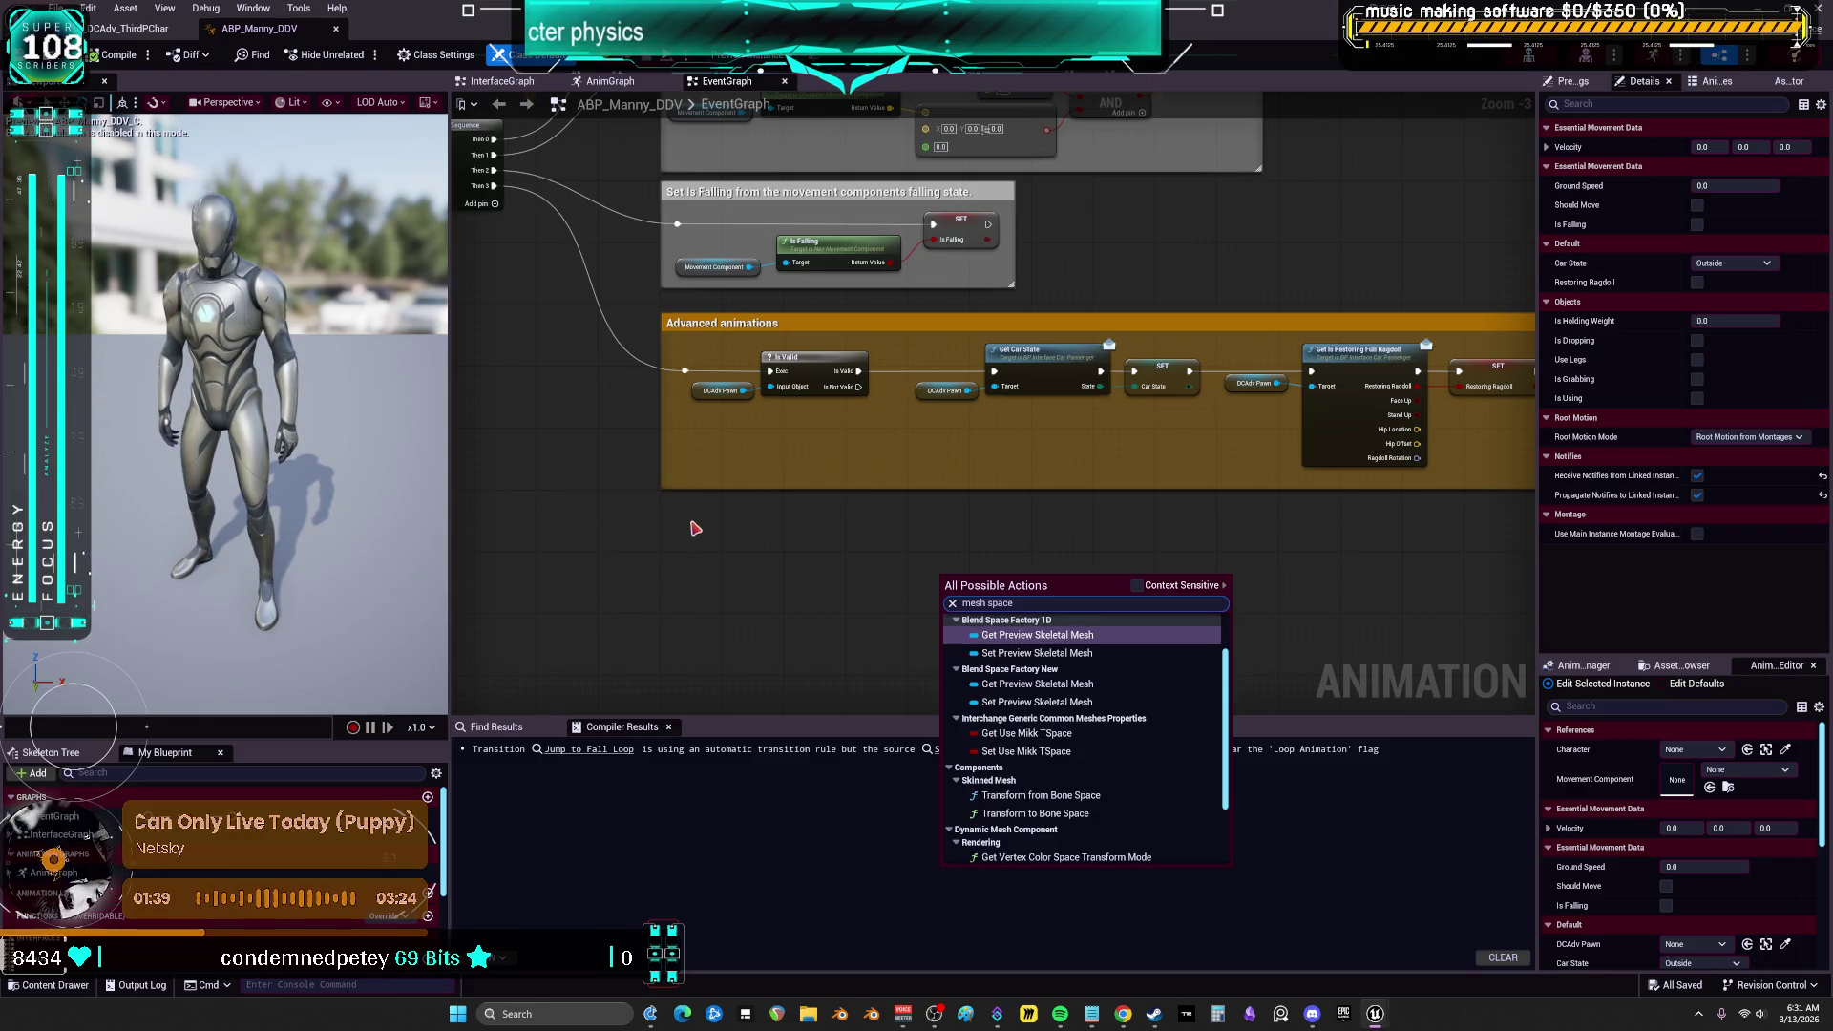
Search the action menu for 'ragdoll' and browse the matching actions
text(ragdoll)
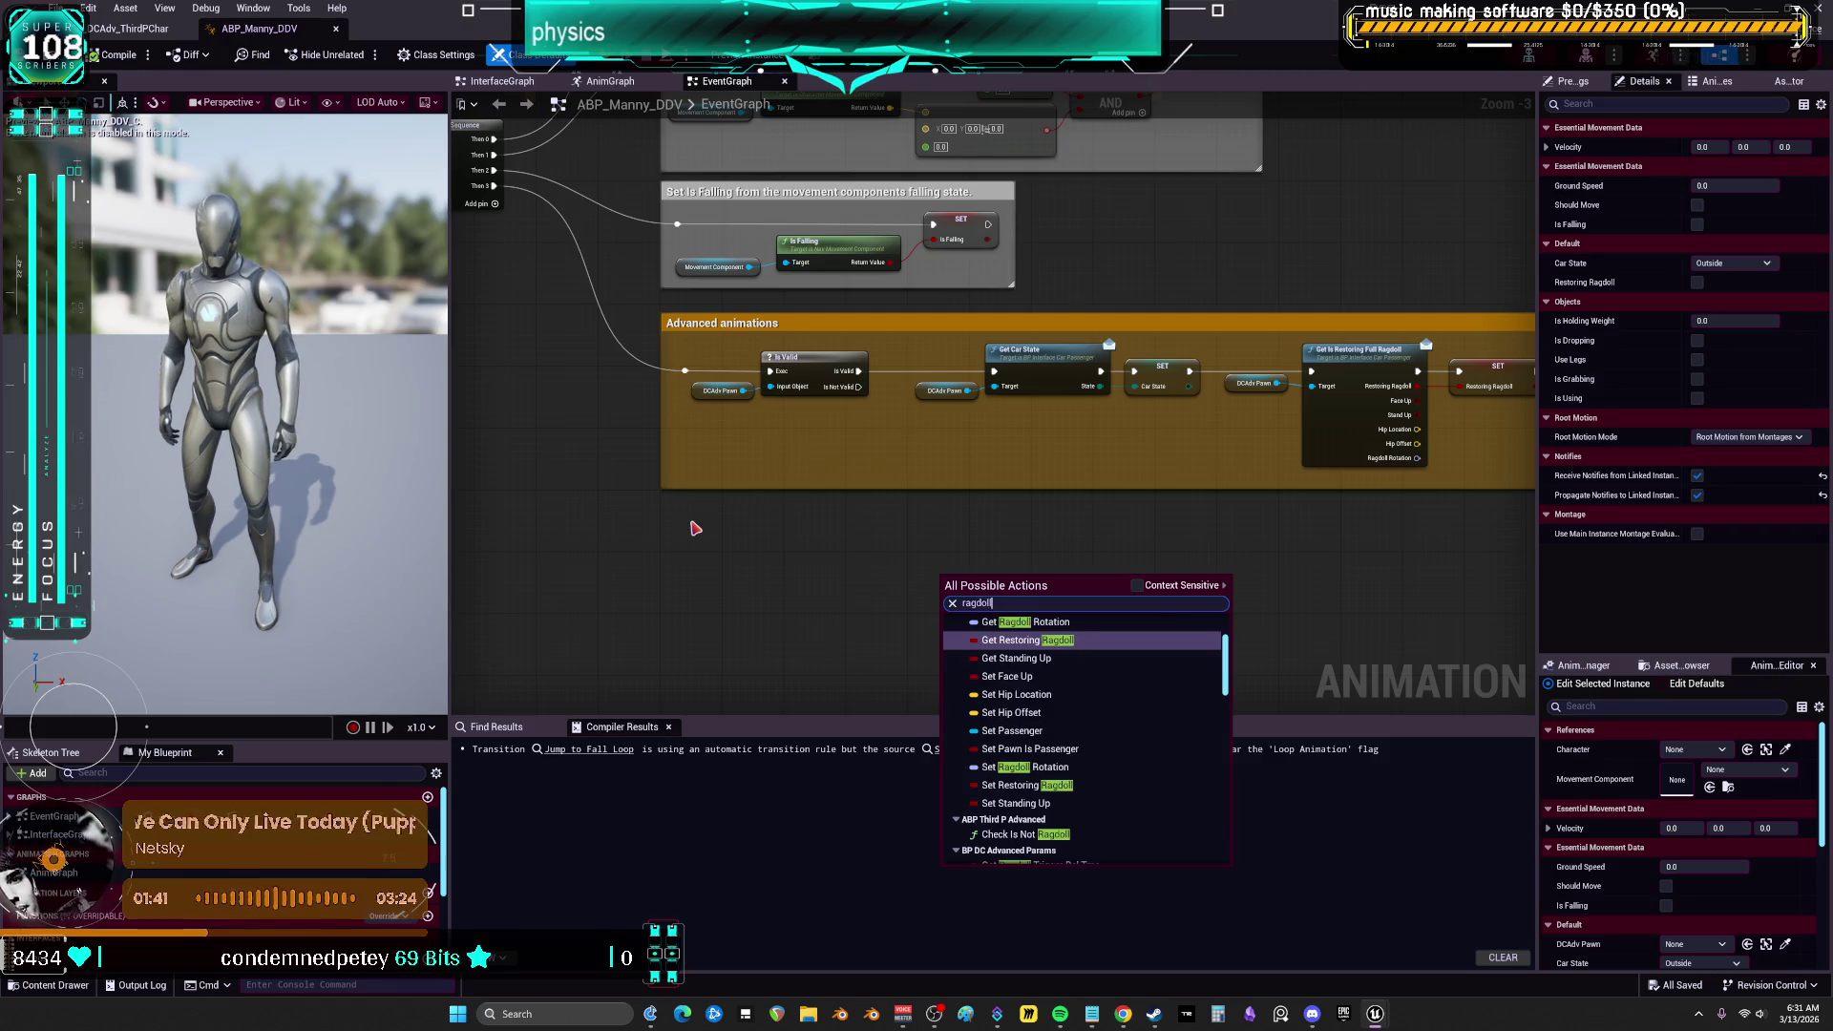
scroll(804, 678, up, 1)
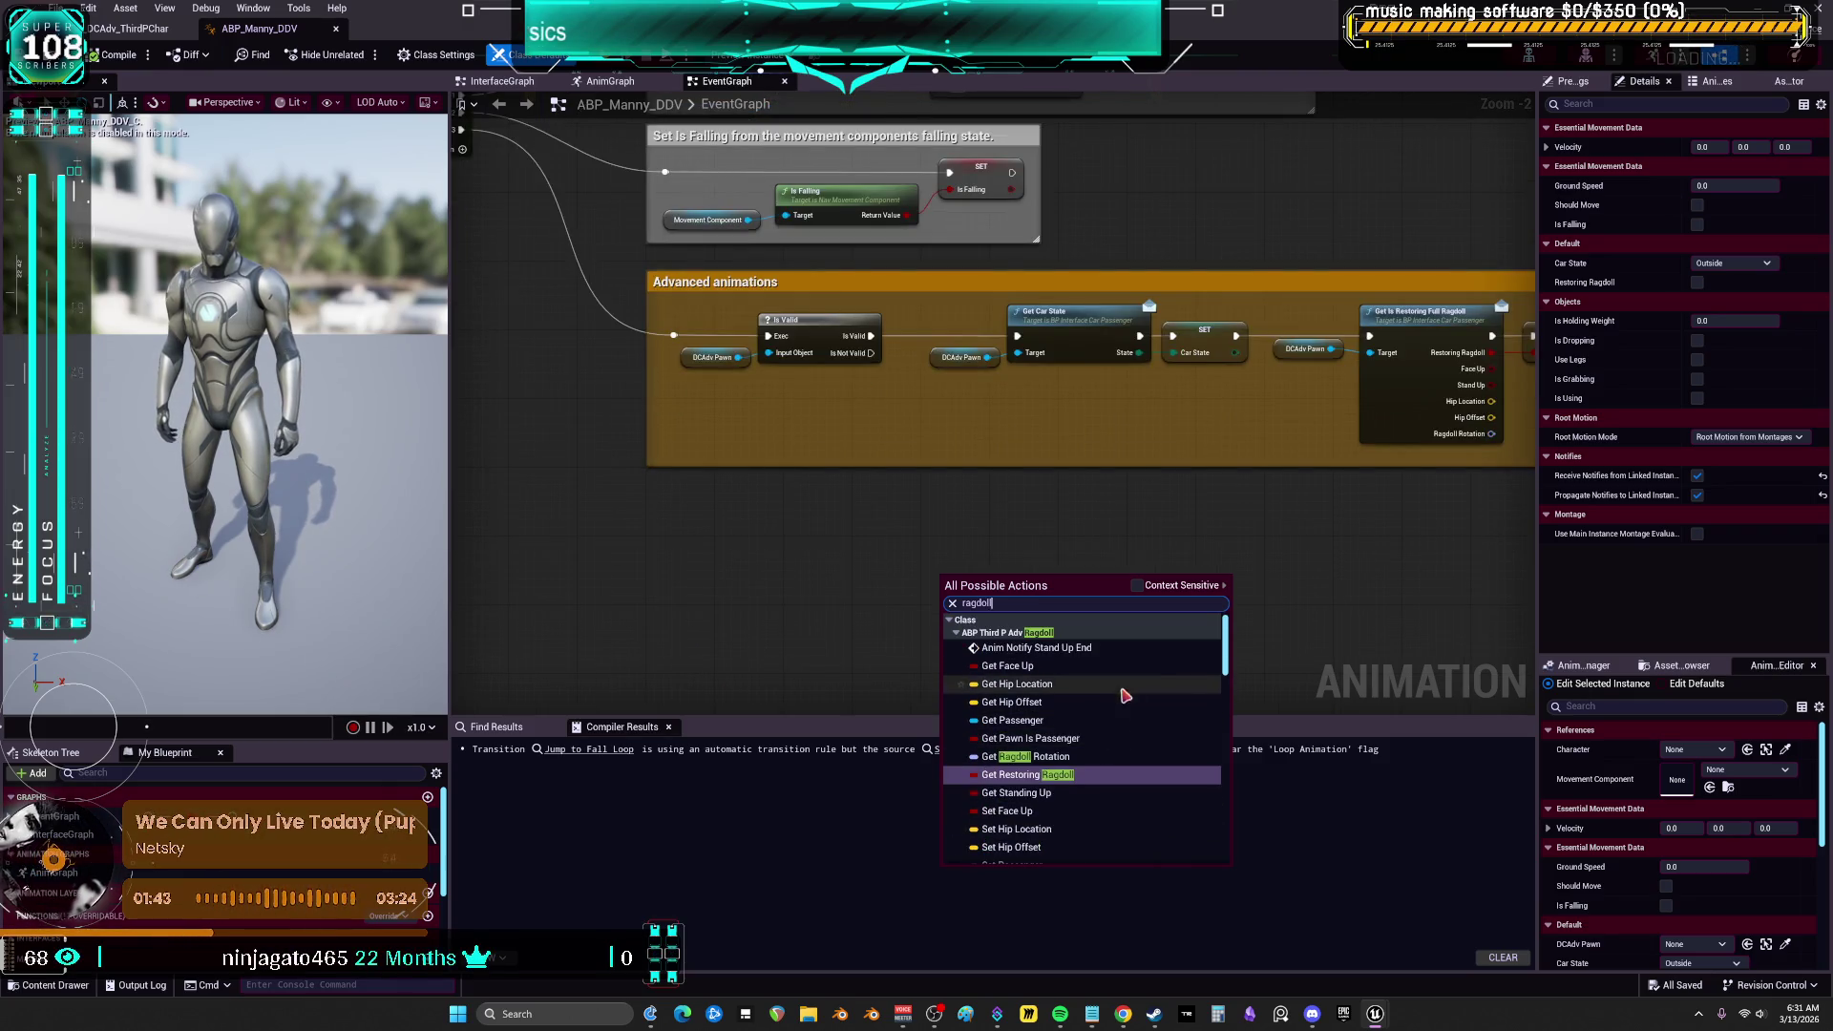
scroll(1089, 705, down, 1)
scroll(1089, 705, down, 4)
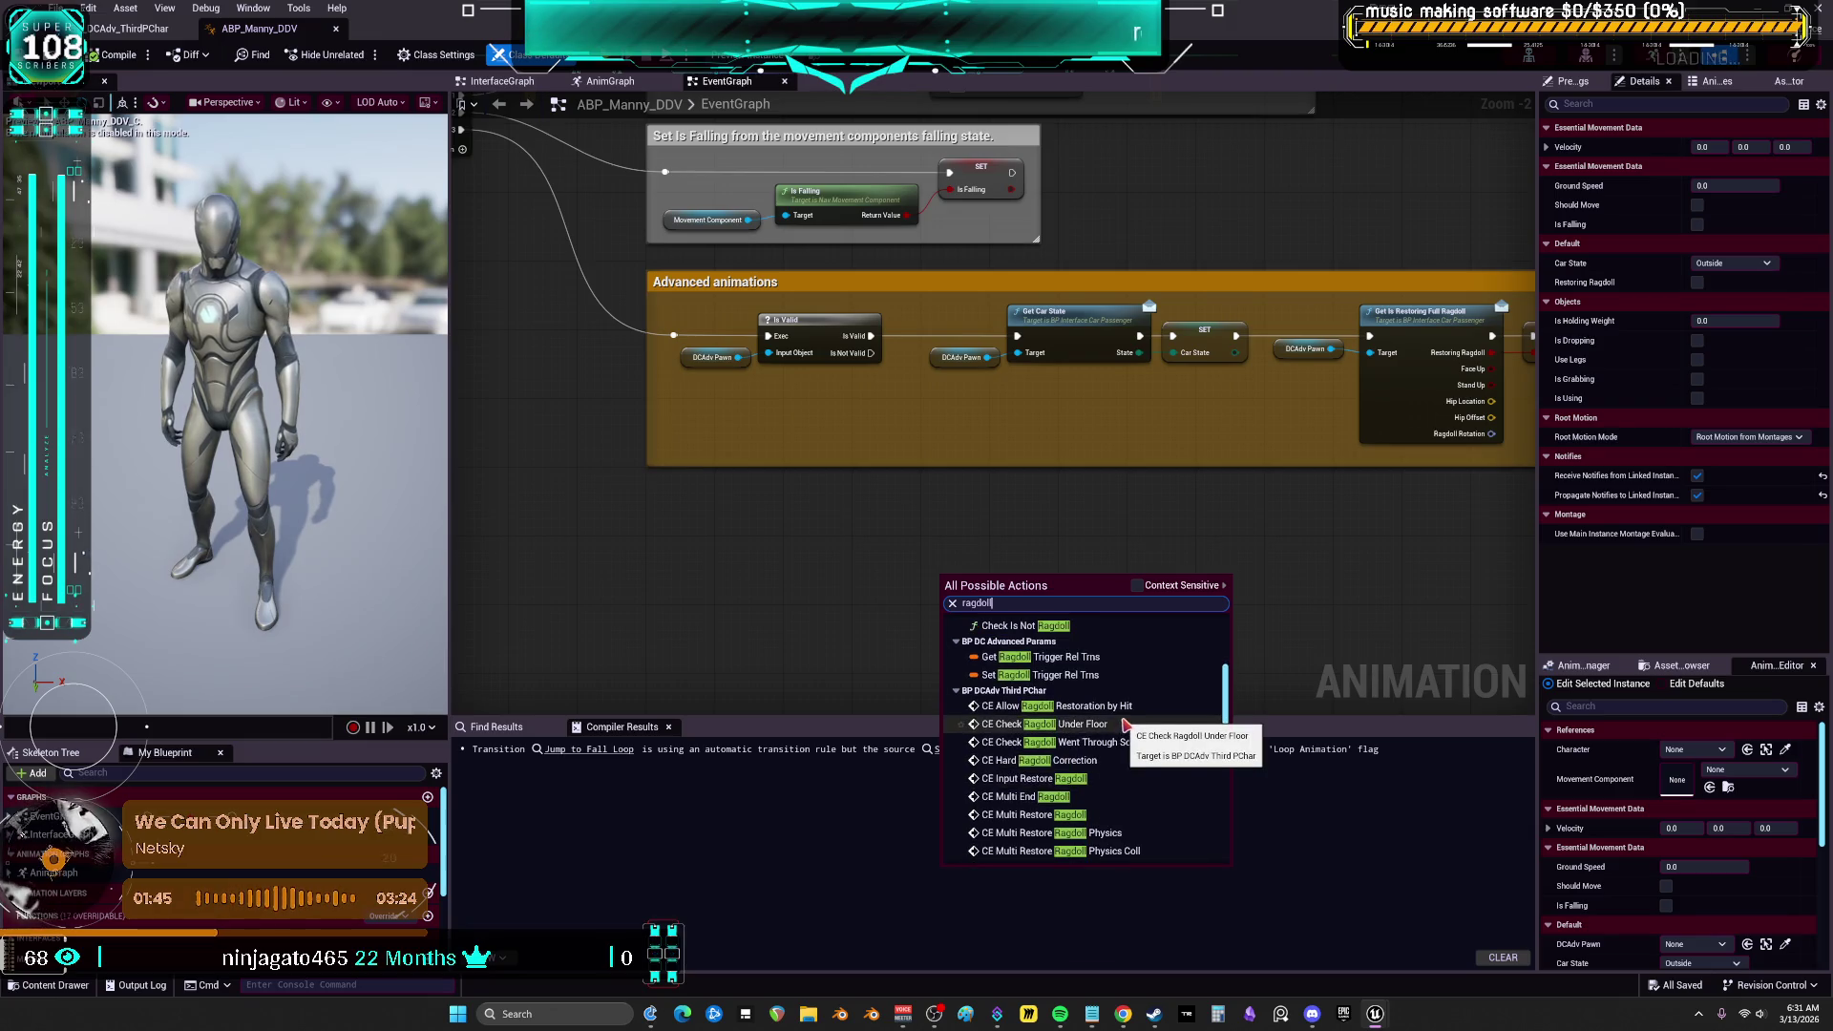
scroll(1127, 717, down, 5)
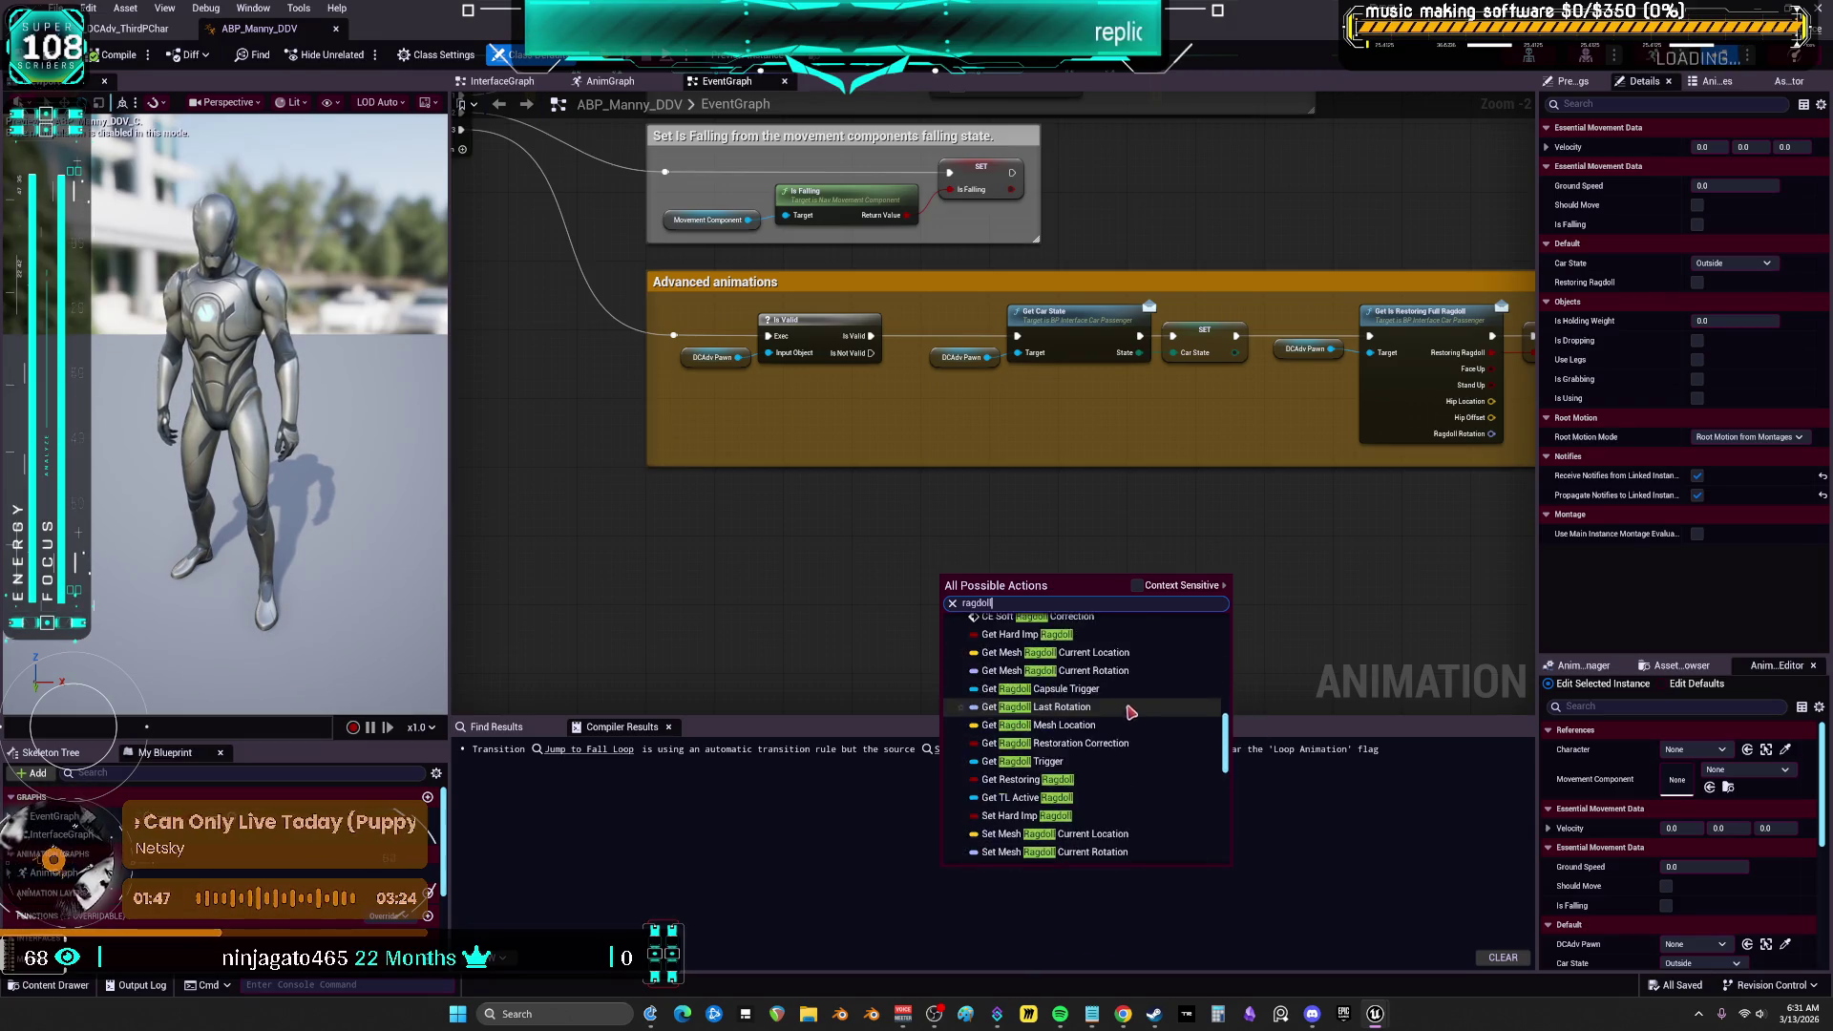
scroll(1131, 702, down, 5)
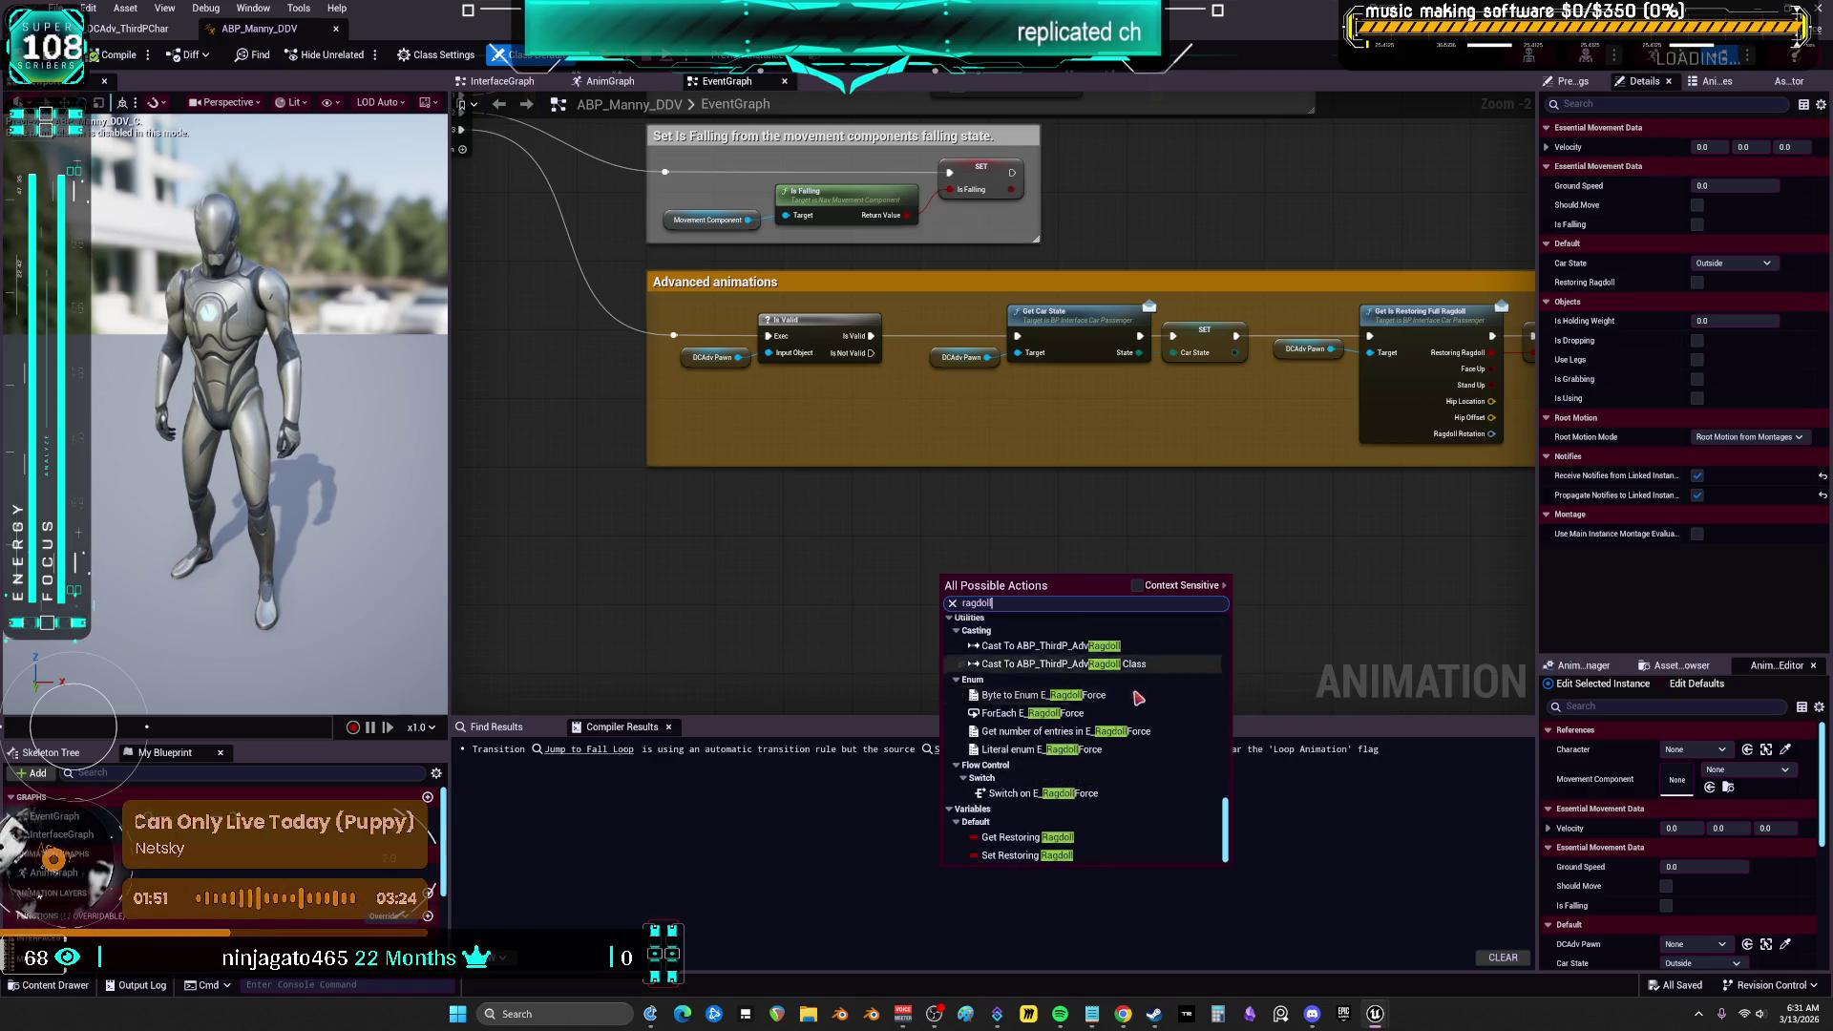
scroll(1135, 694, up, 3)
scroll(1133, 688, up, 5)
Re-enable Context Sensitive and dismiss the action list without adding a node
click(1137, 585)
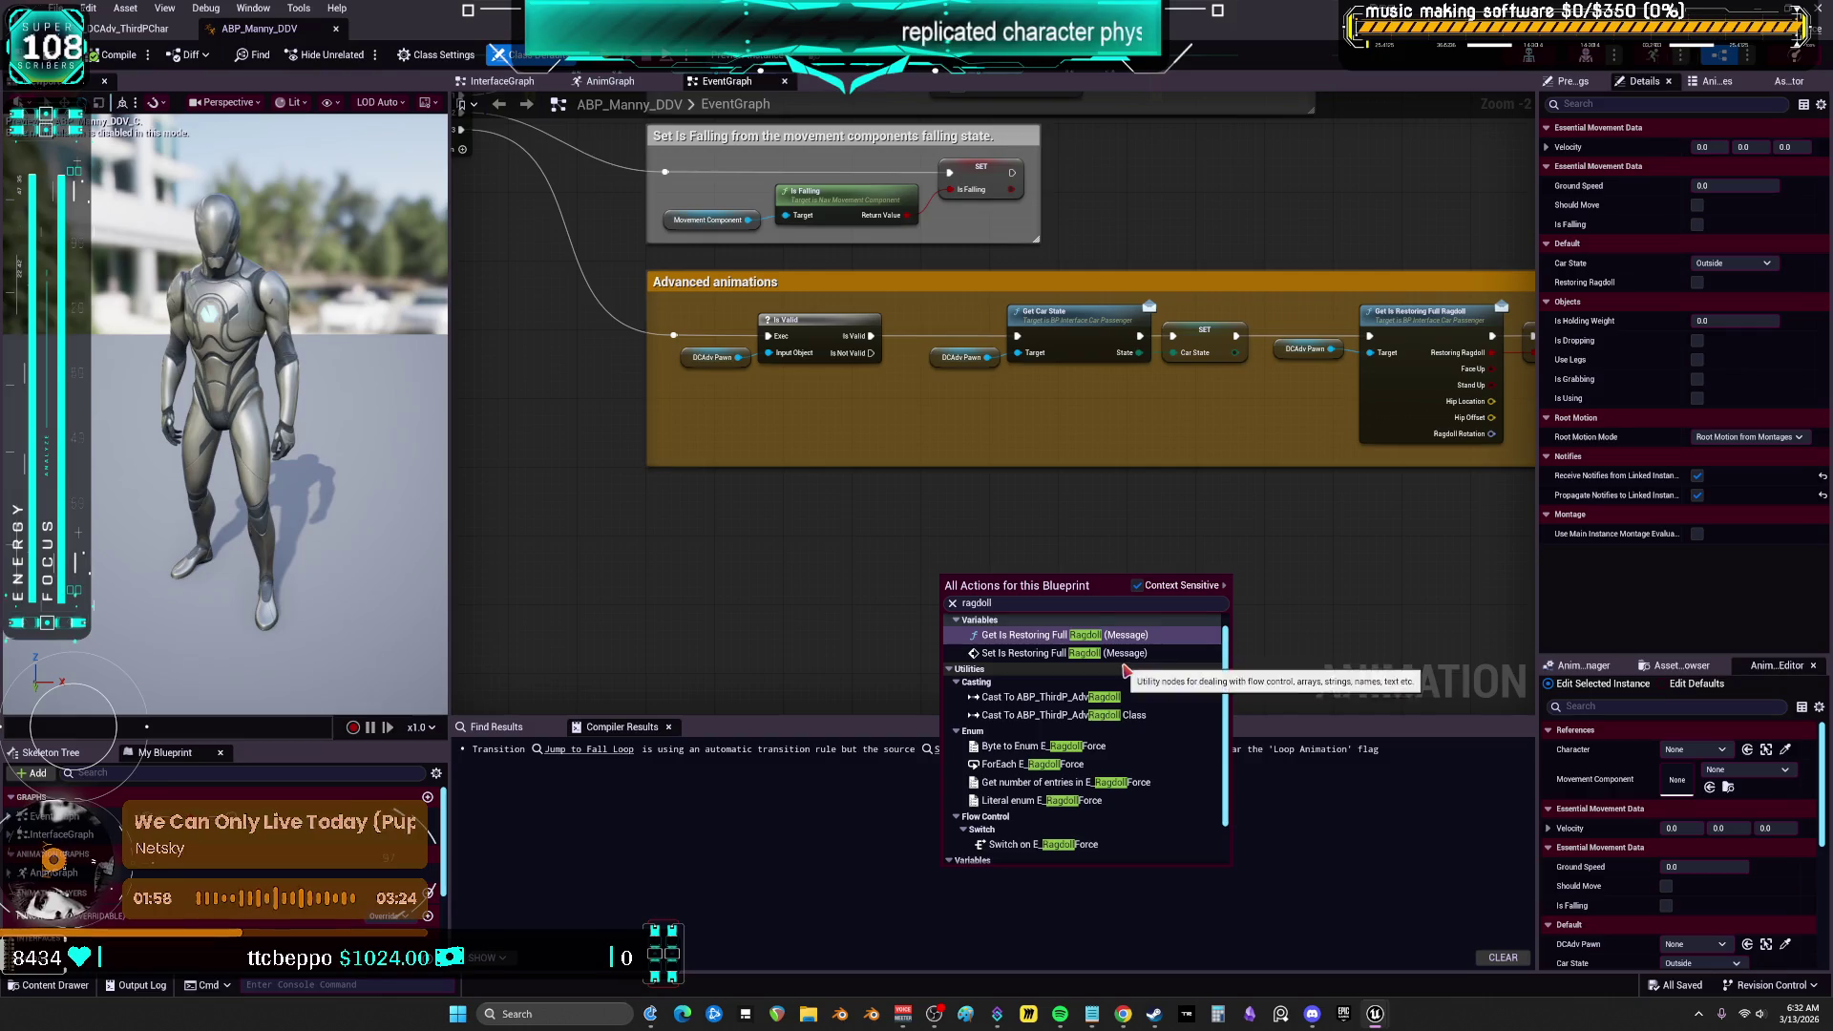
scroll(1134, 676, down, 1)
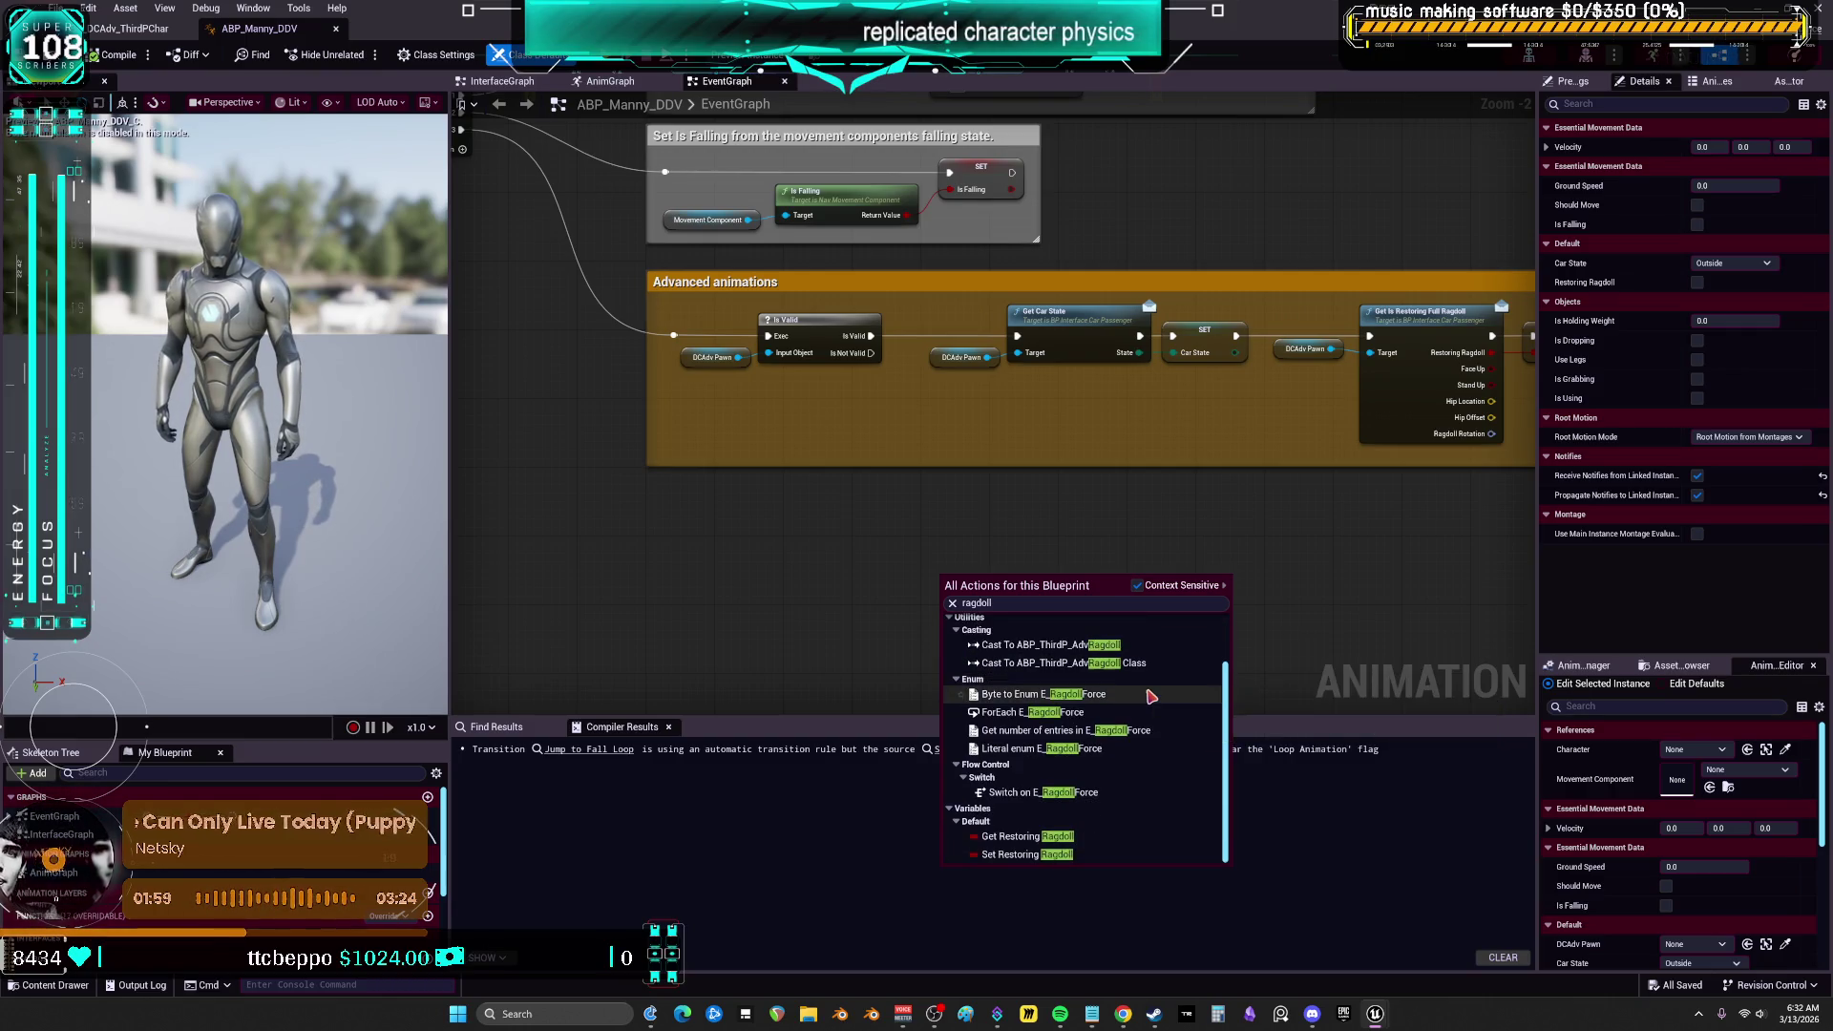
click(1317, 563)
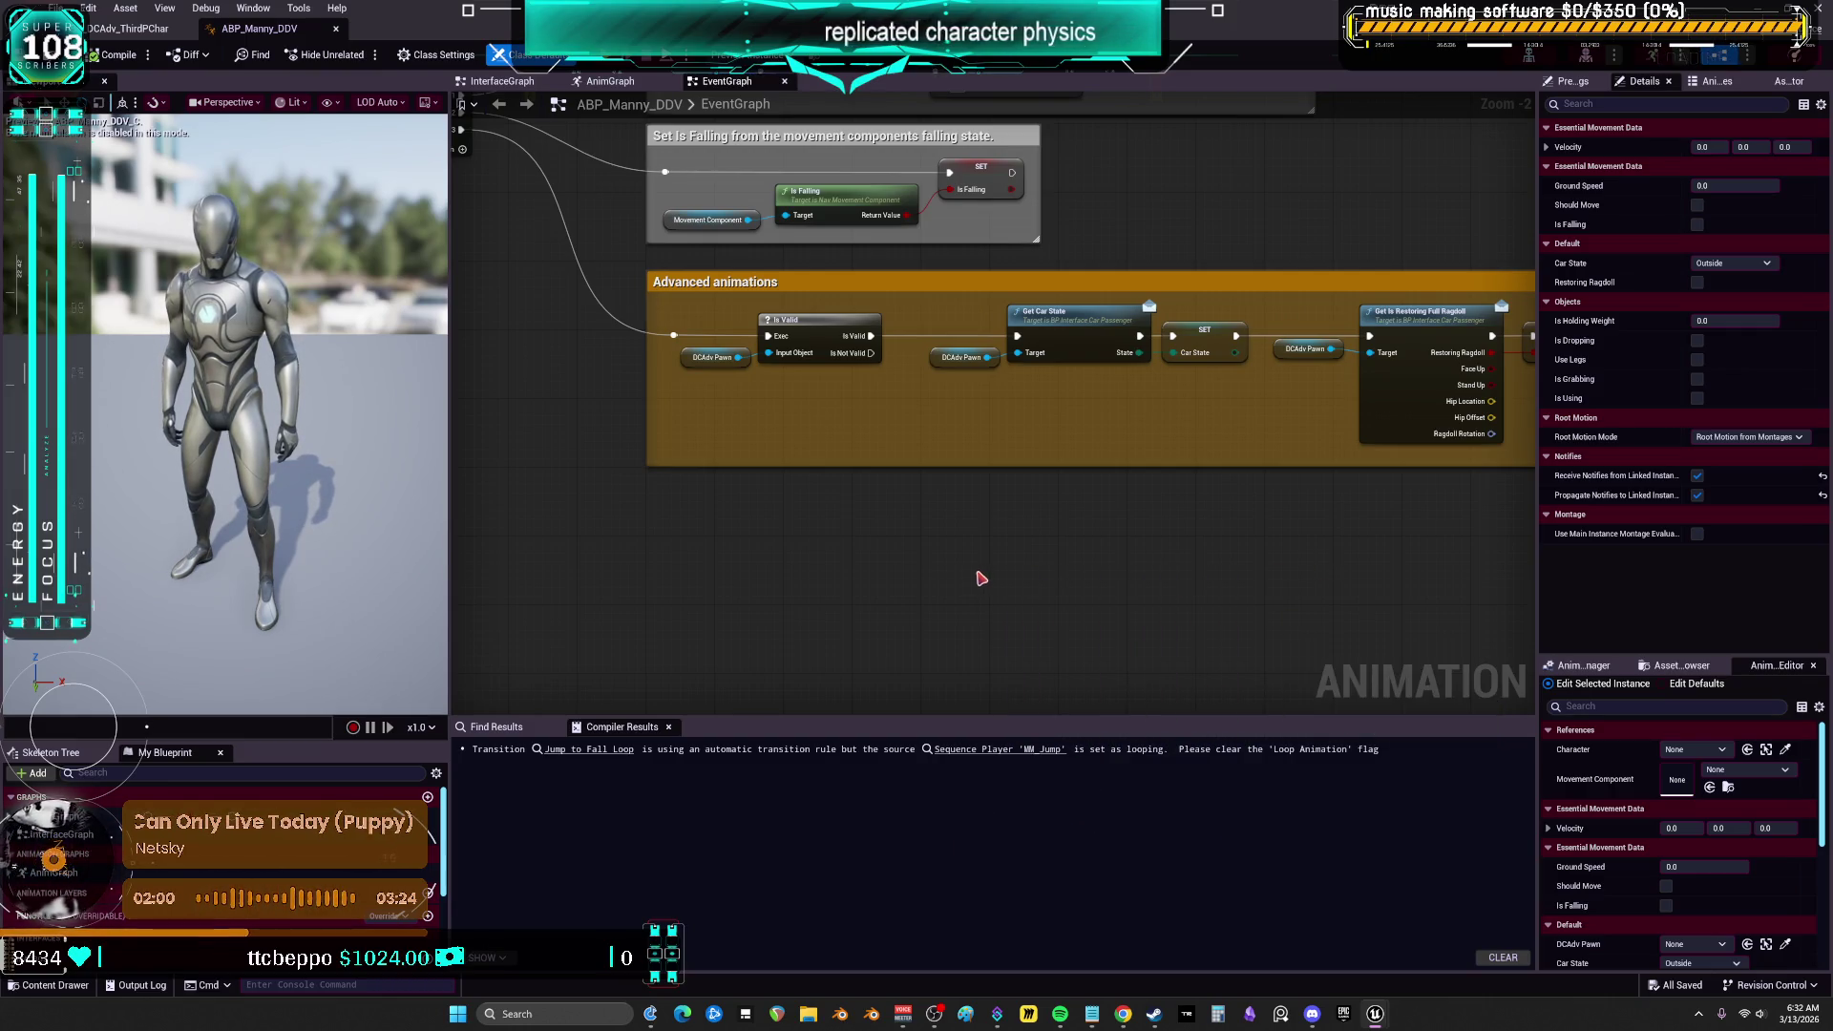